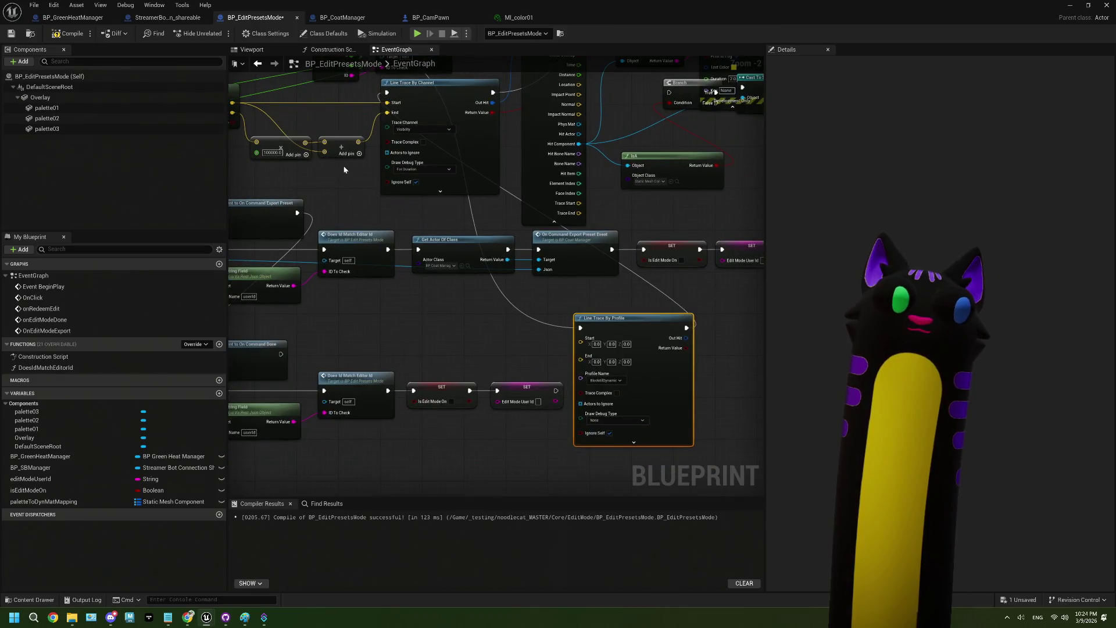
# Move the trace's Start and End connections onto Line Trace By Profile.
pyautogui.click(475, 108)
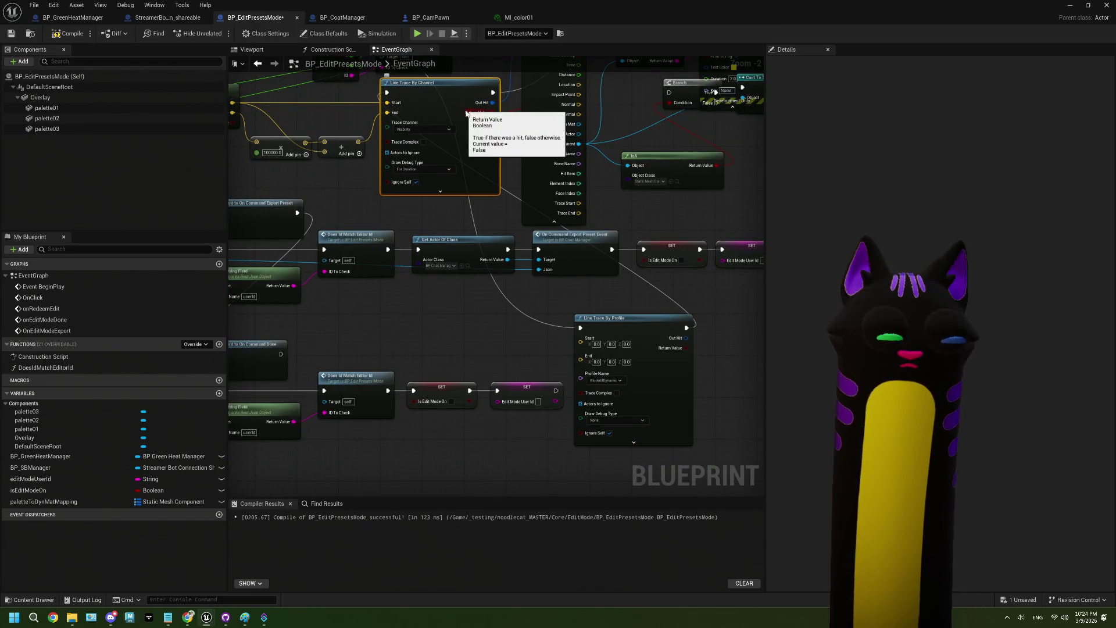
pyautogui.moveTo(534, 124)
pyautogui.mouseDown()
pyautogui.moveTo(539, 180)
pyautogui.moveTo(683, 349)
pyautogui.moveTo(692, 385)
pyautogui.mouseUp()
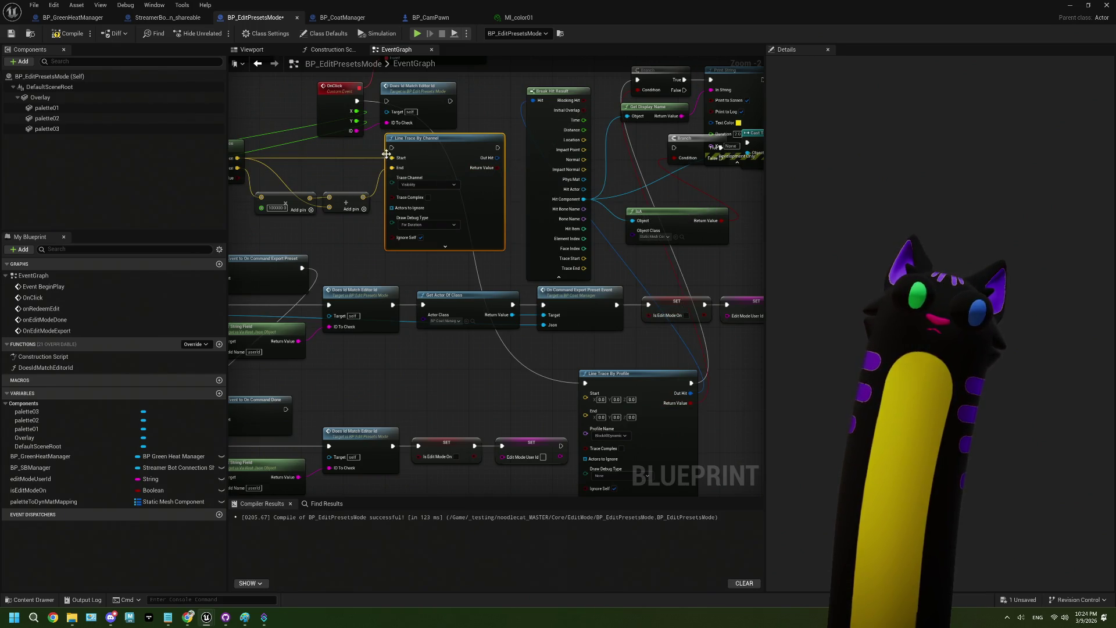
pyautogui.moveTo(392, 158); pyautogui.dragTo(585, 393)
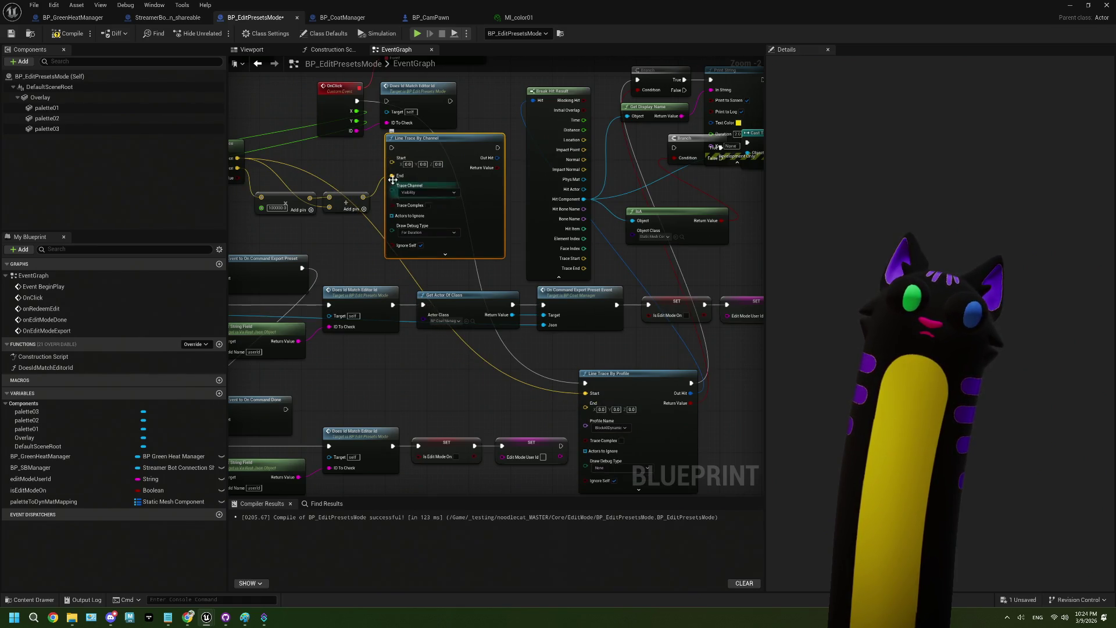
pyautogui.moveTo(393, 179)
pyautogui.mouseDown()
pyautogui.moveTo(442, 268)
pyautogui.moveTo(575, 442)
pyautogui.moveTo(585, 403)
pyautogui.mouseUp()
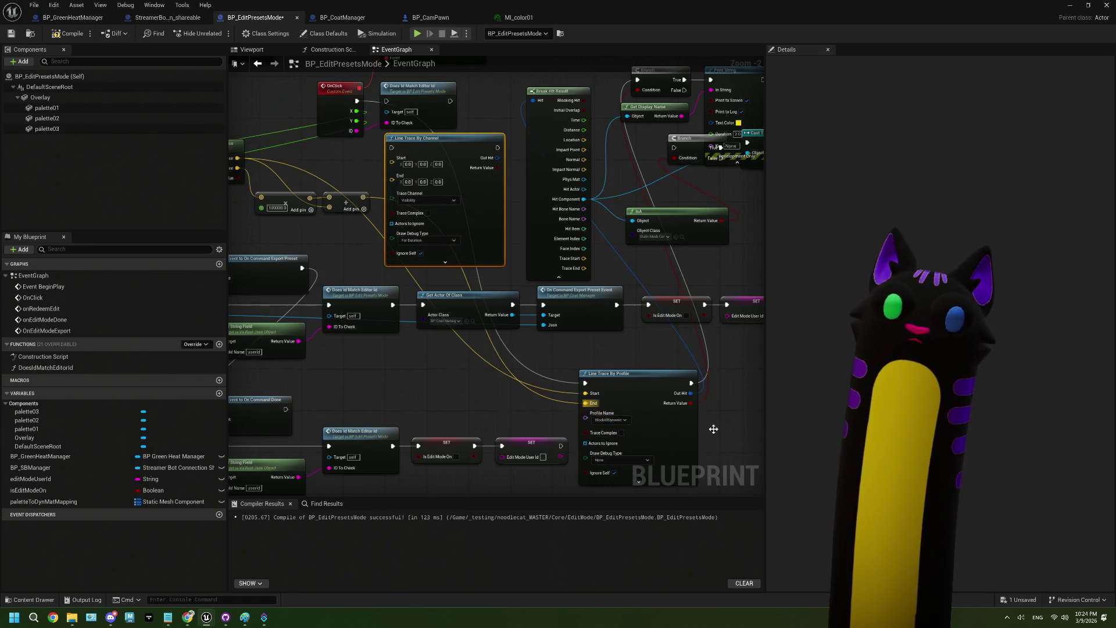
pyautogui.scroll(2, 590, 374)
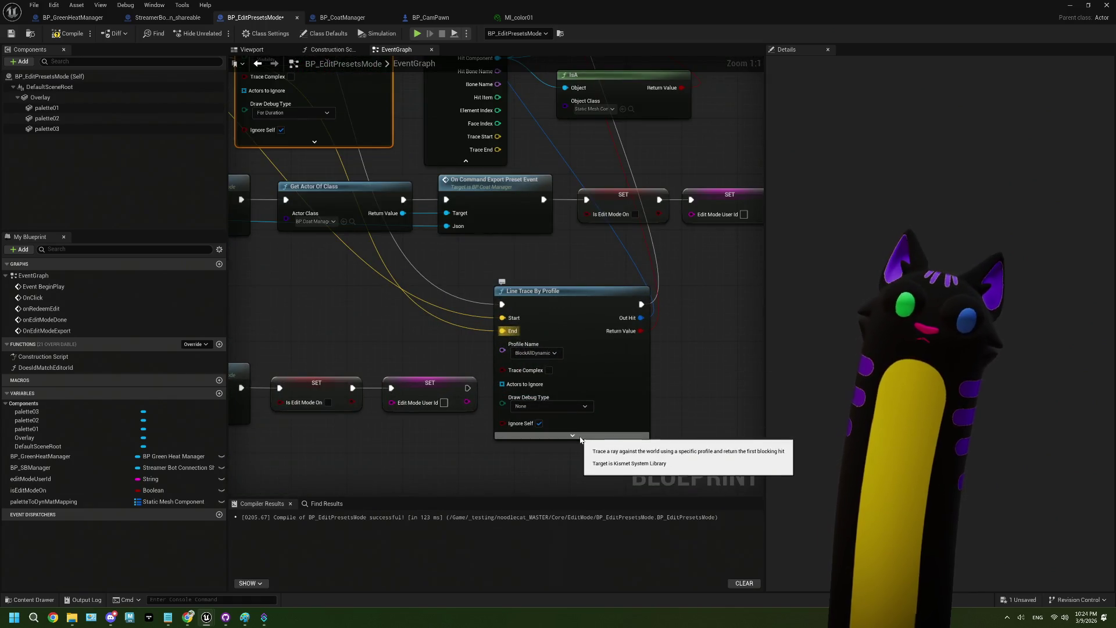
# Set the profile trace's Draw Debug Type to For Duration and hide its extra pins.
pyautogui.click(556, 407)
pyautogui.click(547, 435)
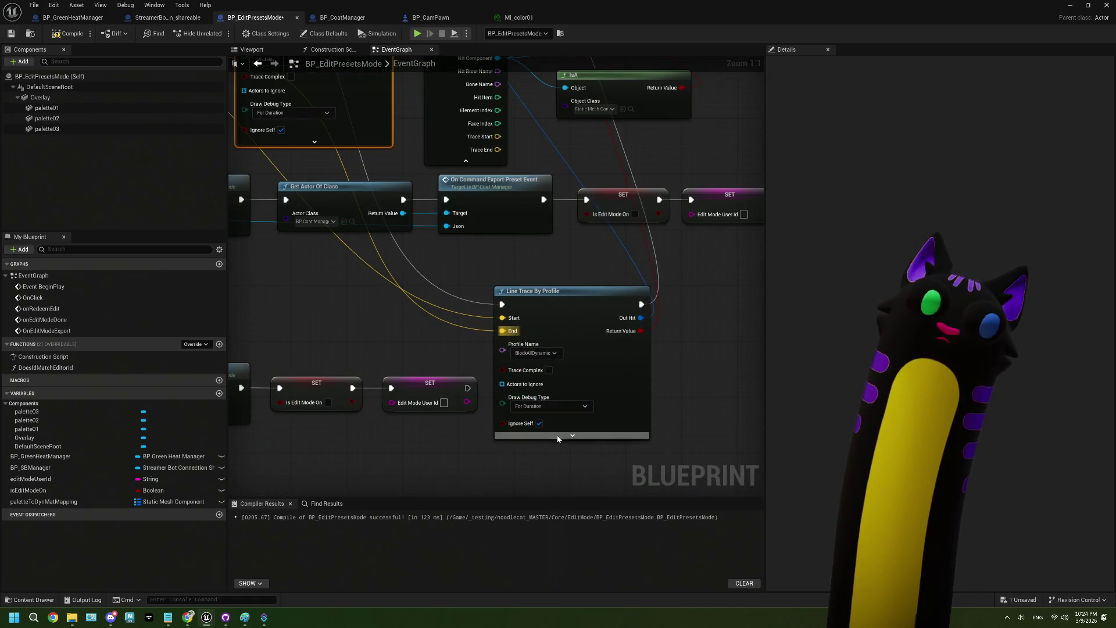
pyautogui.click(572, 437)
pyautogui.click(573, 482)
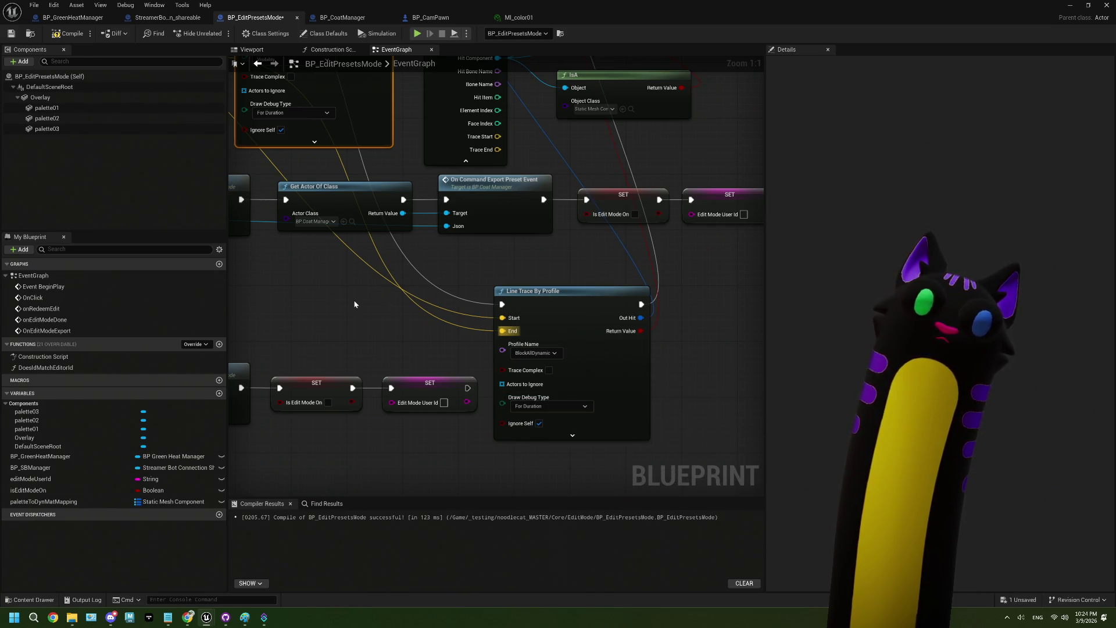
# Compile, keep BlockAllDynamic as the trace's collision profile, and save the blueprint.
pyautogui.click(59, 37)
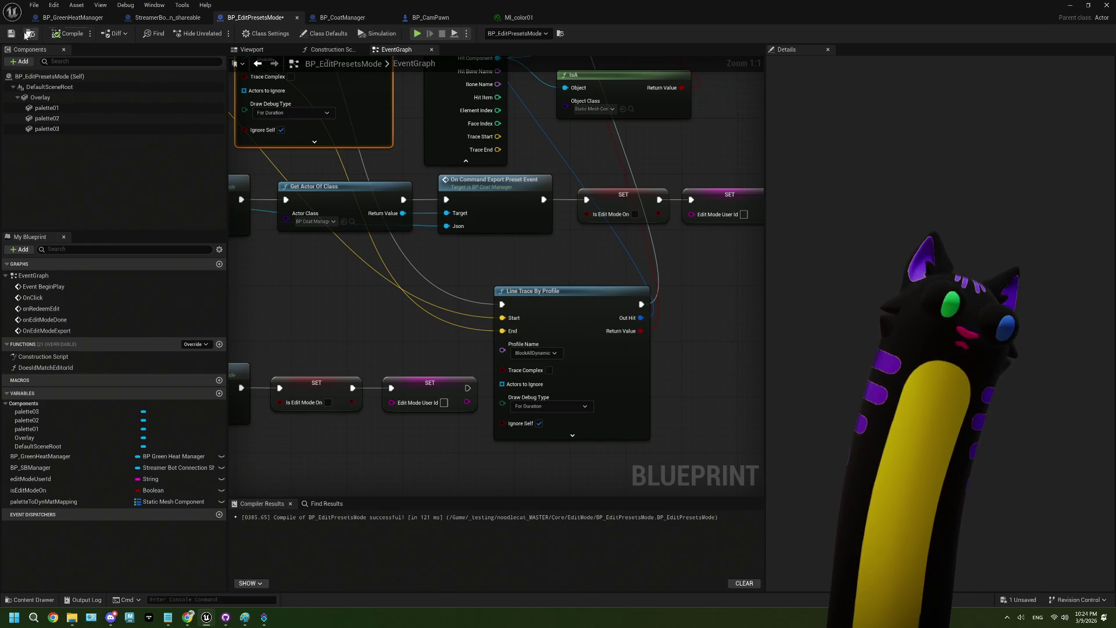
pyautogui.click(554, 353)
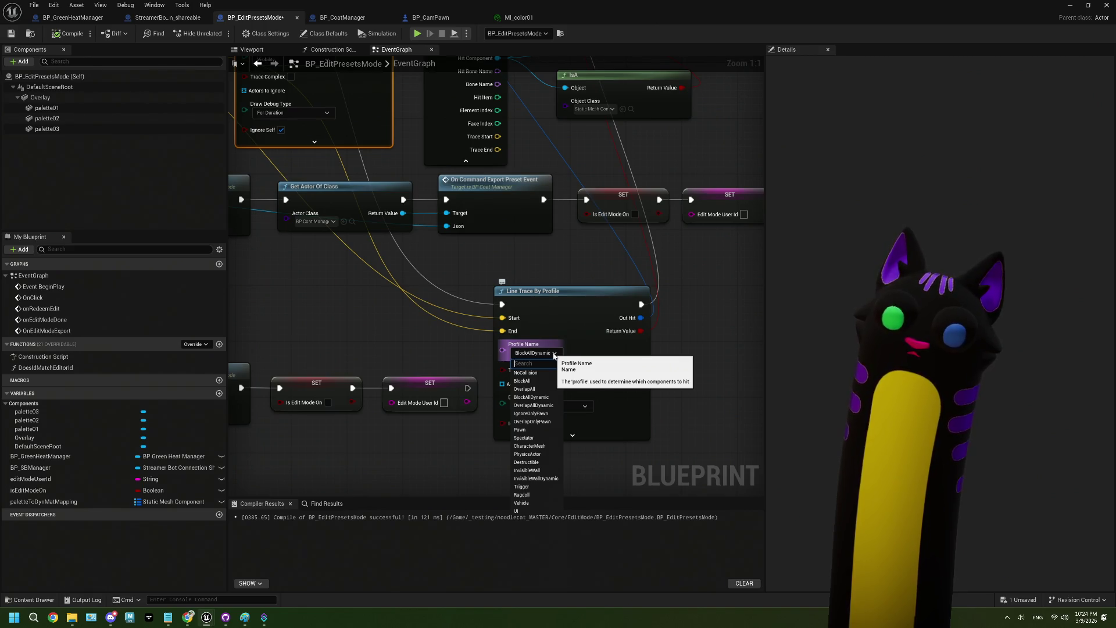
pyautogui.click(554, 353)
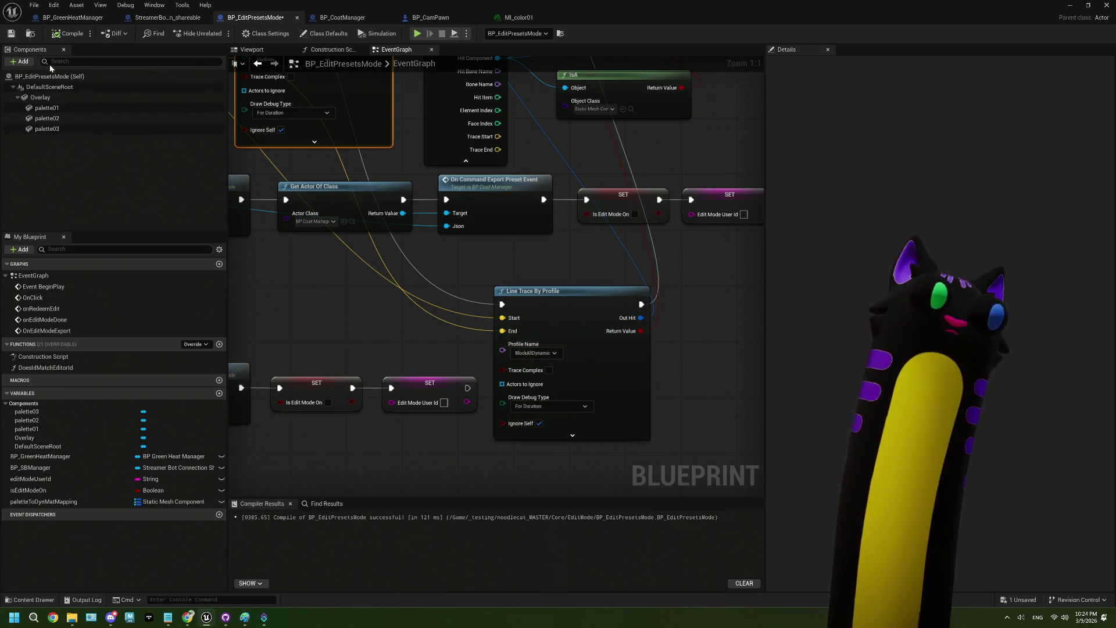
pyautogui.click(13, 34)
pyautogui.scroll(-2, 453, 281)
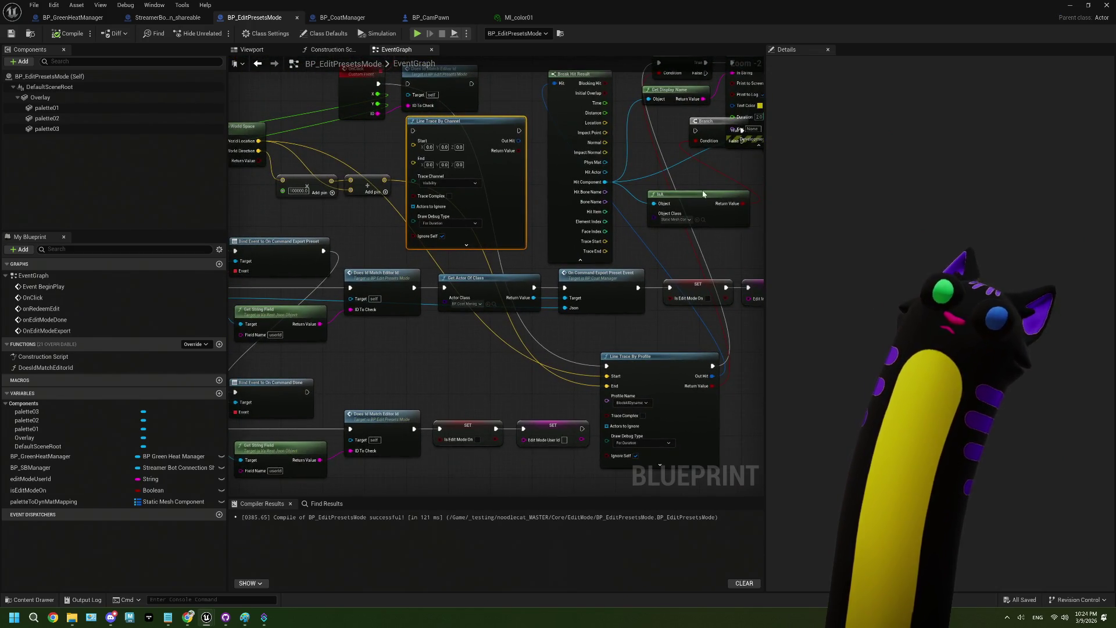
# Return to the Noodlecat_Env level and start a Play-in-Editor session.
pyautogui.moveTo(692, 191); pyautogui.dragTo(674, 204)
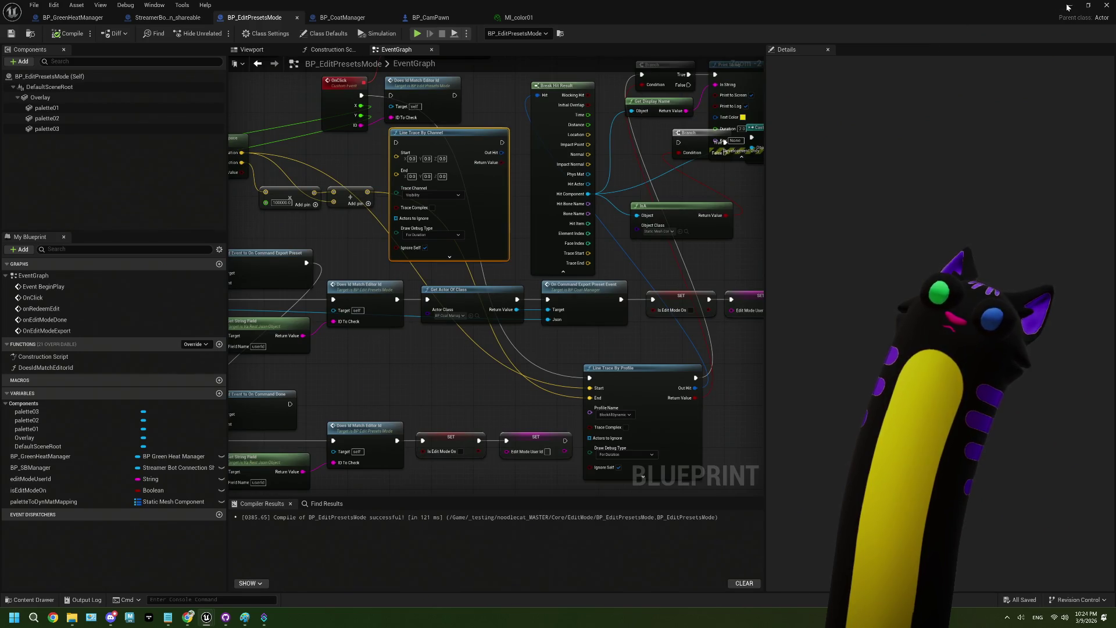
pyautogui.click(1070, 5)
pyautogui.hotkey('alt', 'p')
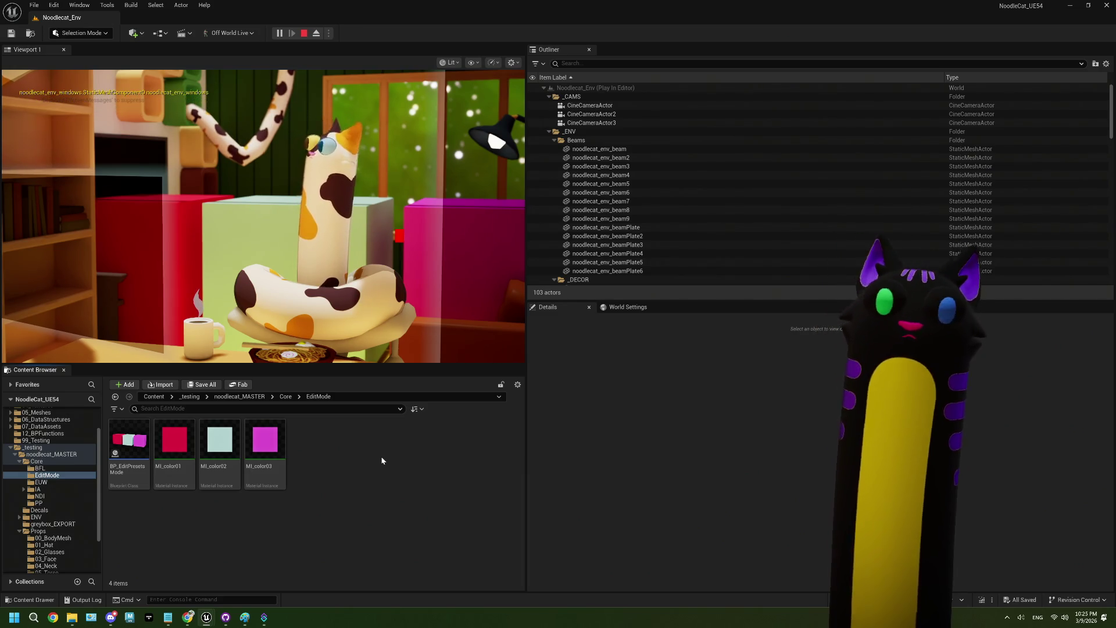
# Stop the play session and reopen BP_EditPresetsMode with palette01 selected.
pyautogui.click(304, 33)
pyautogui.click(142, 429)
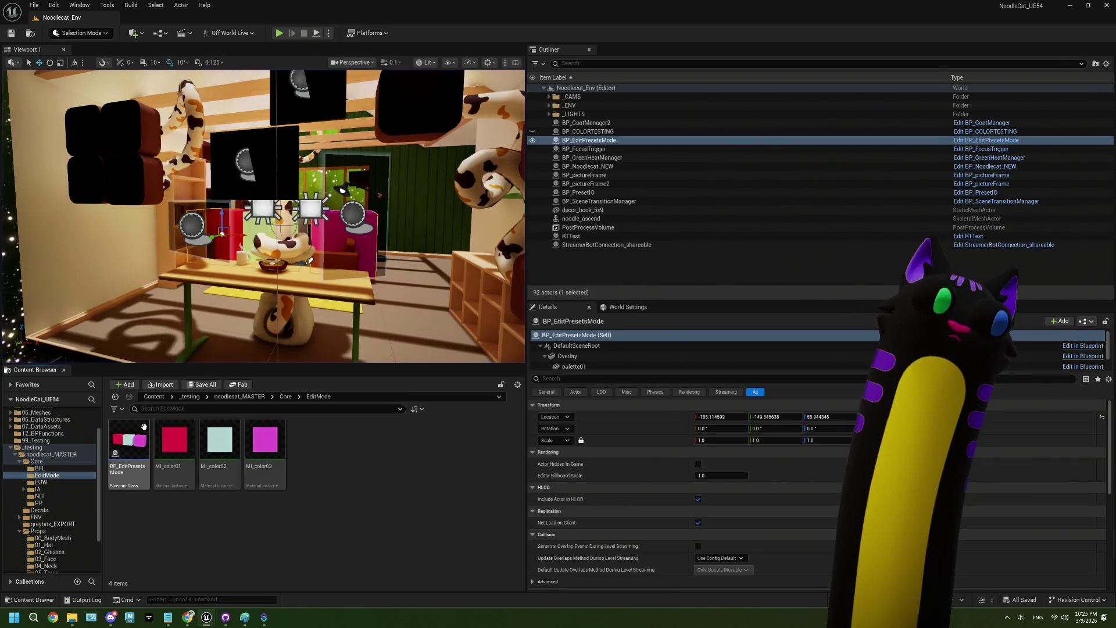
pyautogui.doubleClick(141, 429)
pyautogui.click(55, 108)
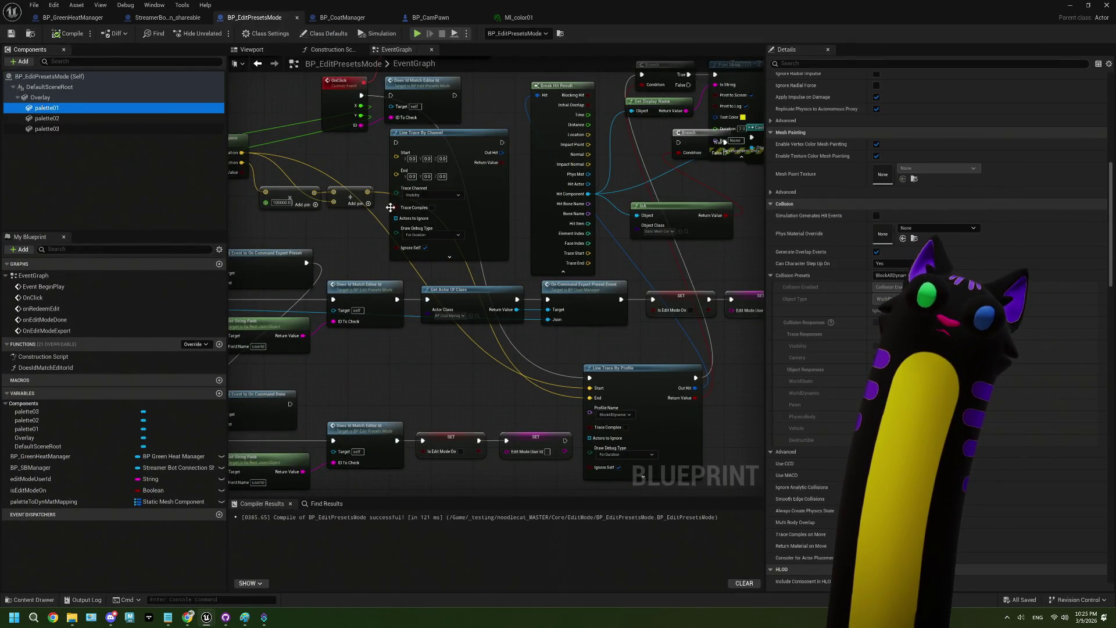
# Review the collision Profile Name dropdown on the profile trace node.
pyautogui.moveTo(536, 269); pyautogui.dragTo(413, 286)
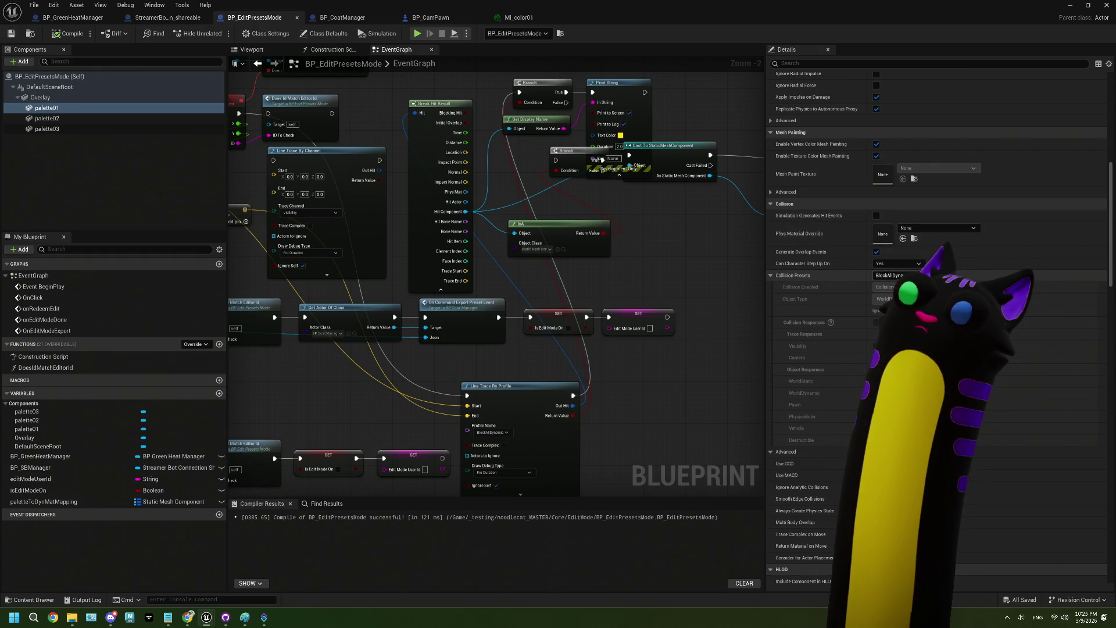
pyautogui.scroll(-3, 630, 367)
pyautogui.scroll(1, 594, 371)
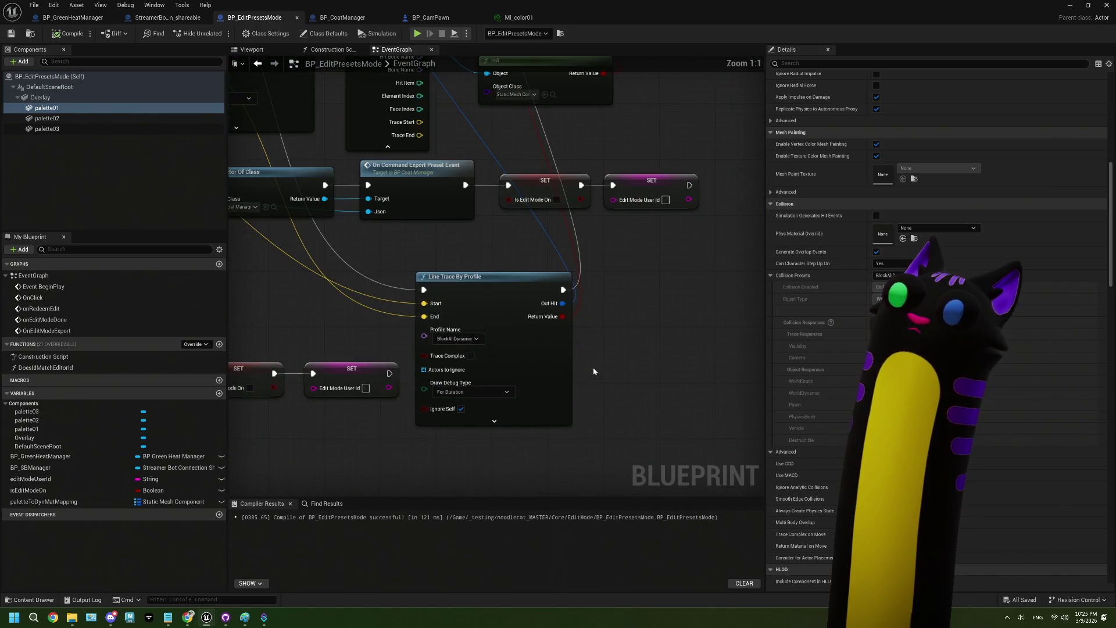
pyautogui.scroll(1, 597, 321)
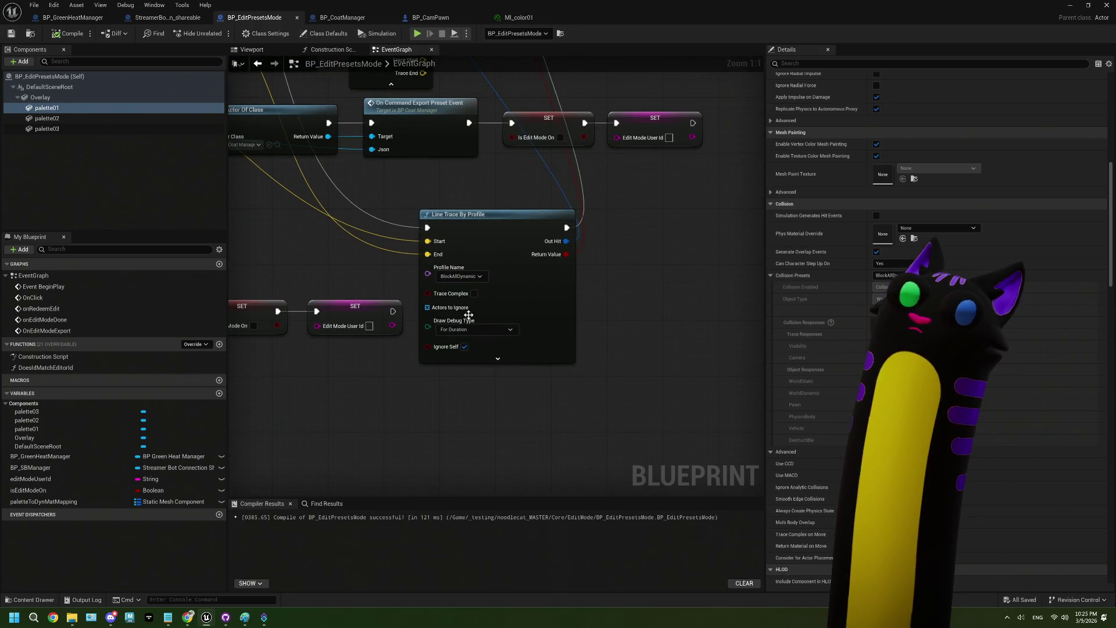
pyautogui.click(467, 277)
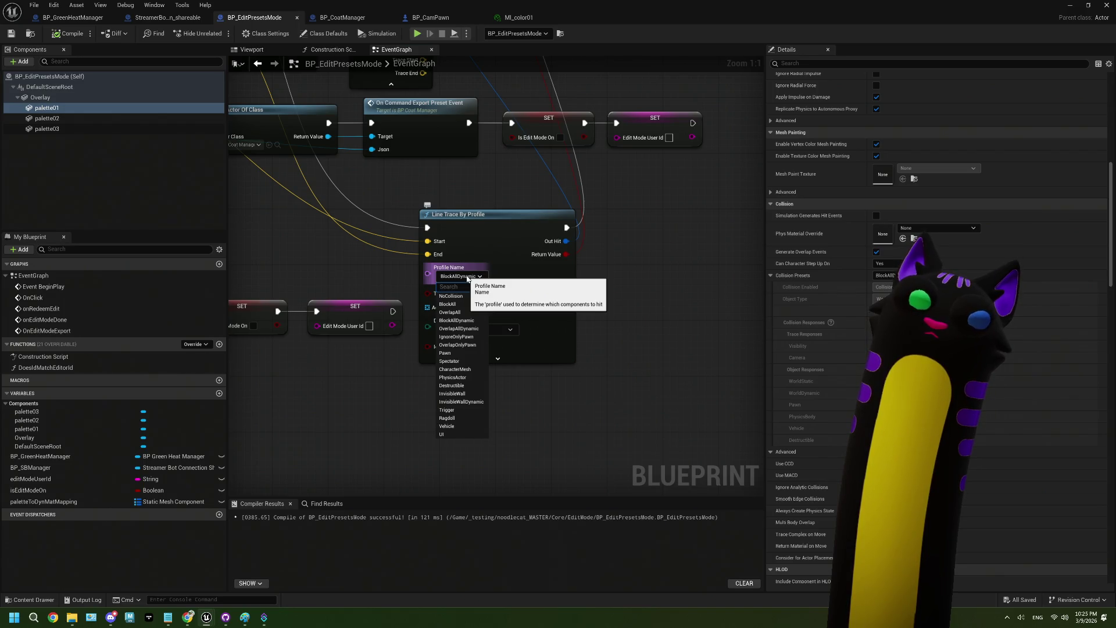
pyautogui.press('Escape')
# Delete the Line Trace By Profile node, leaving the channel trace in view.
pyautogui.moveTo(672, 402); pyautogui.dragTo(582, 357)
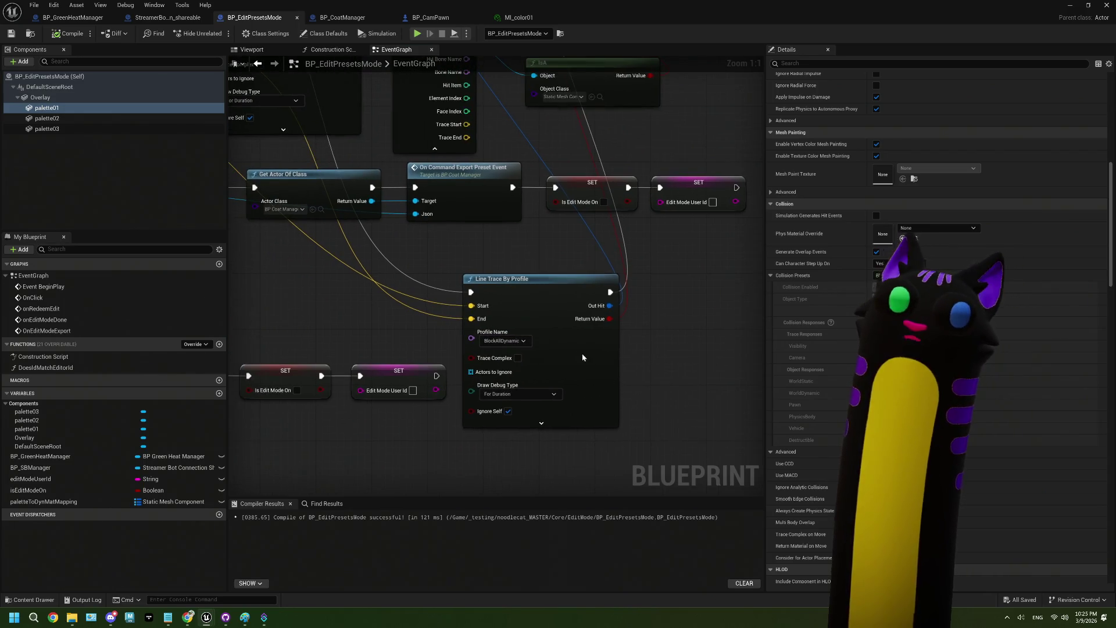
pyautogui.click(583, 357)
pyautogui.press('Delete')
pyautogui.moveTo(351, 173)
pyautogui.mouseDown()
pyautogui.moveTo(446, 278)
pyautogui.moveTo(536, 409)
pyautogui.mouseUp()
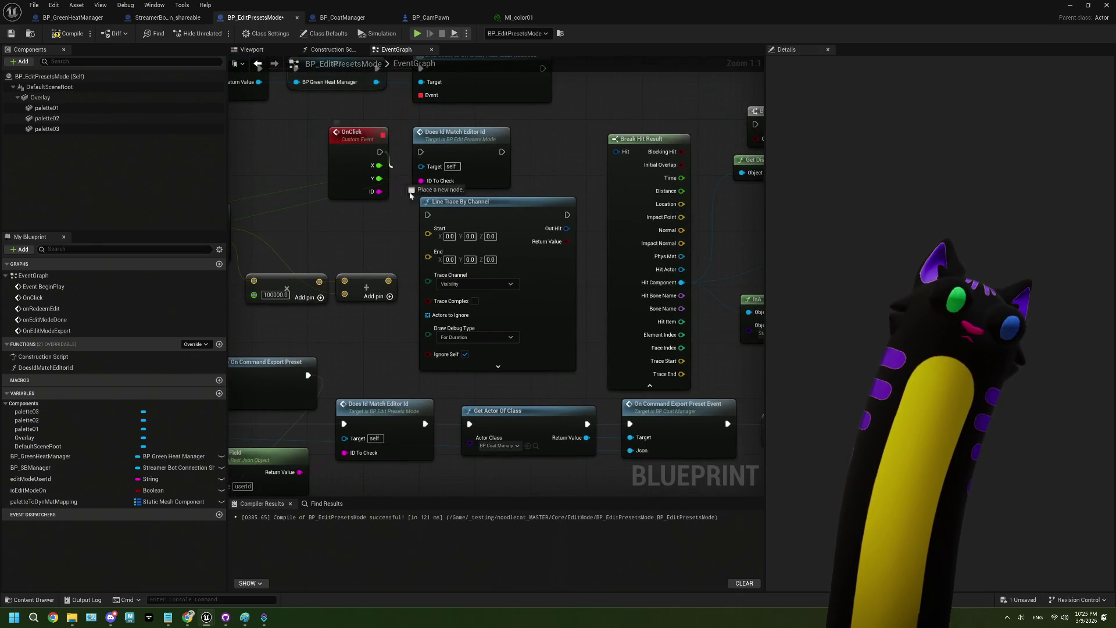
# Connect OnClick's exec, World Location to Start, and the added point to End of Line Trace By Channel.
pyautogui.moveTo(410, 195); pyautogui.dragTo(428, 215)
pyautogui.moveTo(374, 266)
pyautogui.mouseDown()
pyautogui.moveTo(413, 238)
pyautogui.moveTo(433, 265)
pyautogui.mouseUp()
pyautogui.moveTo(285, 231); pyautogui.dragTo(492, 231)
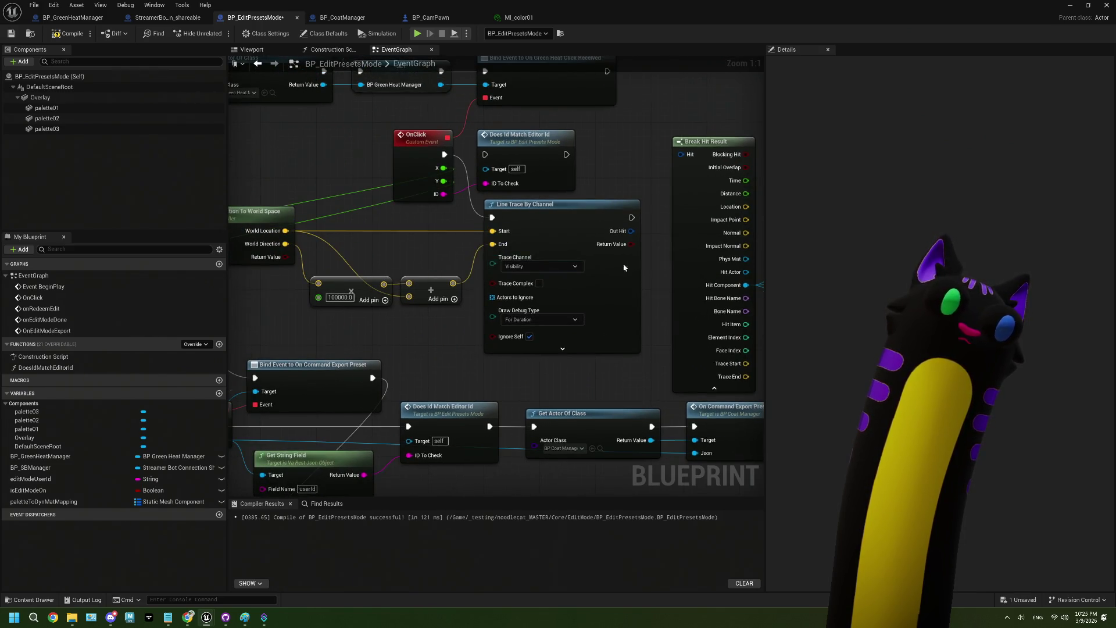
pyautogui.moveTo(624, 268); pyautogui.dragTo(586, 262)
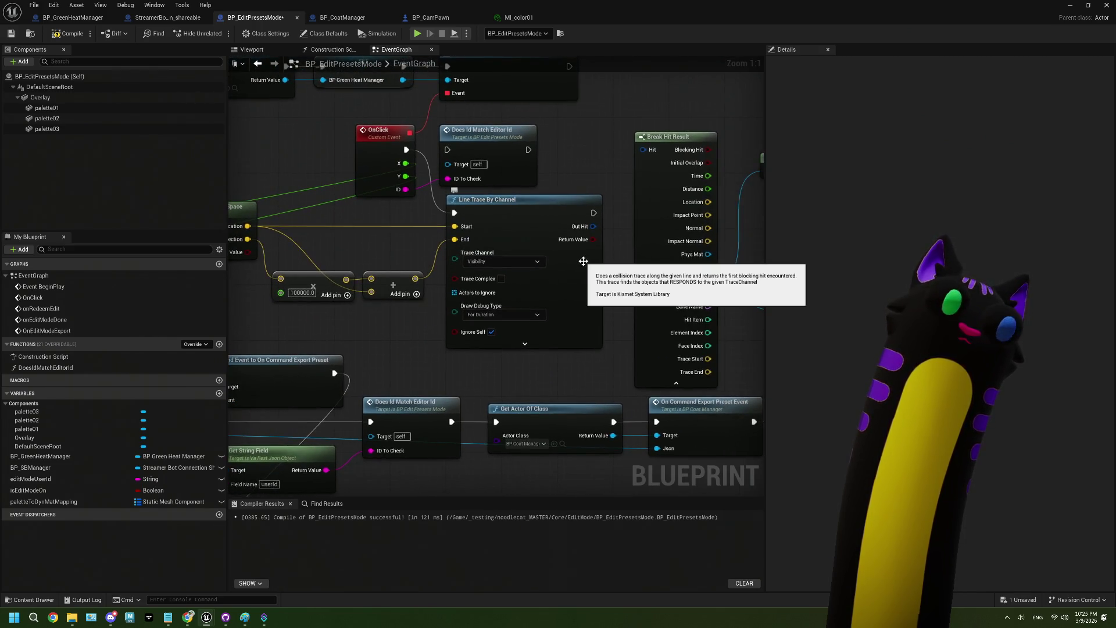
# Wire Out Hit into Break Hit Result, continue execution onward, then compile and save.
pyautogui.click(524, 343)
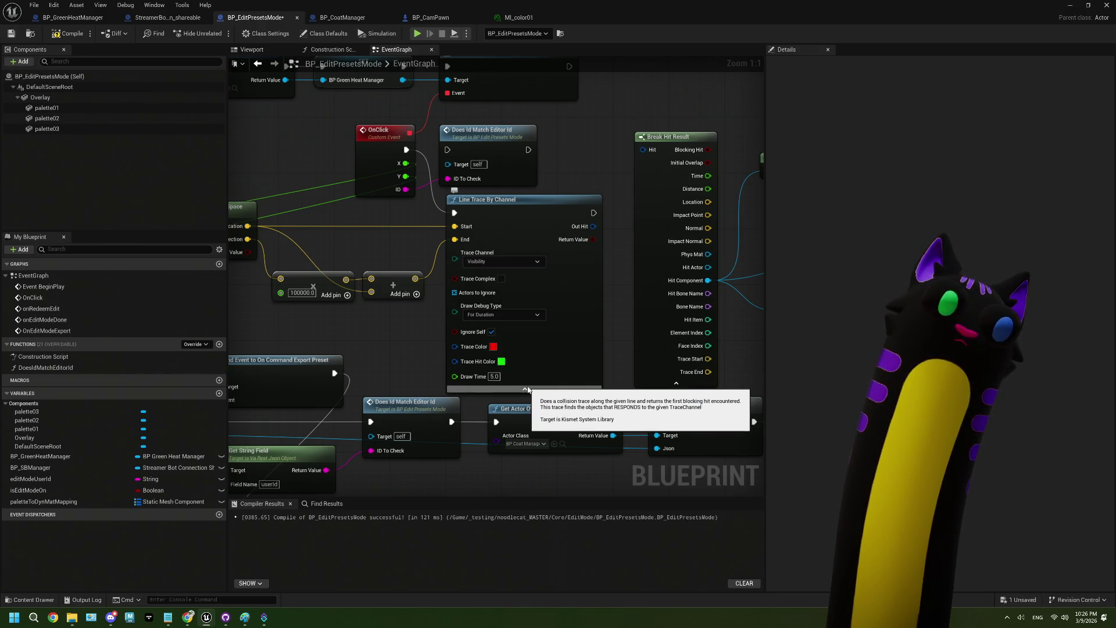
pyautogui.click(525, 388)
pyautogui.moveTo(523, 372); pyautogui.dragTo(410, 382)
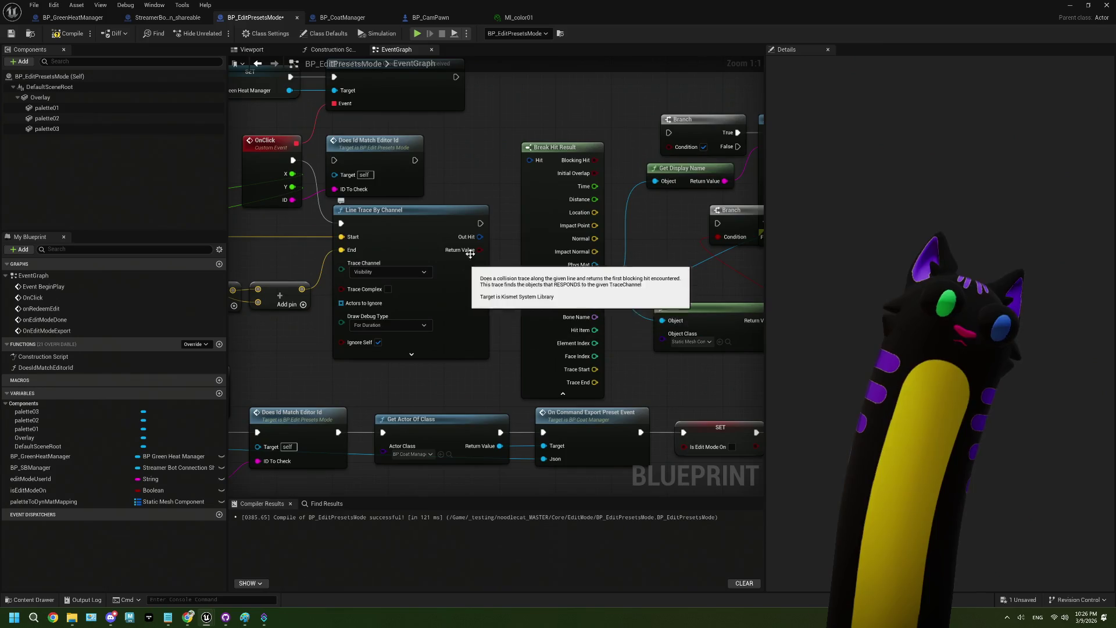
pyautogui.moveTo(480, 236); pyautogui.dragTo(530, 160)
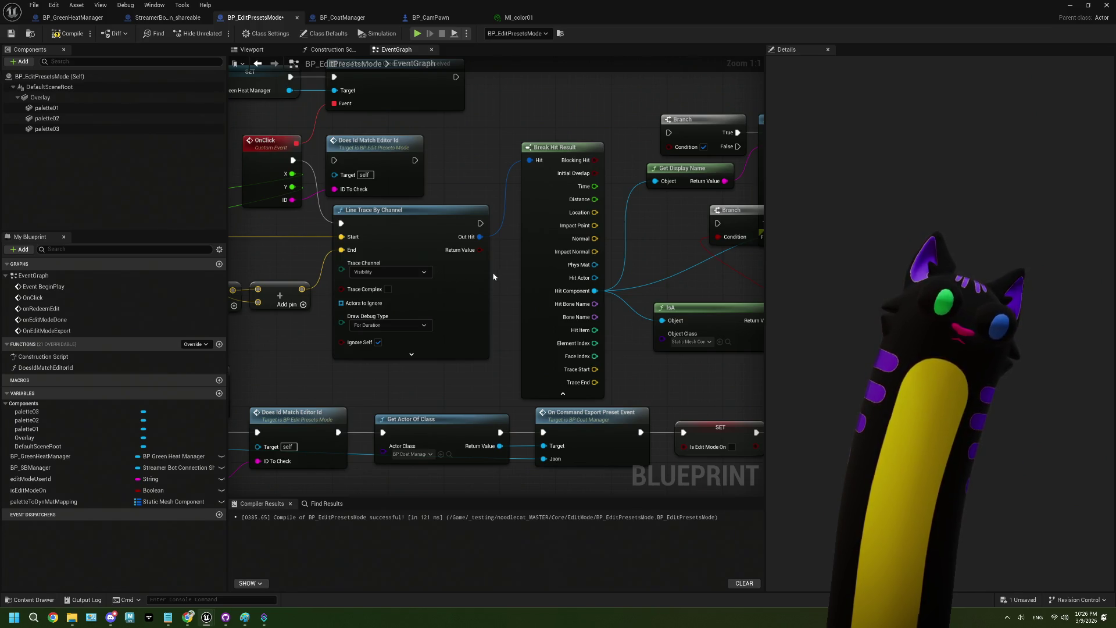
pyautogui.moveTo(493, 276); pyautogui.dragTo(398, 289)
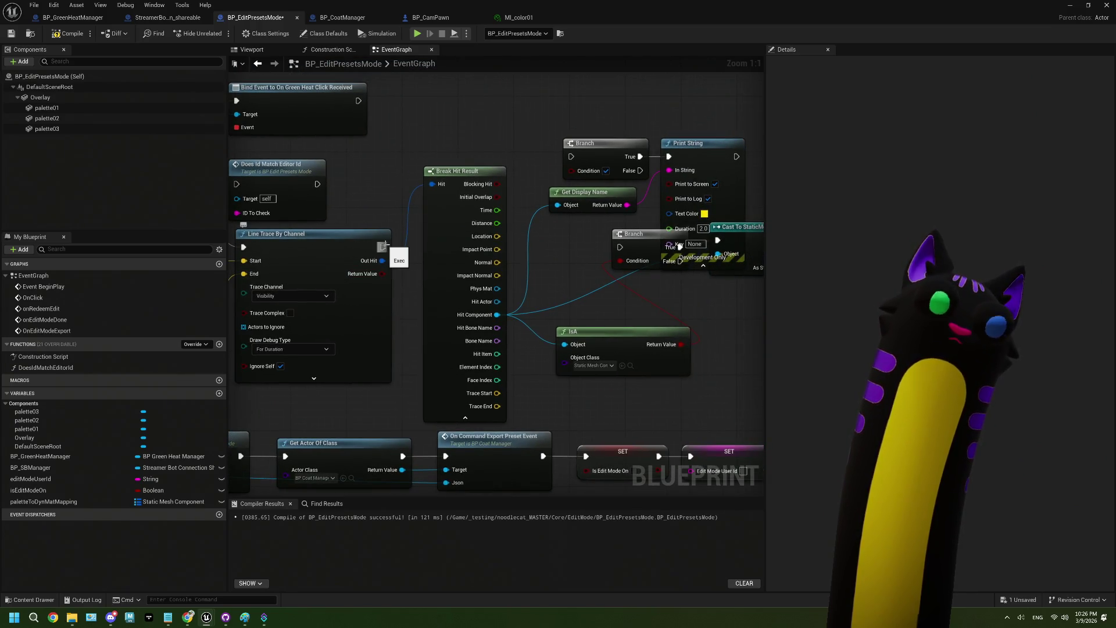
pyautogui.moveTo(383, 247); pyautogui.dragTo(672, 161)
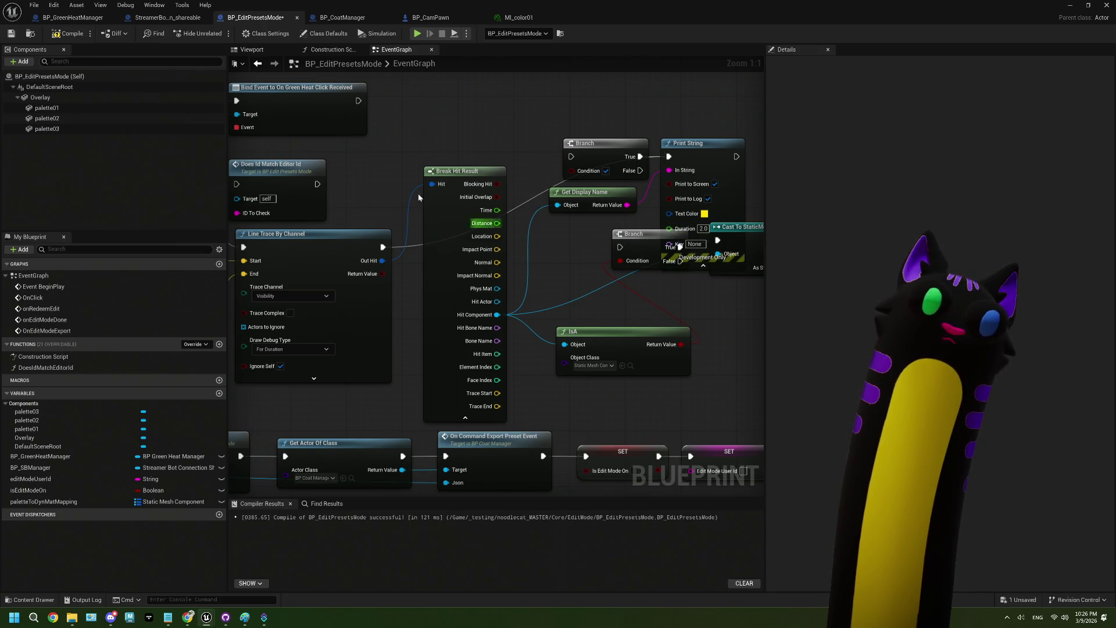
pyautogui.click(69, 33)
pyautogui.click(12, 33)
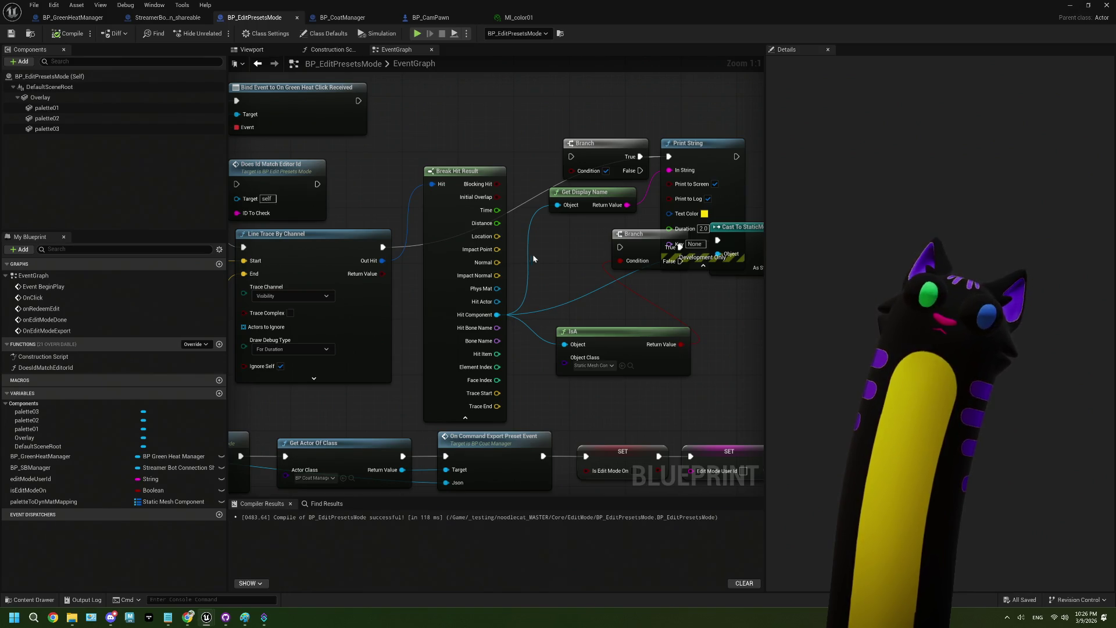
# Duplicate Print String and insert it right after Line Trace By Channel in the exec chain.
pyautogui.click(708, 158)
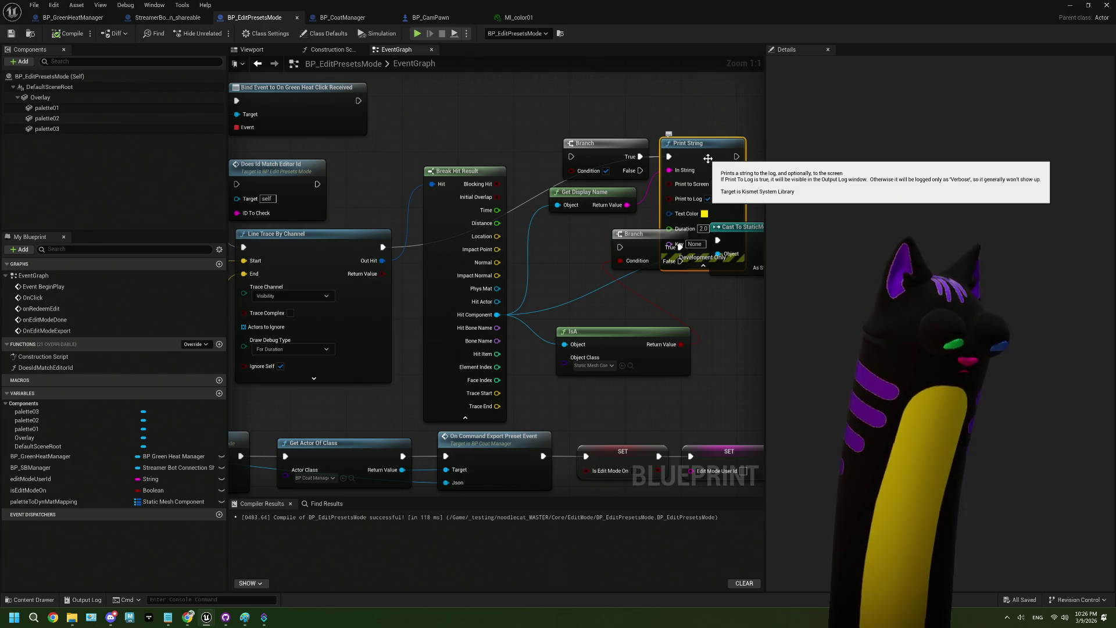
pyautogui.hotkey('ctrl', 'd')
pyautogui.moveTo(743, 167); pyautogui.dragTo(511, 93)
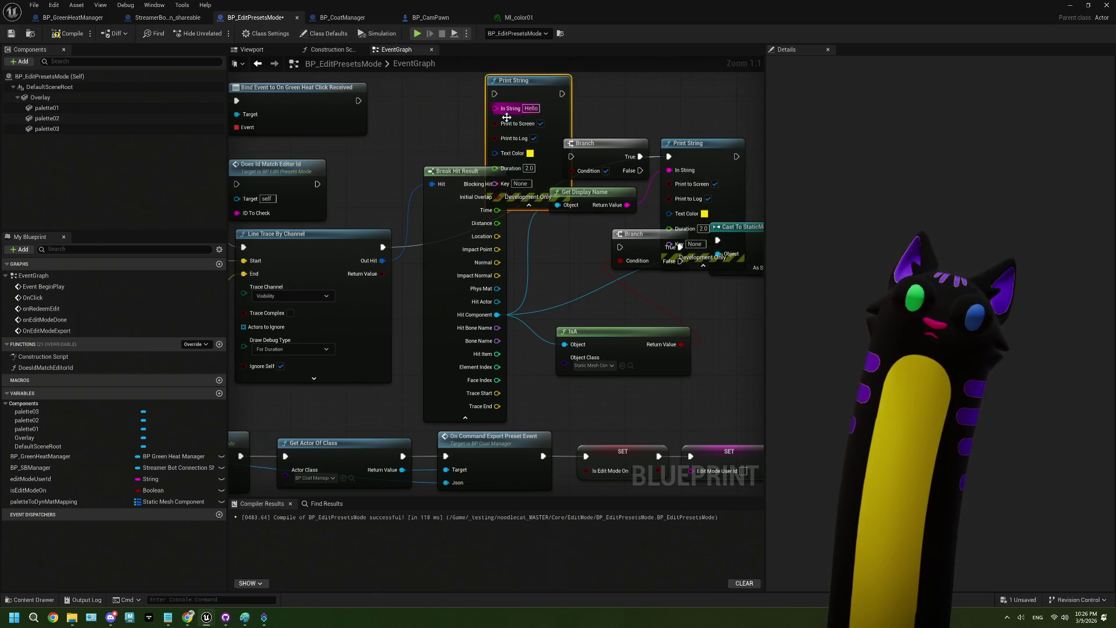
pyautogui.moveTo(370, 290); pyautogui.dragTo(483, 137)
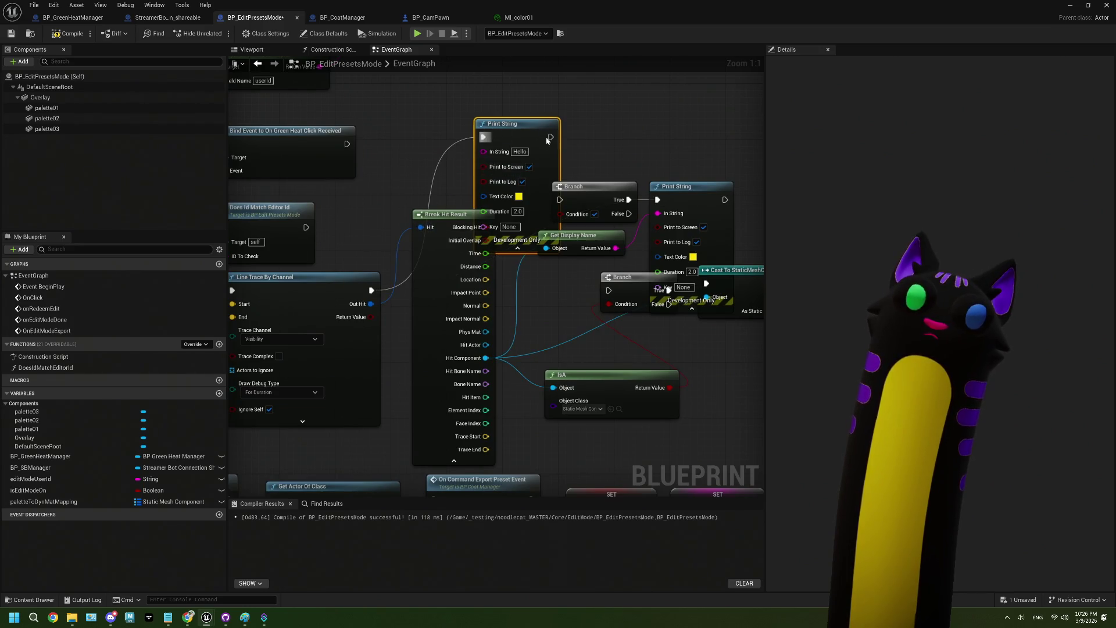
pyautogui.moveTo(551, 136)
pyautogui.mouseDown()
pyautogui.moveTo(653, 186)
pyautogui.moveTo(657, 201)
pyautogui.mouseUp()
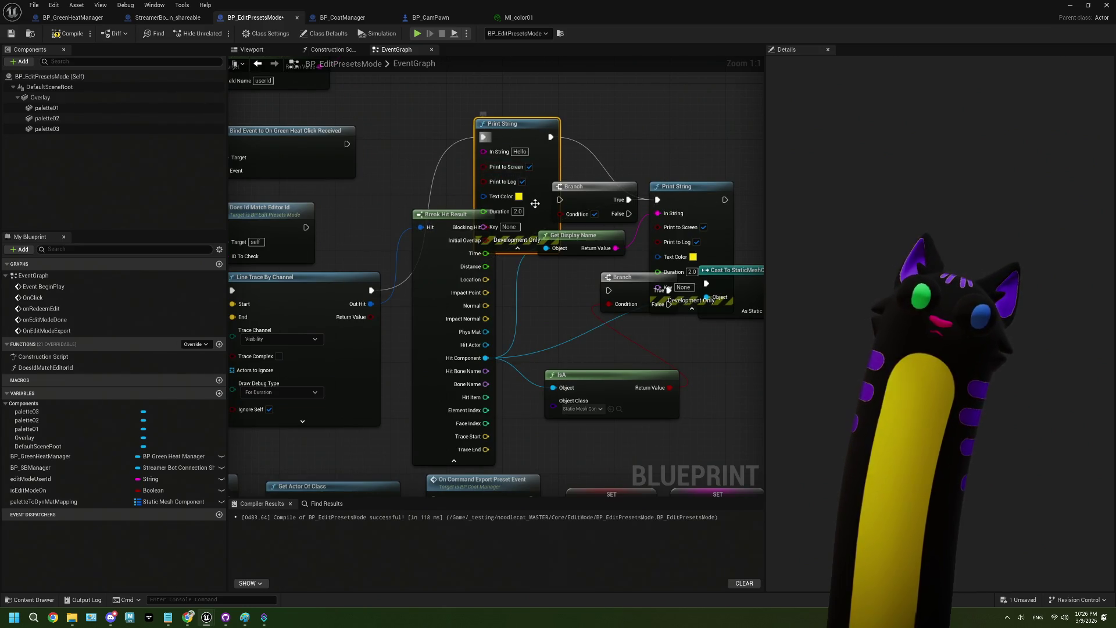
# Make the Print String show 'hit!' in red text, then compile, save, and return to the level.
pyautogui.click(519, 197)
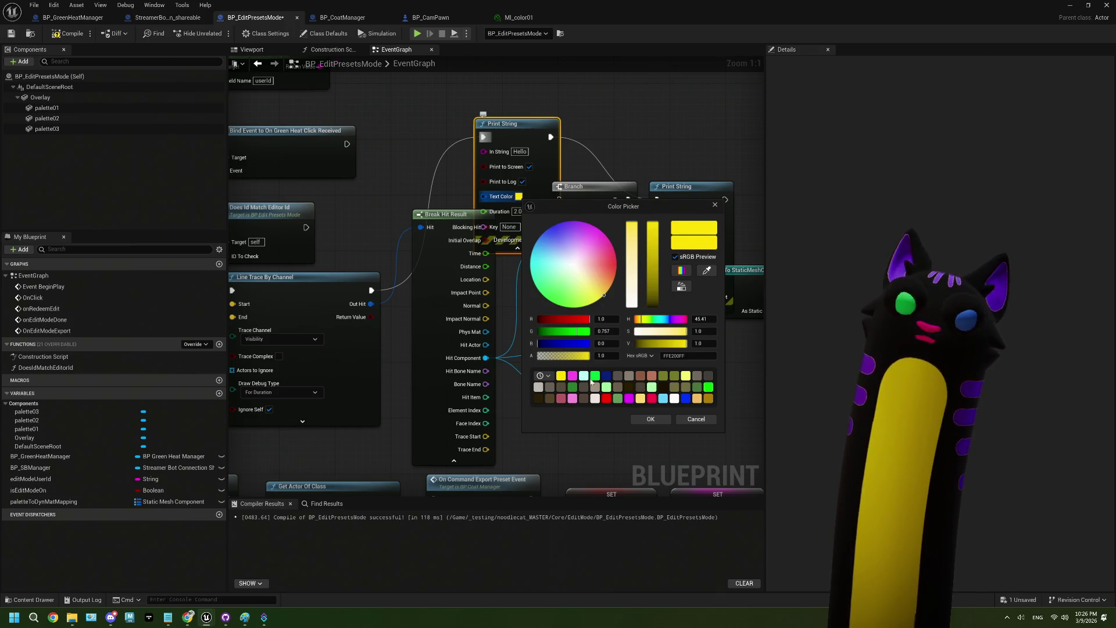
pyautogui.click(653, 401)
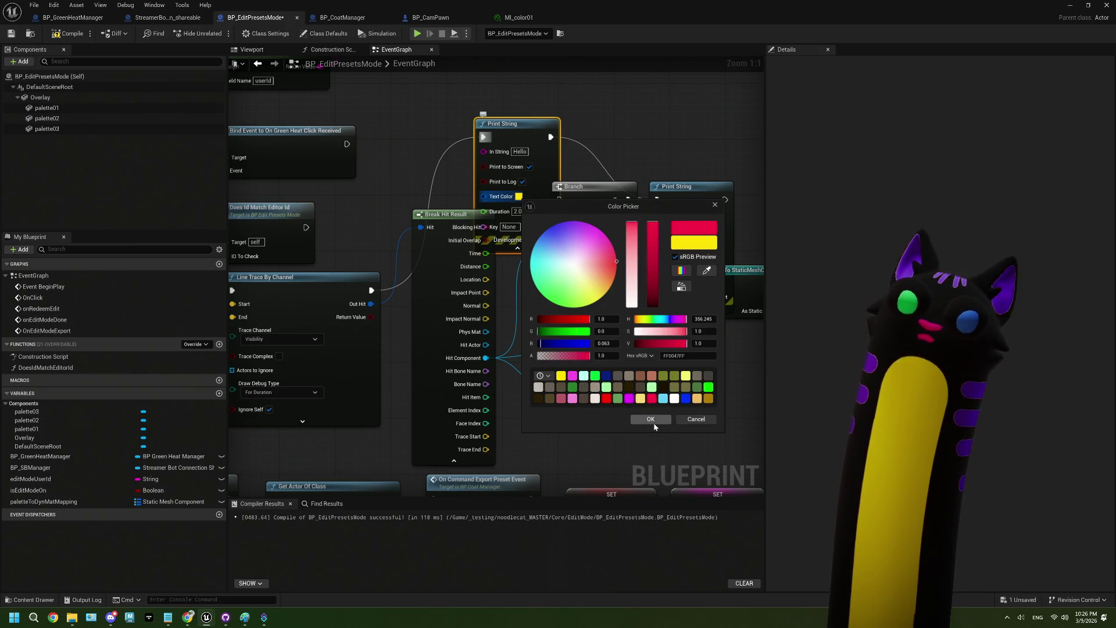
pyautogui.click(653, 422)
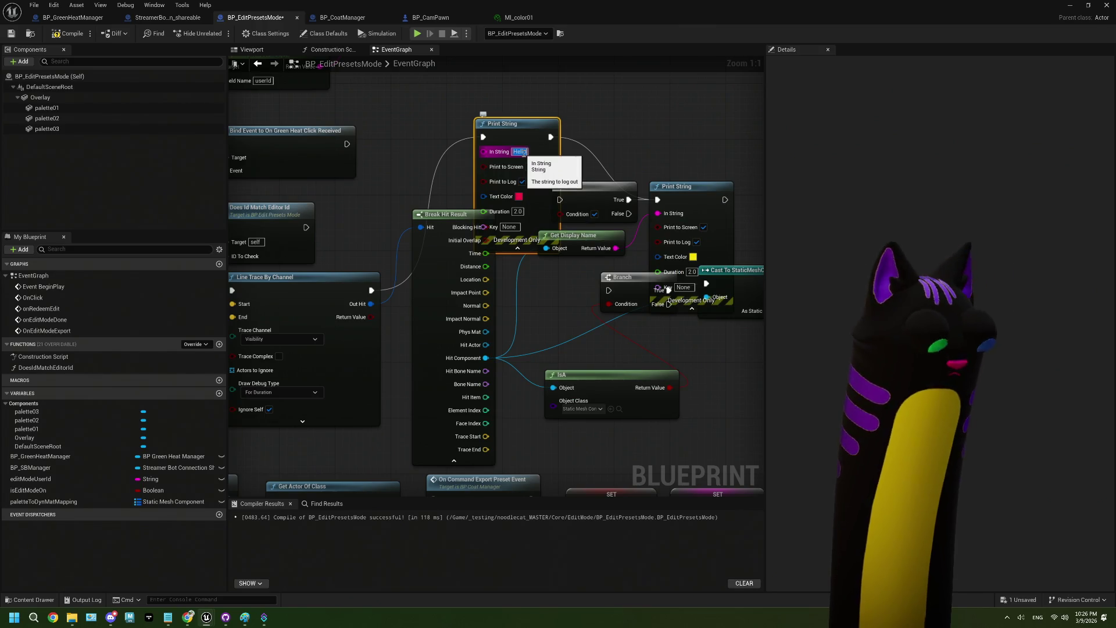
pyautogui.write('hit!')
pyautogui.click(611, 115)
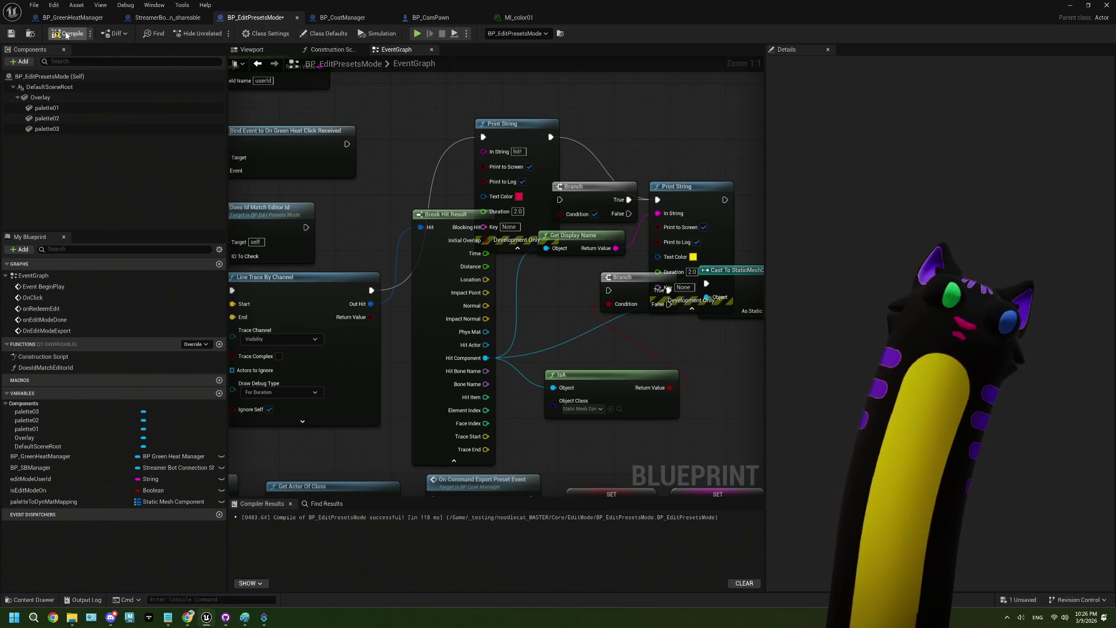
pyautogui.click(13, 35)
pyautogui.click(1071, 5)
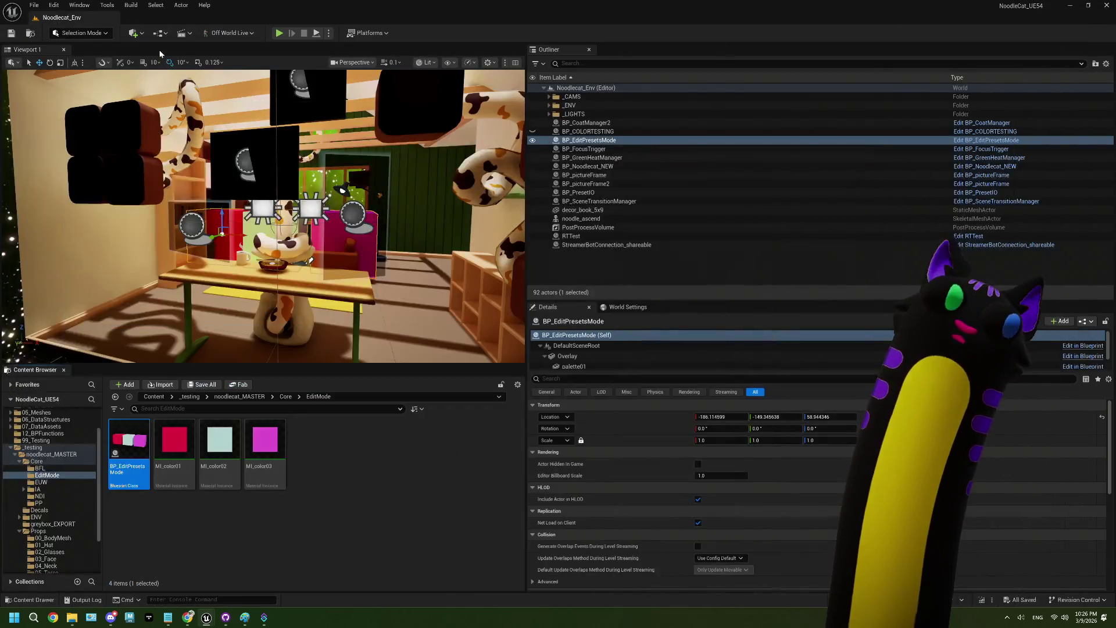
pyautogui.click(279, 33)
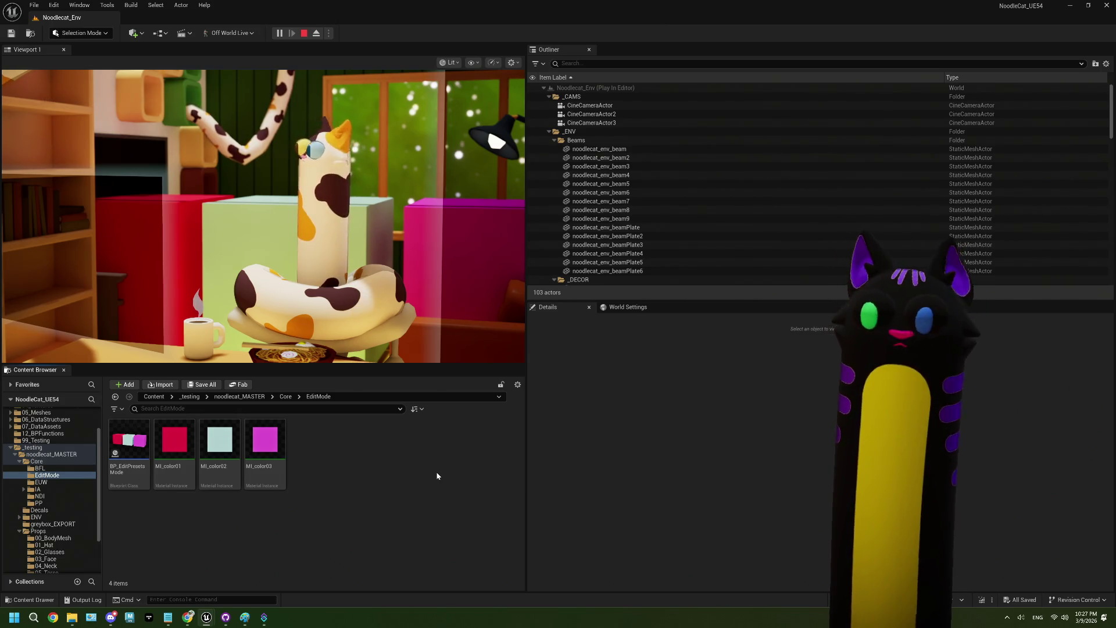
pyautogui.click(302, 35)
pyautogui.doubleClick(144, 449)
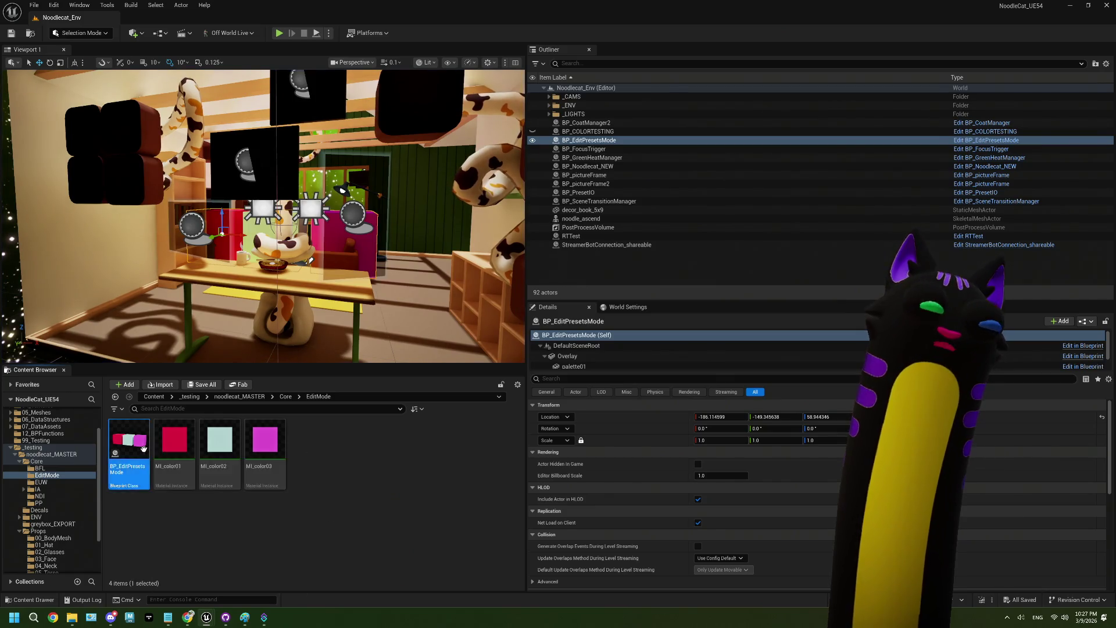
# Delete the red hit! Print String, wire Line Trace By Channel directly to Branch, and compile.
pyautogui.click(541, 209)
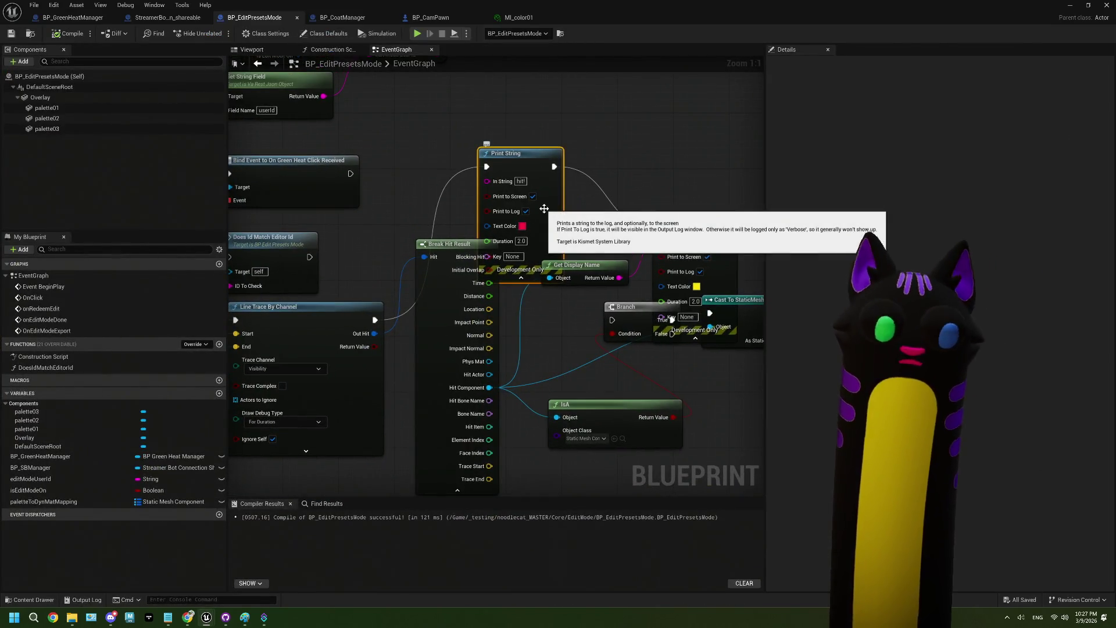
pyautogui.press('Delete')
pyautogui.moveTo(375, 321)
pyautogui.mouseDown()
pyautogui.moveTo(532, 257)
pyautogui.moveTo(553, 301)
pyautogui.moveTo(549, 243)
pyautogui.moveTo(564, 230)
pyautogui.mouseUp()
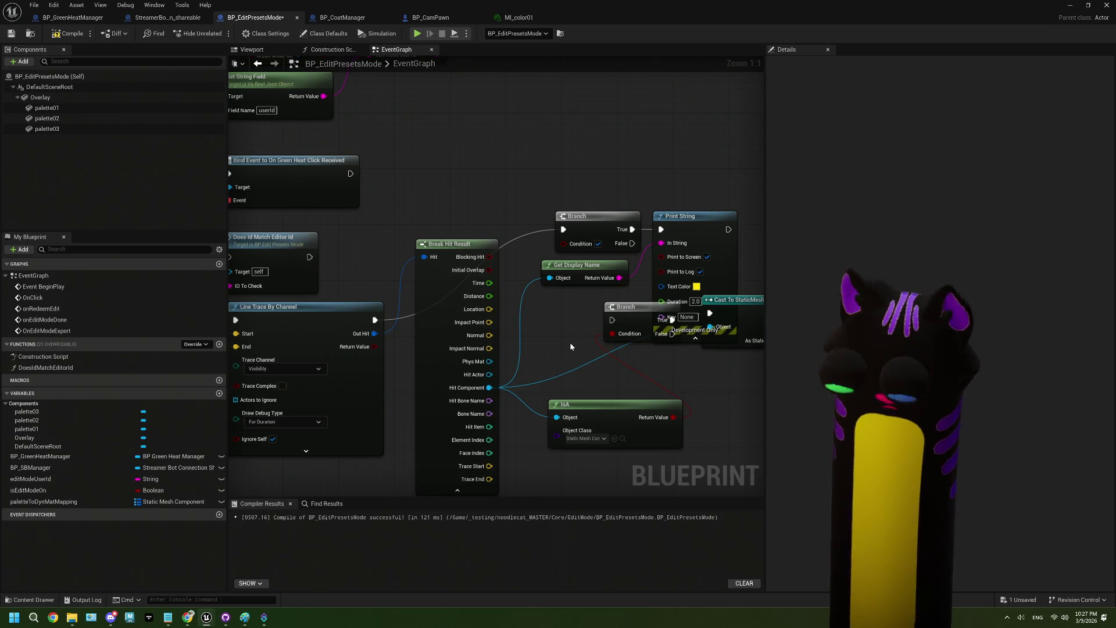
pyautogui.moveTo(567, 350); pyautogui.dragTo(554, 341)
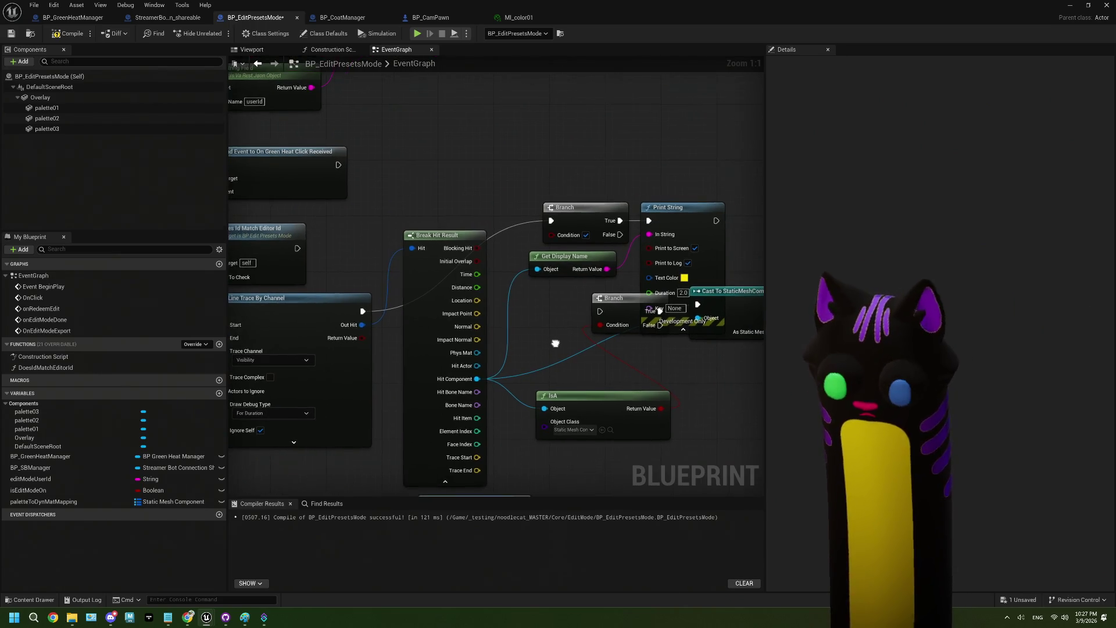
pyautogui.click(56, 34)
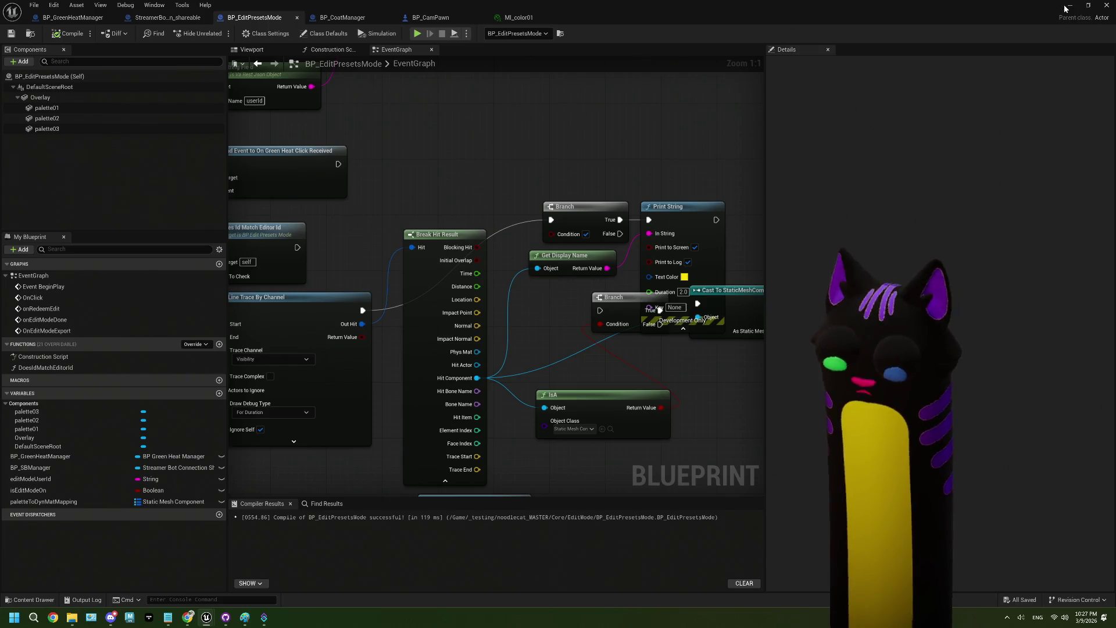
pyautogui.click(1068, 6)
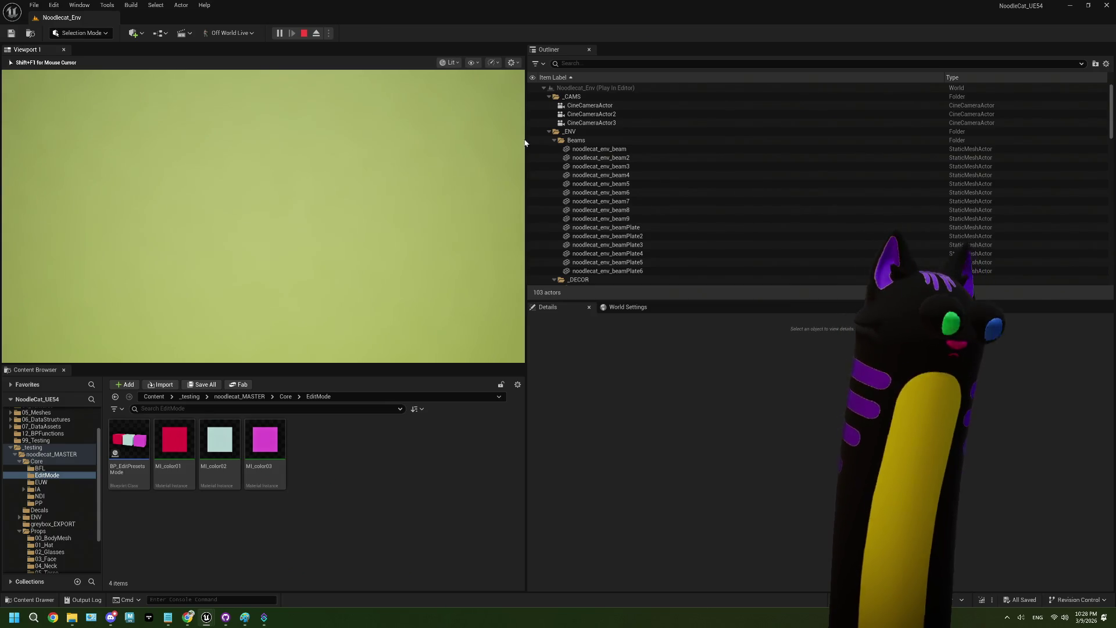
# Stop the play test and open BP_EditPresetsMode from the Content Browser.
pyautogui.press('Escape')
pyautogui.click(138, 440)
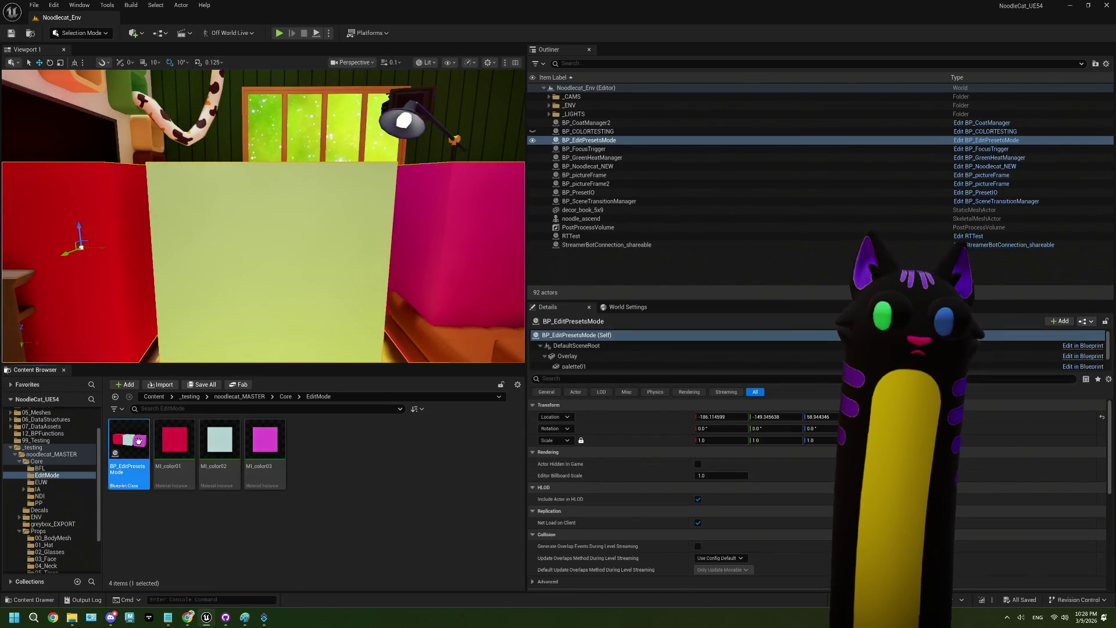
pyautogui.doubleClick(138, 440)
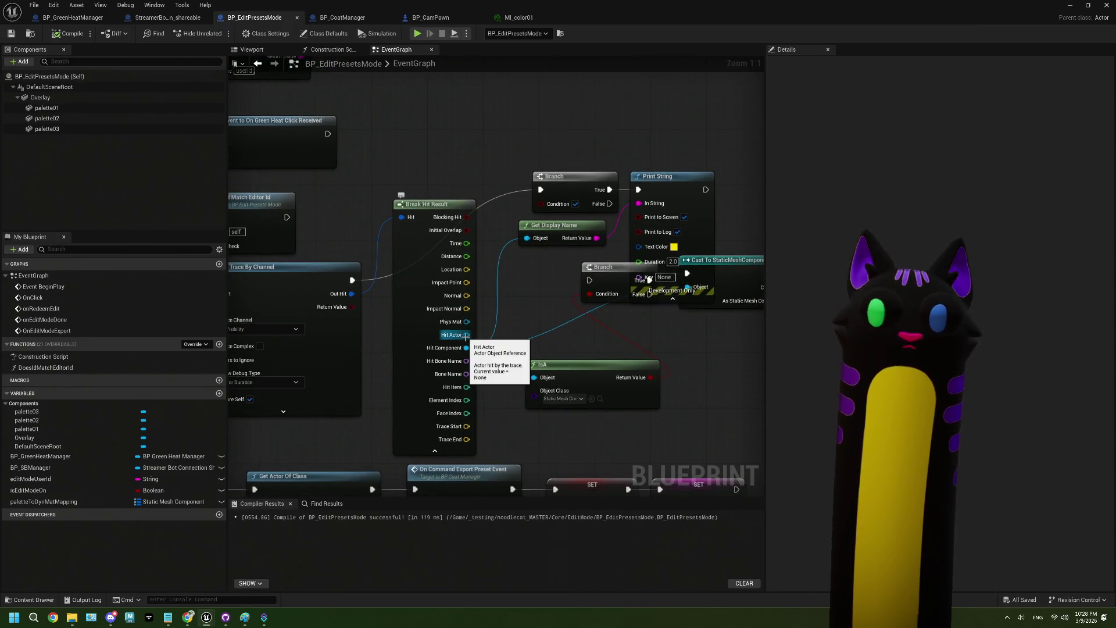
# Connect Hit Actor to Get Display Name's Object pin, recompile, and return to the level.
pyautogui.moveTo(466, 334); pyautogui.dragTo(527, 238)
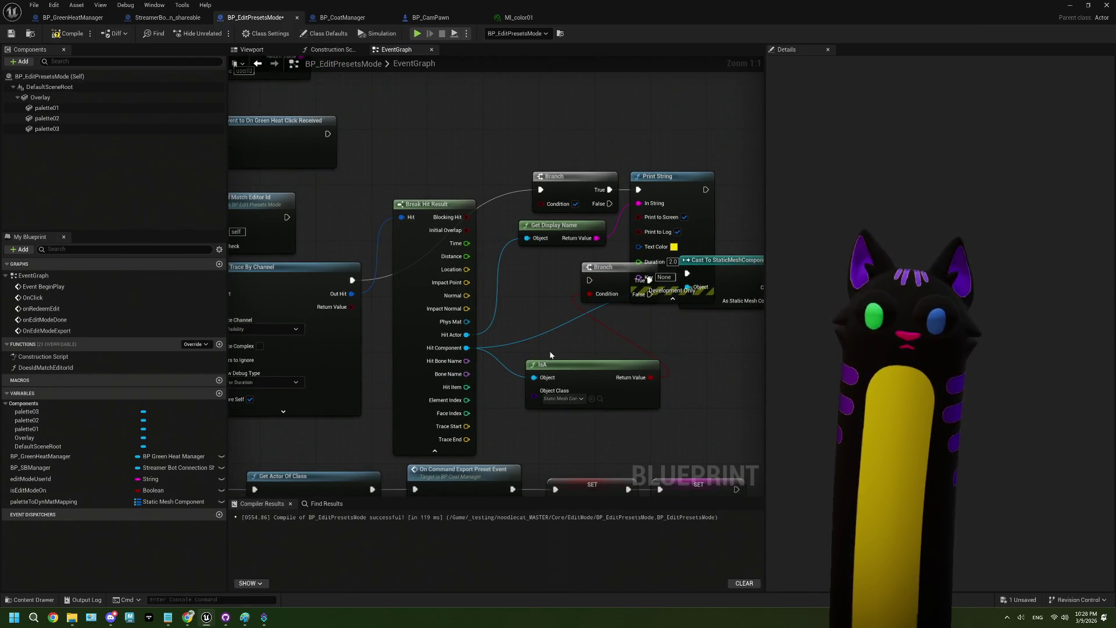
pyautogui.click(60, 36)
pyautogui.click(1071, 5)
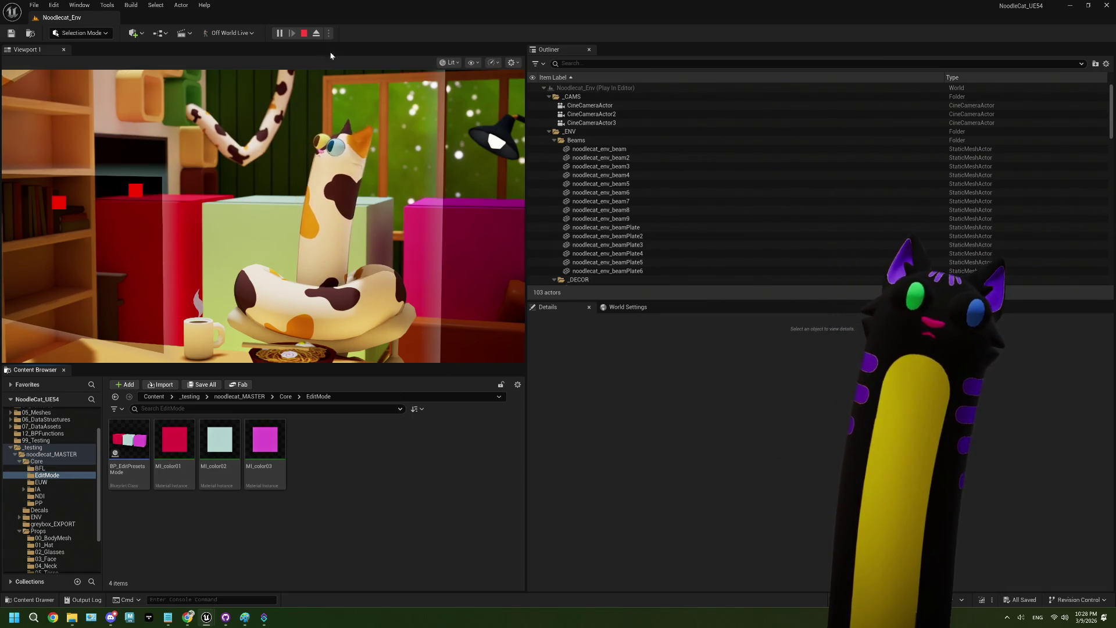
# Stop the play test and select BP_EditPresetsMode in the level, filtering Details to Physics.
pyautogui.click(303, 34)
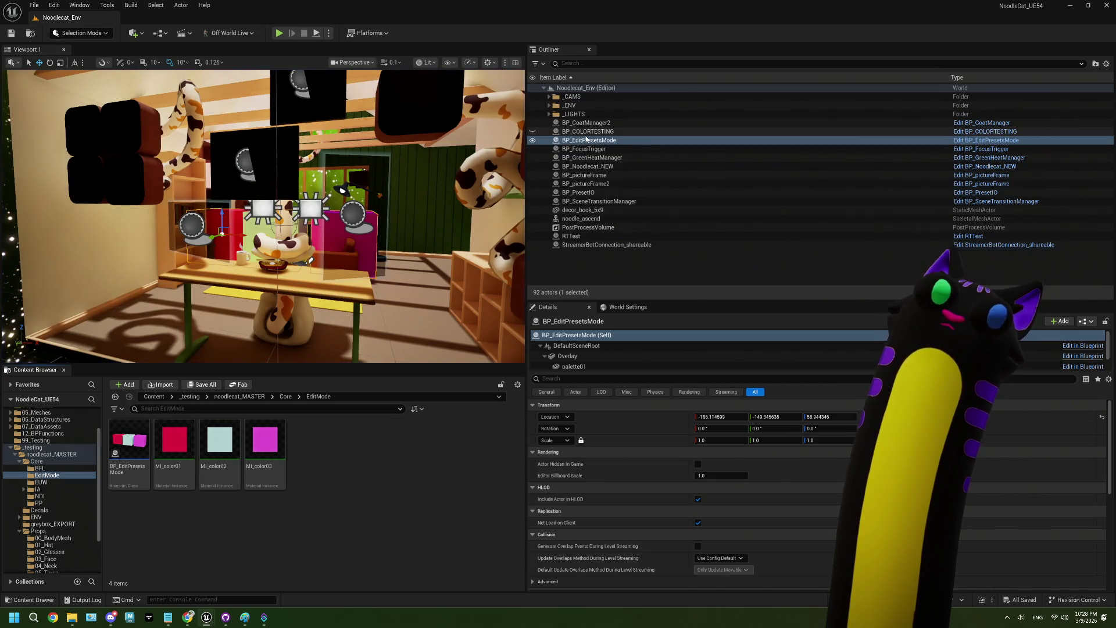
pyautogui.click(587, 140)
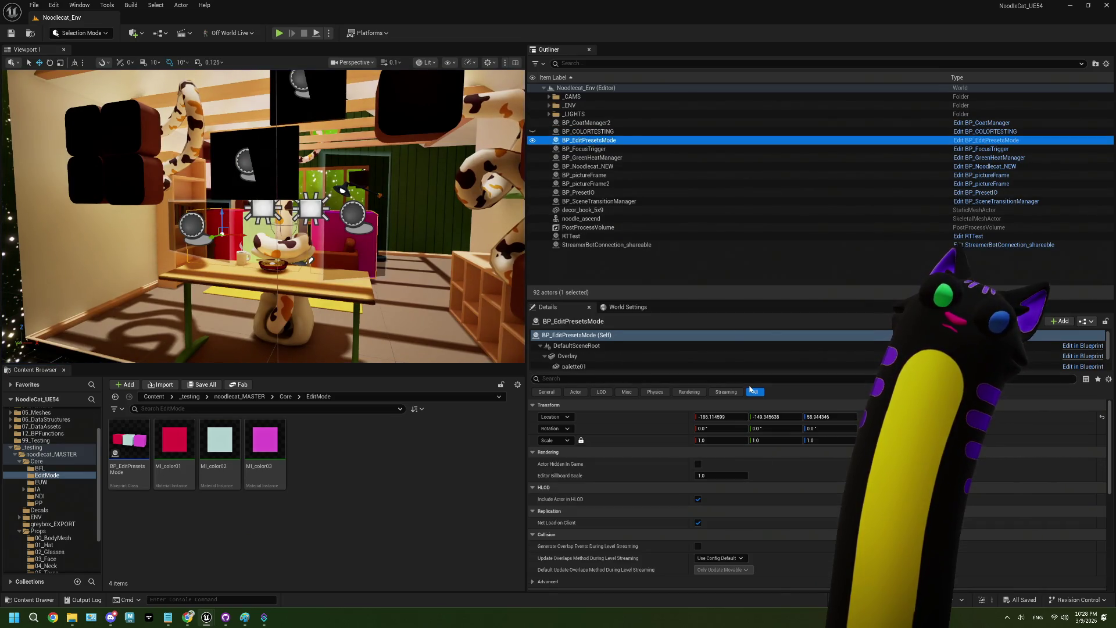
pyautogui.click(655, 392)
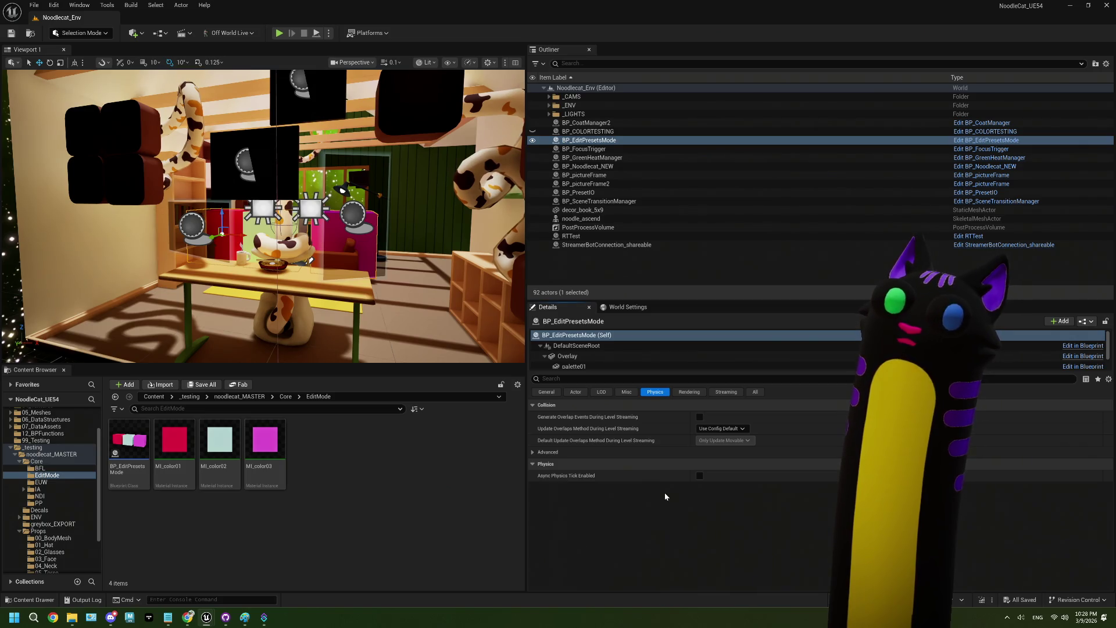
# Inspect the Overlay component's Physics, All and General properties, then reopen the blueprint.
pyautogui.click(568, 356)
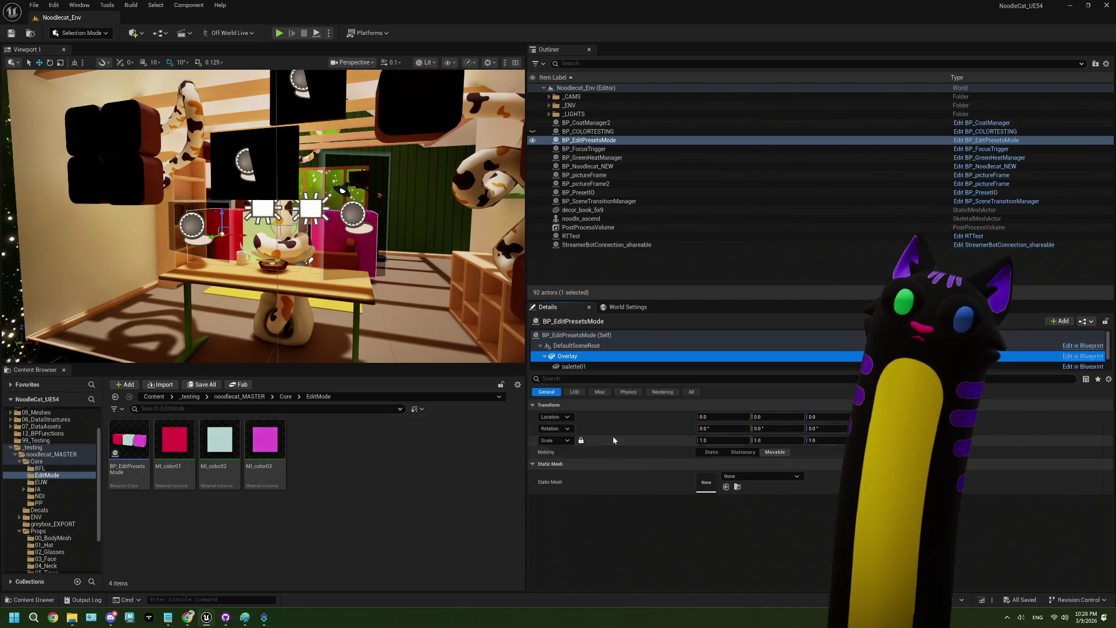
pyautogui.click(636, 395)
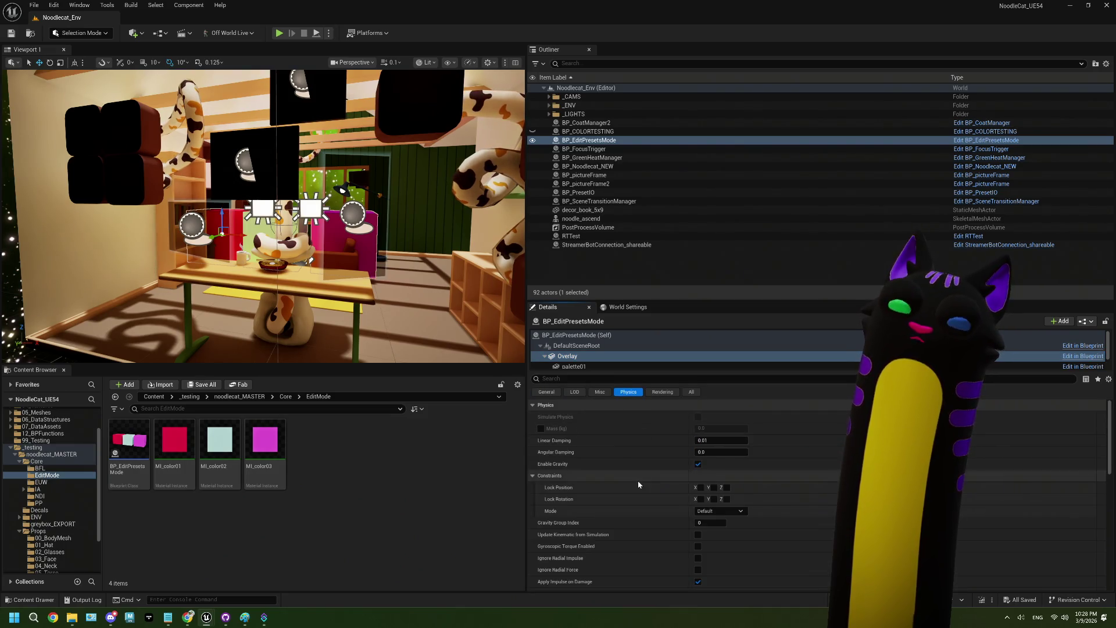
pyautogui.scroll(-5, 636, 489)
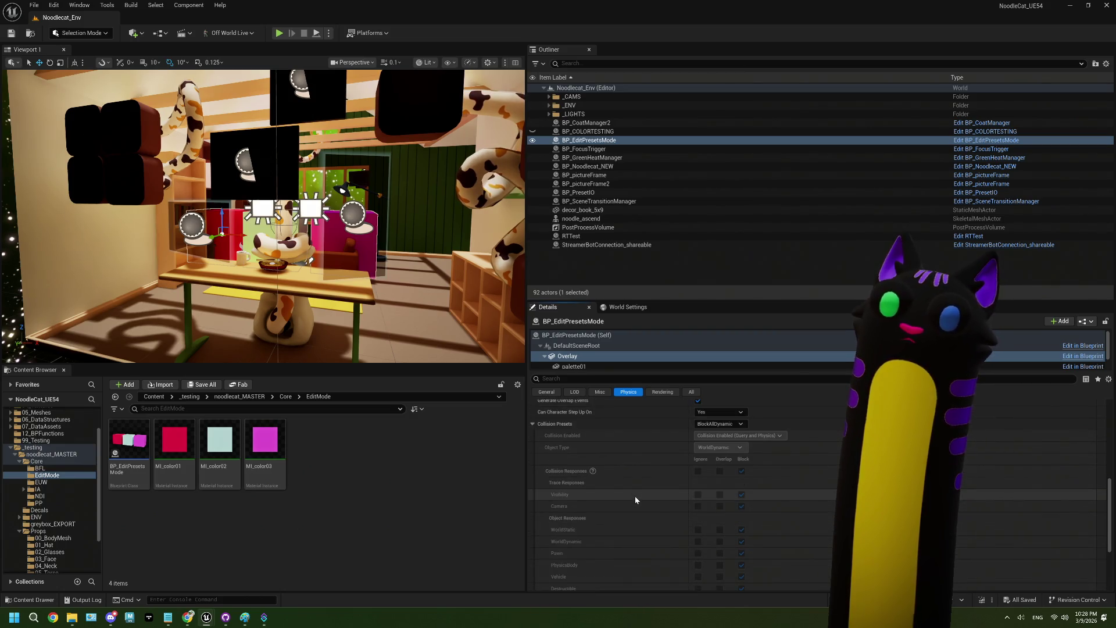
pyautogui.click(691, 392)
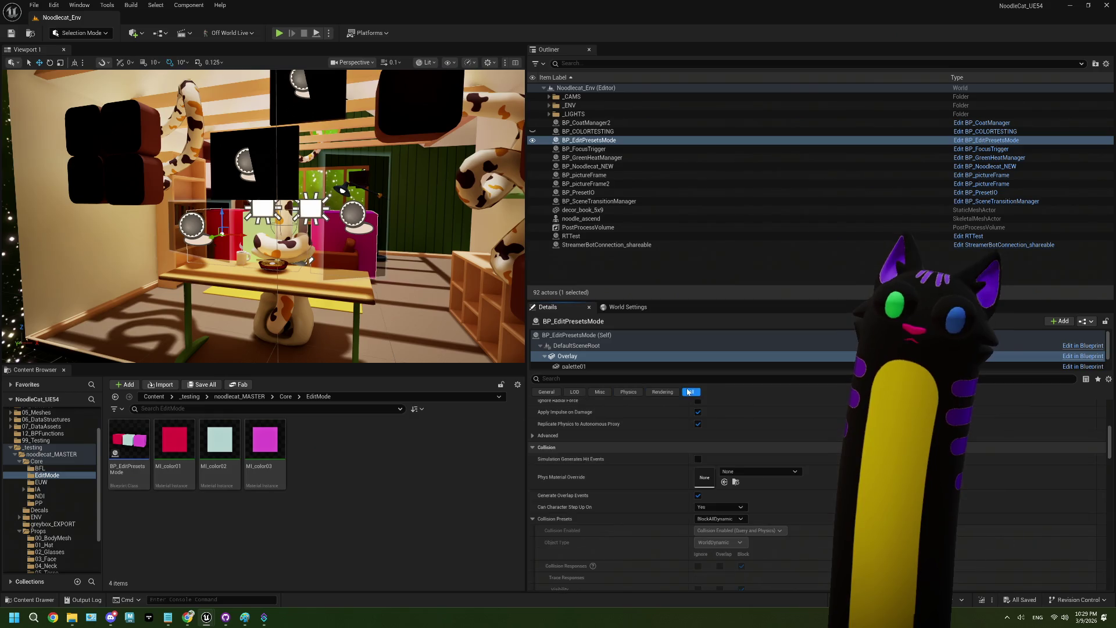
pyautogui.click(552, 394)
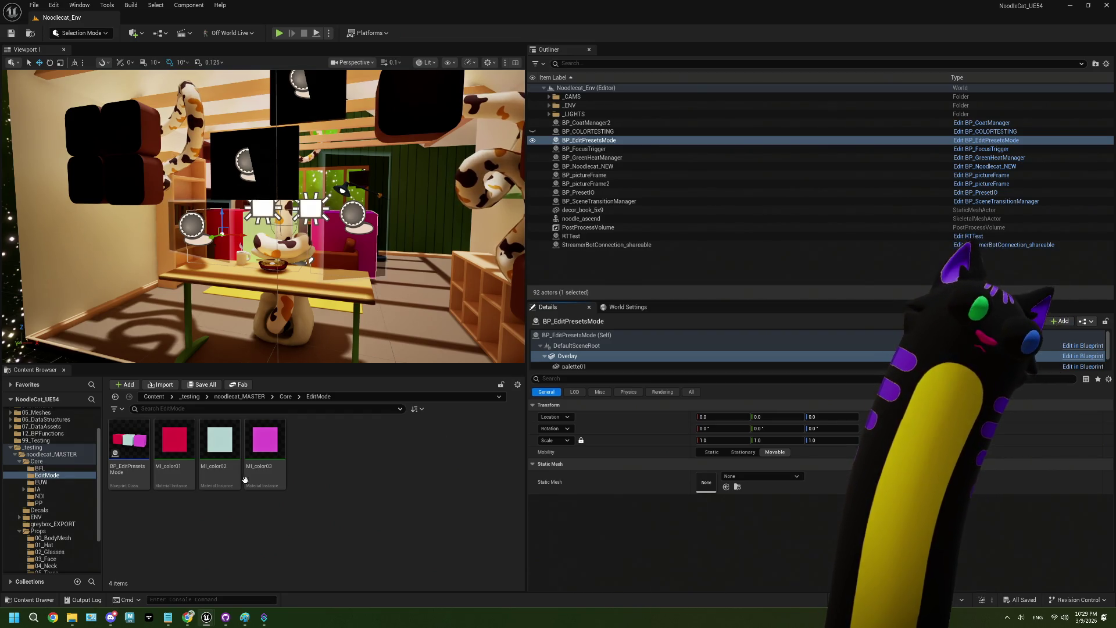
pyautogui.moveTo(143, 461)
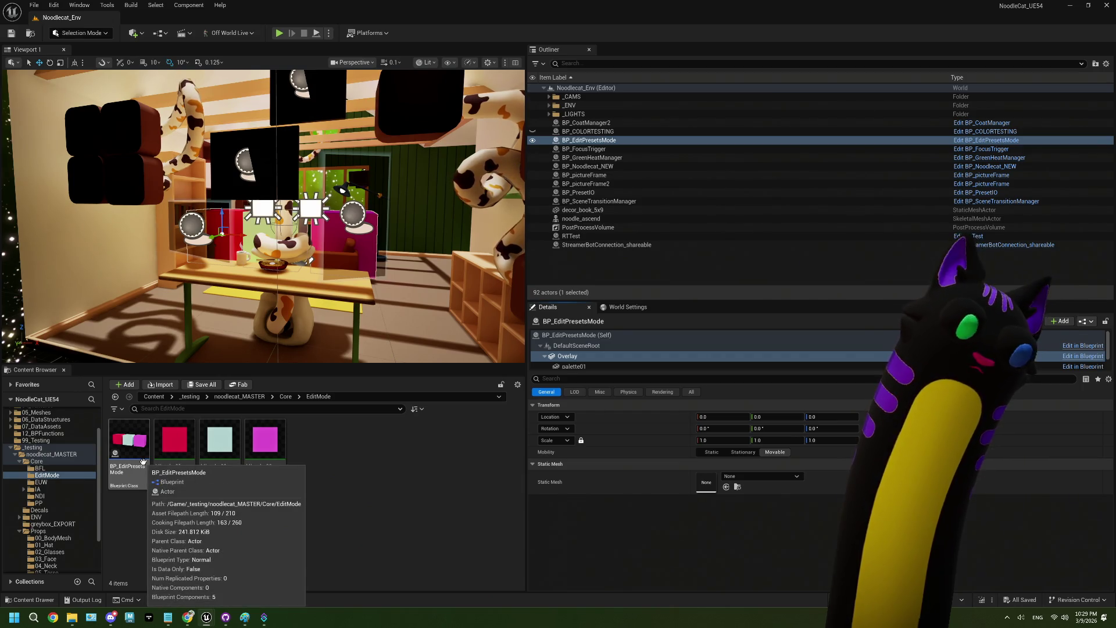
pyautogui.doubleClick(143, 462)
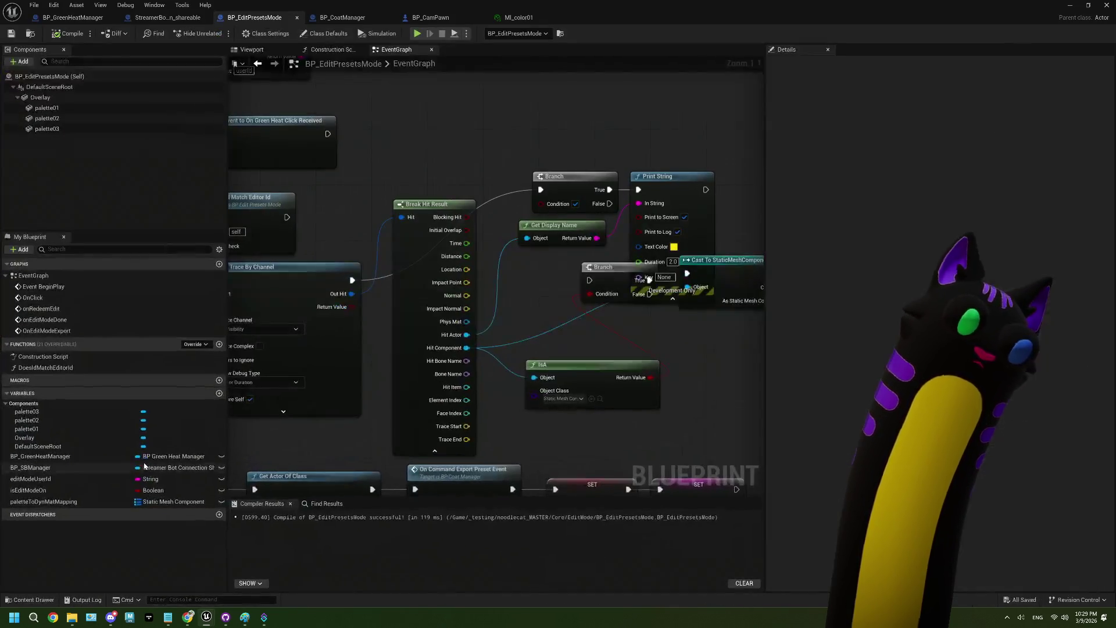
# Move palette01–03 out from under Overlay directly onto DefaultSceneRoot.
pyautogui.scroll(-2, 372, 293)
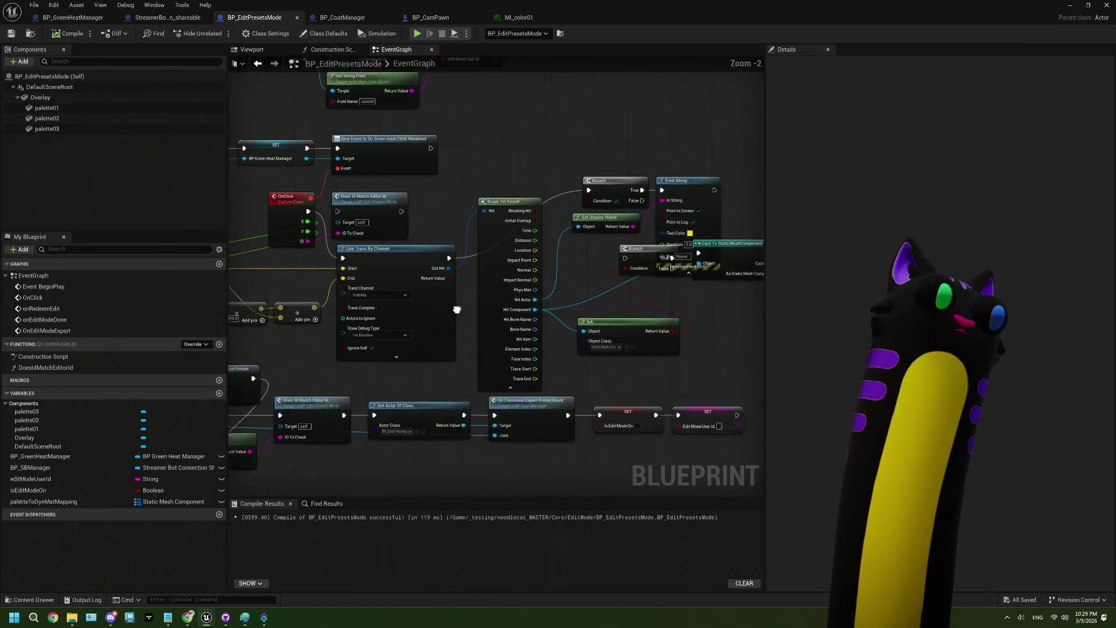
pyautogui.scroll(-2, 524, 303)
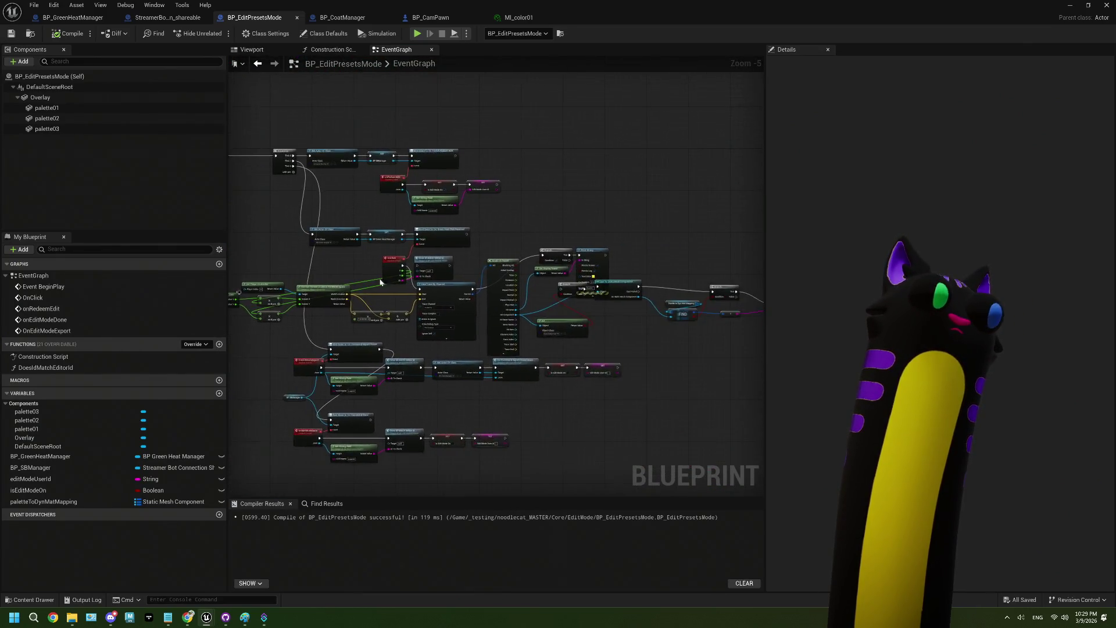
pyautogui.scroll(2, 568, 294)
pyautogui.click(58, 108)
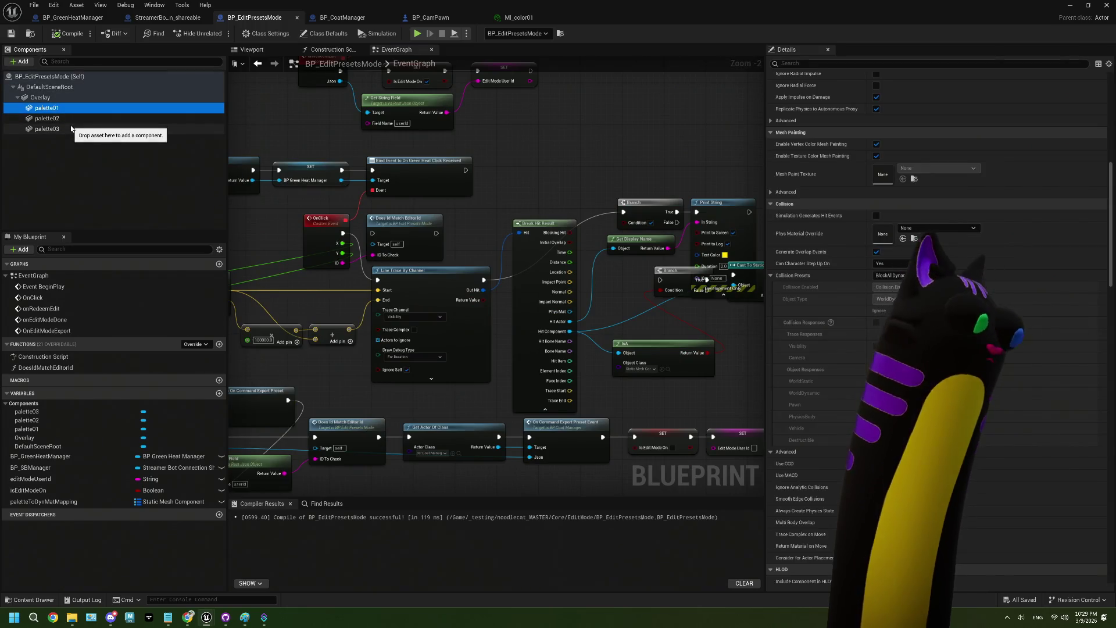
pyautogui.keyDown('shift'); pyautogui.click(71, 129); pyautogui.keyUp('shift')
pyautogui.rightClick(64, 117)
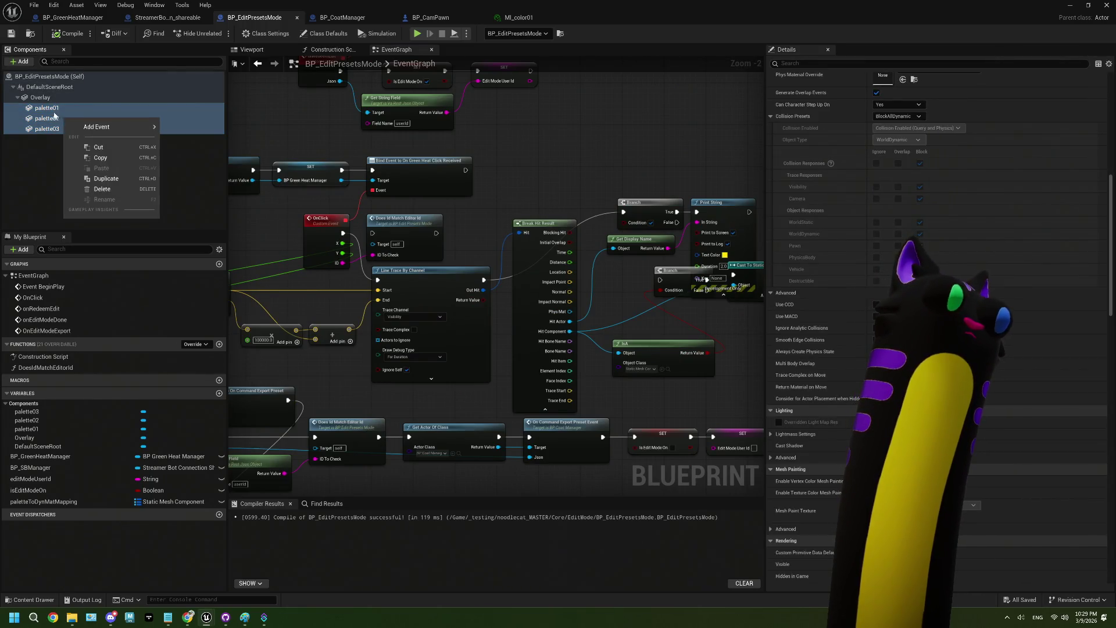
pyautogui.press('Escape')
pyautogui.moveTo(46, 111); pyautogui.dragTo(47, 88)
# Delete the Overlay component and compile, jumping to the node with the resulting error.
pyautogui.click(48, 103)
pyautogui.press('Delete')
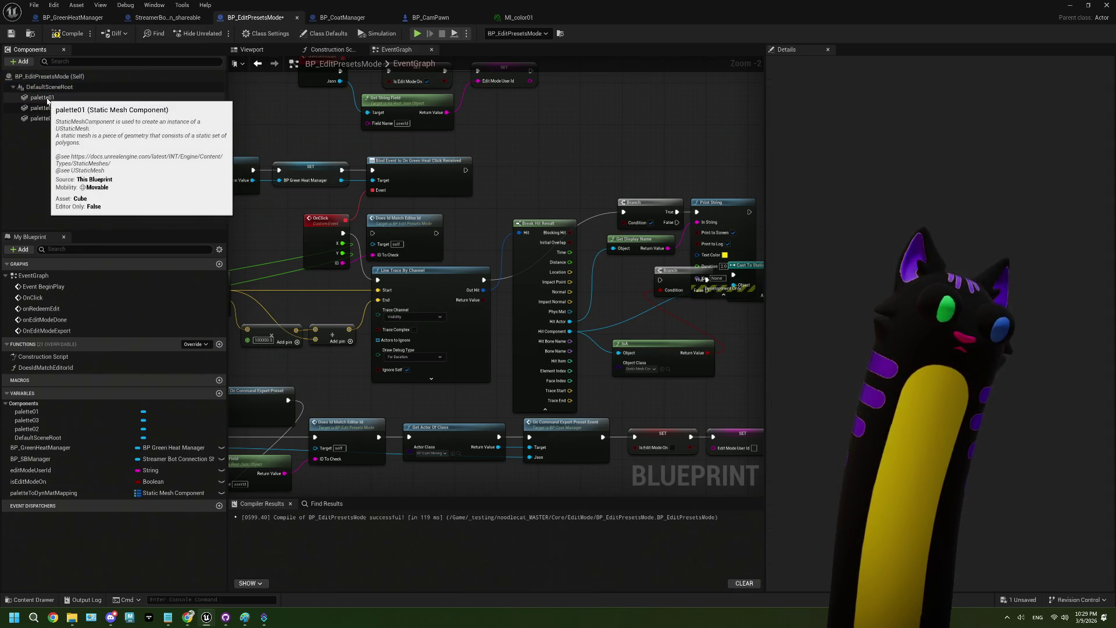
pyautogui.click(69, 33)
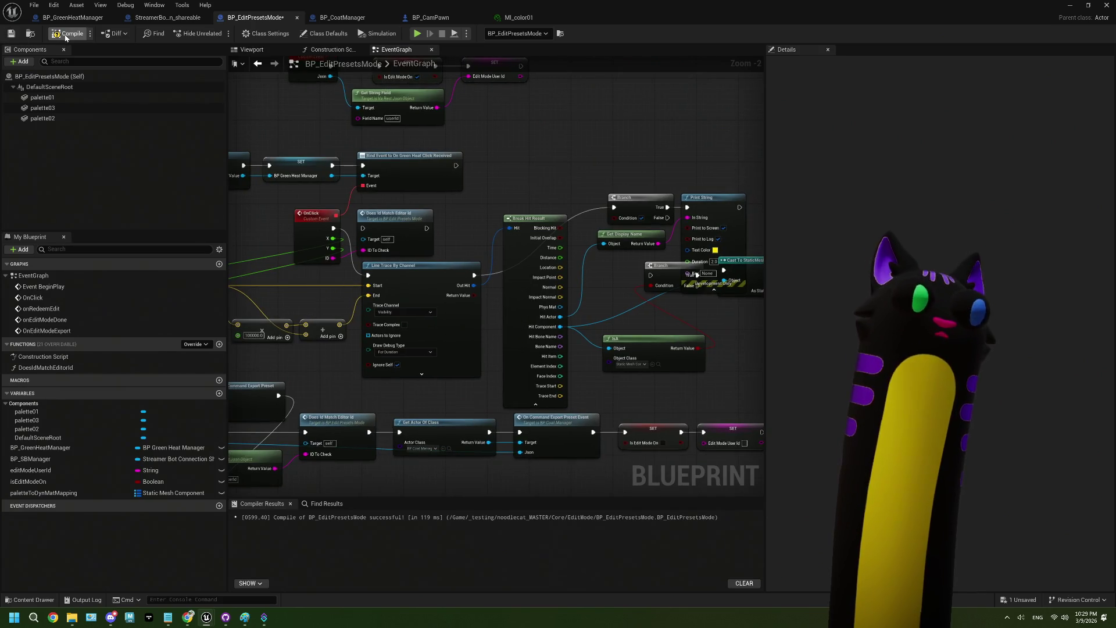
pyautogui.click(445, 517)
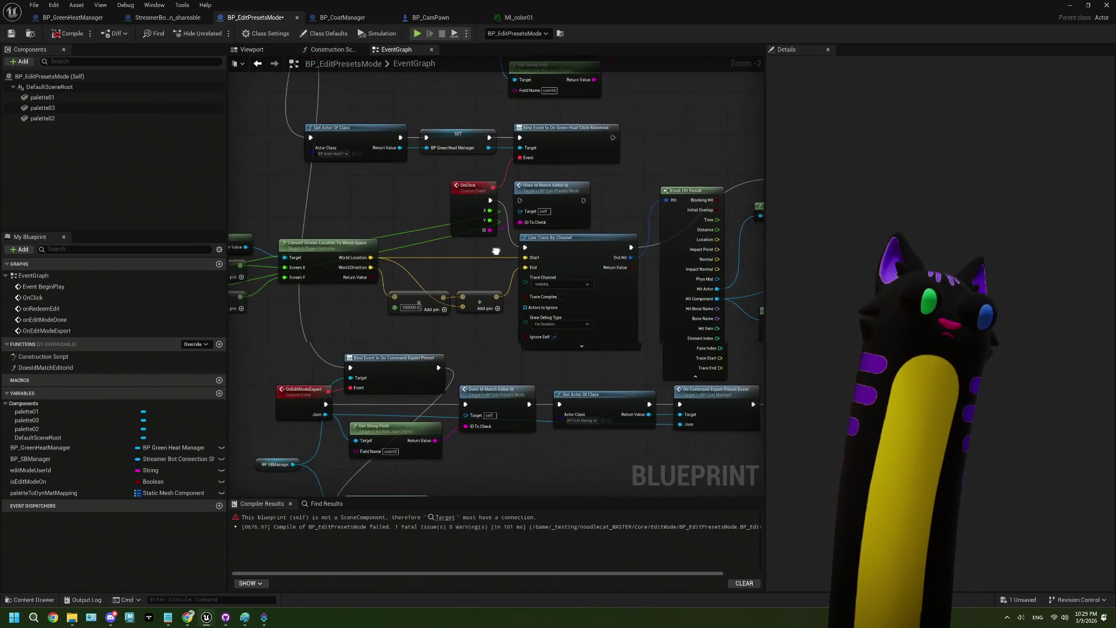
pyautogui.click(444, 517)
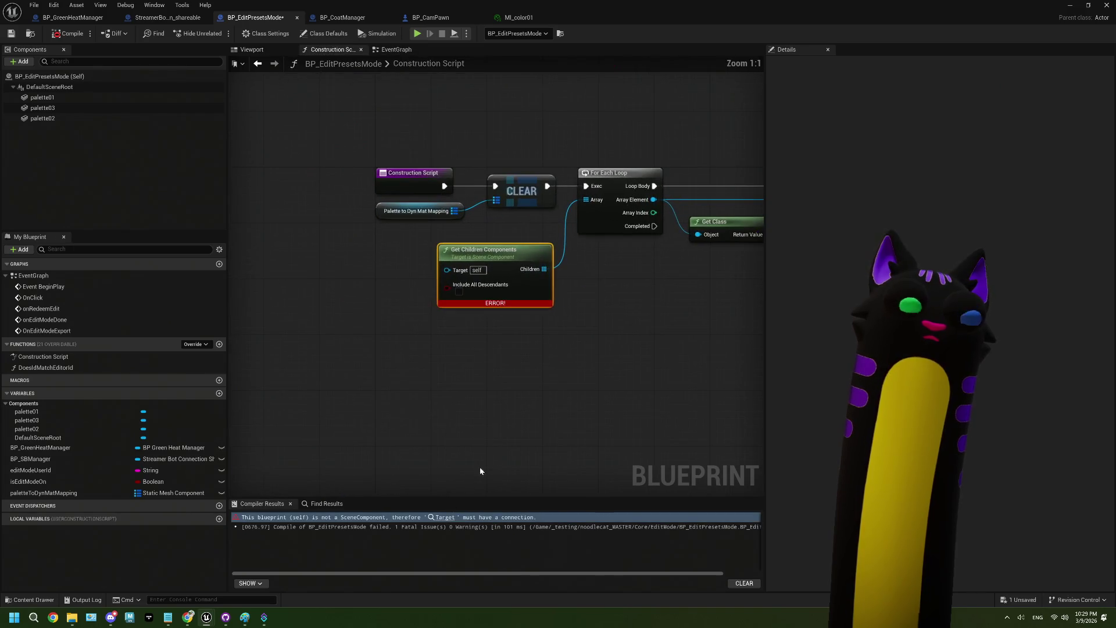
pyautogui.scroll(-2, 518, 354)
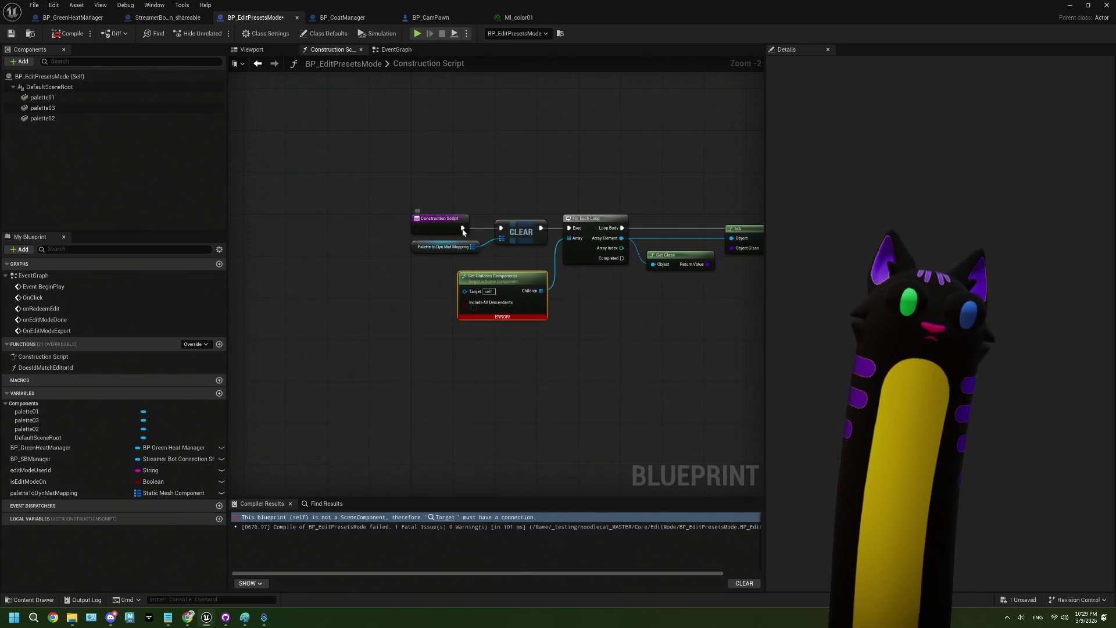
# Feed a Default Scene Root getter into Get Children Components, recompile, save, and play-test.
pyautogui.rightClick(463, 228)
pyautogui.click(515, 326)
pyautogui.scroll(2, 516, 325)
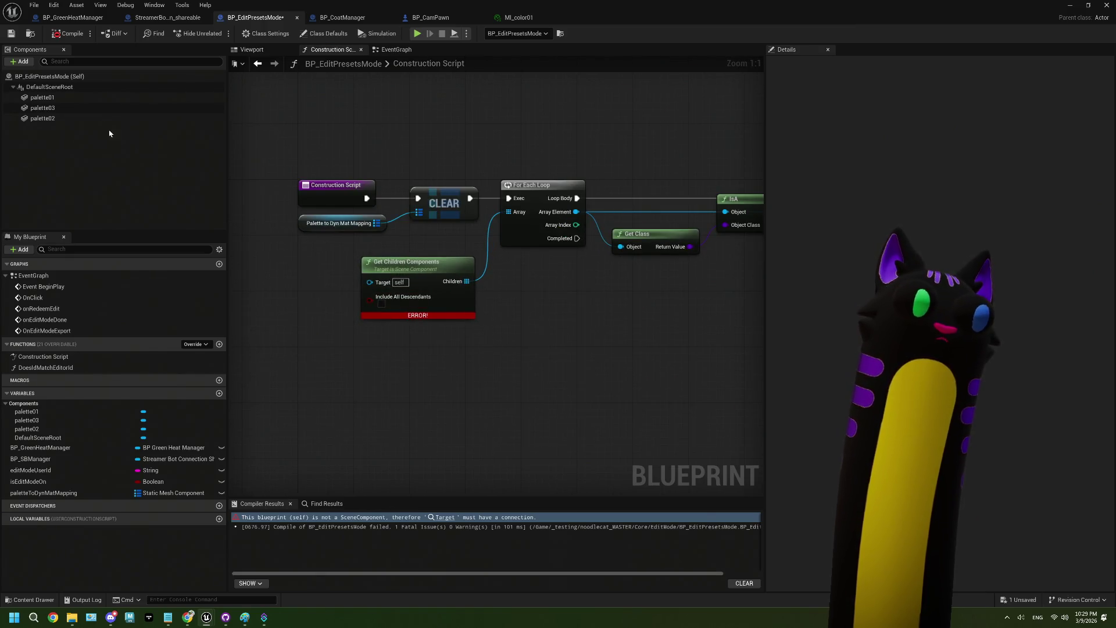
pyautogui.moveTo(49, 87); pyautogui.dragTo(370, 282)
pyautogui.click(68, 33)
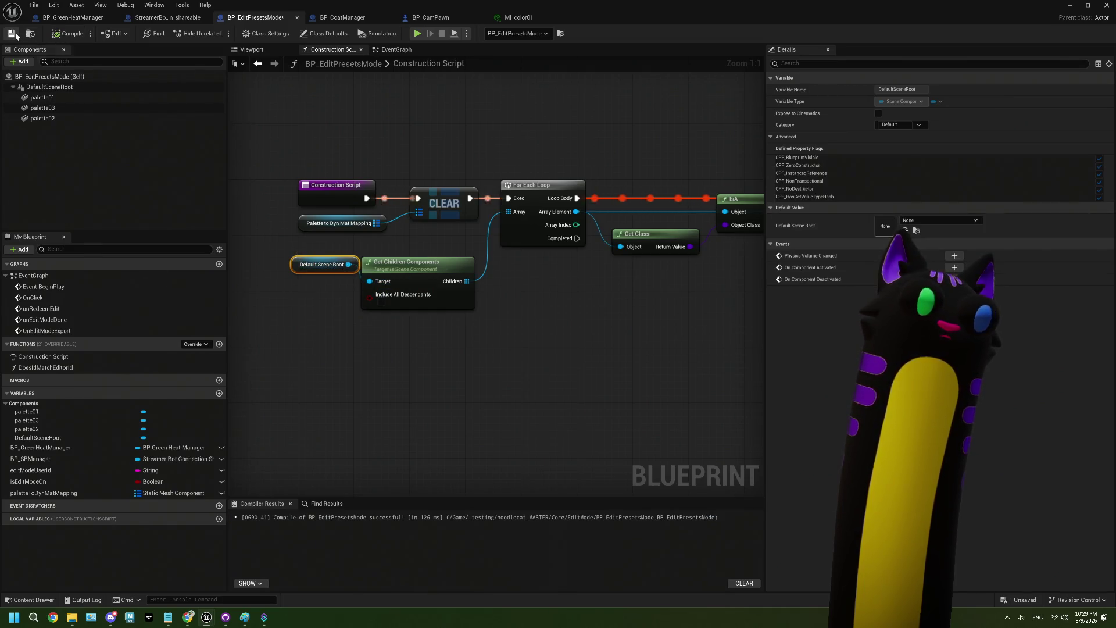
pyautogui.click(16, 36)
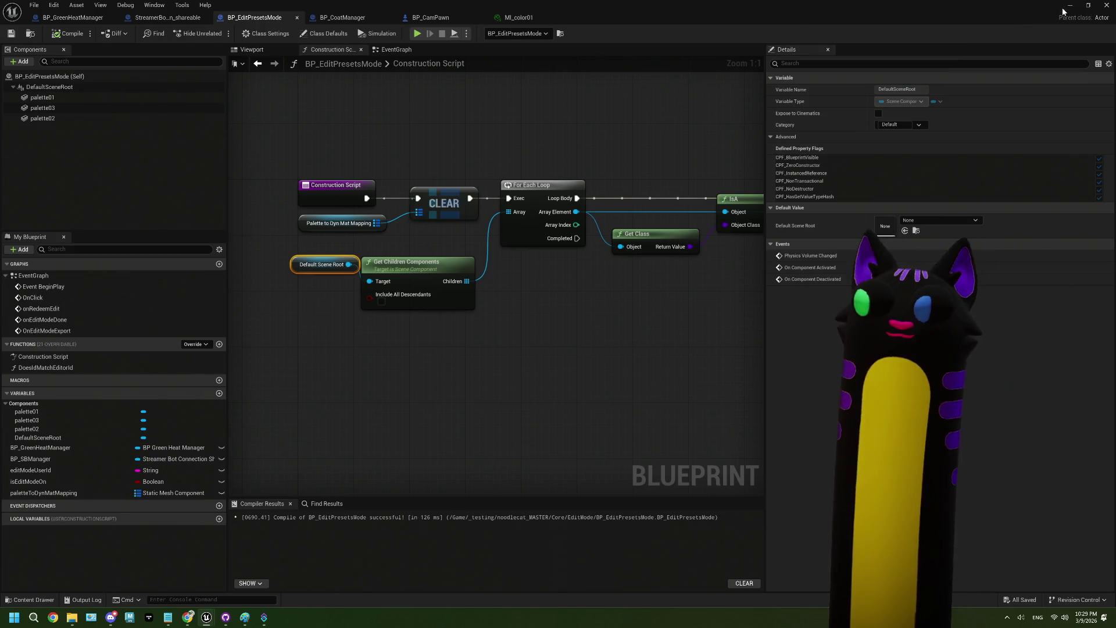
pyautogui.click(1069, 6)
pyautogui.hotkey('alt', 'p')
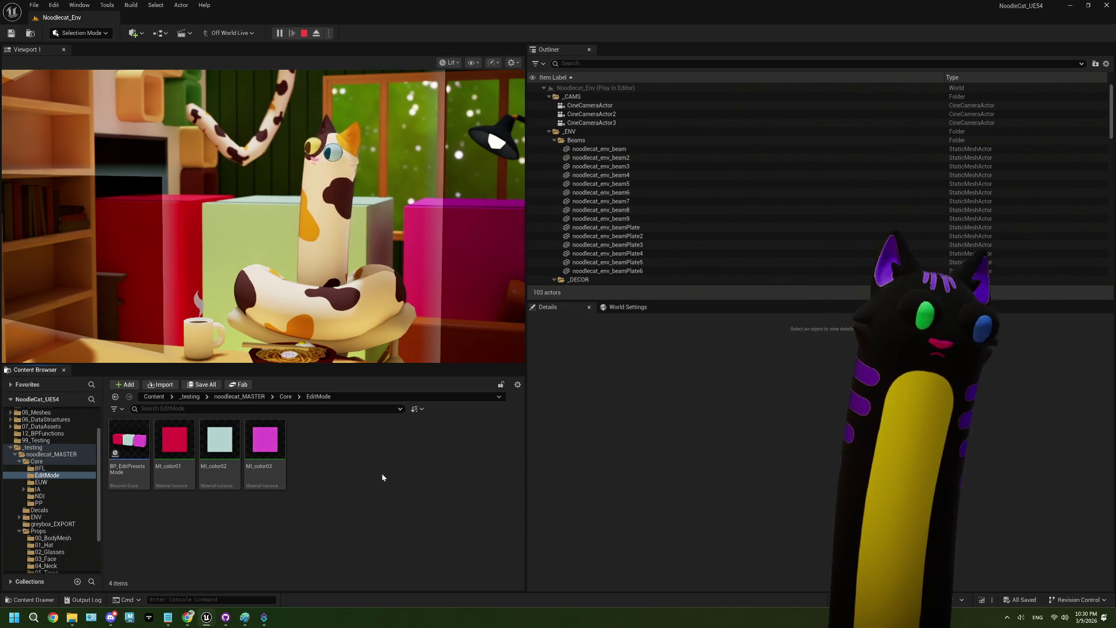
# Stop the Play-in-Editor session to get back to the Noodlecat_Env level editor.
pyautogui.click(303, 33)
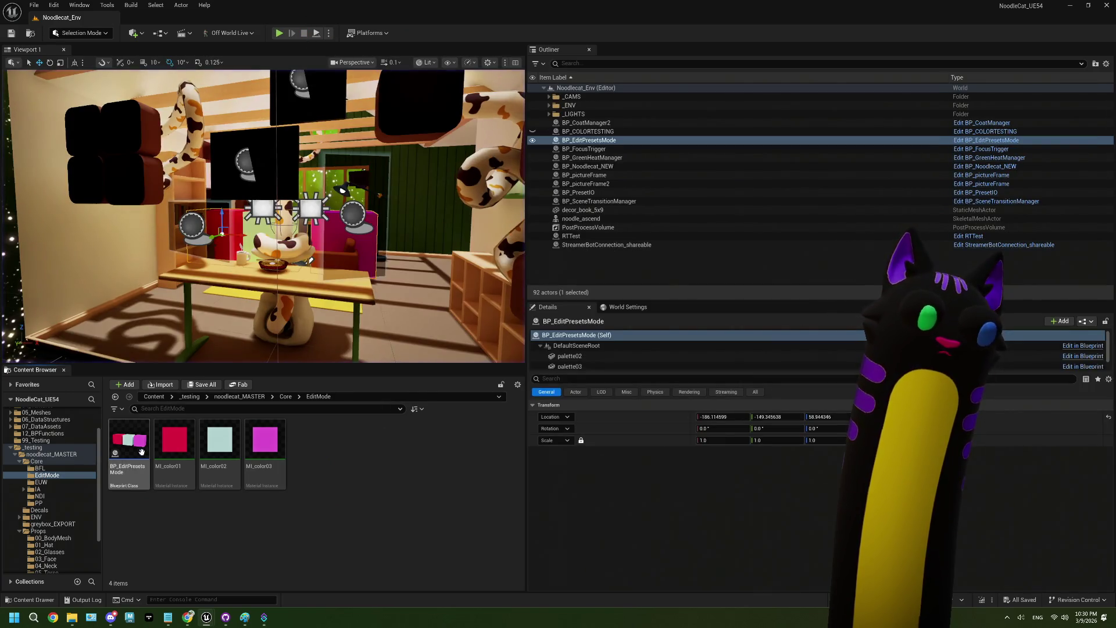
# Open BP_EditPresetsMode from the Outliner and review its Class Defaults.
pyautogui.doubleClick(141, 451)
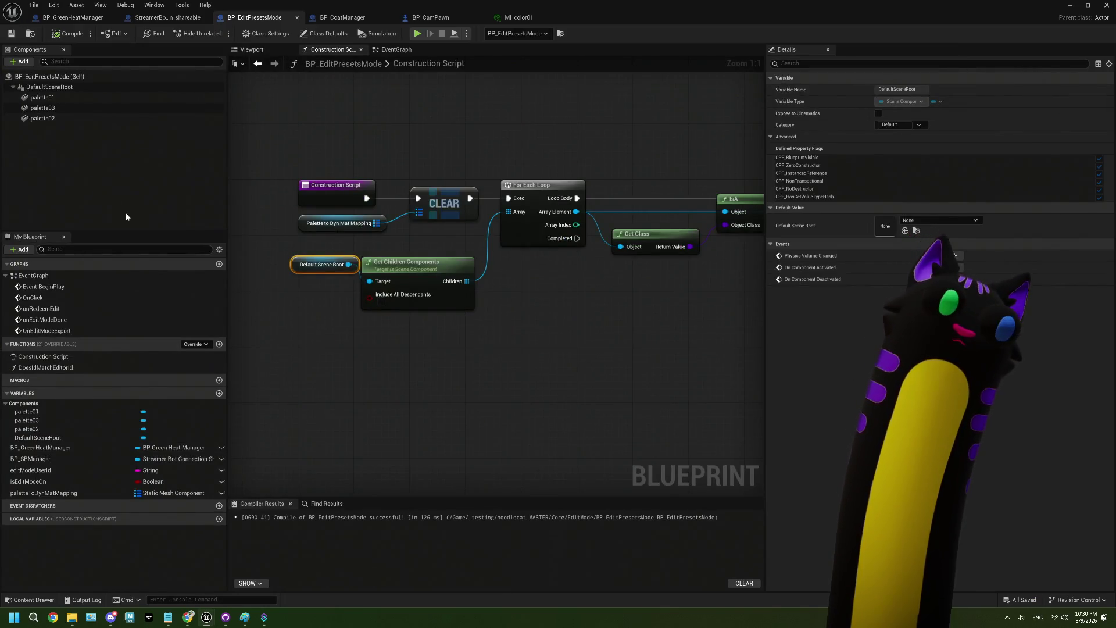
pyautogui.click(65, 77)
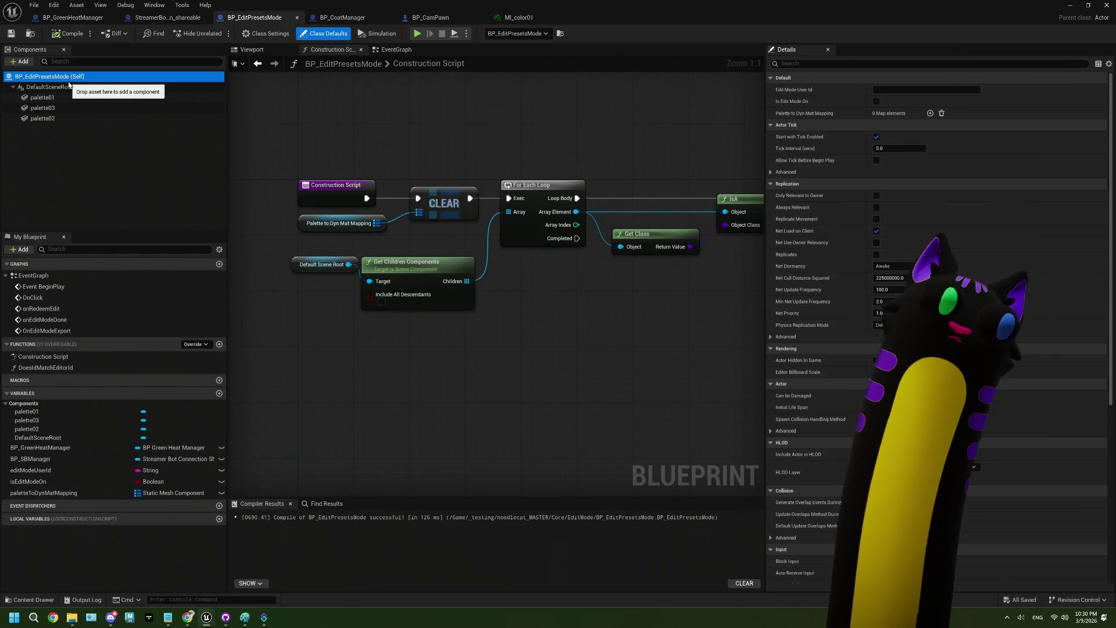
pyautogui.scroll(-5, 826, 302)
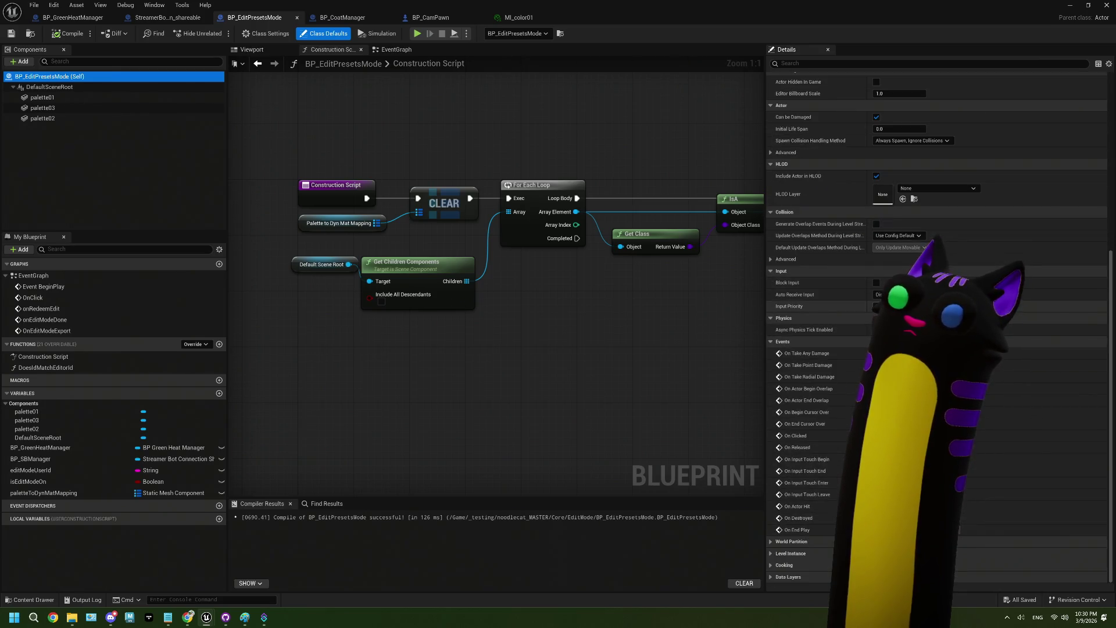
pyautogui.scroll(3, 826, 302)
pyautogui.scroll(-3, 826, 303)
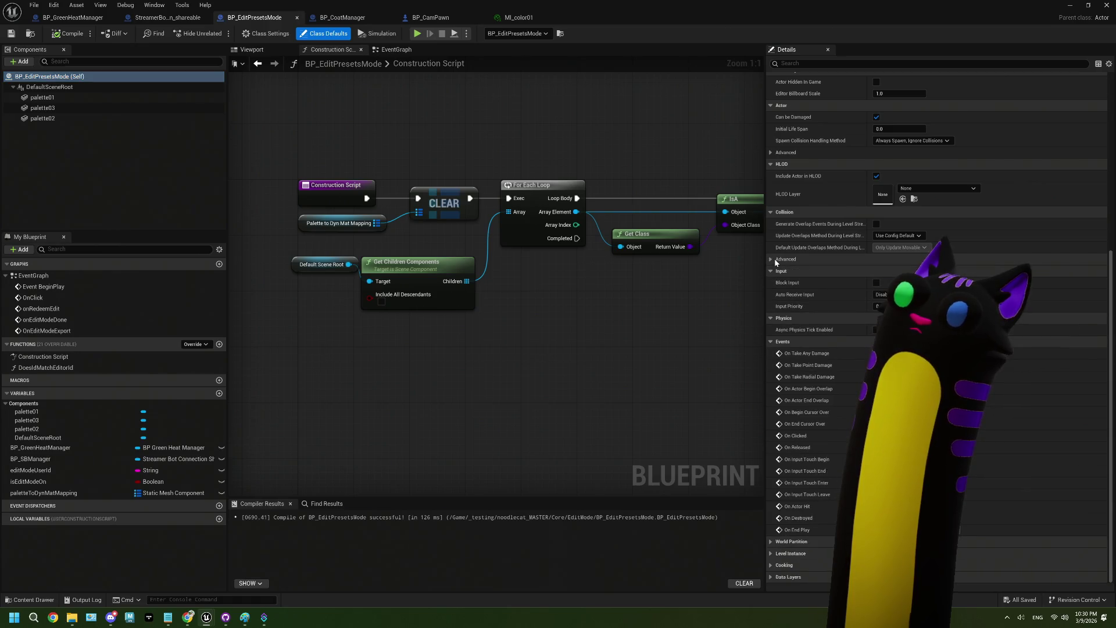
# Switch to the EventGraph and bring the Branch and Print String nodes into view.
pyautogui.moveTo(555, 322); pyautogui.dragTo(518, 330)
pyautogui.click(397, 50)
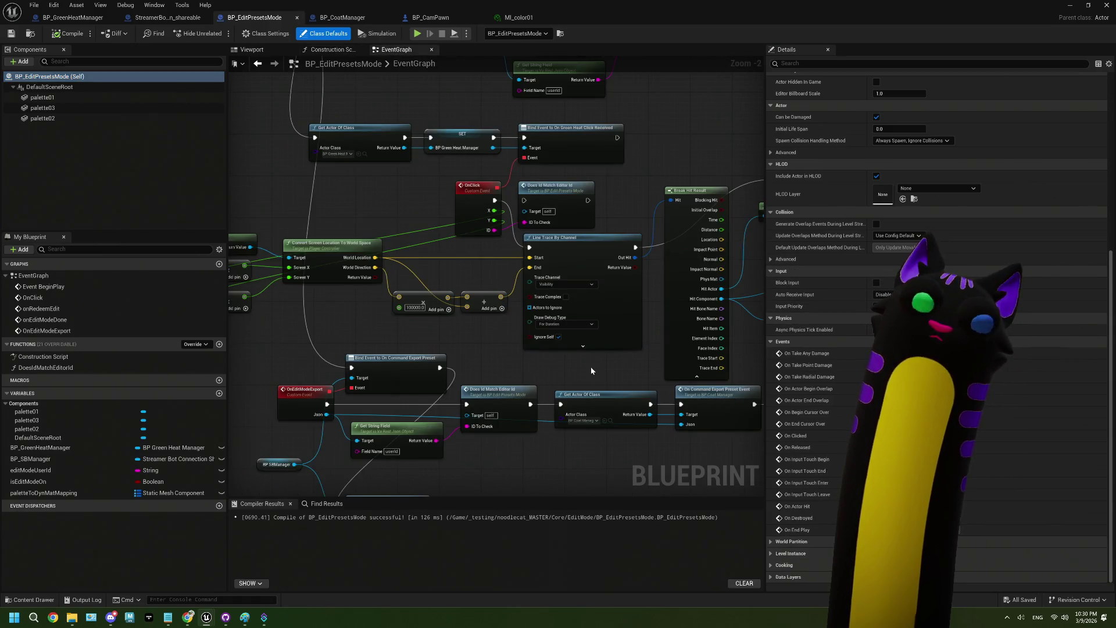
pyautogui.moveTo(592, 371); pyautogui.dragTo(569, 354)
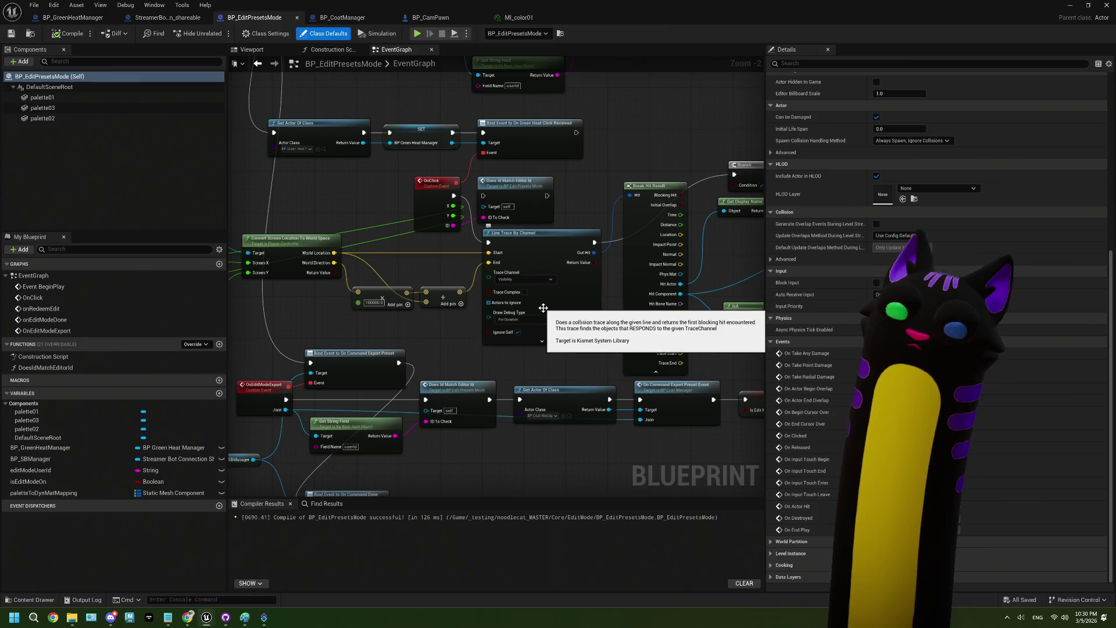
pyautogui.scroll(1, 563, 349)
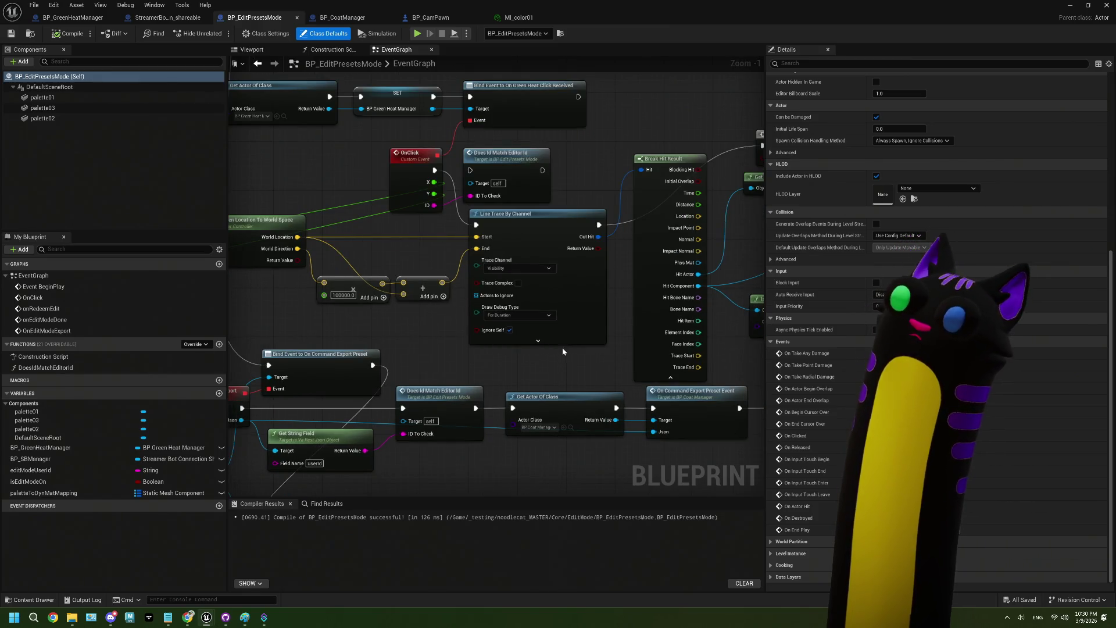
pyautogui.moveTo(746, 227); pyautogui.dragTo(597, 254)
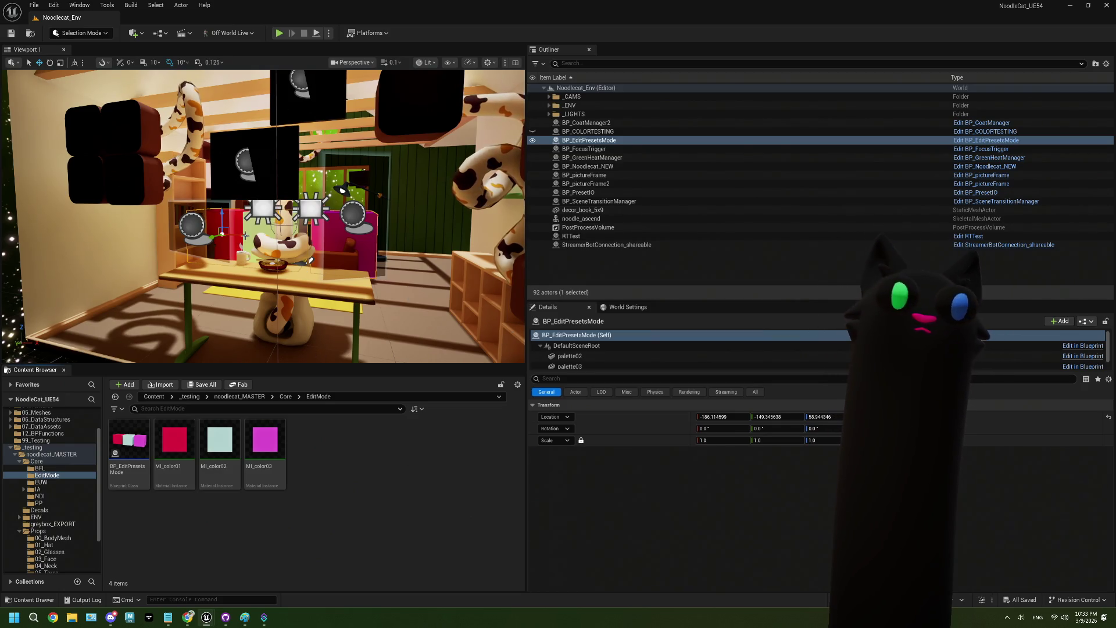
# Reopen the BP_EditPresetsMode blueprint from the Outliner.
pyautogui.doubleClick(125, 439)
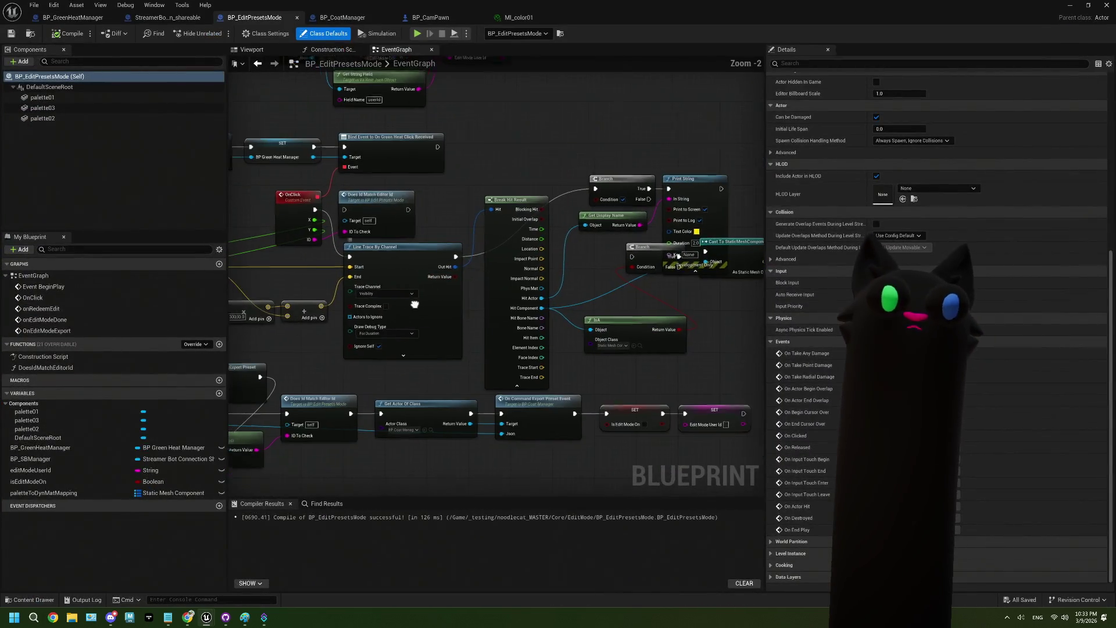
# Add a Print String node driven by OnClick's execution, placed below the multiply nodes.
pyautogui.scroll(-1, 499, 304)
pyautogui.moveTo(498, 304); pyautogui.dragTo(736, 286)
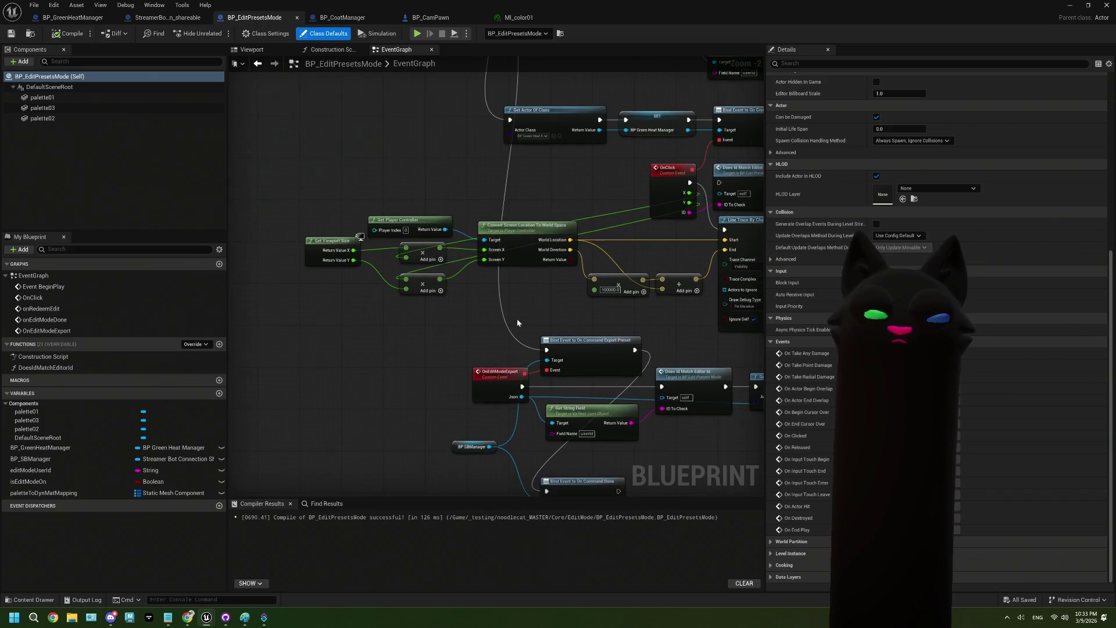
pyautogui.rightClick(351, 349)
pyautogui.write('print')
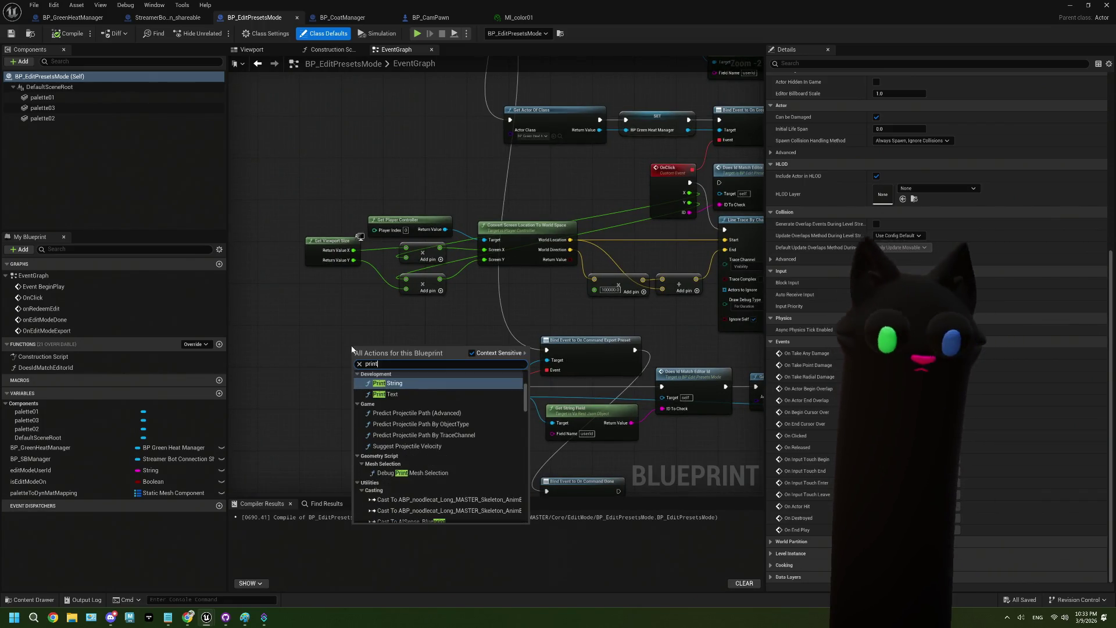
pyautogui.press('Return')
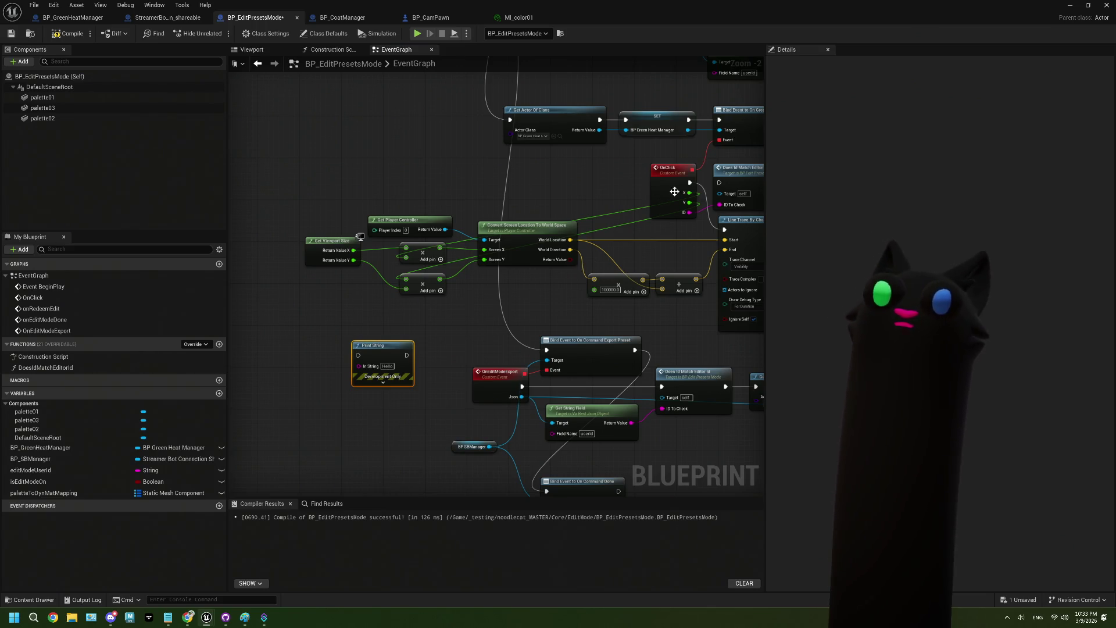
pyautogui.moveTo(690, 182)
pyautogui.mouseDown()
pyautogui.moveTo(351, 359)
pyautogui.moveTo(454, 343)
pyautogui.moveTo(732, 233)
pyautogui.mouseUp()
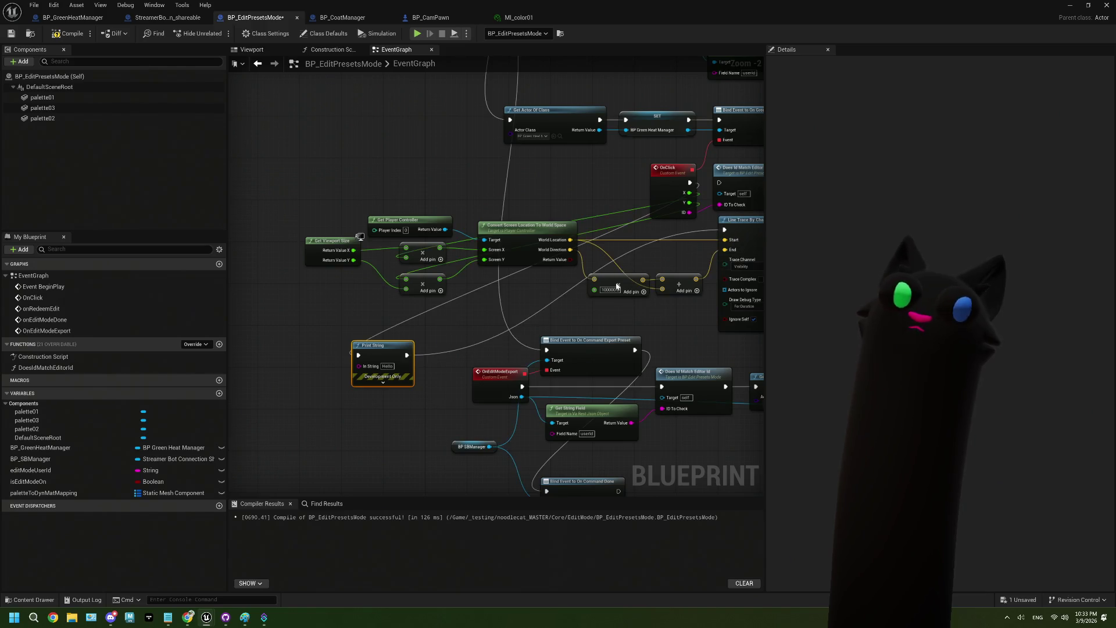
pyautogui.moveTo(429, 337); pyautogui.dragTo(465, 300)
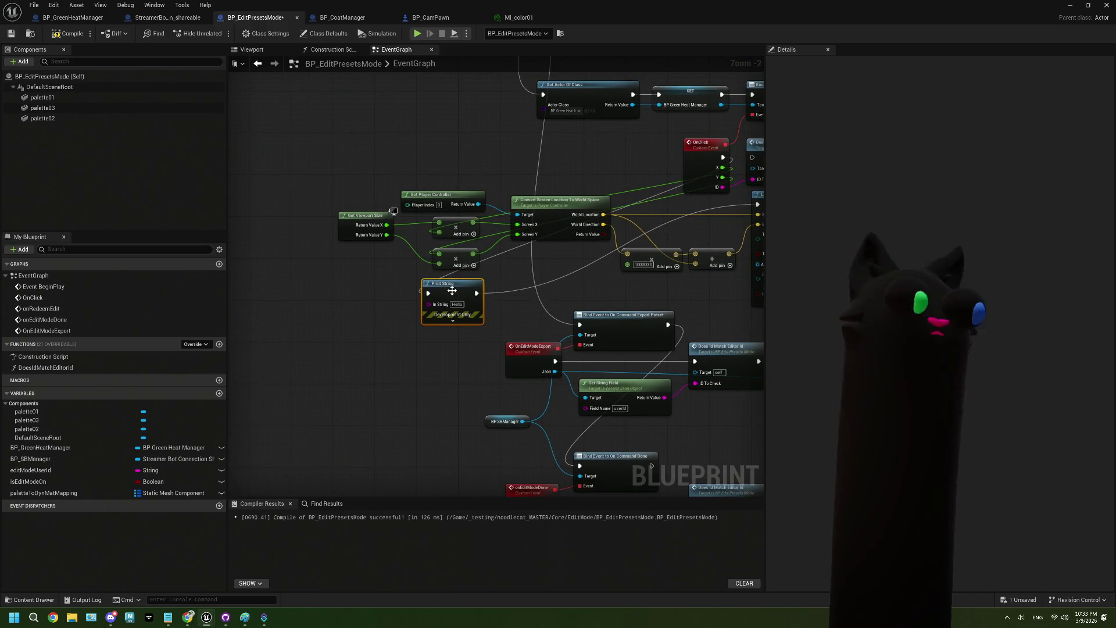
# Delete the NewVar variable accidentally promoted from the multiply result.
pyautogui.scroll(1, 454, 335)
pyautogui.scroll(1, 454, 335)
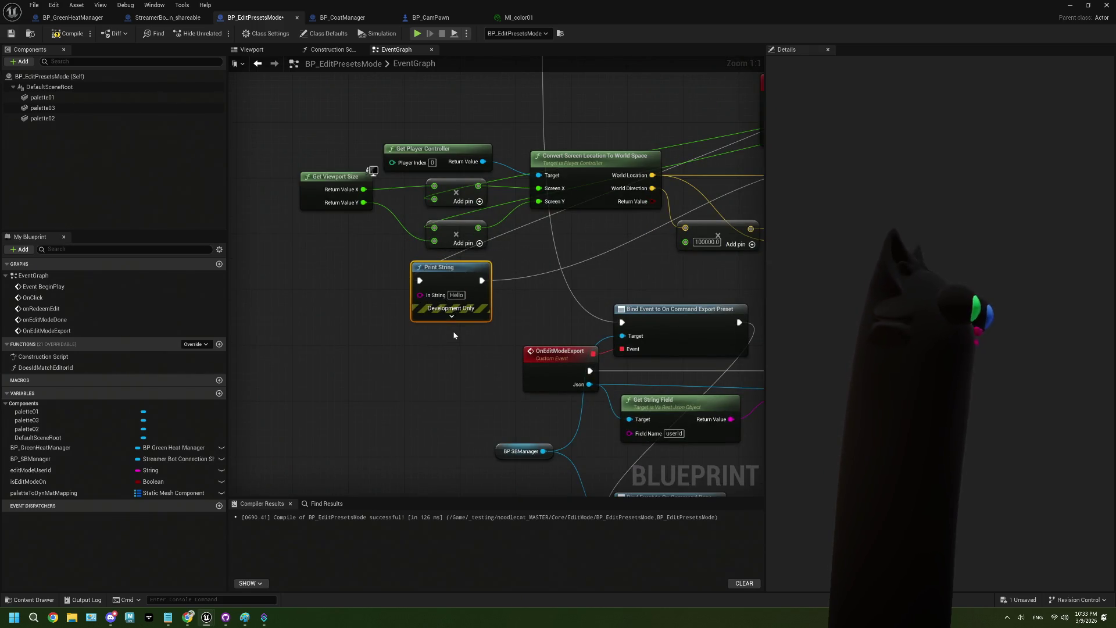
pyautogui.moveTo(405, 317); pyautogui.dragTo(354, 318)
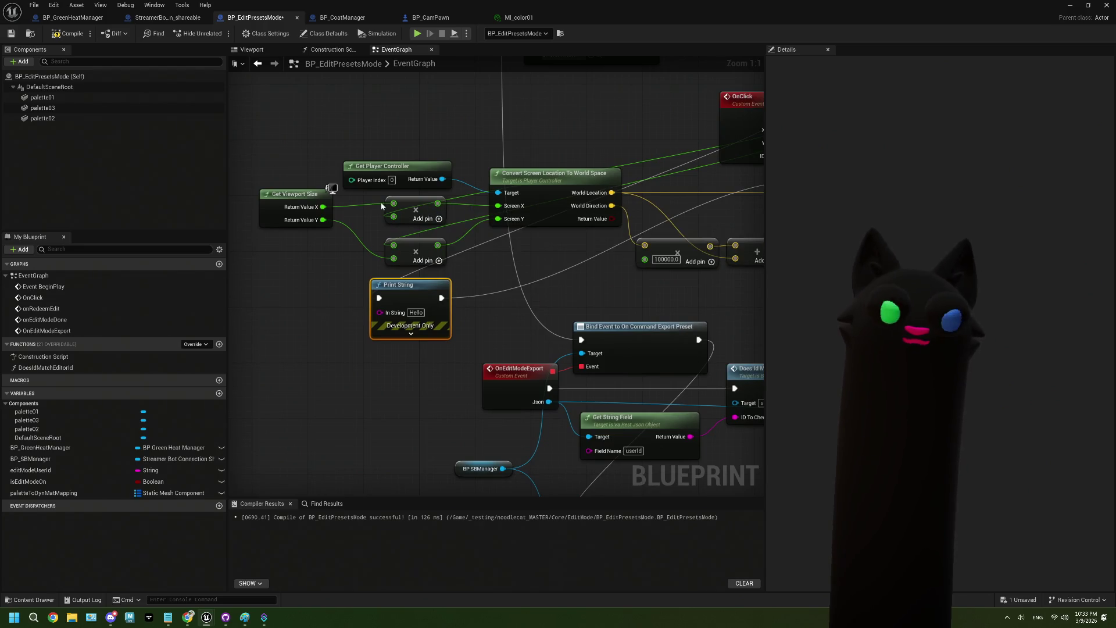
pyautogui.moveTo(409, 242)
pyautogui.mouseDown()
pyautogui.moveTo(370, 234)
pyautogui.moveTo(435, 203)
pyautogui.mouseUp()
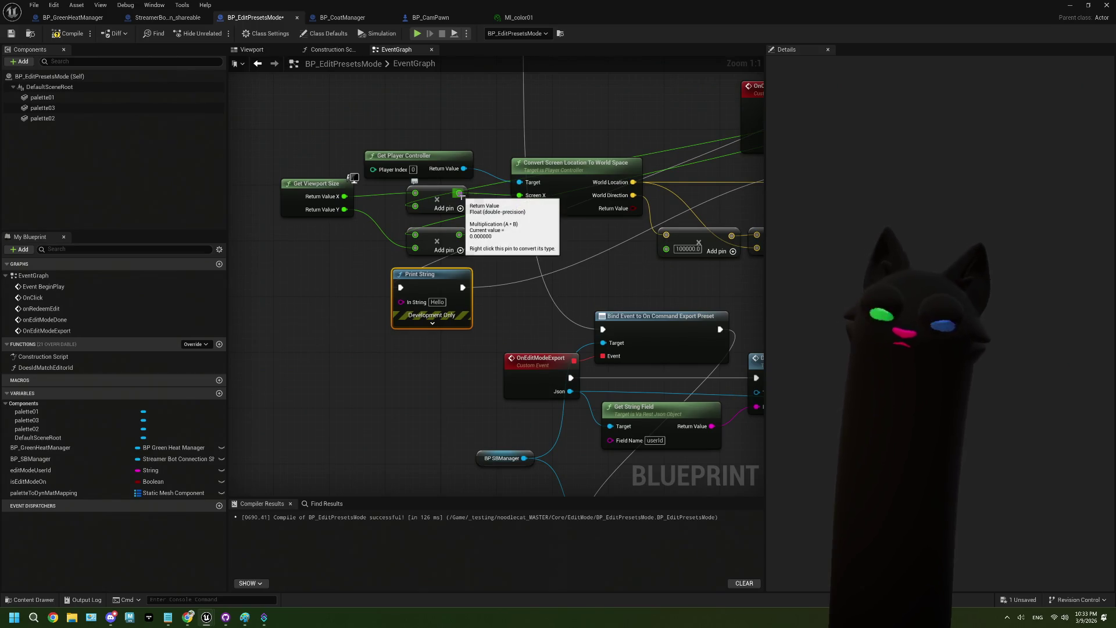
pyautogui.moveTo(463, 198)
pyautogui.mouseDown()
pyautogui.moveTo(314, 308)
pyautogui.moveTo(324, 314)
pyautogui.moveTo(298, 307)
pyautogui.moveTo(387, 295)
pyautogui.mouseUp()
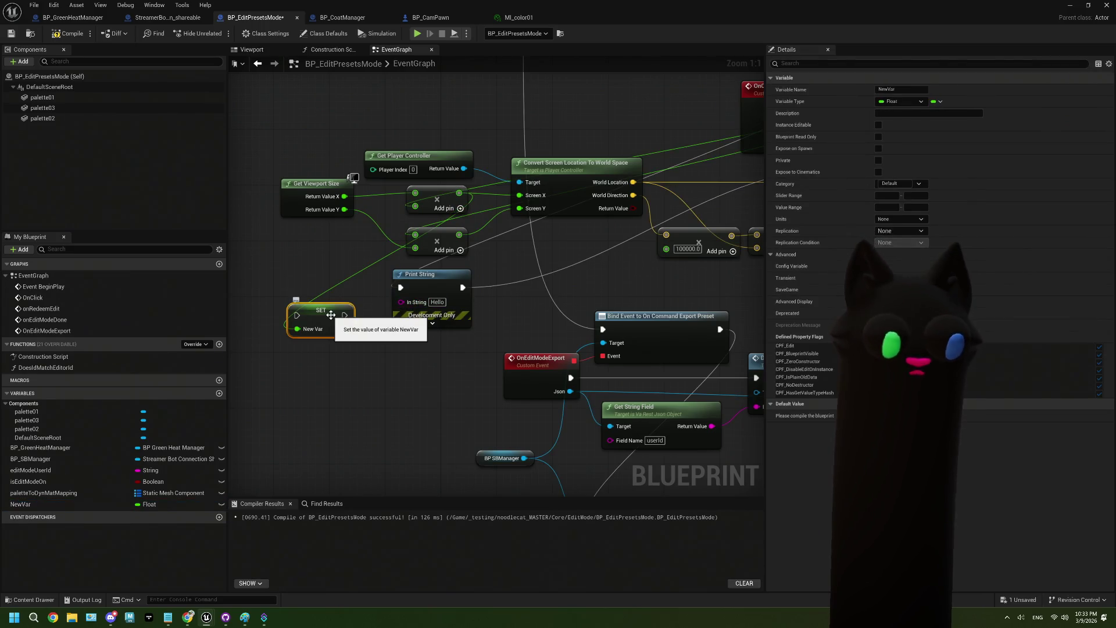
pyautogui.press('Delete')
pyautogui.click(35, 504)
pyautogui.rightClick(34, 504)
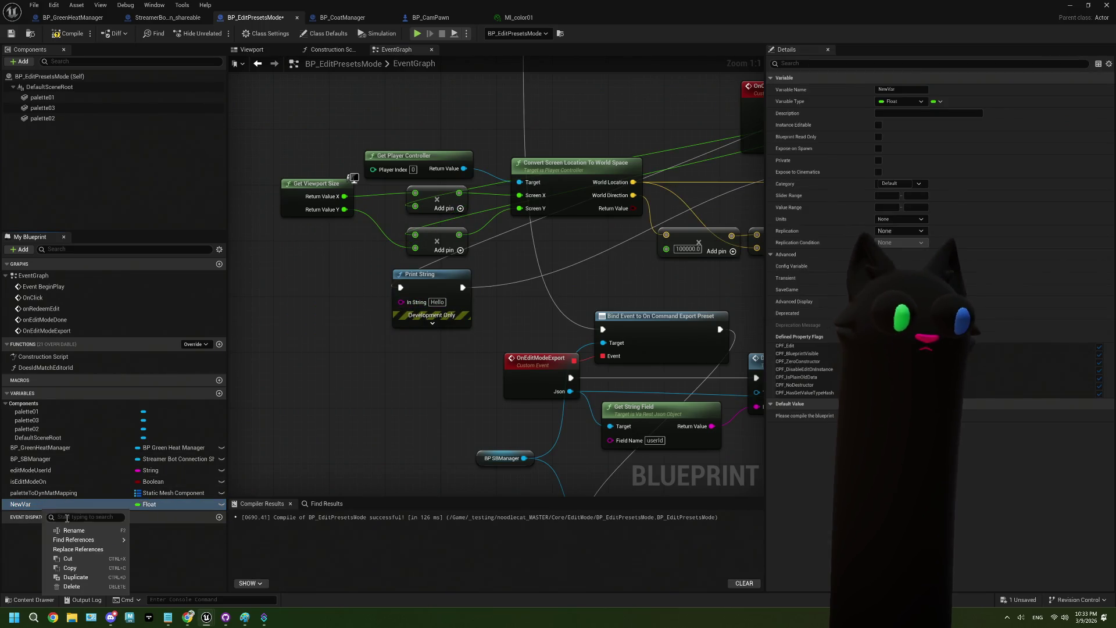
pyautogui.click(64, 578)
# Feed Print String's In String from an Append node, wiring the multiply results into A and B.
pyautogui.moveTo(401, 302); pyautogui.dragTo(333, 334)
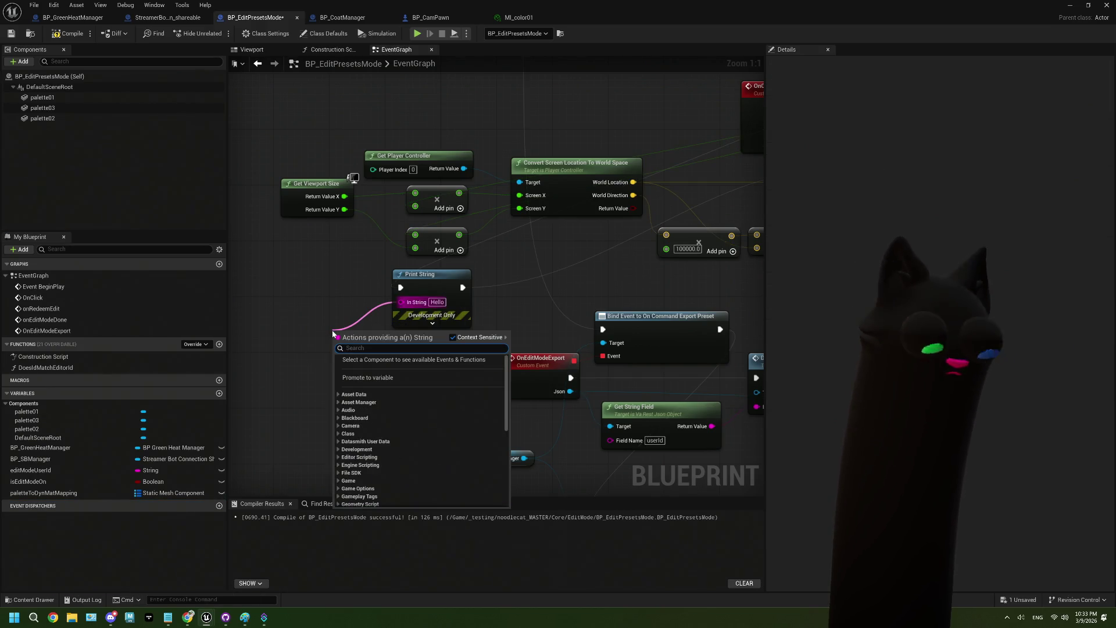
pyautogui.write('append')
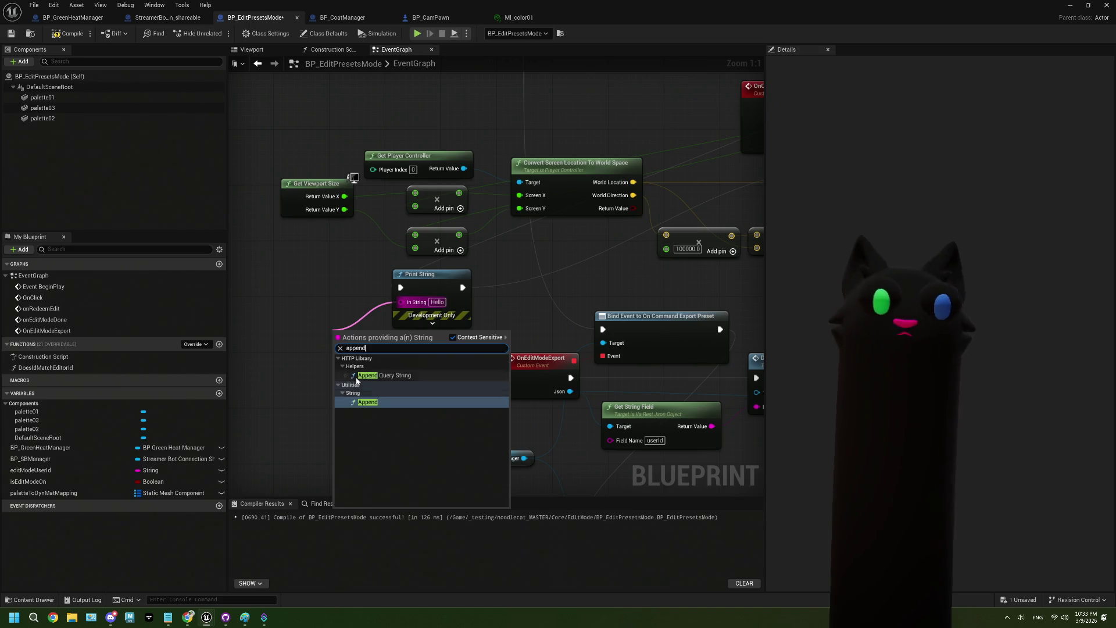
pyautogui.click(372, 404)
pyautogui.moveTo(361, 322); pyautogui.dragTo(326, 313)
pyautogui.moveTo(465, 197)
pyautogui.mouseDown()
pyautogui.moveTo(550, 170)
pyautogui.moveTo(395, 303)
pyautogui.mouseUp()
pyautogui.moveTo(481, 225); pyautogui.dragTo(377, 249)
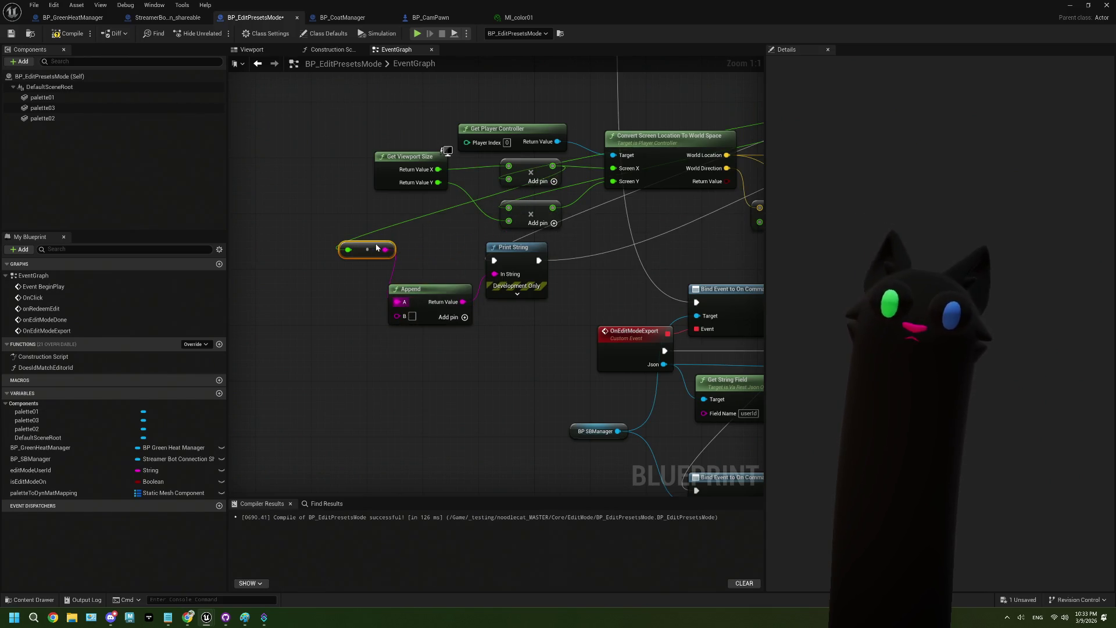
pyautogui.moveTo(552, 208); pyautogui.dragTo(398, 316)
pyautogui.moveTo(463, 244); pyautogui.dragTo(332, 294)
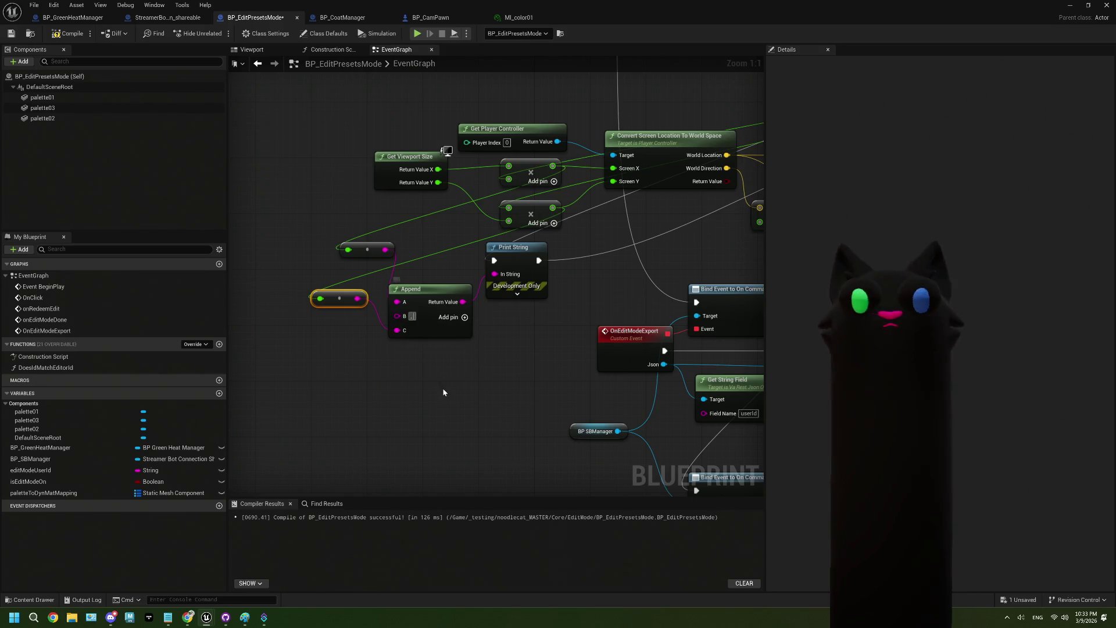
pyautogui.click(274, 192)
# Compile, set Print String's text colour to cyan 00FFED, and save the blueprint.
pyautogui.click(63, 33)
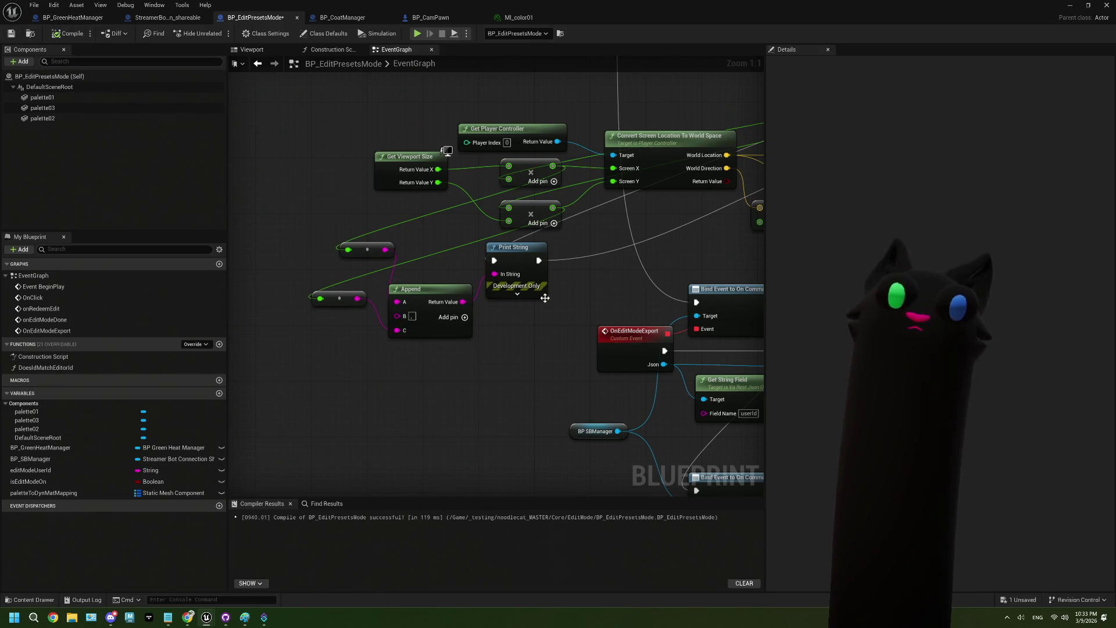
pyautogui.click(516, 293)
pyautogui.click(530, 318)
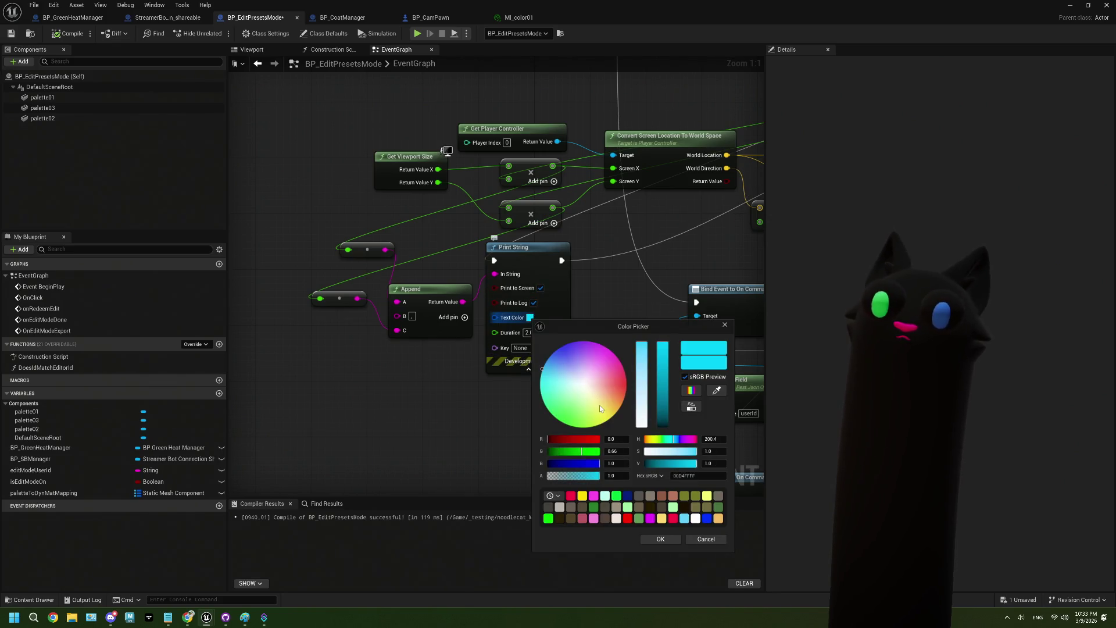
pyautogui.moveTo(601, 409); pyautogui.dragTo(541, 391)
pyautogui.click(676, 543)
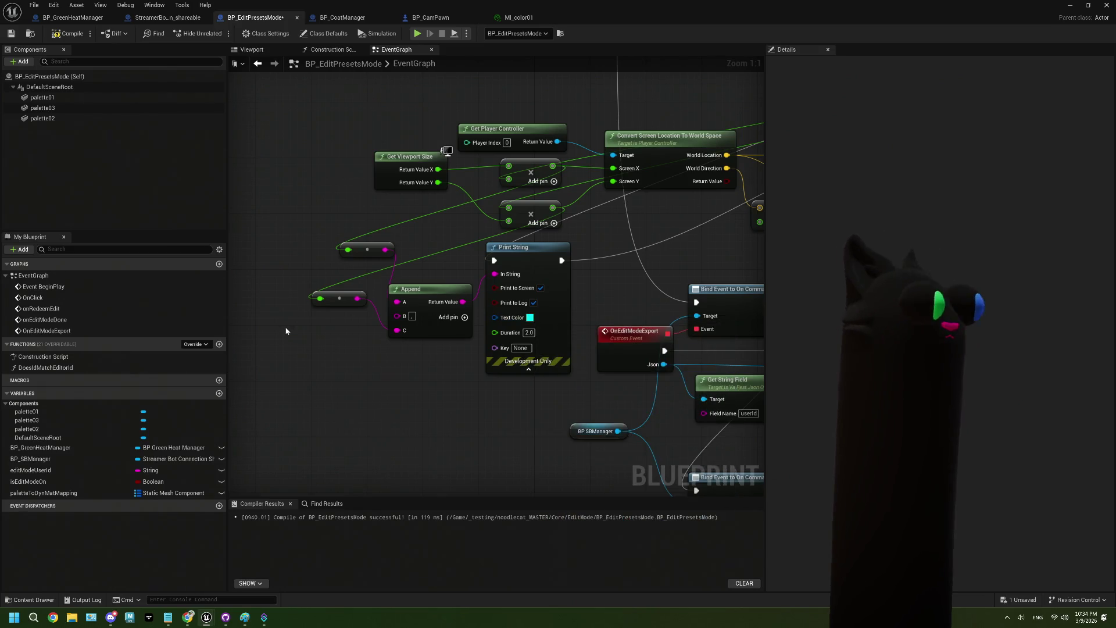
pyautogui.hotkey('ctrl', 's')
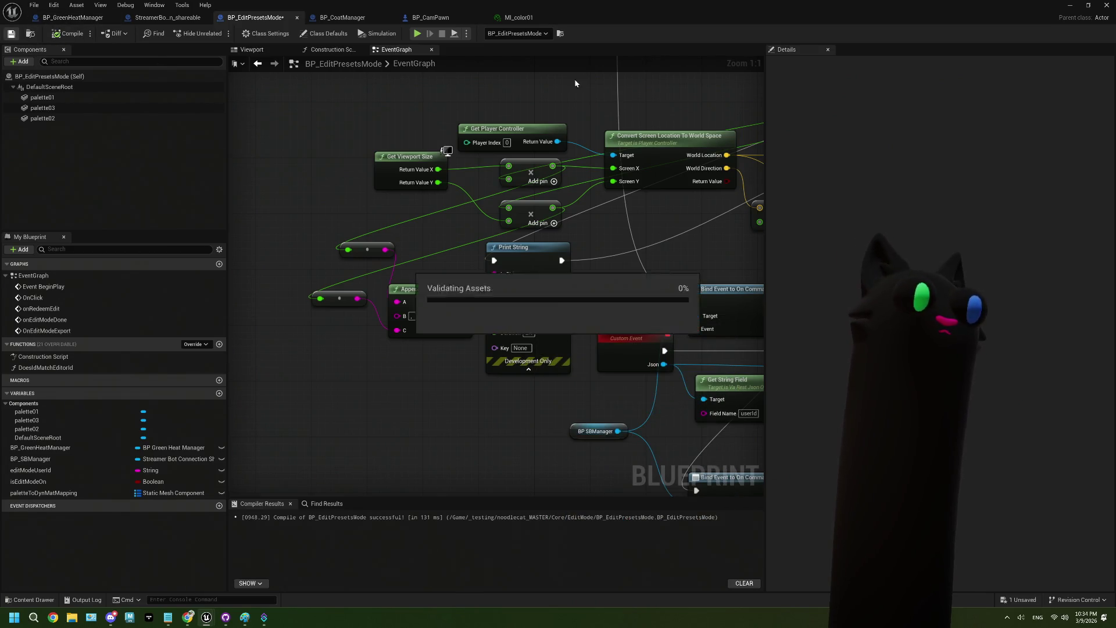
pyautogui.click(28, 35)
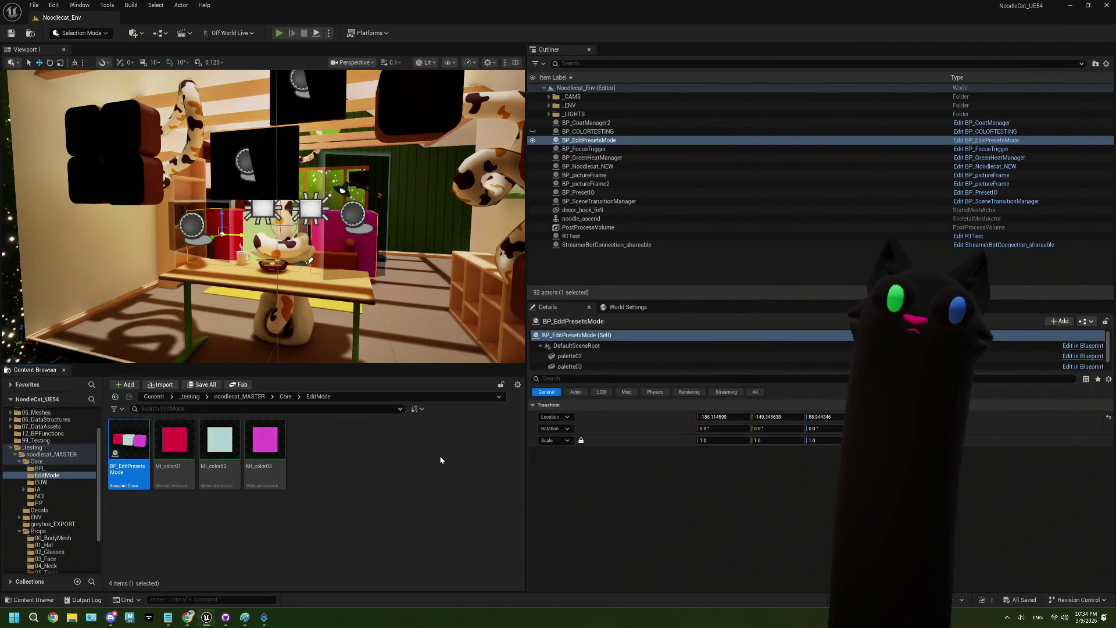
# Run a Play-in-Editor test with Alt+P to check the printed values, then stop it.
pyautogui.hotkey('alt', 'p')
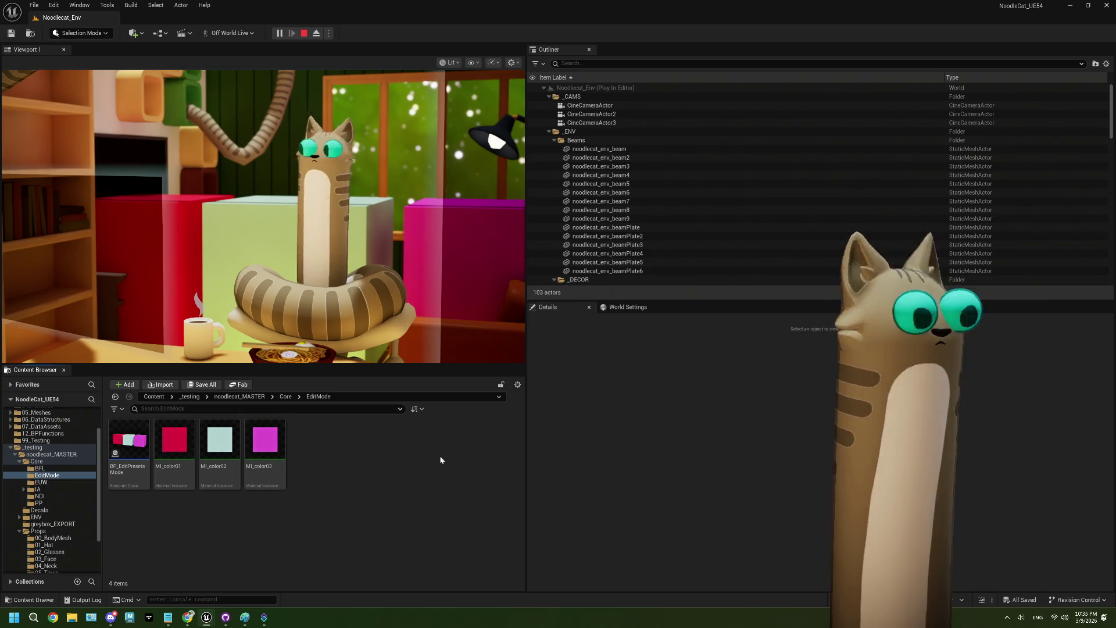
pyautogui.click(309, 34)
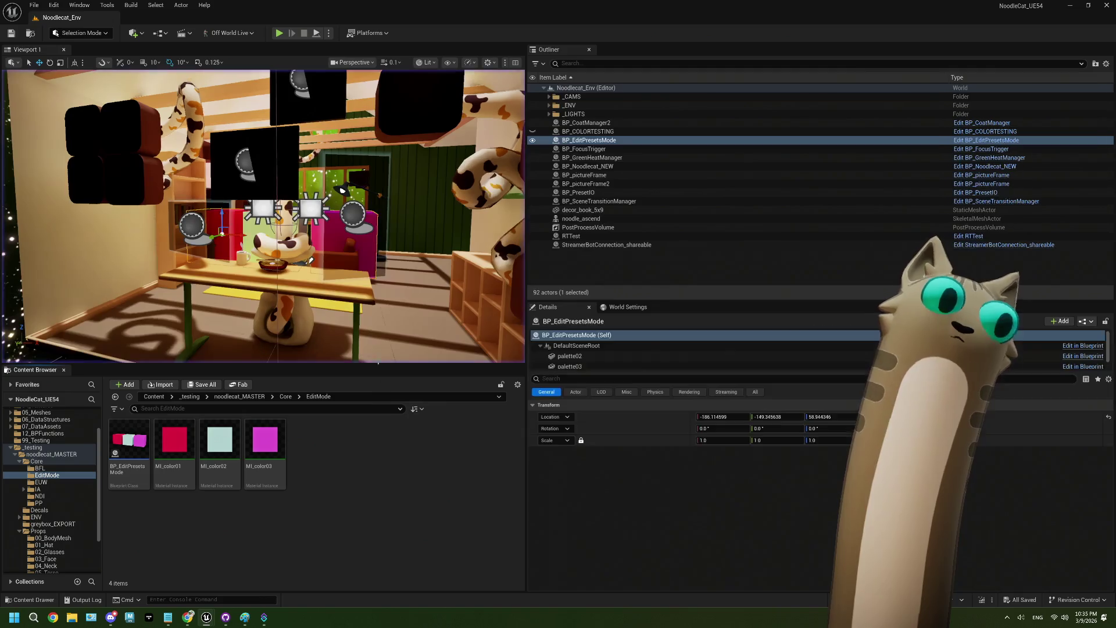
# Open BP_EditPresetsMode and inspect the line trace's 100000.0 trace distance.
pyautogui.doubleClick(139, 447)
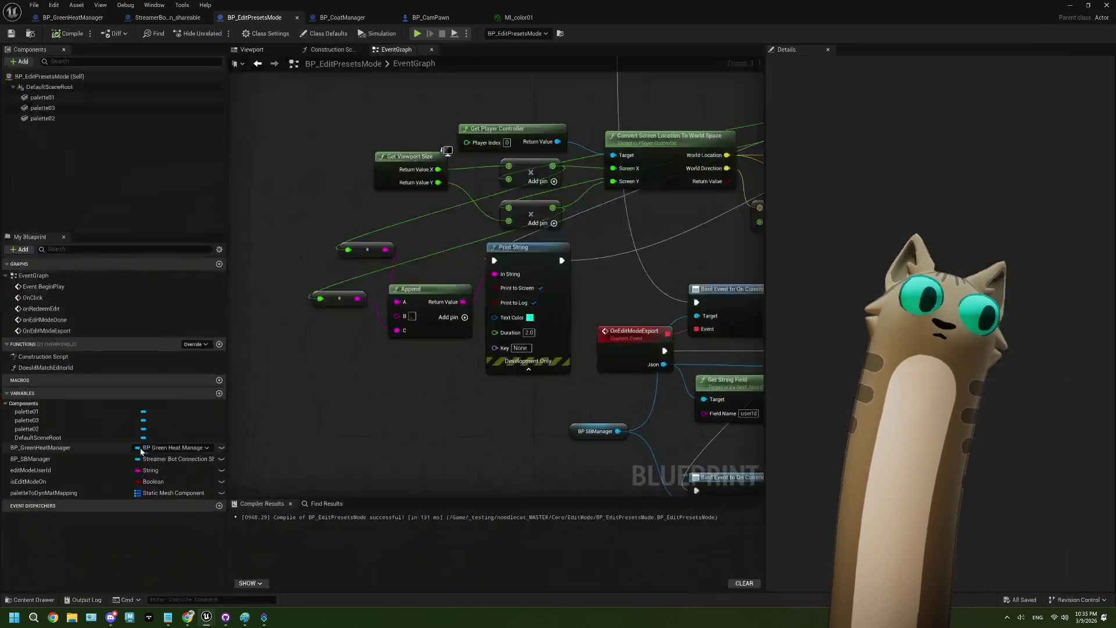
pyautogui.moveTo(416, 363)
pyautogui.mouseDown()
pyautogui.moveTo(368, 368)
pyautogui.moveTo(464, 334)
pyautogui.mouseUp()
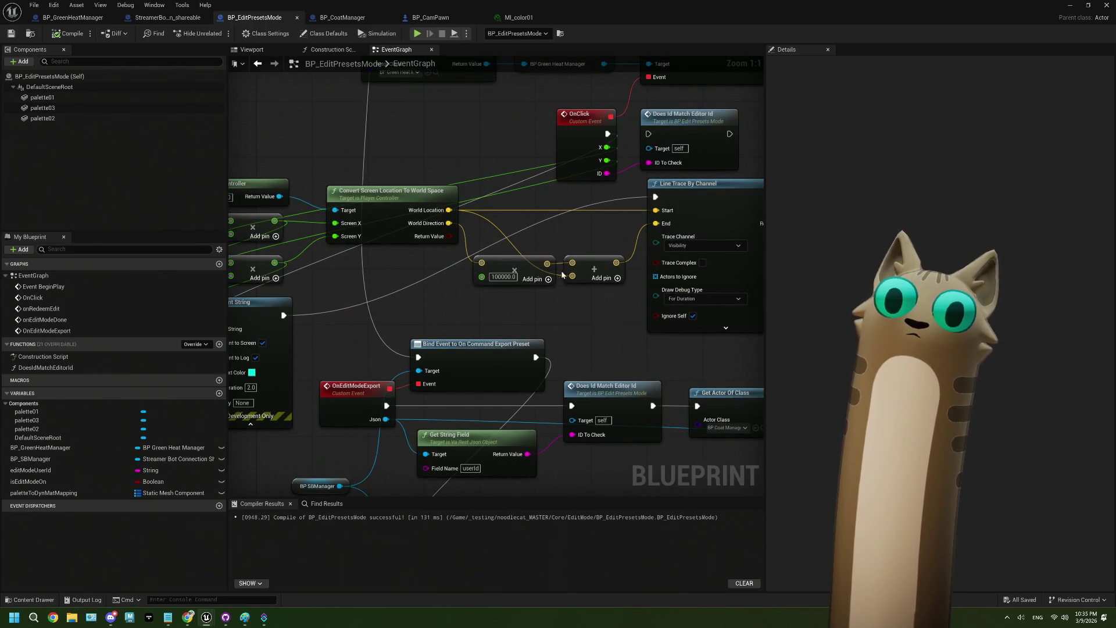
pyautogui.click(504, 277)
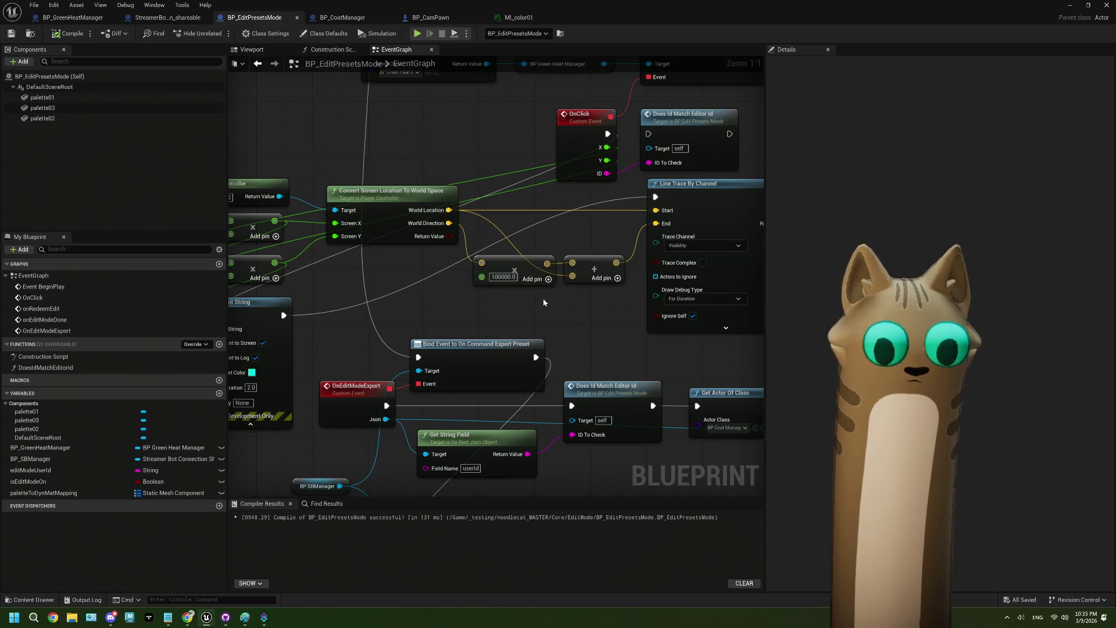
pyautogui.moveTo(543, 299); pyautogui.dragTo(498, 305)
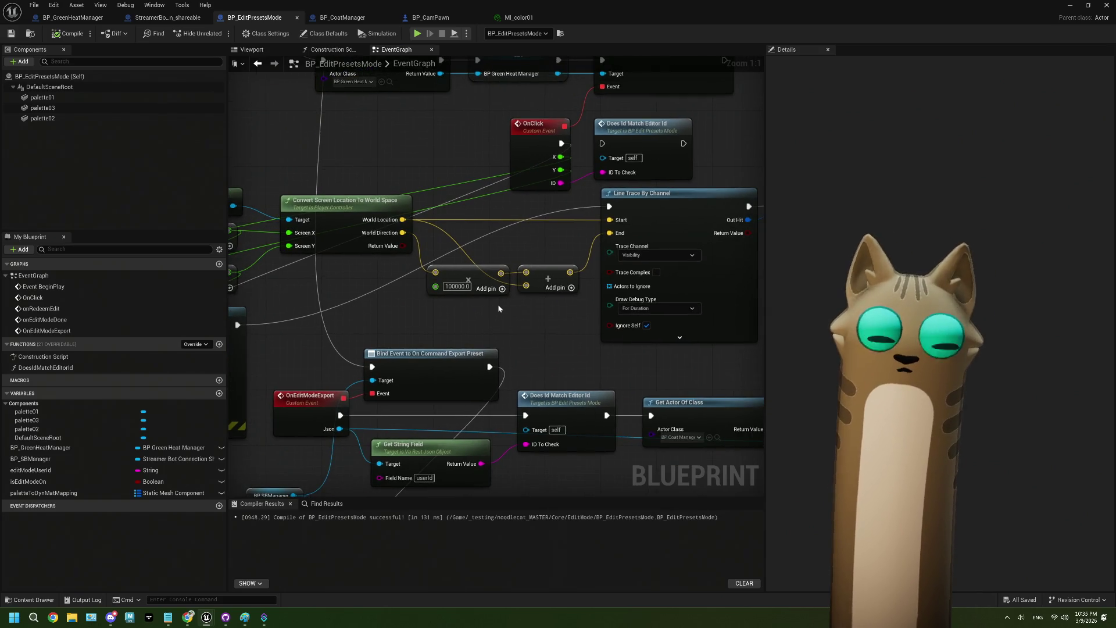
pyautogui.moveTo(427, 318)
pyautogui.mouseDown()
pyautogui.moveTo(538, 315)
pyautogui.moveTo(453, 314)
pyautogui.moveTo(494, 317)
pyautogui.moveTo(458, 265)
pyautogui.mouseUp()
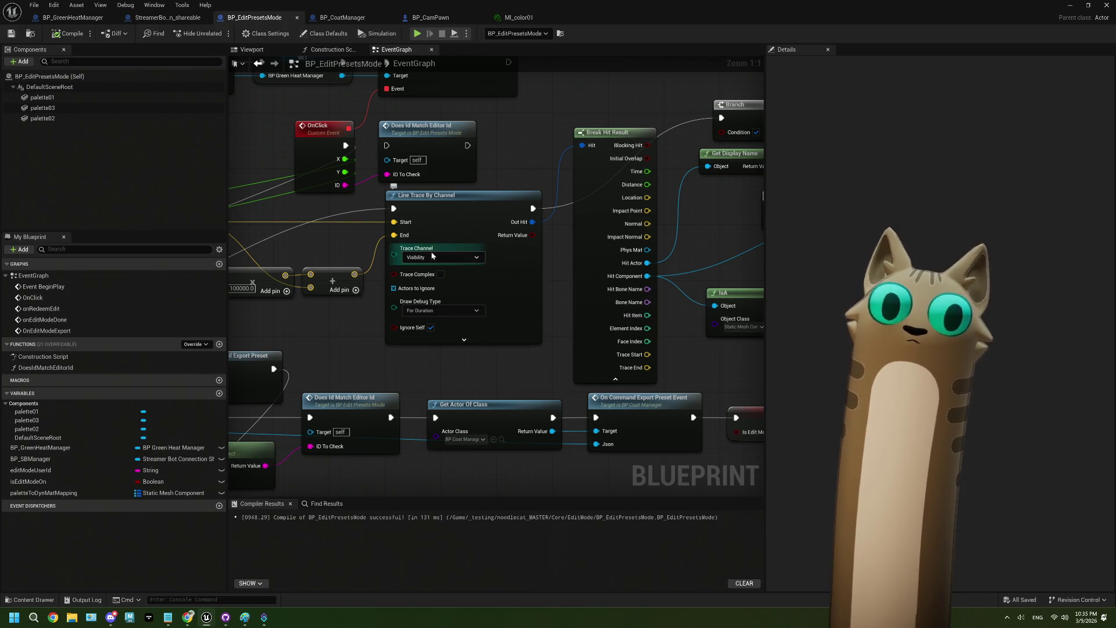
# Try the Camera trace channel, revert to Visibility, and review palette03's properties.
pyautogui.click(442, 257)
pyautogui.click(427, 279)
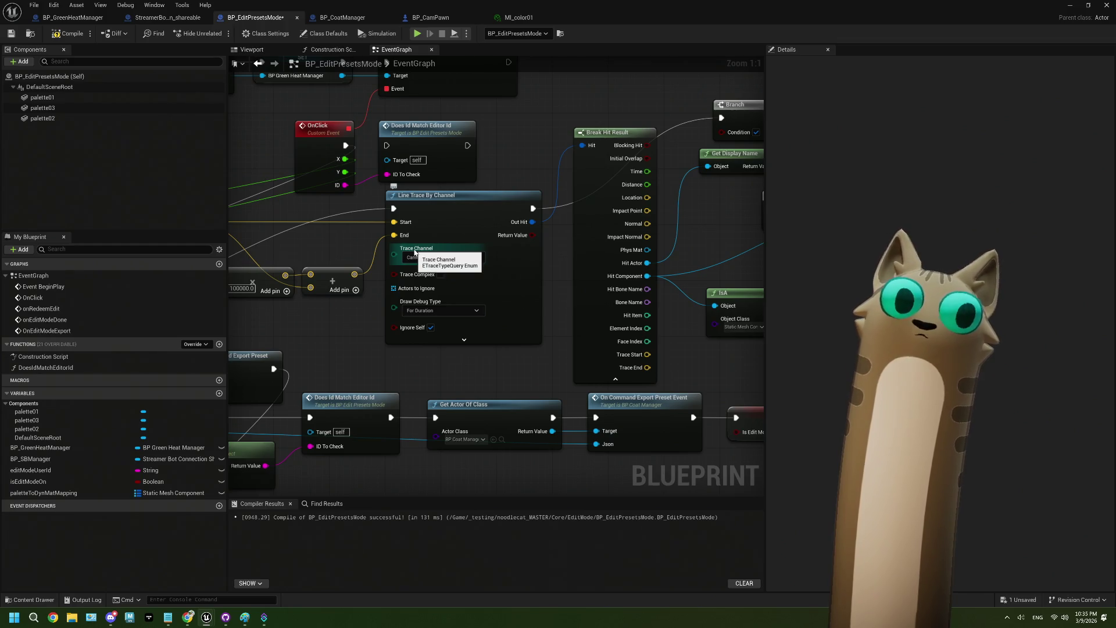
pyautogui.click(439, 257)
pyautogui.click(434, 272)
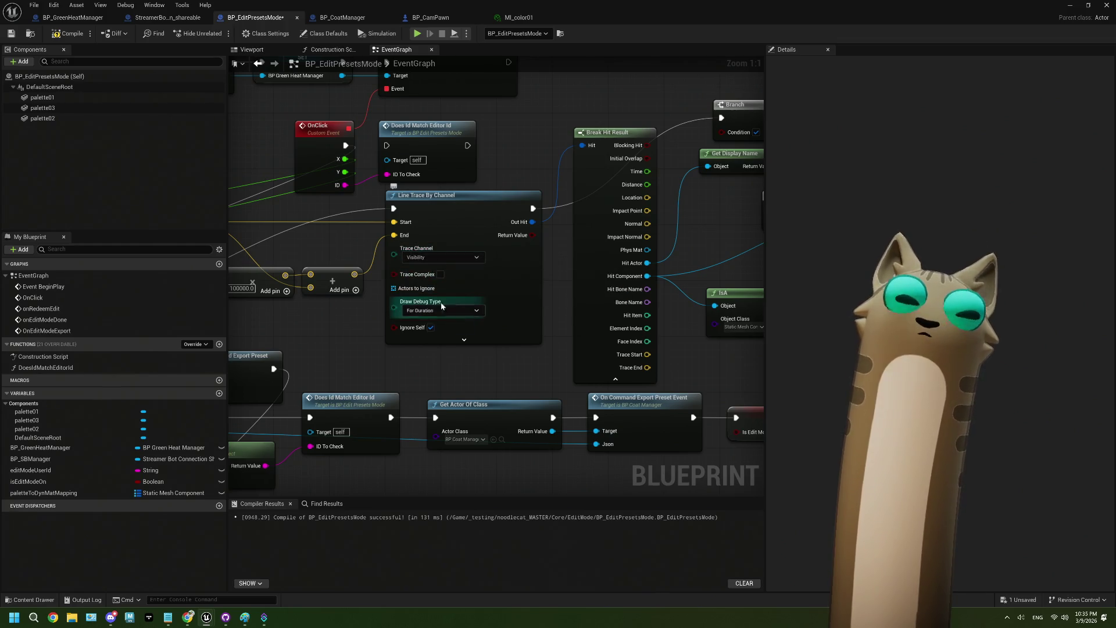
pyautogui.click(42, 107)
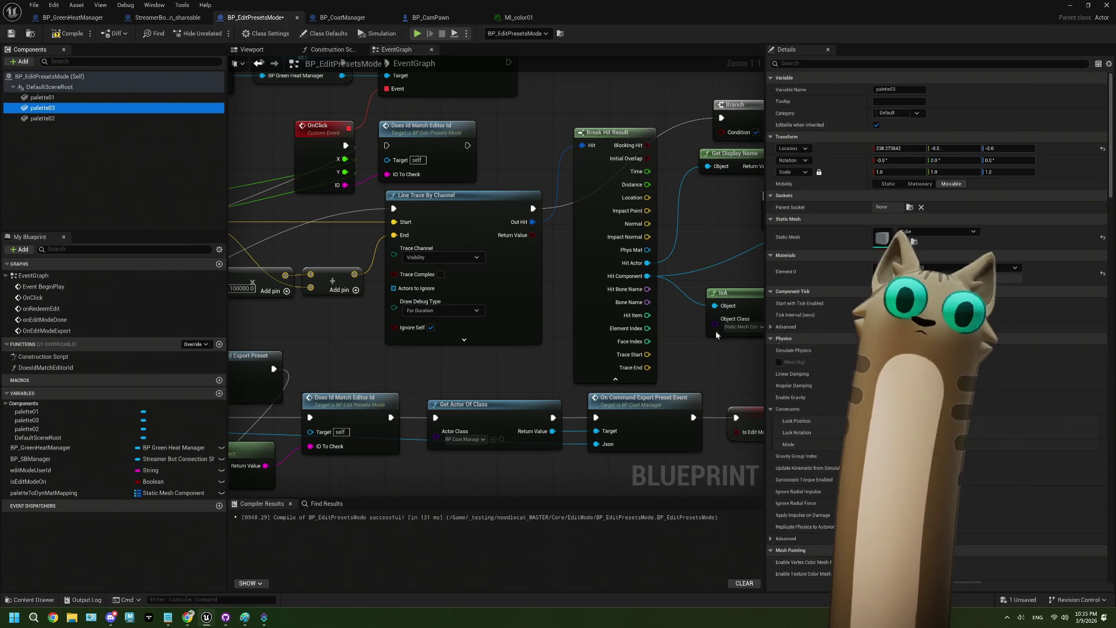
pyautogui.scroll(-8, 1046, 363)
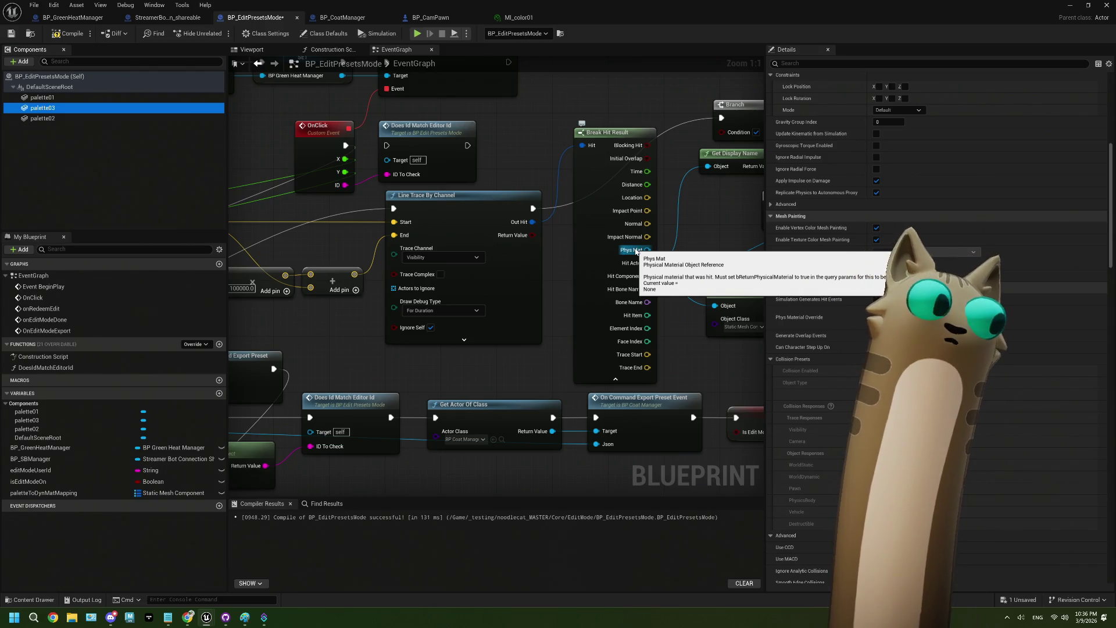
pyautogui.moveTo(547, 238); pyautogui.dragTo(387, 276)
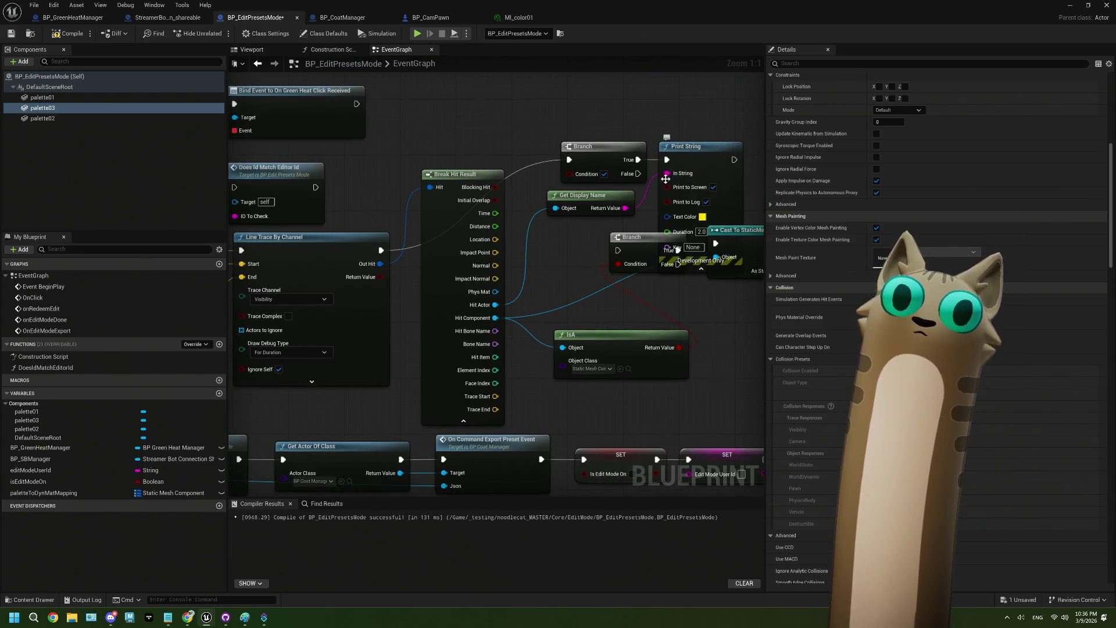
# Disconnect Print String's In String and wire the line trace Return Value into the Branch condition.
pyautogui.rightClick(696, 175)
pyautogui.click(707, 218)
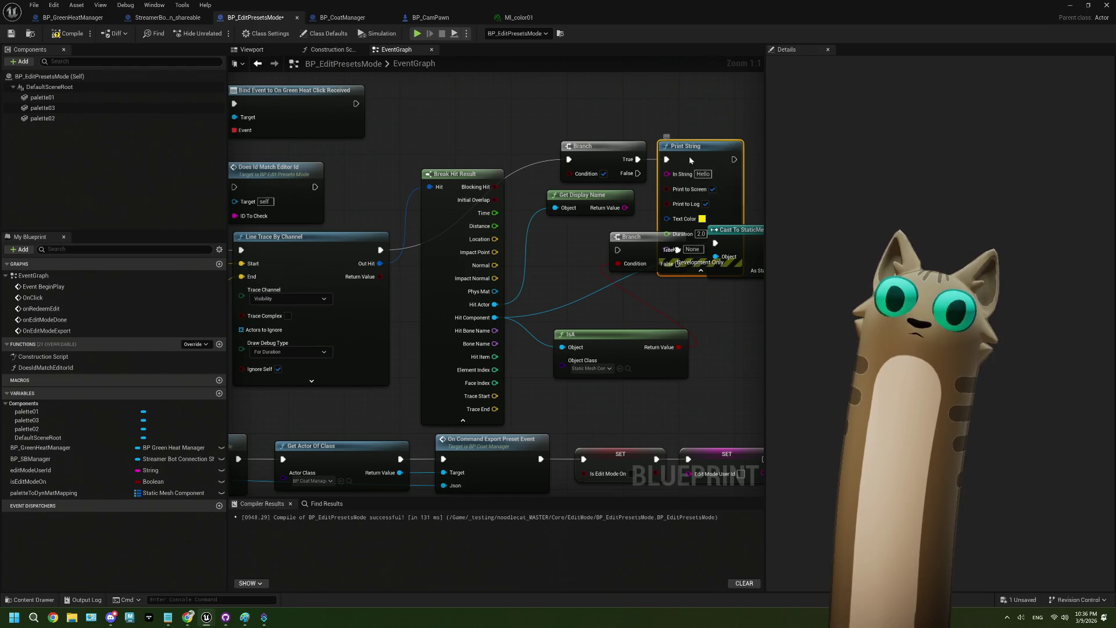
pyautogui.moveTo(689, 156); pyautogui.dragTo(696, 93)
pyautogui.moveTo(380, 276); pyautogui.dragTo(569, 173)
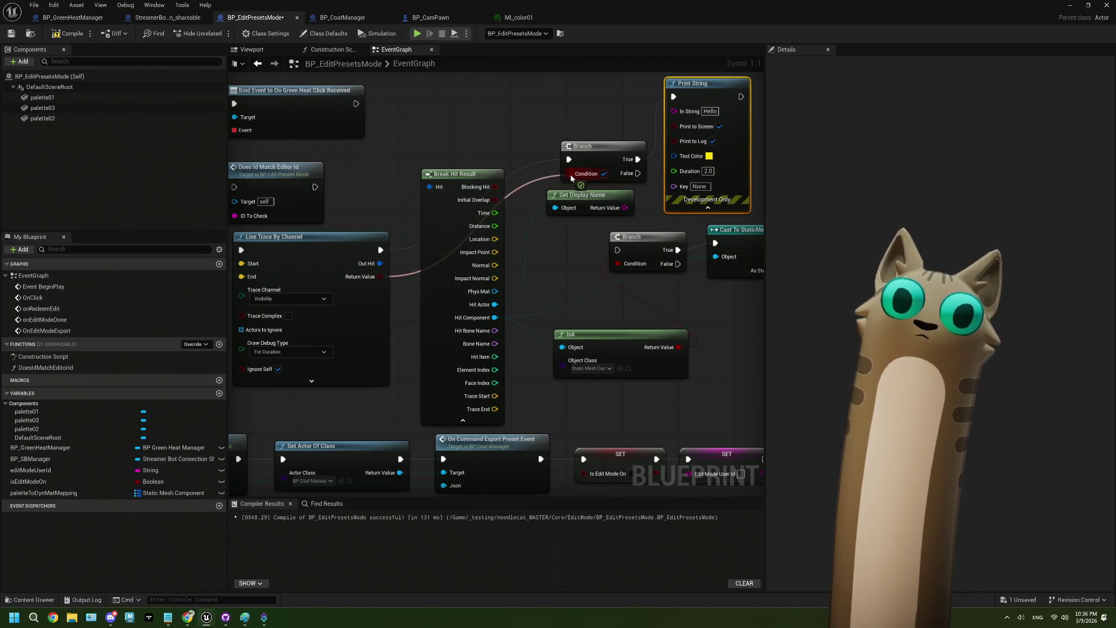
pyautogui.moveTo(713, 110); pyautogui.dragTo(603, 124)
# Change the Print String text to 'hit', then compile and save.
pyautogui.click(603, 124)
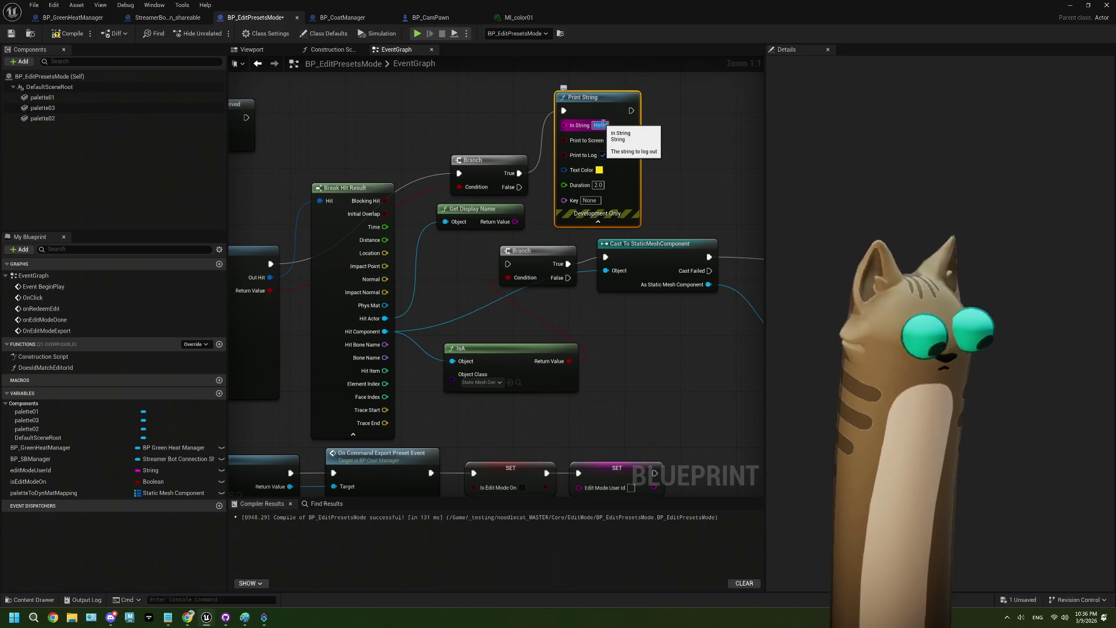
pyautogui.write('hit')
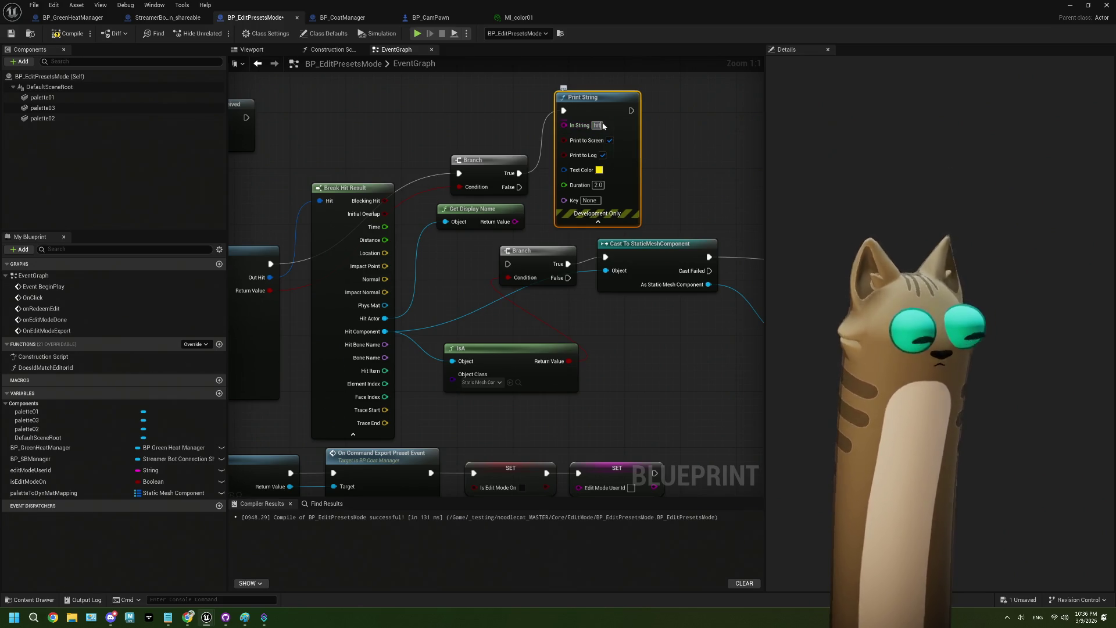
pyautogui.click(731, 142)
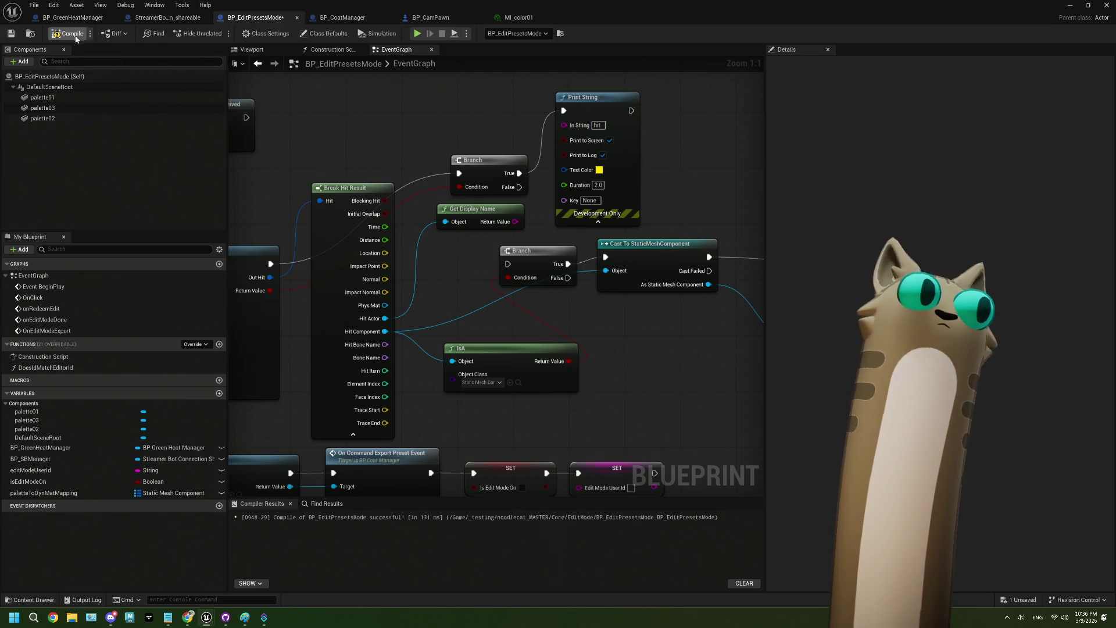
pyautogui.click(69, 33)
pyautogui.click(11, 33)
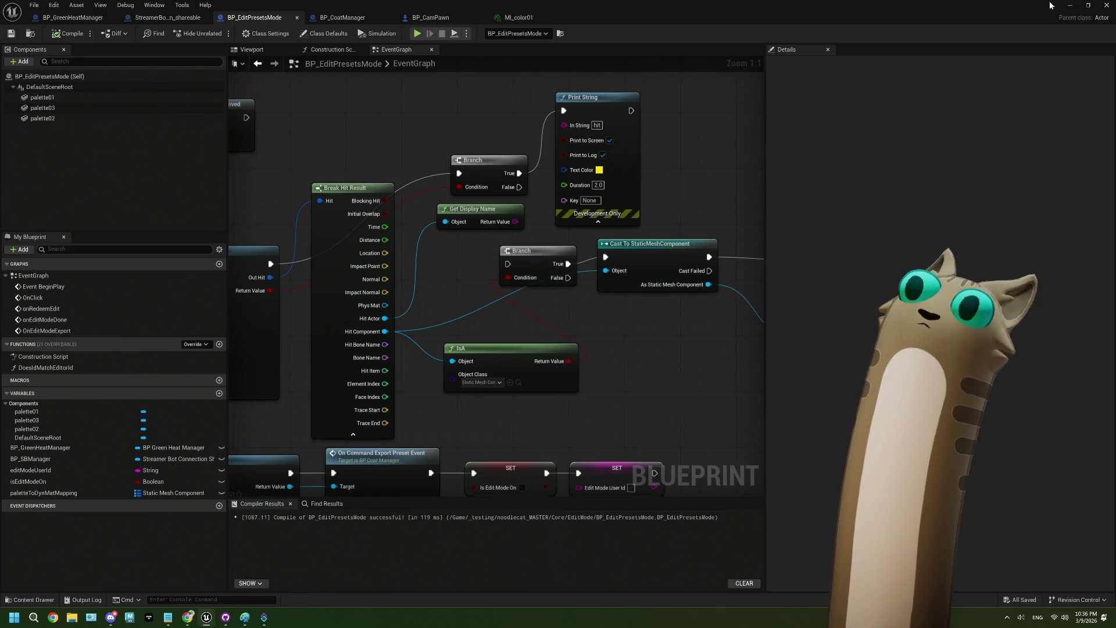
pyautogui.click(1070, 5)
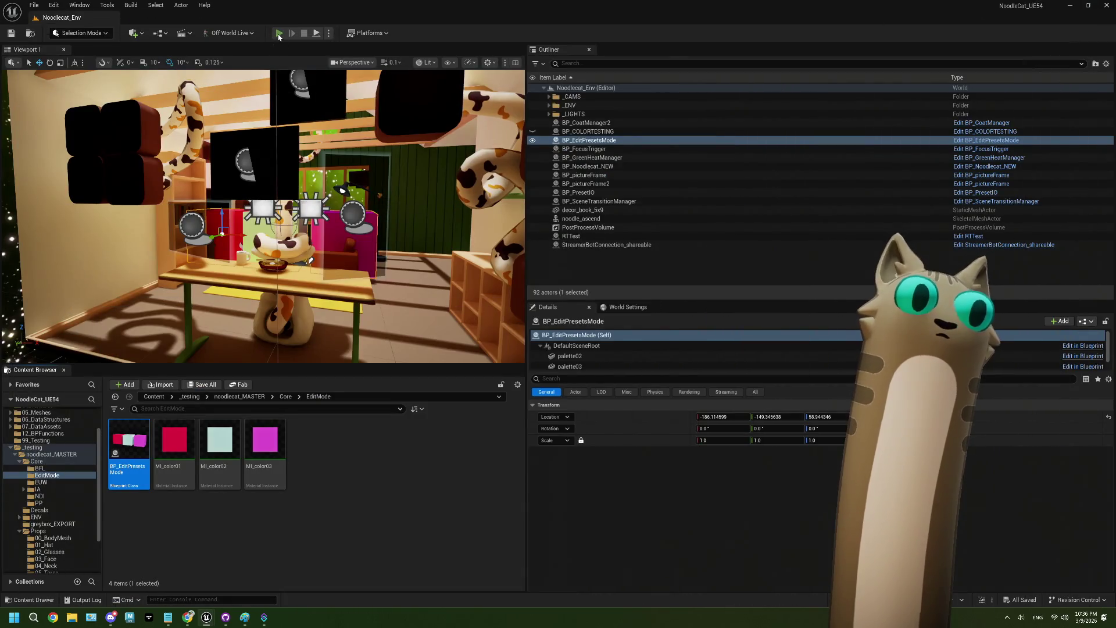
pyautogui.click(279, 35)
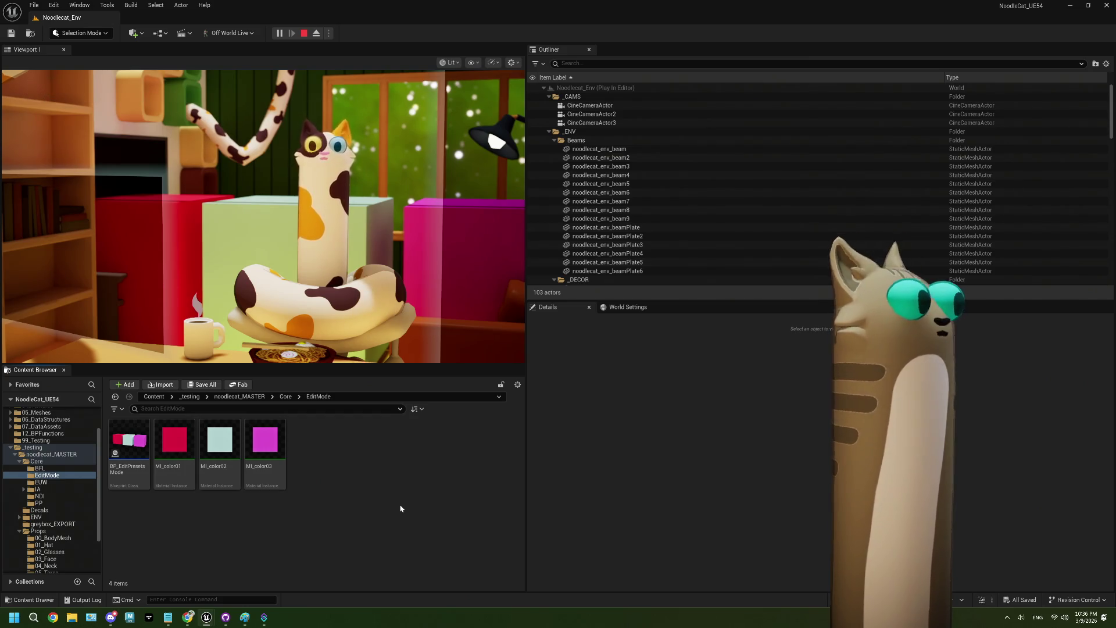
pyautogui.click(304, 33)
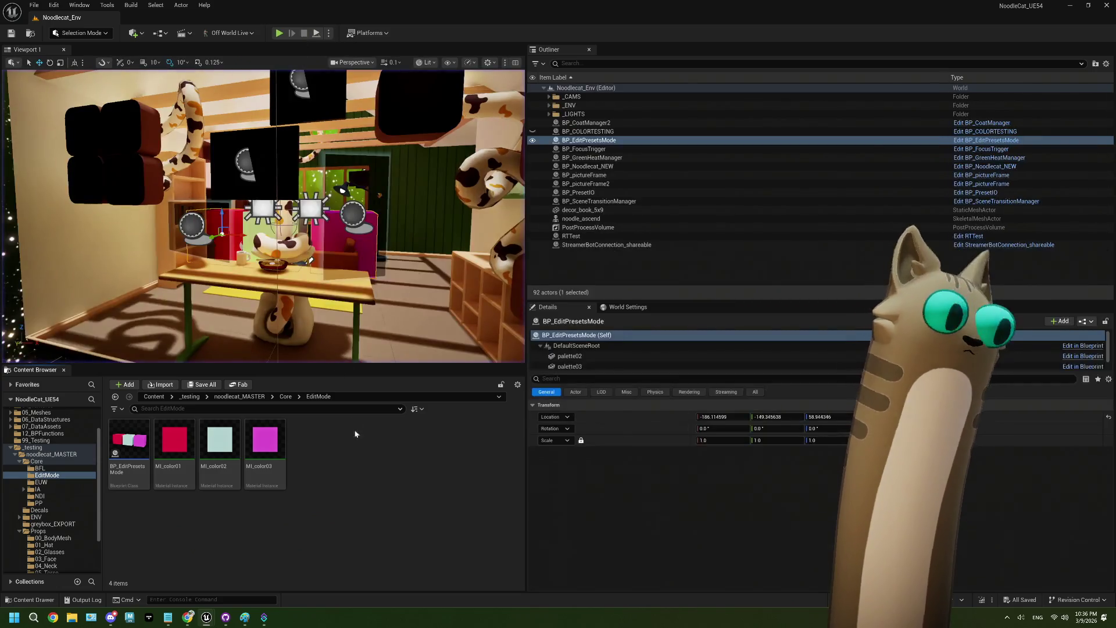
pyautogui.doubleClick(130, 441)
pyautogui.moveTo(250, 297); pyautogui.dragTo(490, 281)
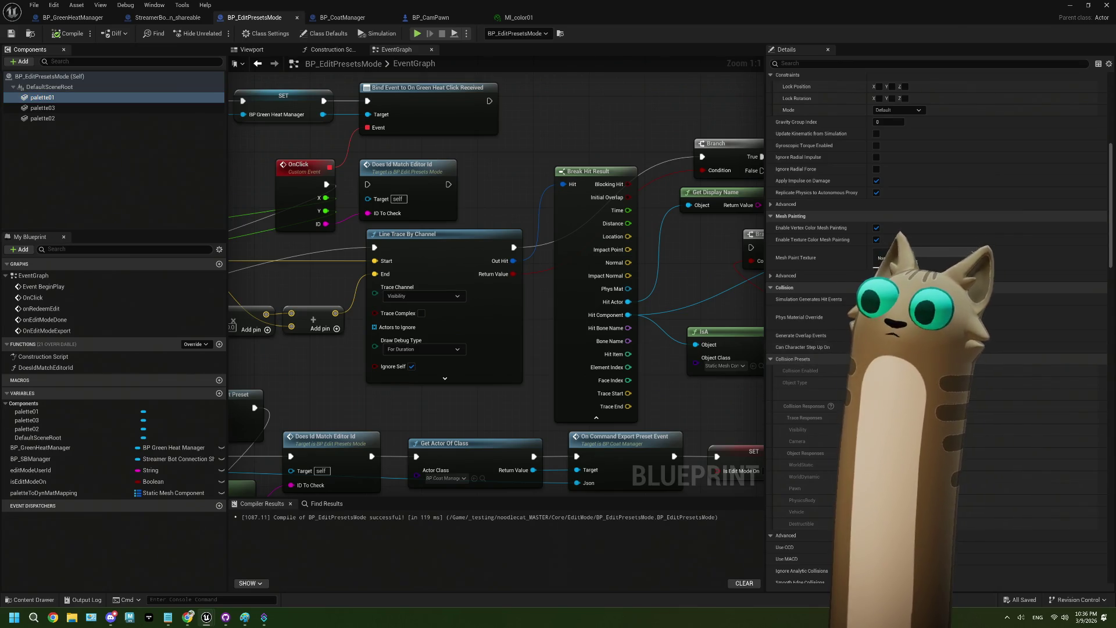
# Change palette01's collision preset, compile and save BP_EditPresetsMode, and minimize its editor.
pyautogui.click(1047, 394)
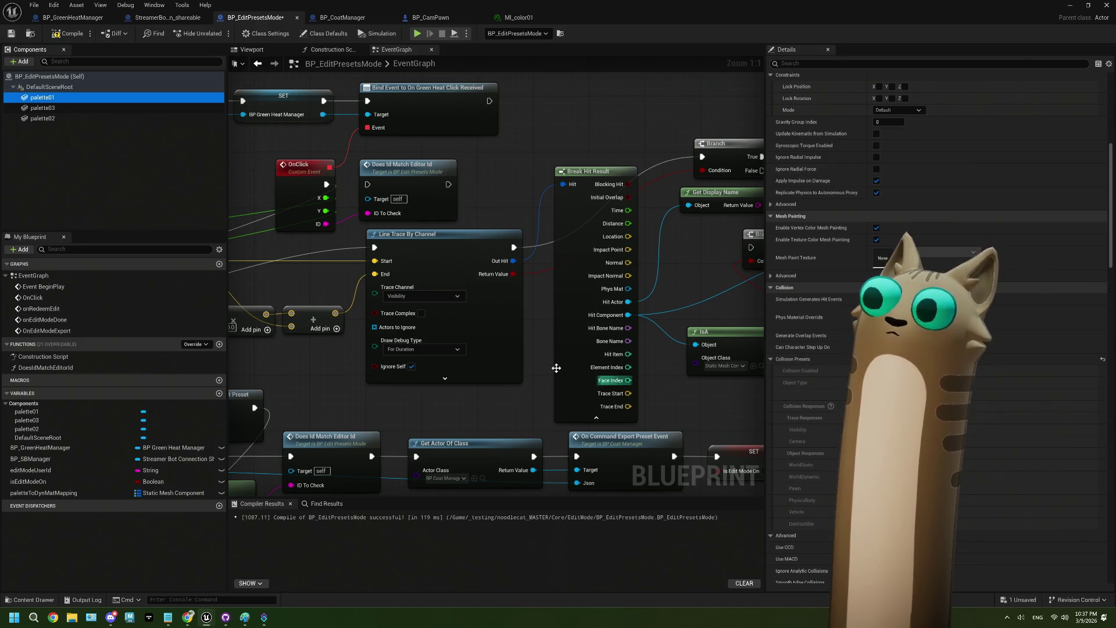
pyautogui.click(72, 33)
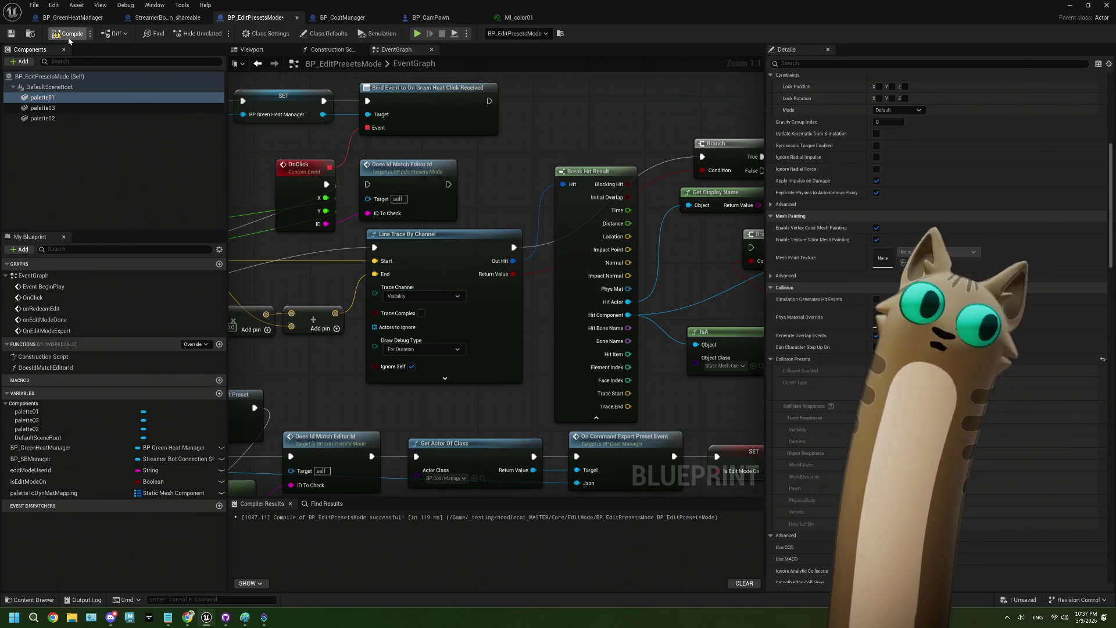
pyautogui.click(11, 34)
pyautogui.click(1077, 9)
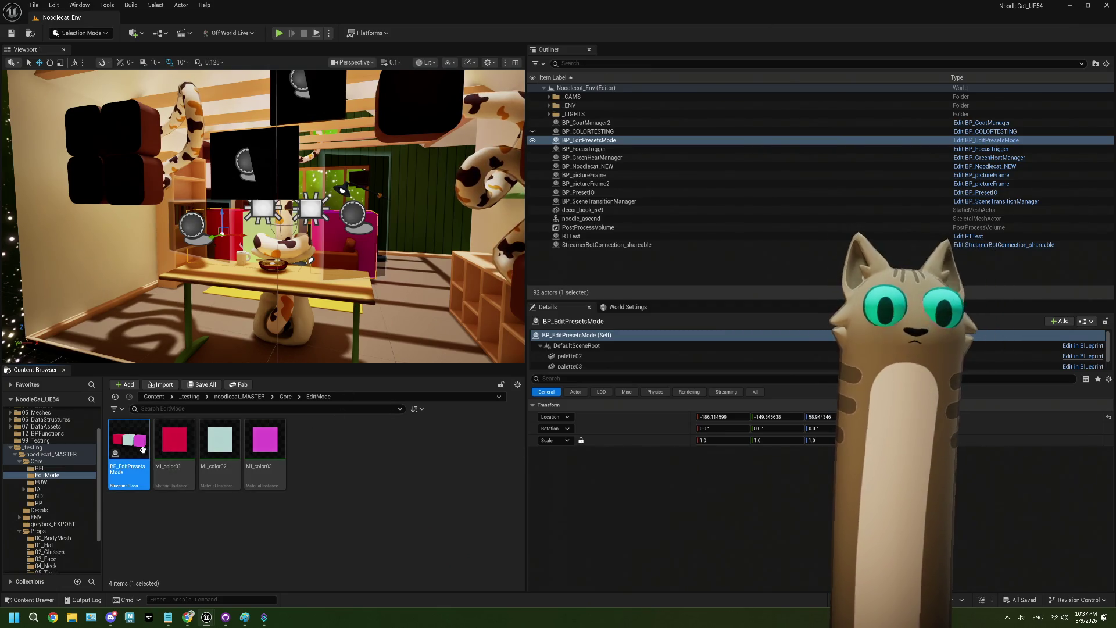
# Review palette02's collision with all property categories shown, then reopen BP_EditPresetsMode's Viewport.
pyautogui.click(594, 346)
pyautogui.click(597, 356)
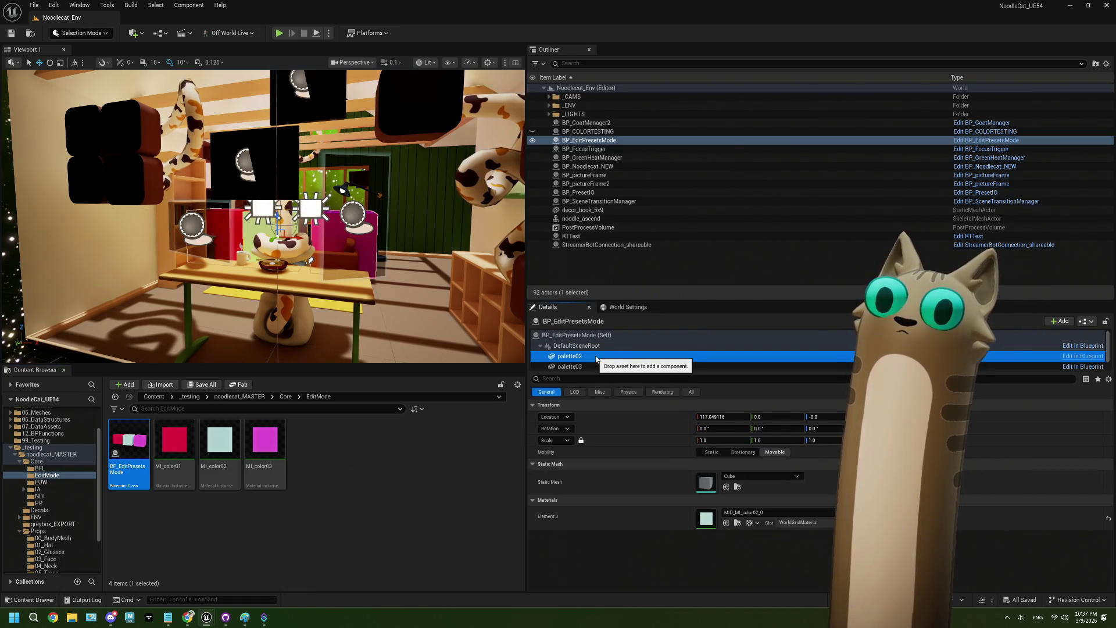
pyautogui.click(691, 391)
pyautogui.scroll(-2, 654, 481)
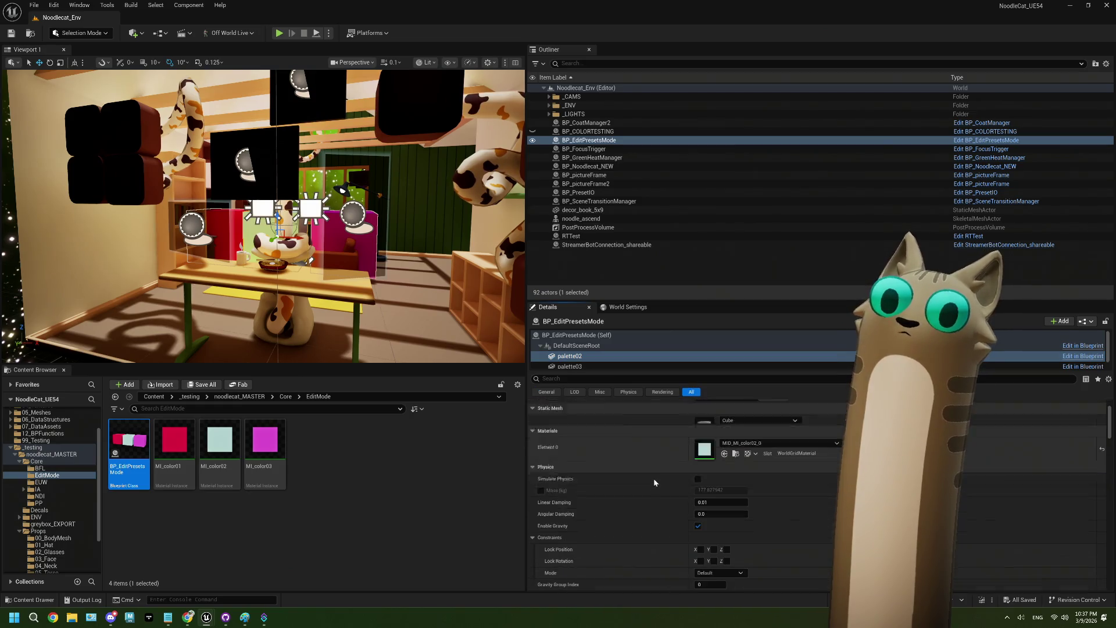
pyautogui.scroll(-5, 653, 480)
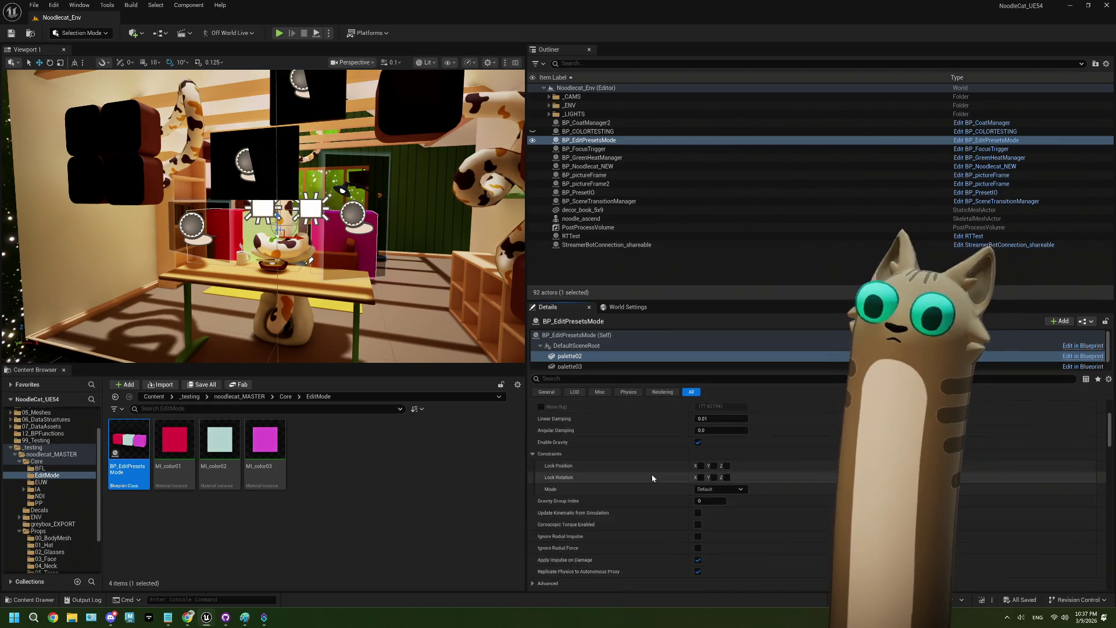
pyautogui.scroll(-3, 652, 478)
pyautogui.scroll(-2, 652, 478)
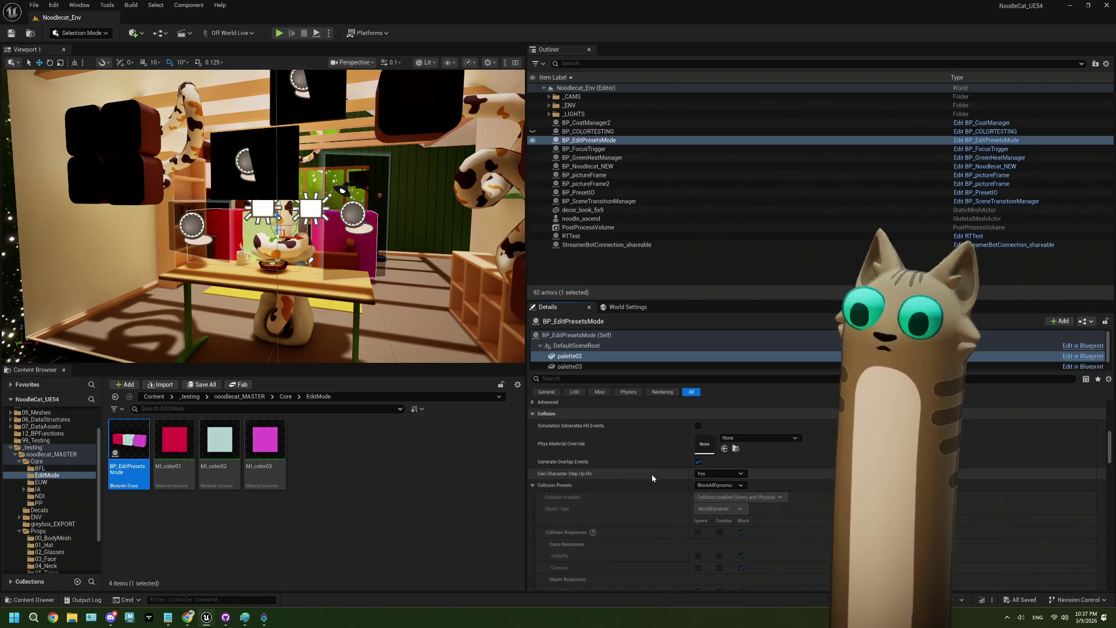
pyautogui.scroll(-1, 653, 478)
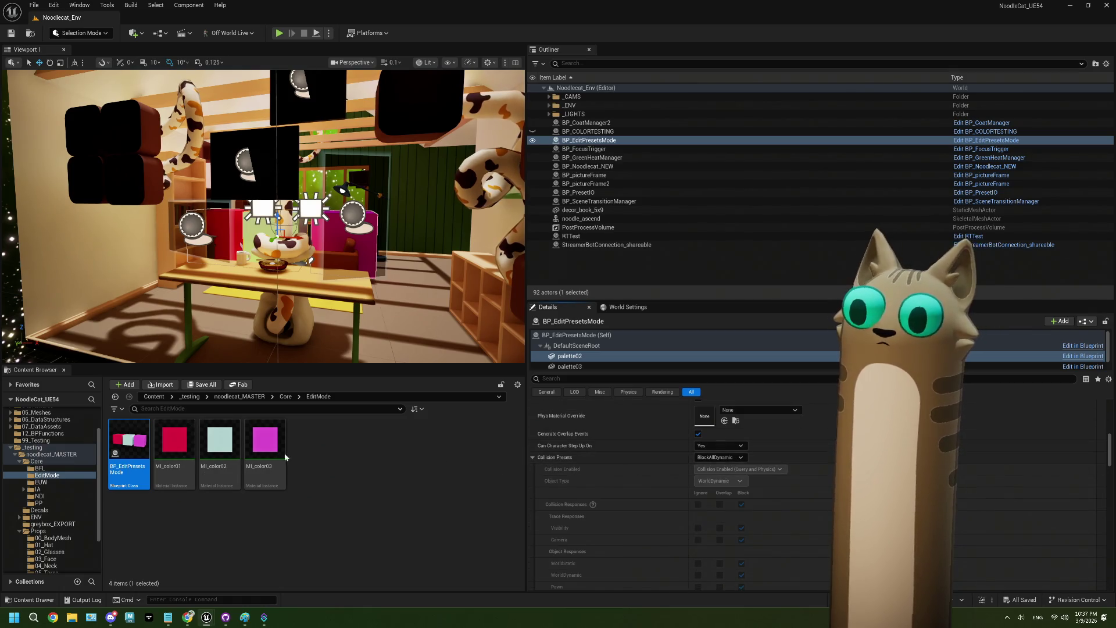
pyautogui.doubleClick(122, 446)
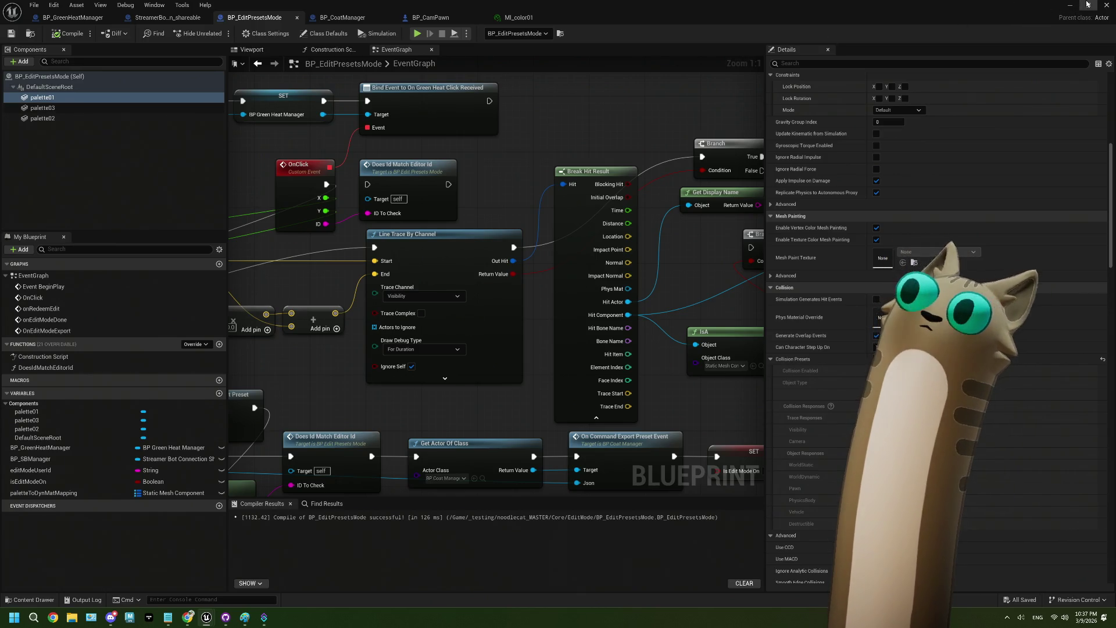
pyautogui.click(252, 49)
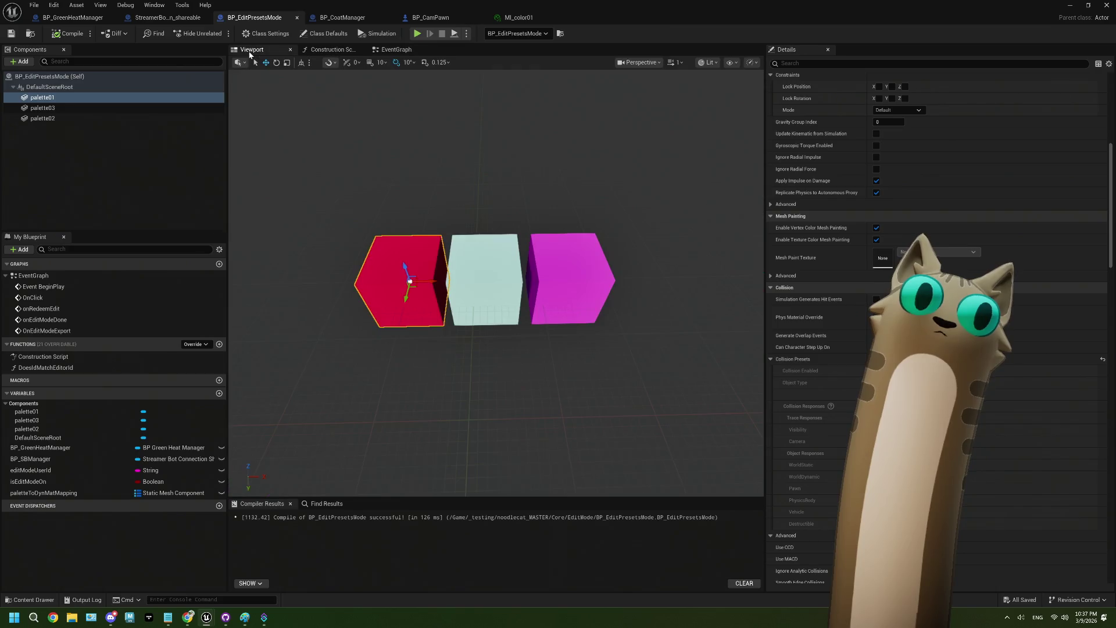
# Minimize the Blueprint editor, play the level to test clicking cubes, then exit with Escape.
pyautogui.click(1070, 5)
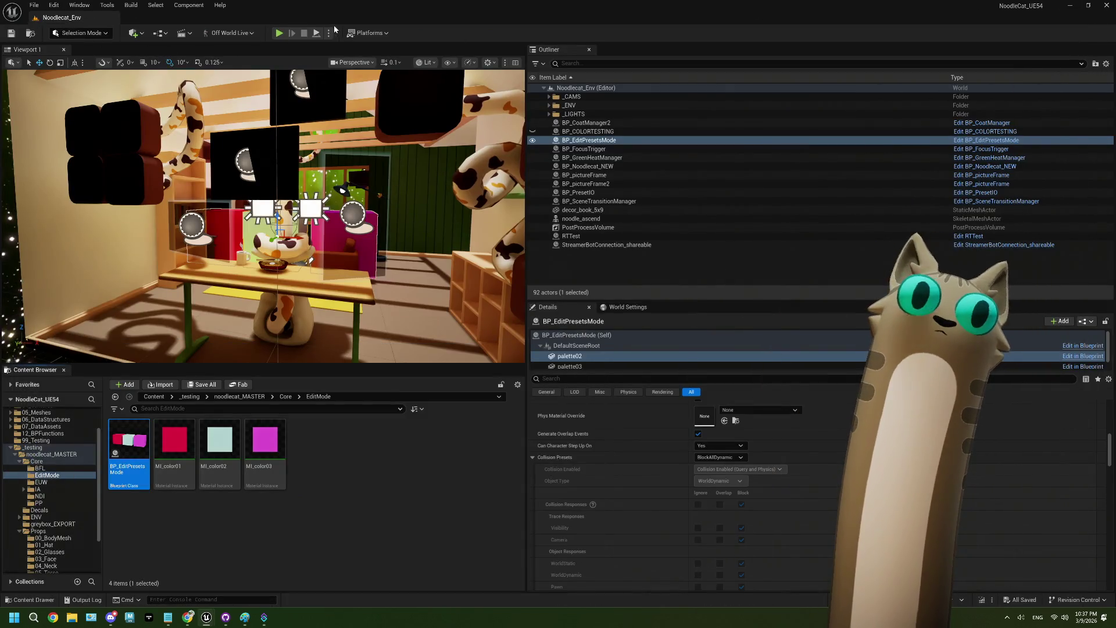
pyautogui.click(280, 33)
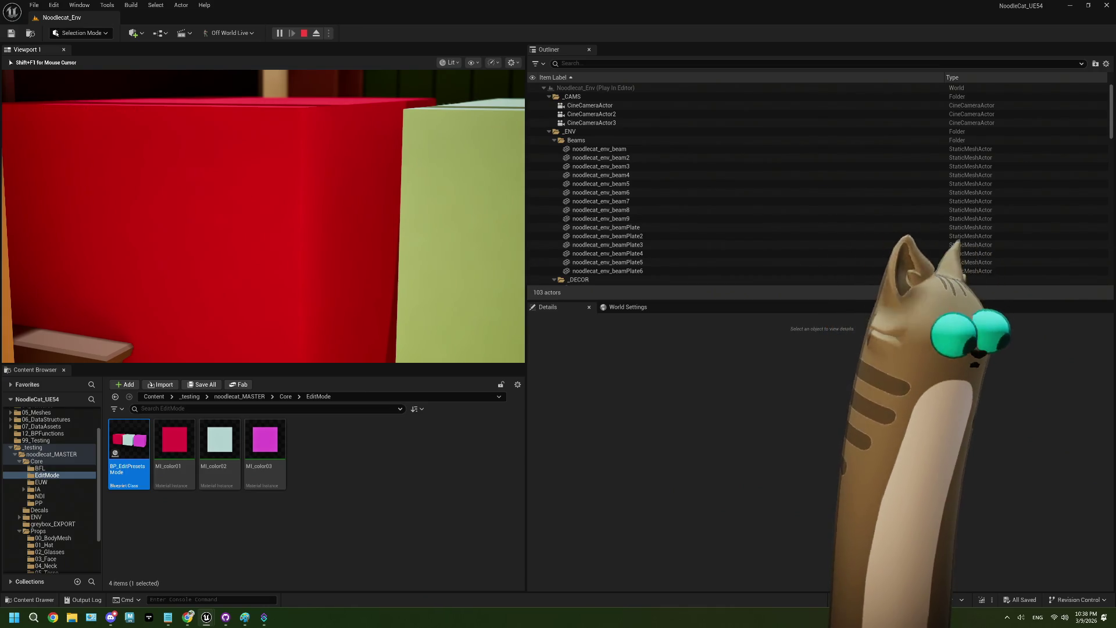
pyautogui.press('Escape')
# Stop the play test and move the BP_EditPresetsMode actor left to X -670.8.
pyautogui.click(421, 443)
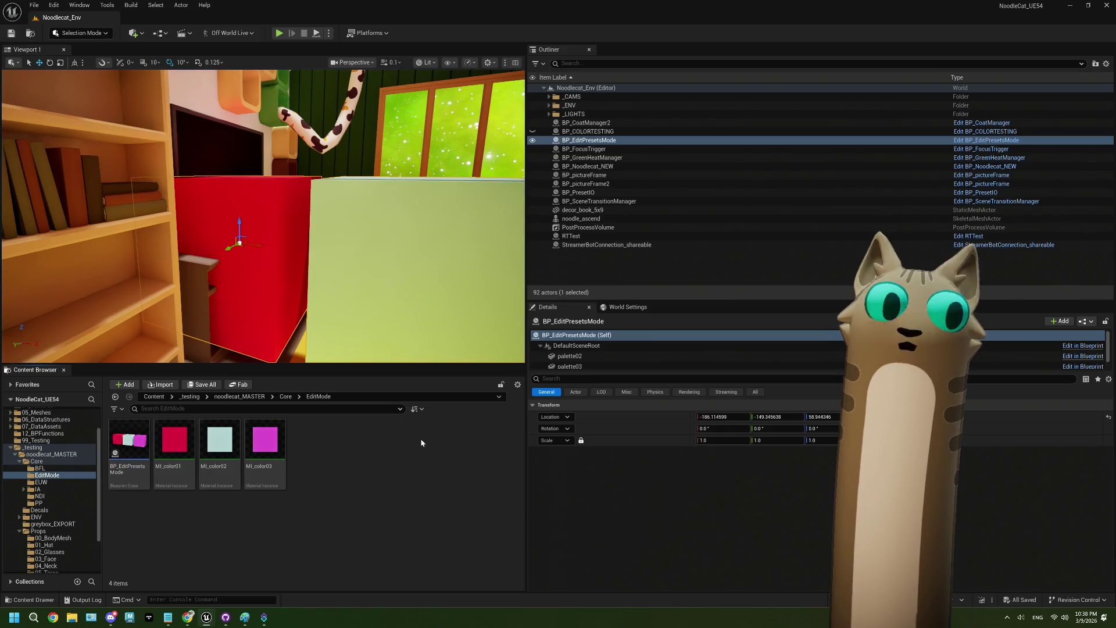
pyautogui.moveTo(255, 269)
pyautogui.mouseDown()
pyautogui.moveTo(302, 314)
pyautogui.moveTo(314, 354)
pyautogui.mouseUp()
pyautogui.doubleClick(142, 430)
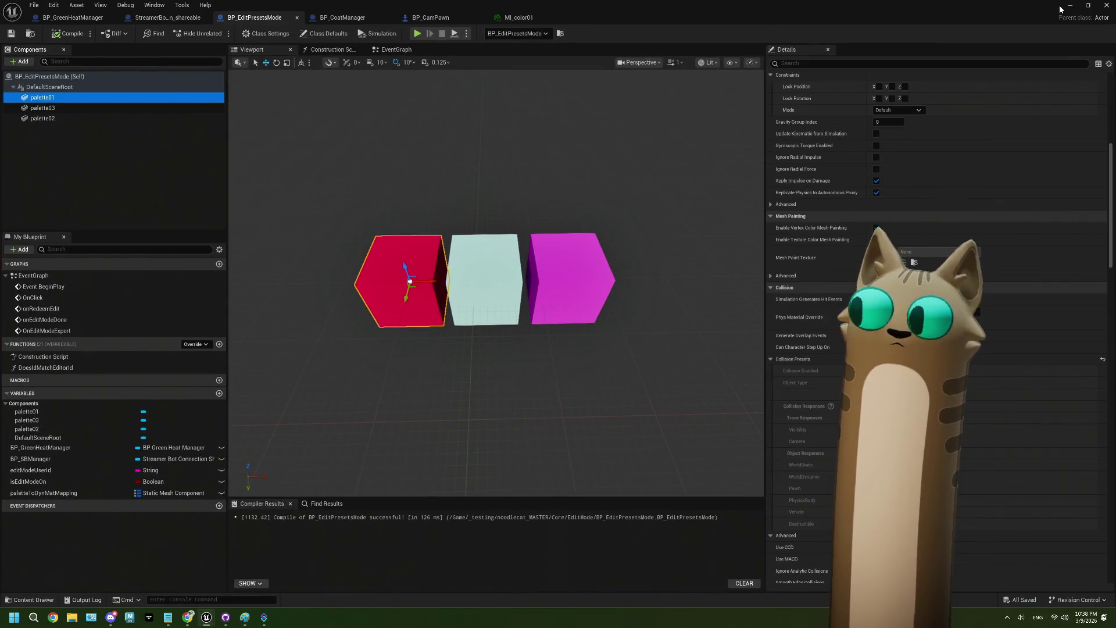
pyautogui.click(1070, 6)
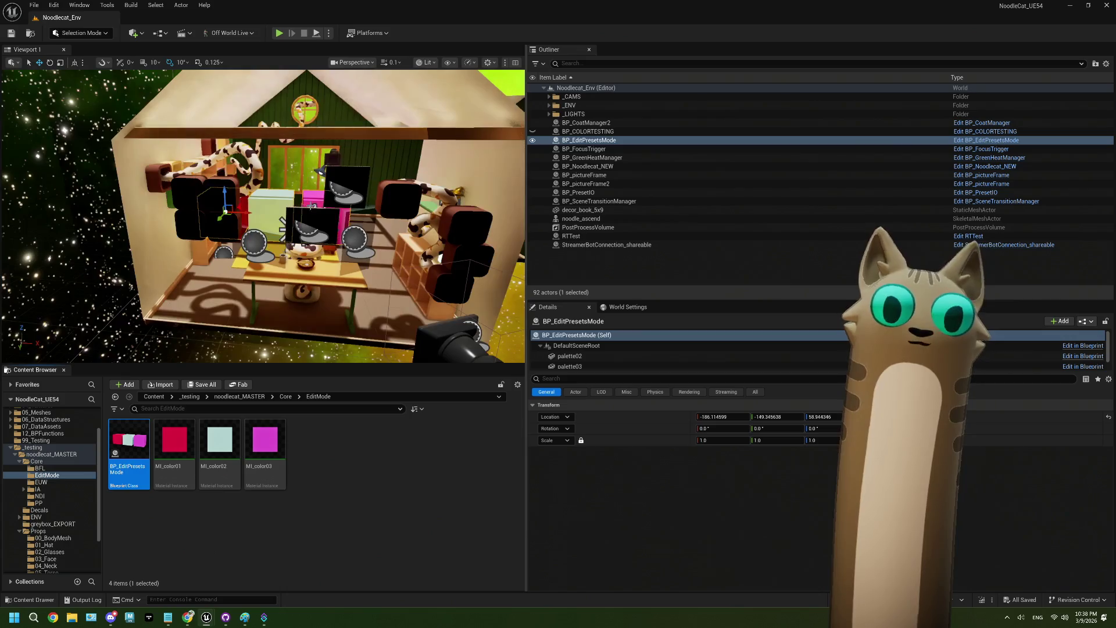
pyautogui.click(626, 140)
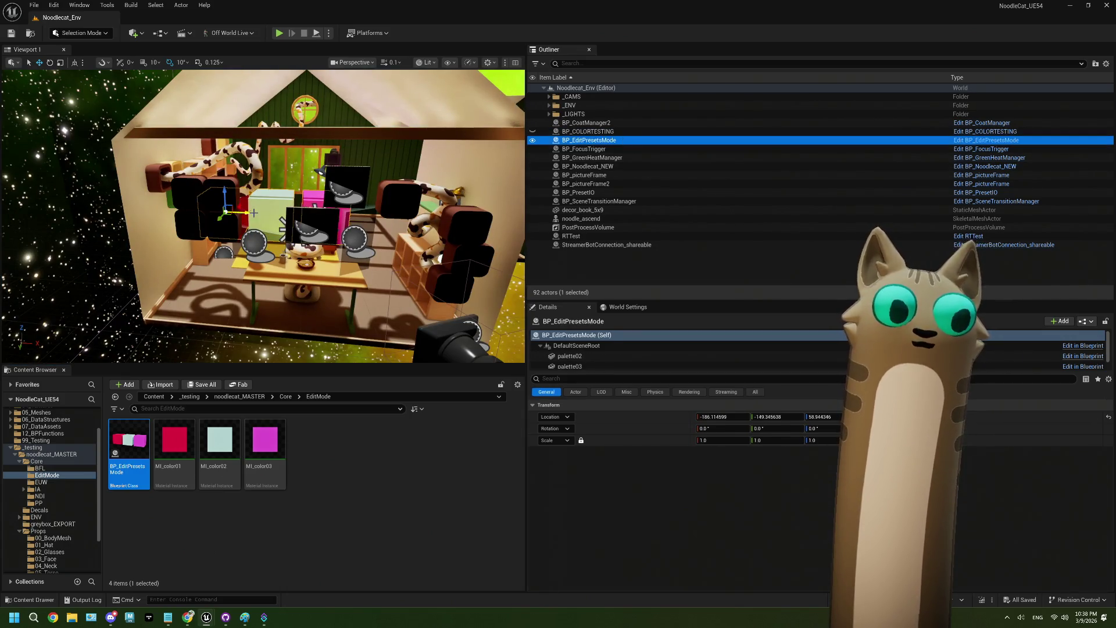
pyautogui.moveTo(248, 215); pyautogui.dragTo(98, 182)
# Save the level, play-test the moved cubes, and reopen the BP_EditPresetsMode Blueprint.
pyautogui.click(11, 33)
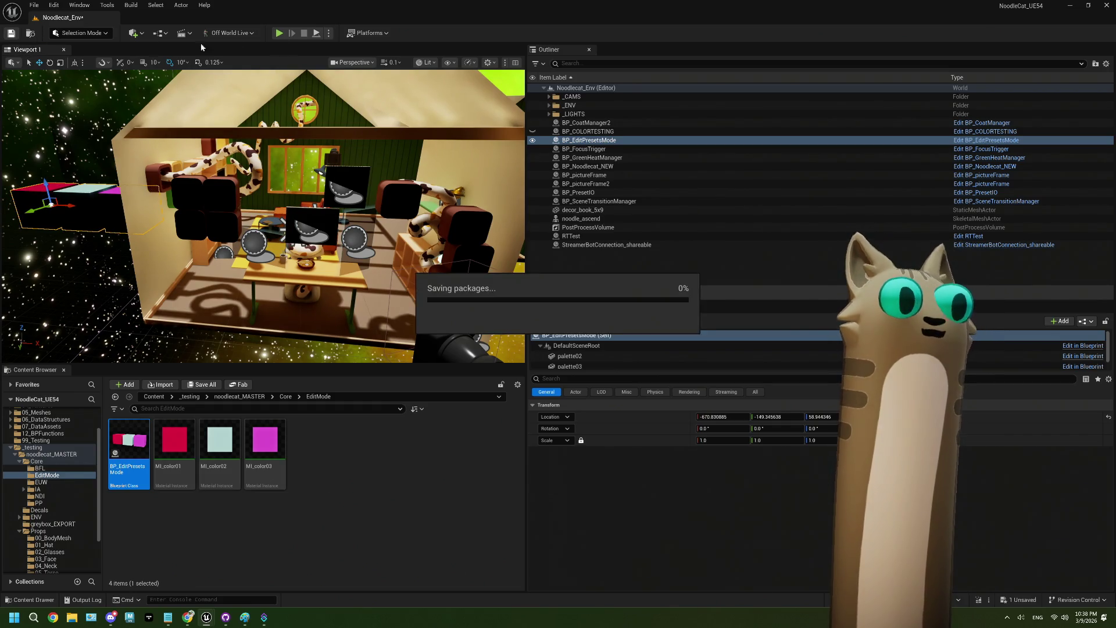
pyautogui.click(279, 33)
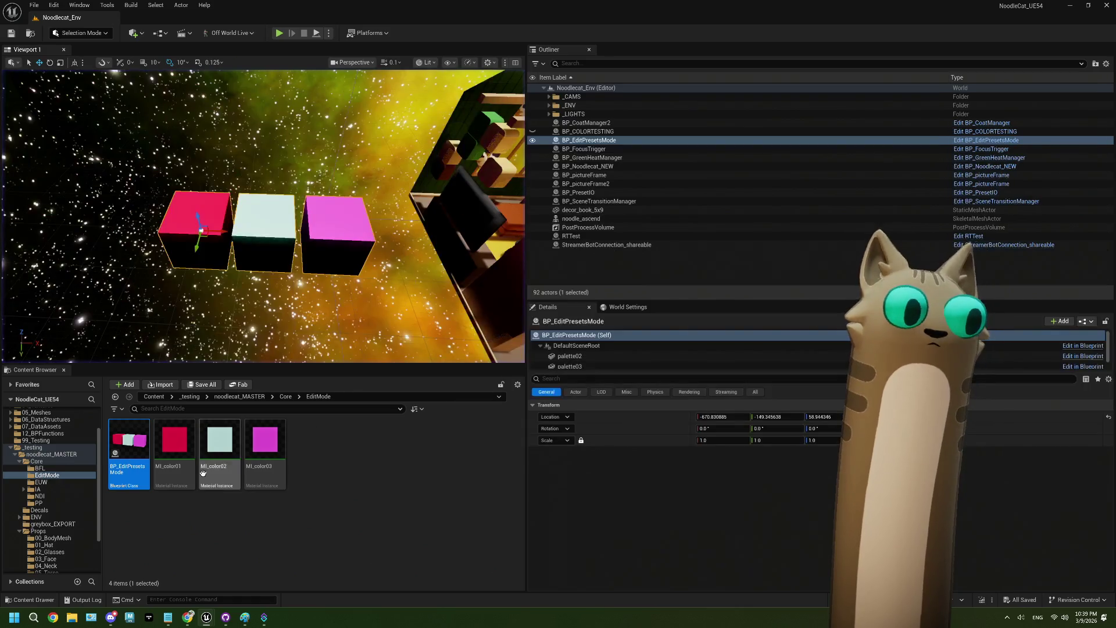
pyautogui.doubleClick(129, 443)
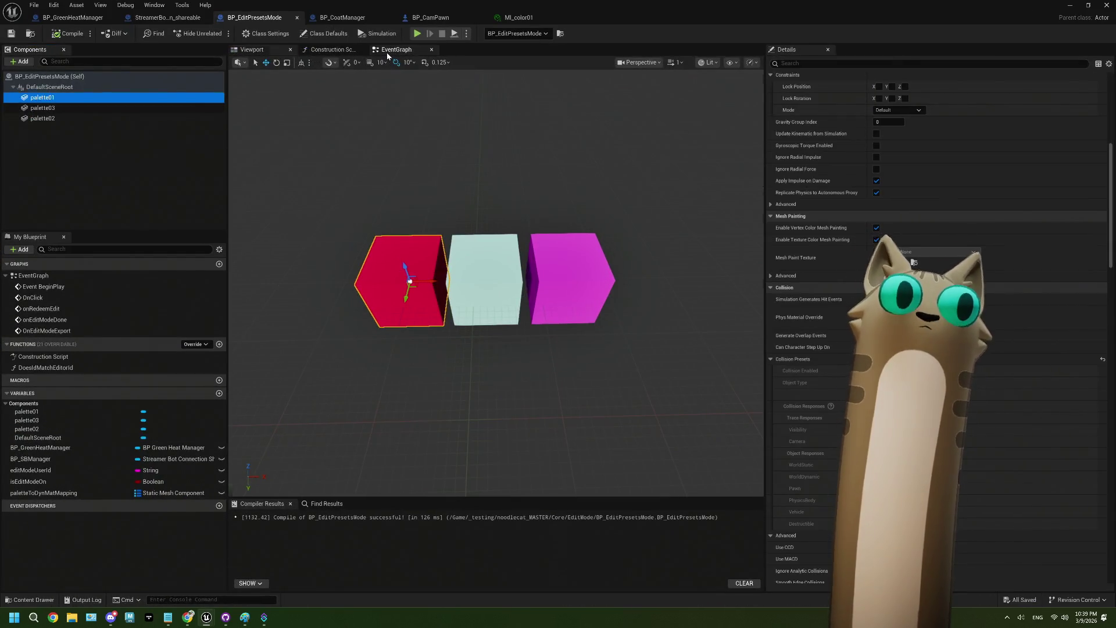
# Enable Trace Complex on Line Trace By Channel, then compile and save the Blueprint.
pyautogui.click(387, 52)
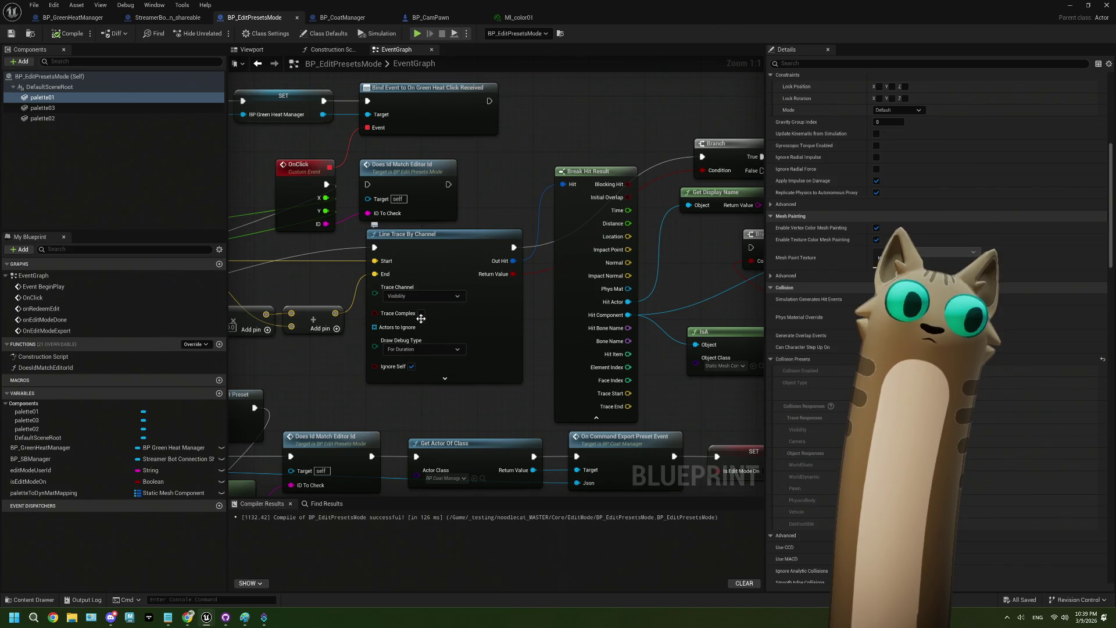
pyautogui.click(421, 313)
pyautogui.click(64, 35)
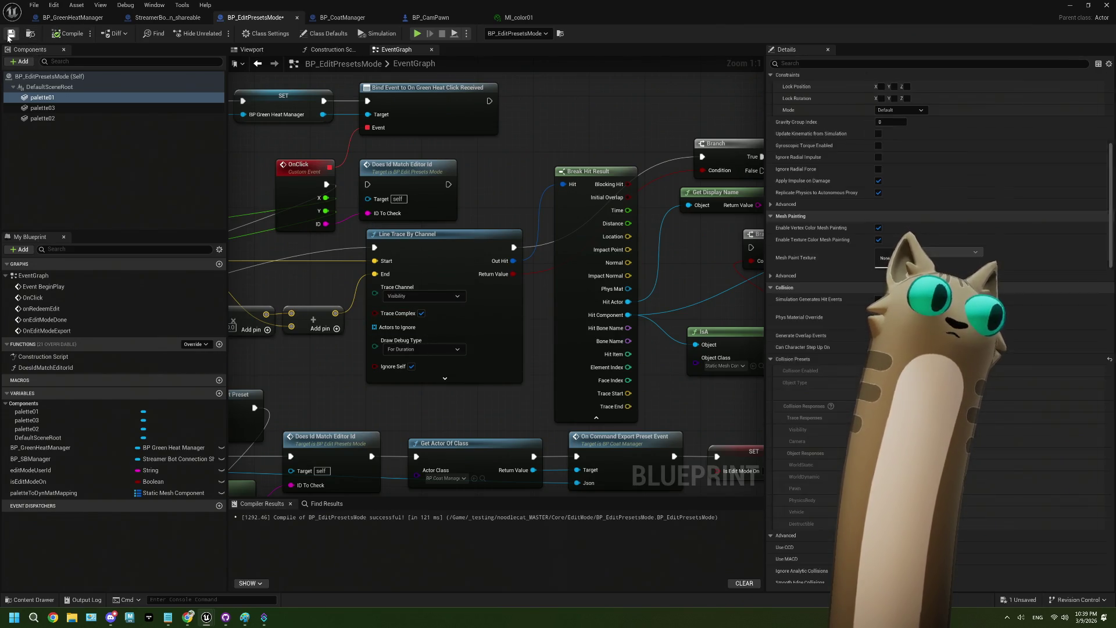
pyautogui.click(9, 38)
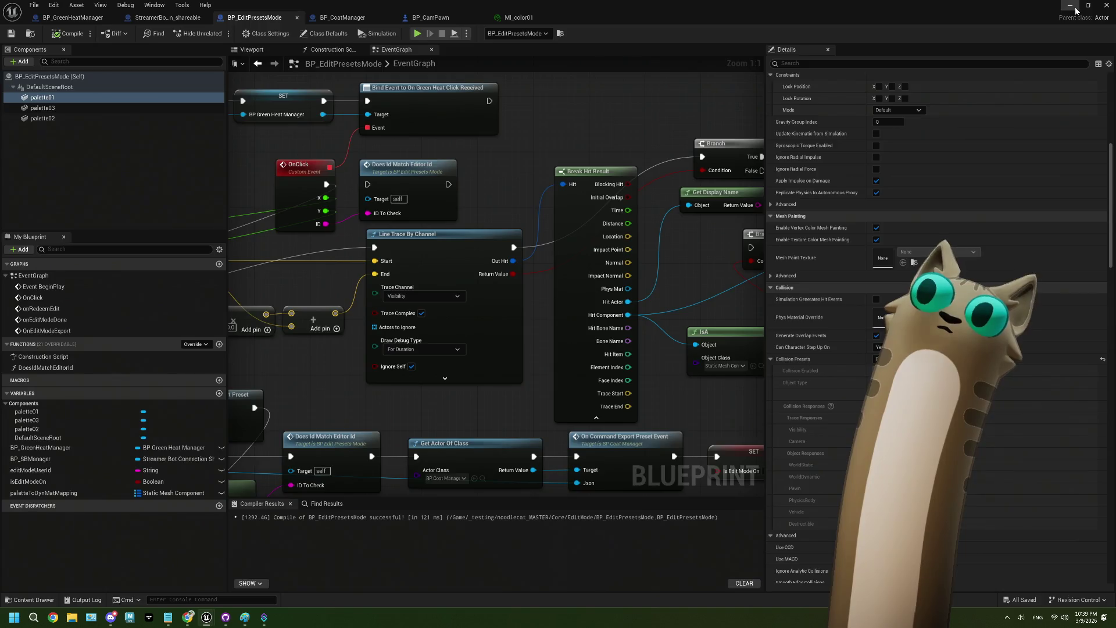
# Play-test the level with the complex trace, then stop and reopen BP_EditPresetsMode.
pyautogui.click(1071, 4)
pyautogui.click(280, 34)
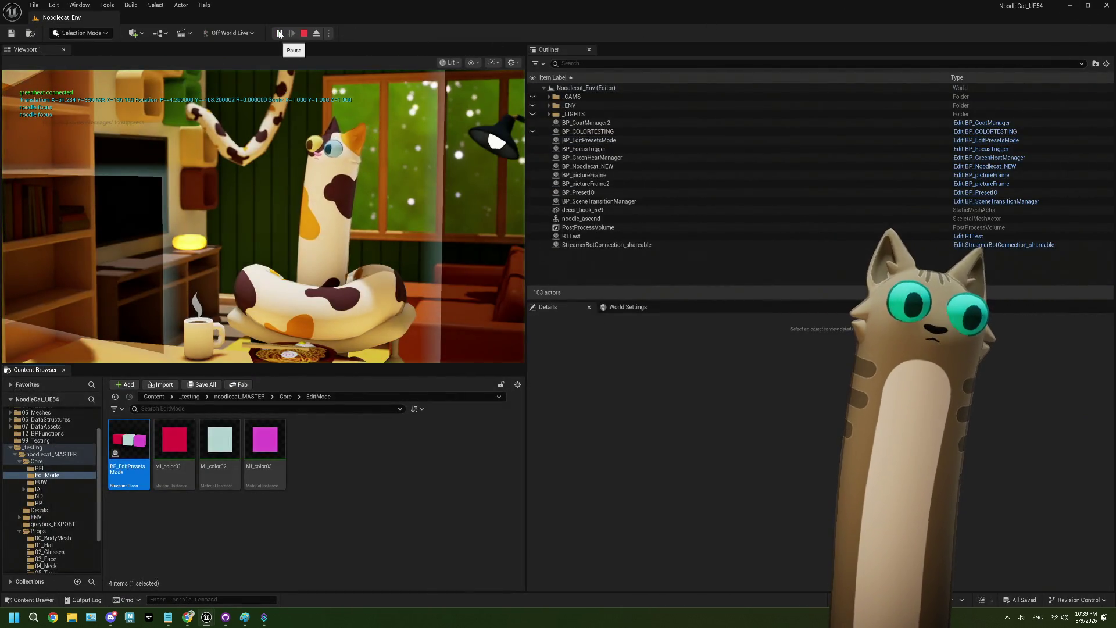
pyautogui.click(302, 123)
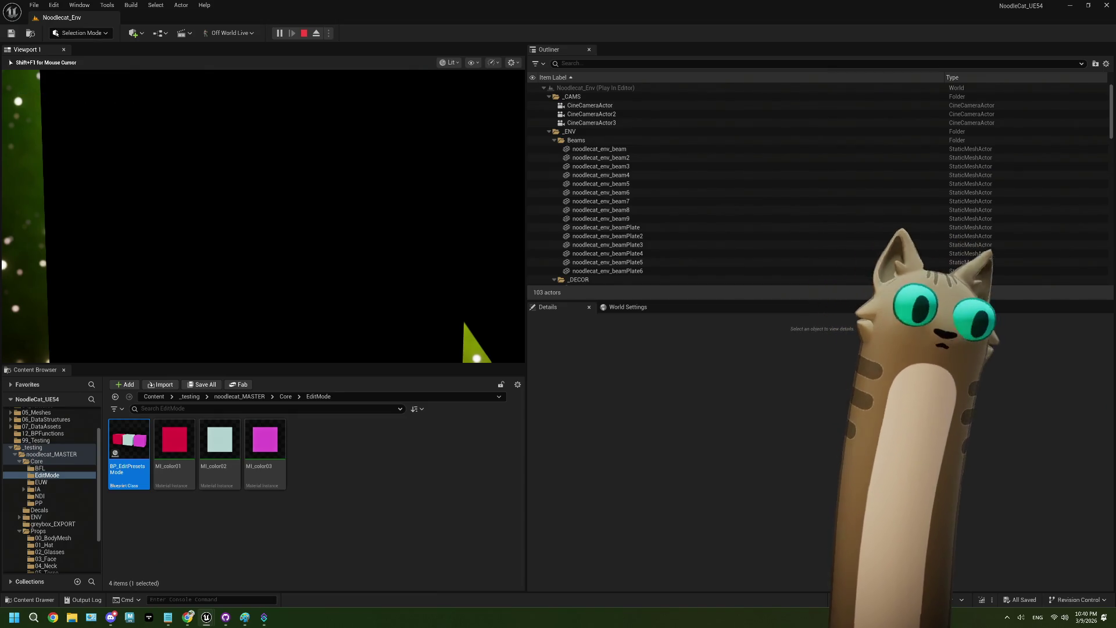
pyautogui.press('Escape')
pyautogui.doubleClick(128, 445)
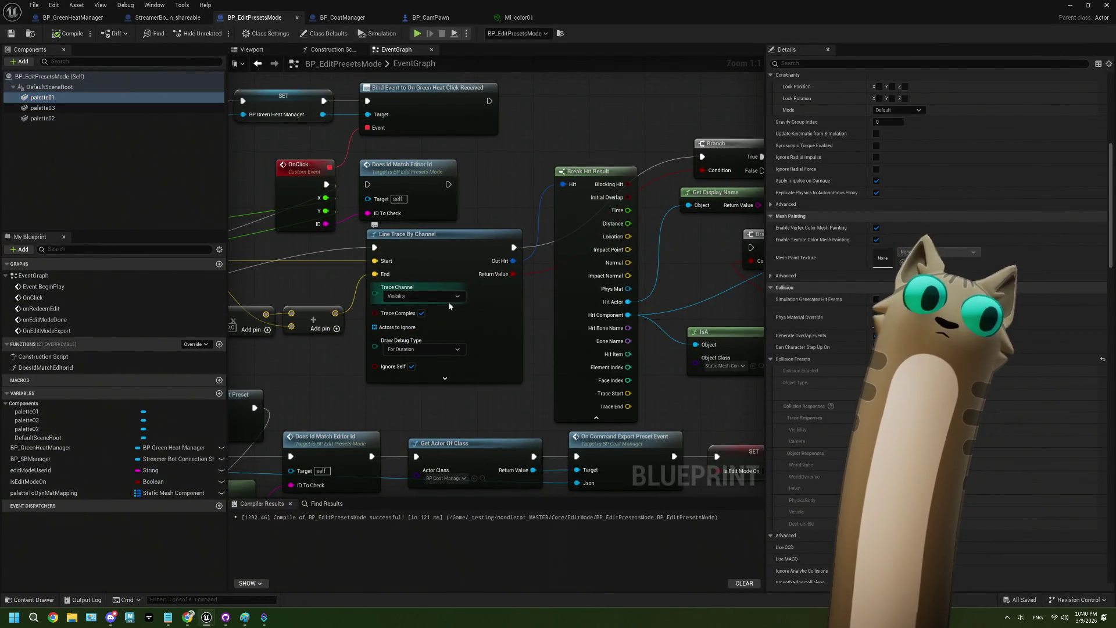
# Review the line trace, branch, cast and OnClick nodes, then switch to the Reddit scalar-parameter thread.
pyautogui.moveTo(456, 378); pyautogui.dragTo(464, 335)
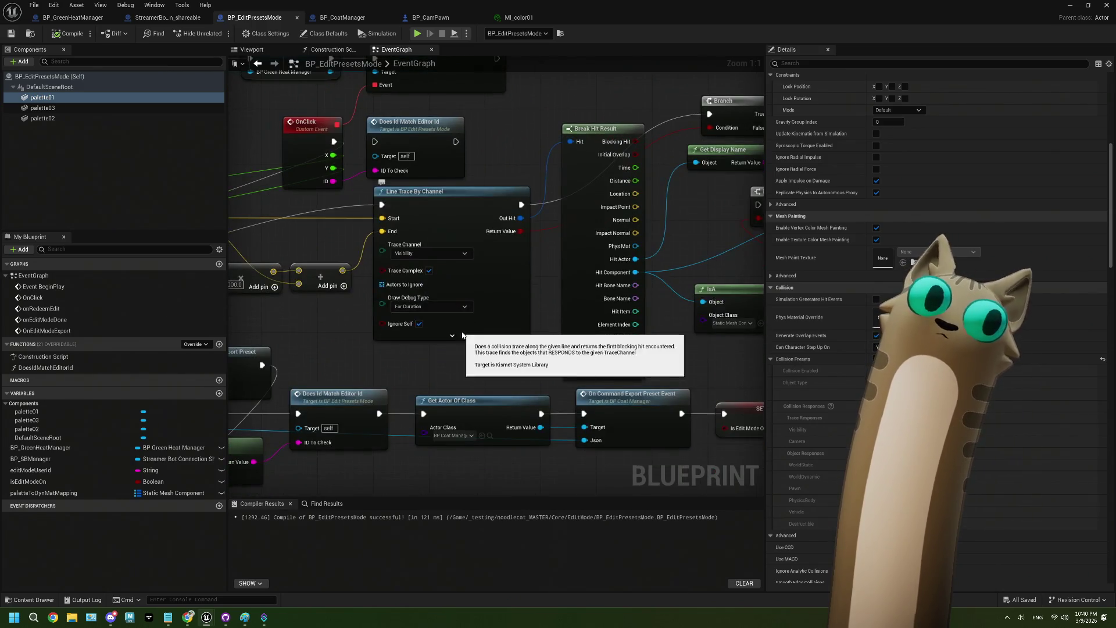
pyautogui.click(462, 335)
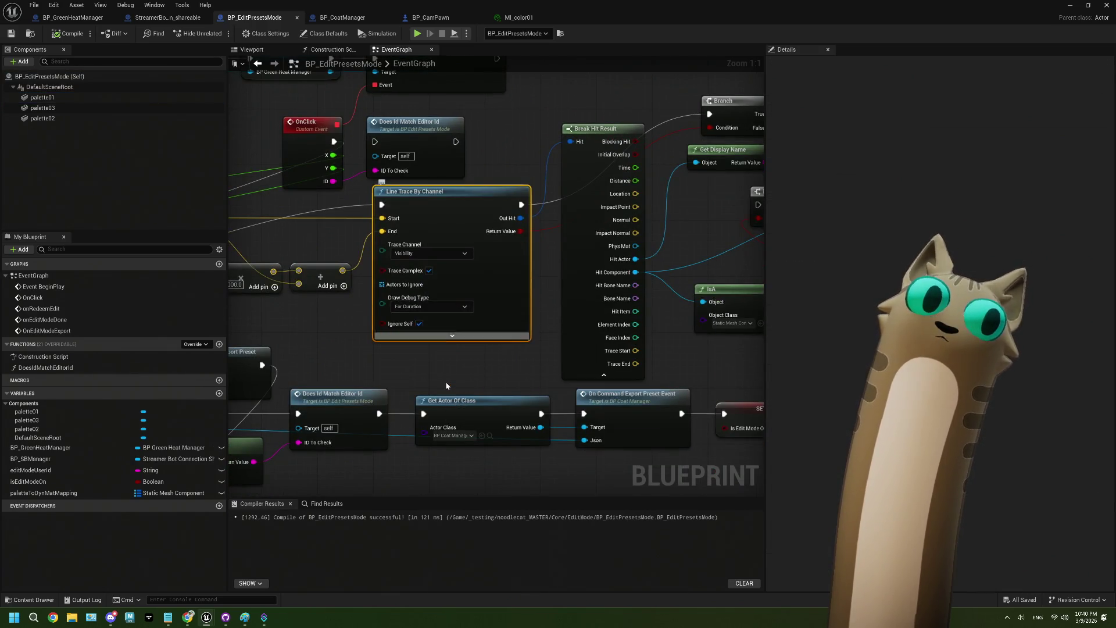
pyautogui.moveTo(654, 324)
pyautogui.mouseDown()
pyautogui.moveTo(567, 324)
pyautogui.moveTo(599, 348)
pyautogui.mouseUp()
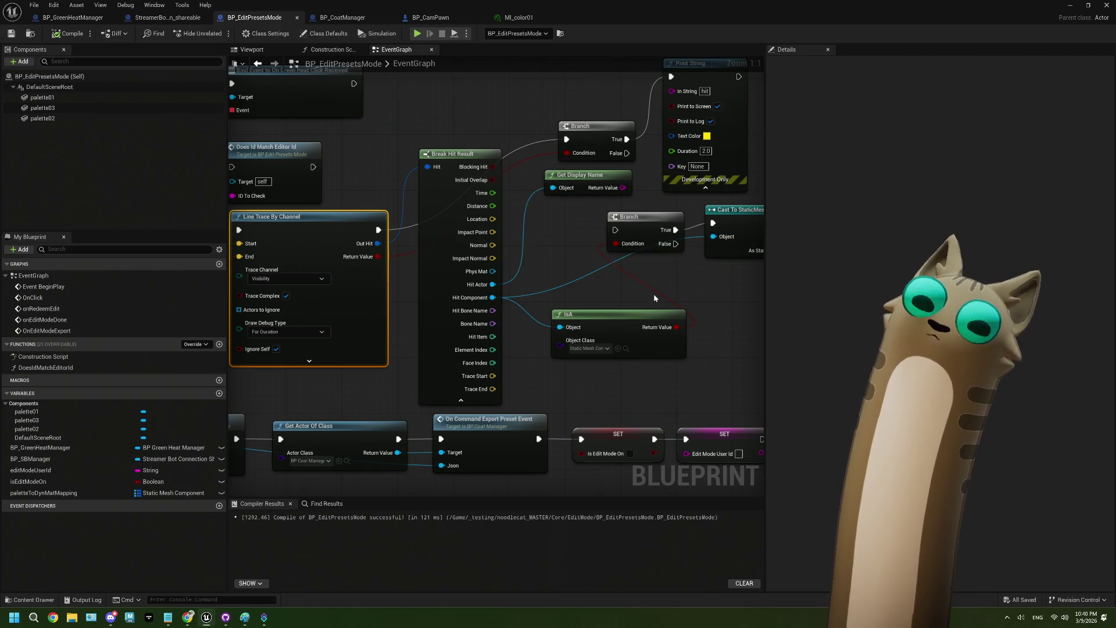
pyautogui.moveTo(622, 297); pyautogui.dragTo(640, 278)
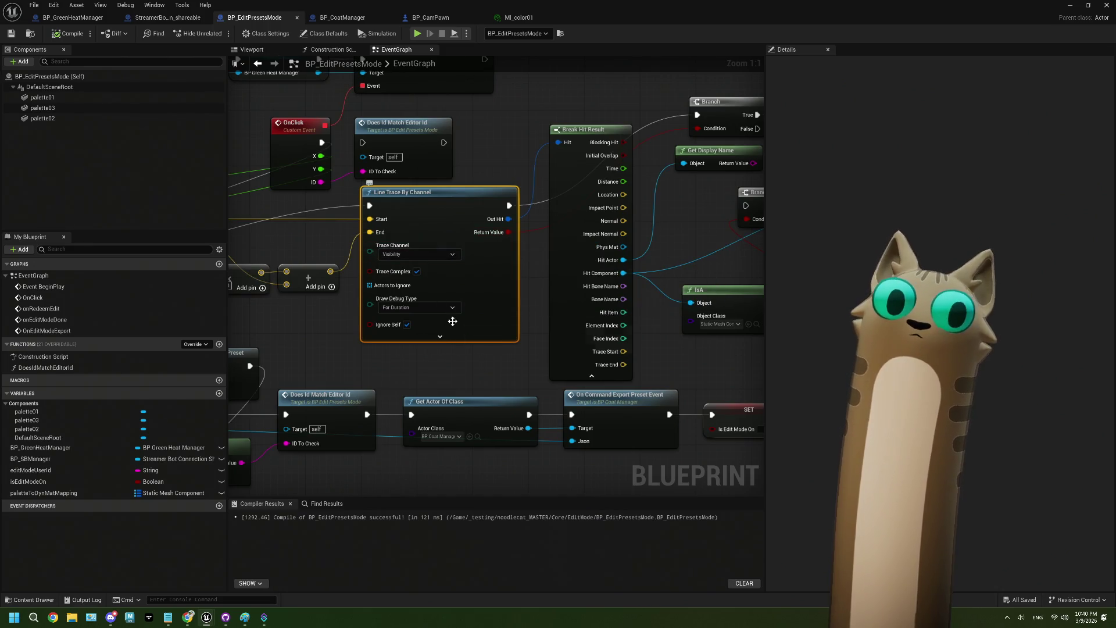
pyautogui.scroll(-4, 465, 291)
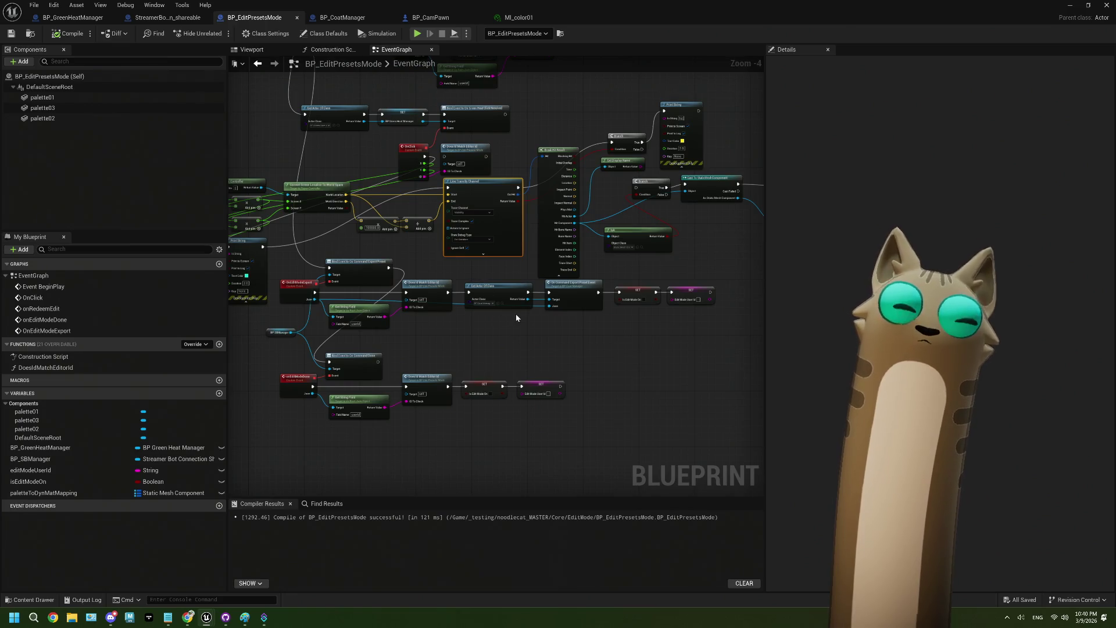
pyautogui.click(187, 618)
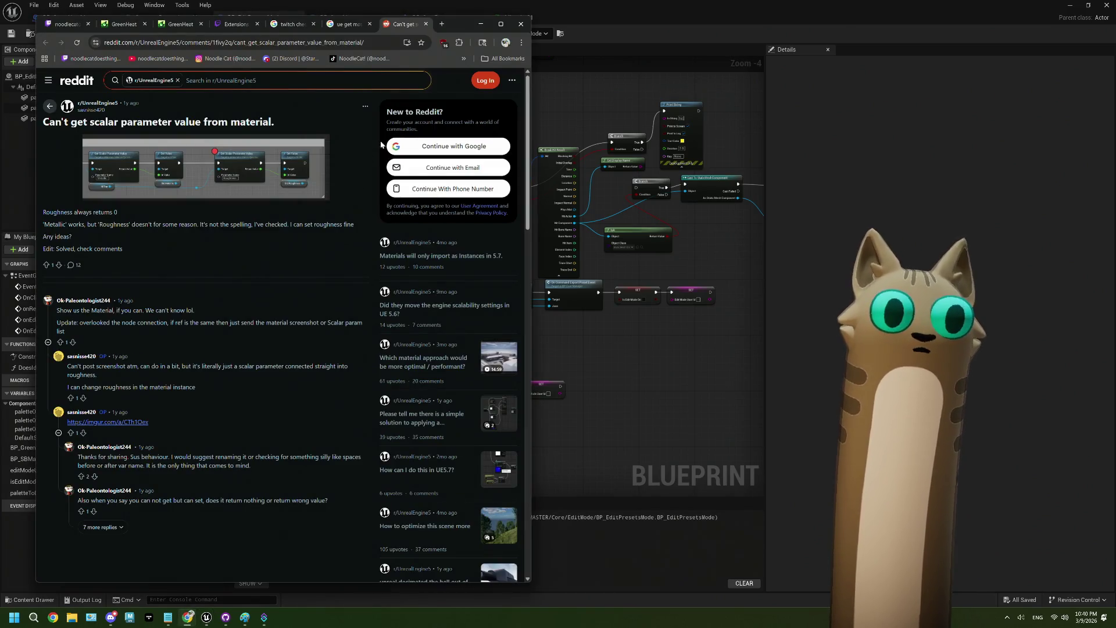
# Search Google in a new tab for 'ue5 line trace not hitting static mesh'.
pyautogui.click(442, 24)
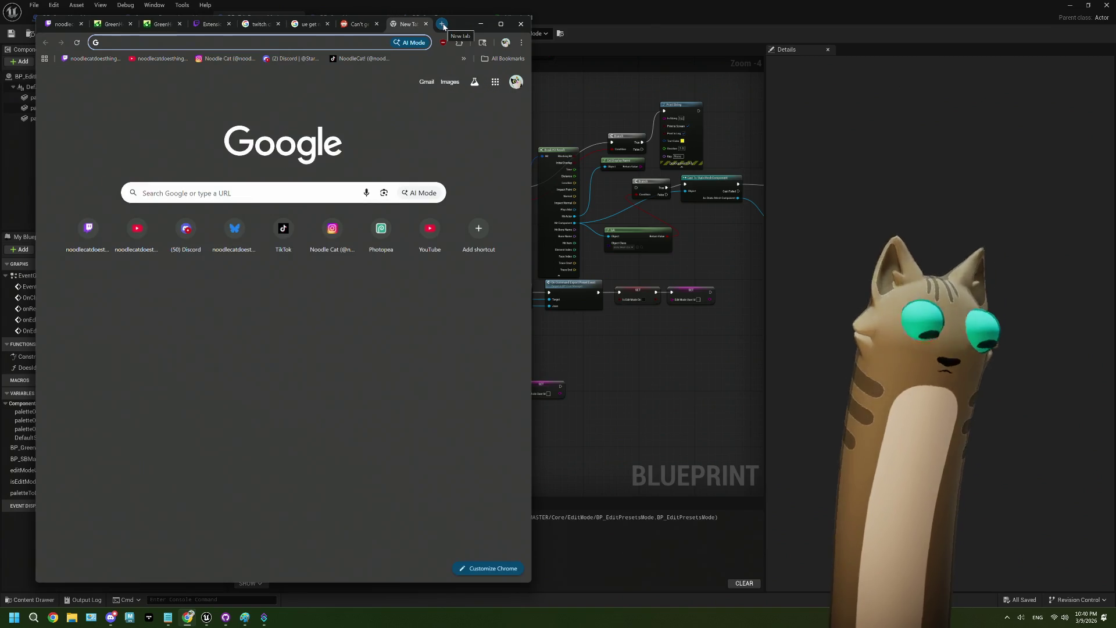
pyautogui.write('ue5 line')
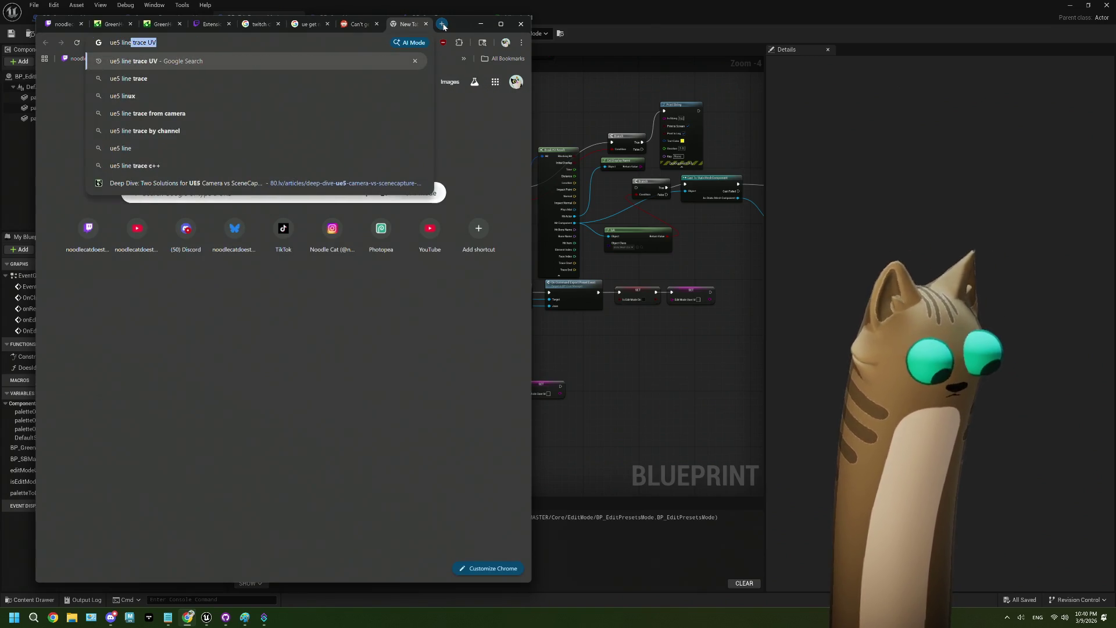
pyautogui.write(' trace not')
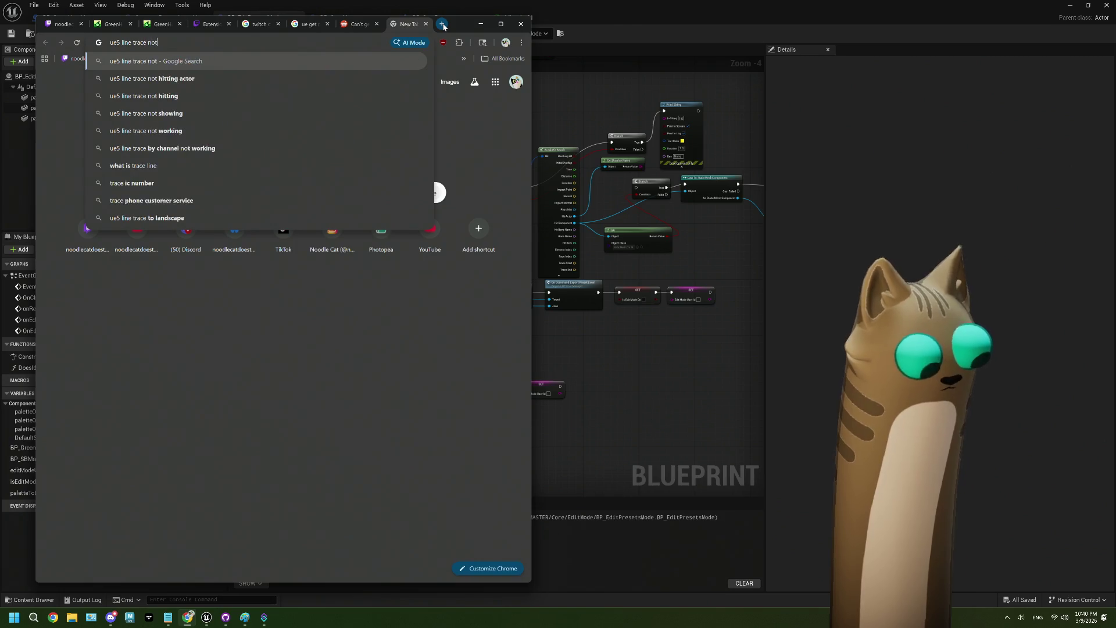
pyautogui.write(' hitting static mesh')
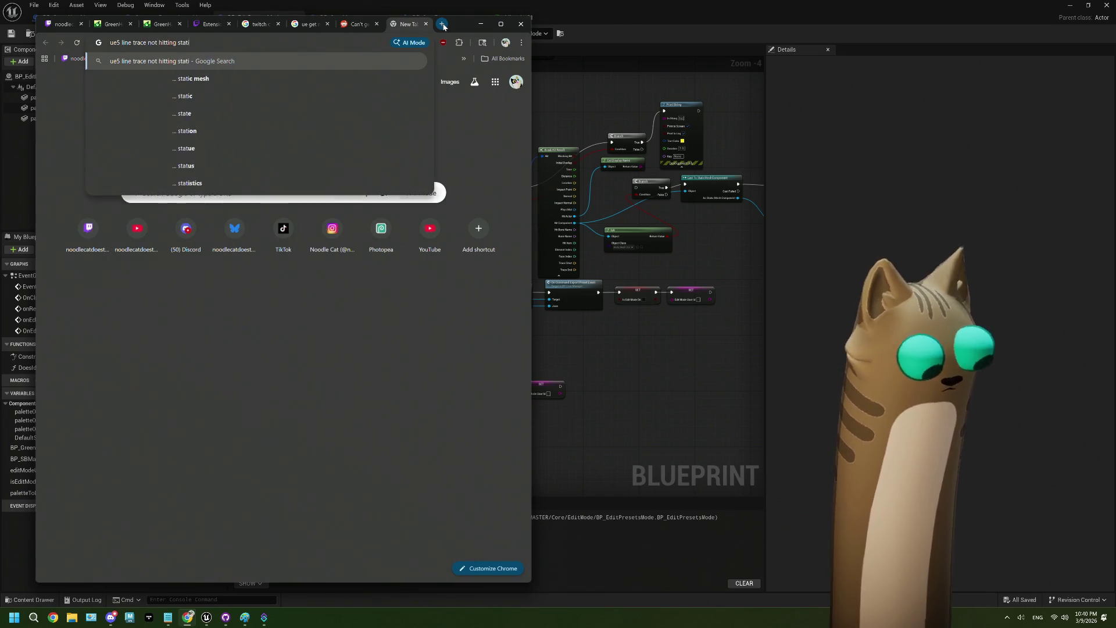
pyautogui.press('Return')
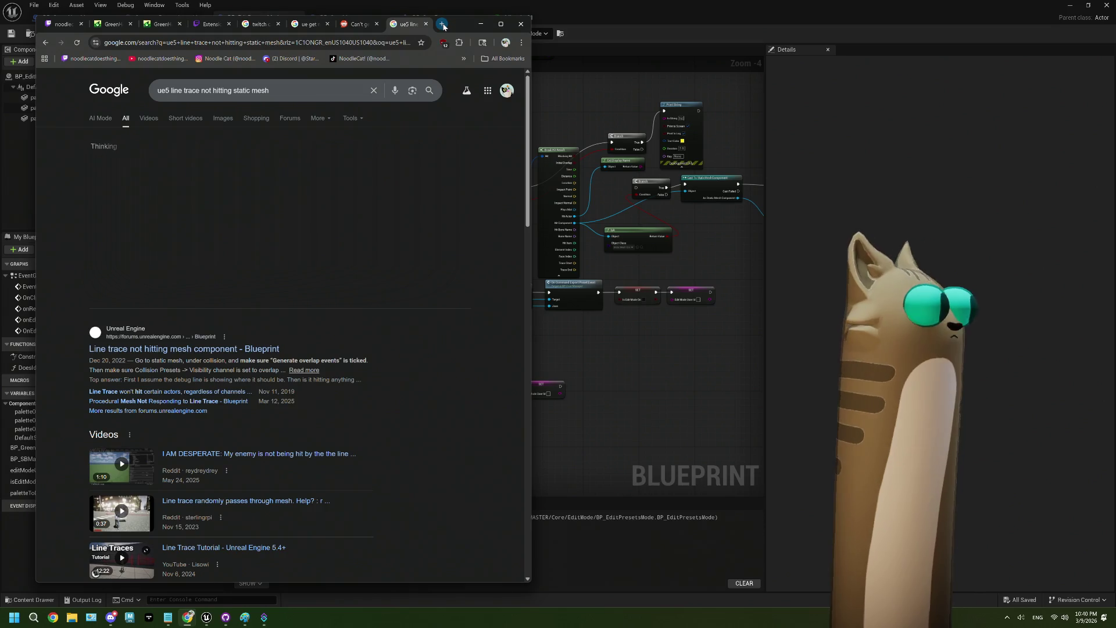
# Read the Unreal forum thread 'Line trace not hitting mesh component', then return to the editor.
pyautogui.click(250, 351)
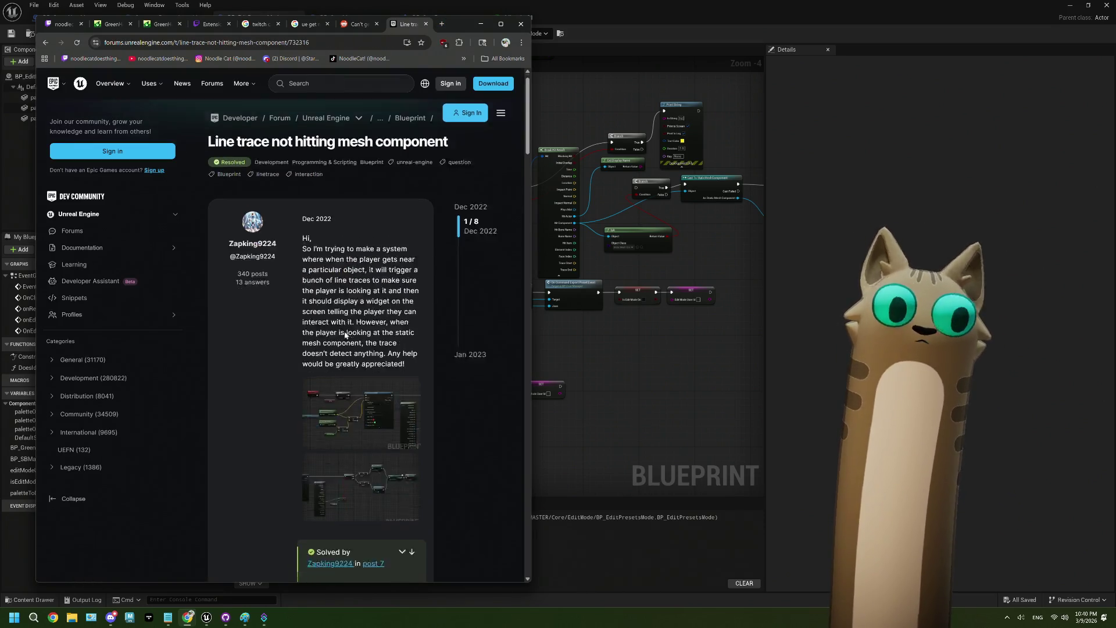
pyautogui.scroll(-3, 344, 330)
pyautogui.scroll(-3, 345, 330)
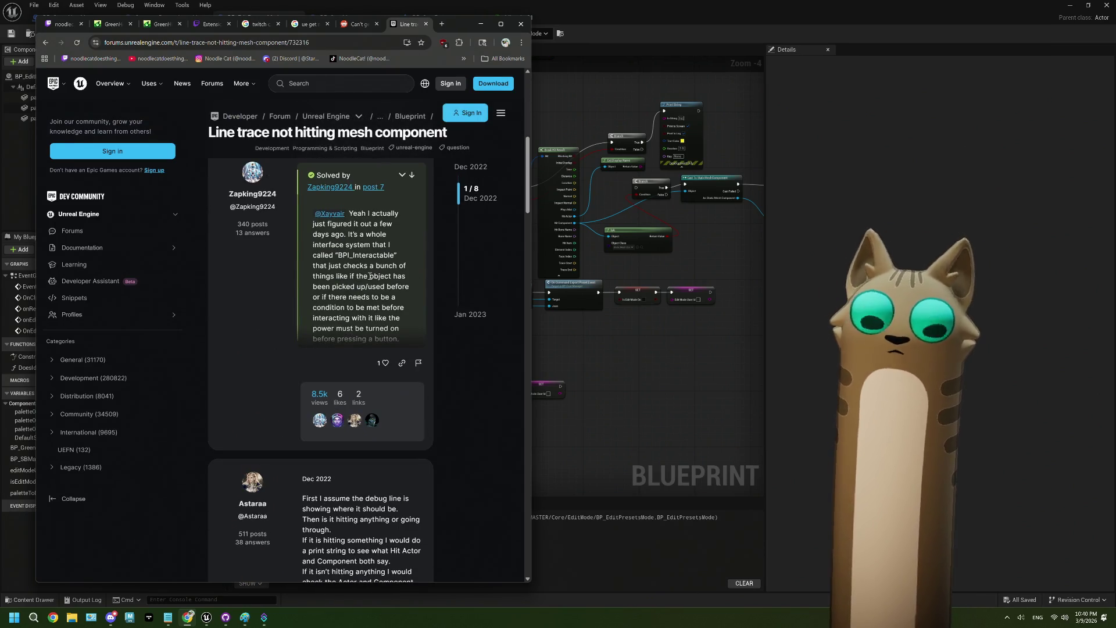
pyautogui.scroll(-10, 370, 276)
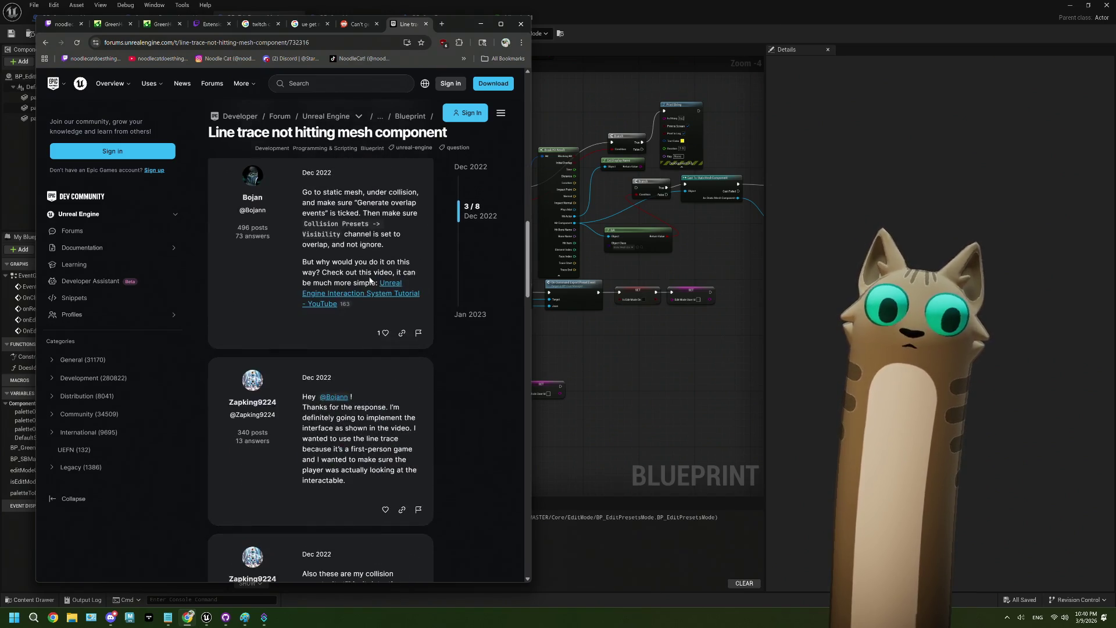
pyautogui.scroll(-15, 369, 281)
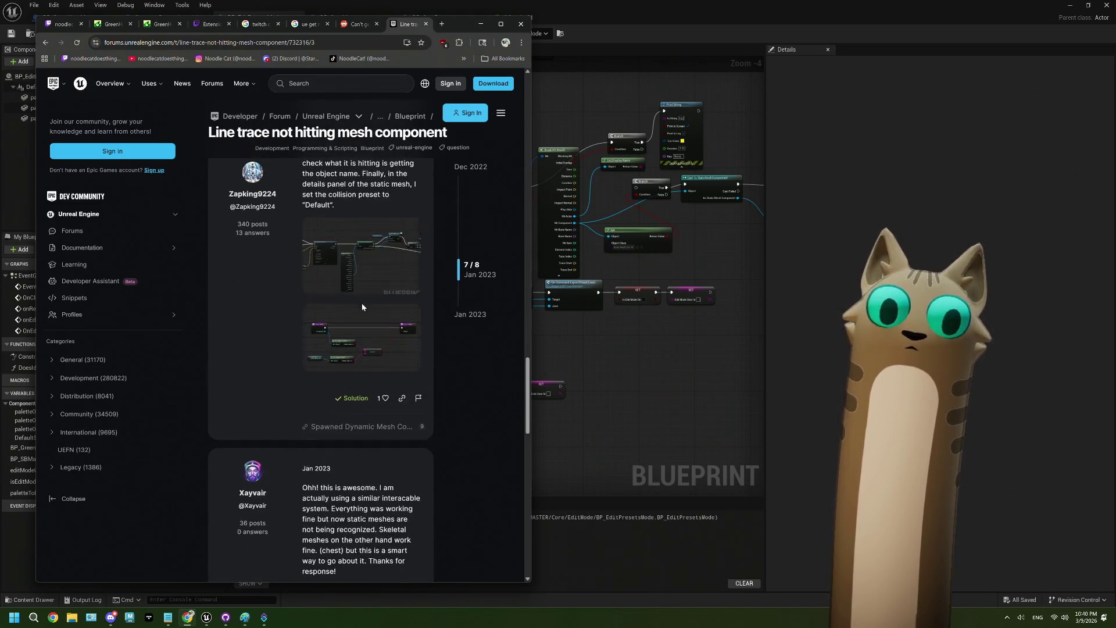
pyautogui.scroll(5, 361, 316)
pyautogui.hotkey('alt', 'Tab')
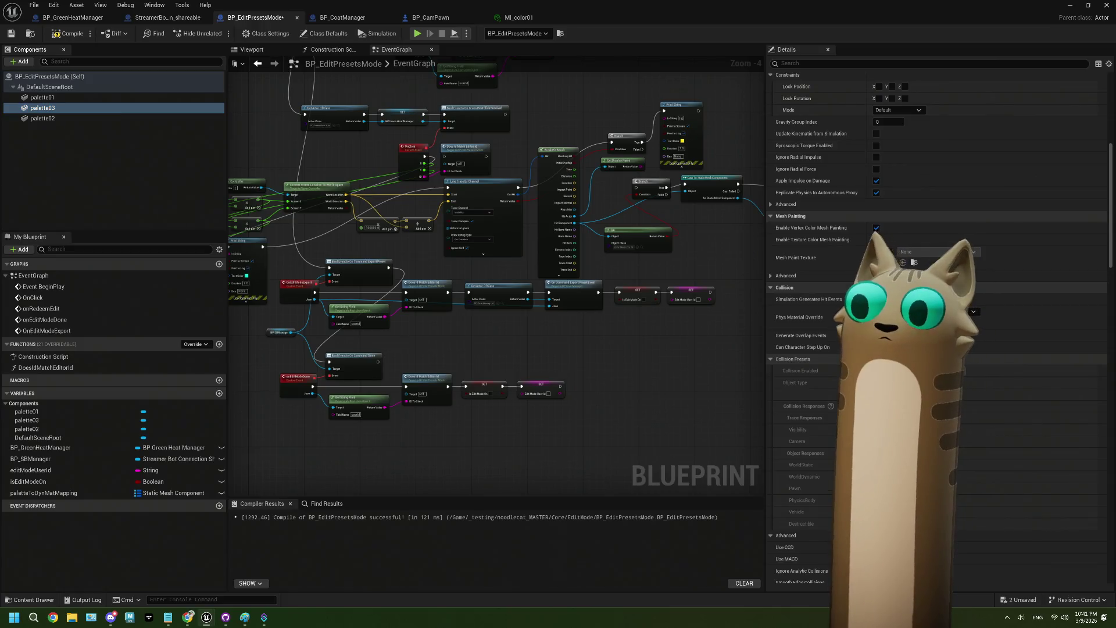
# Select palette03 then palette02, compile BP_EditPresetsMode, and start Play in the level.
pyautogui.click(58, 108)
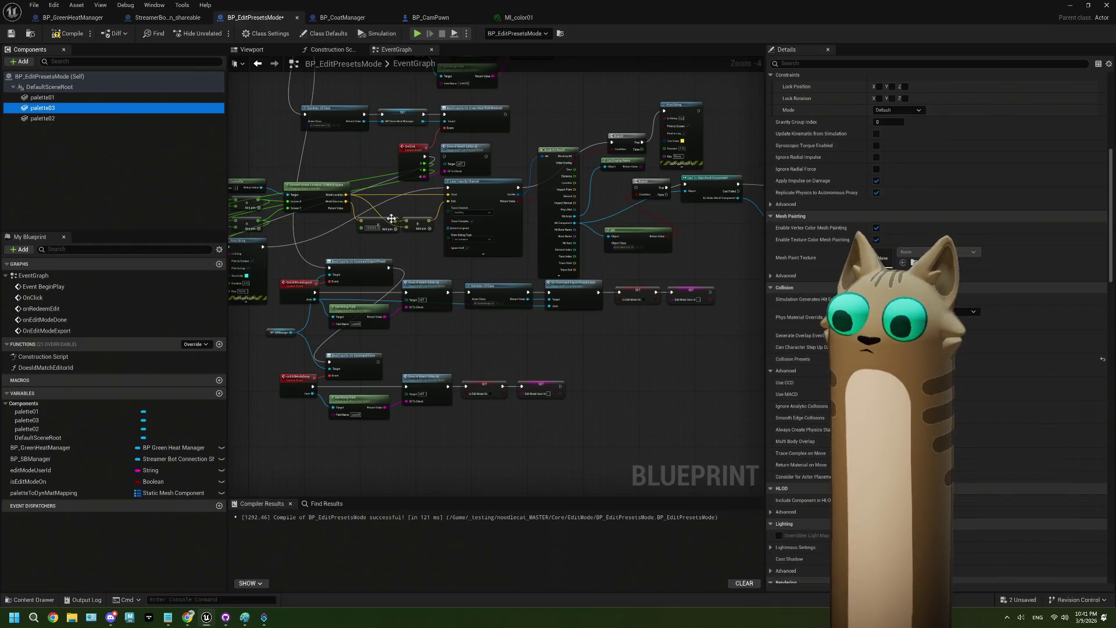
pyautogui.click(58, 119)
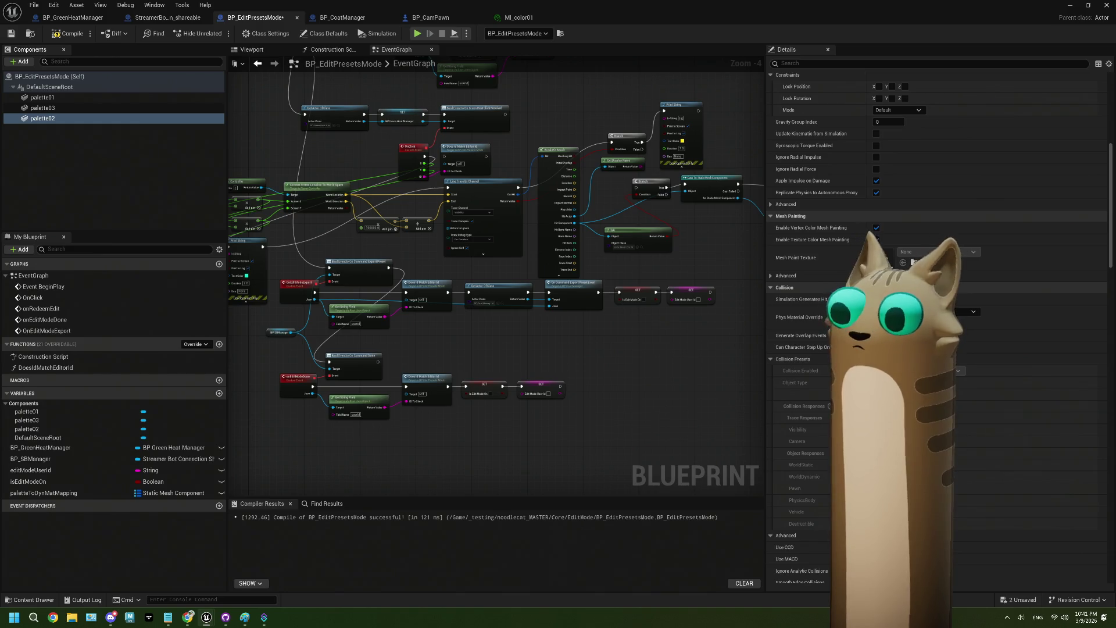
pyautogui.click(68, 33)
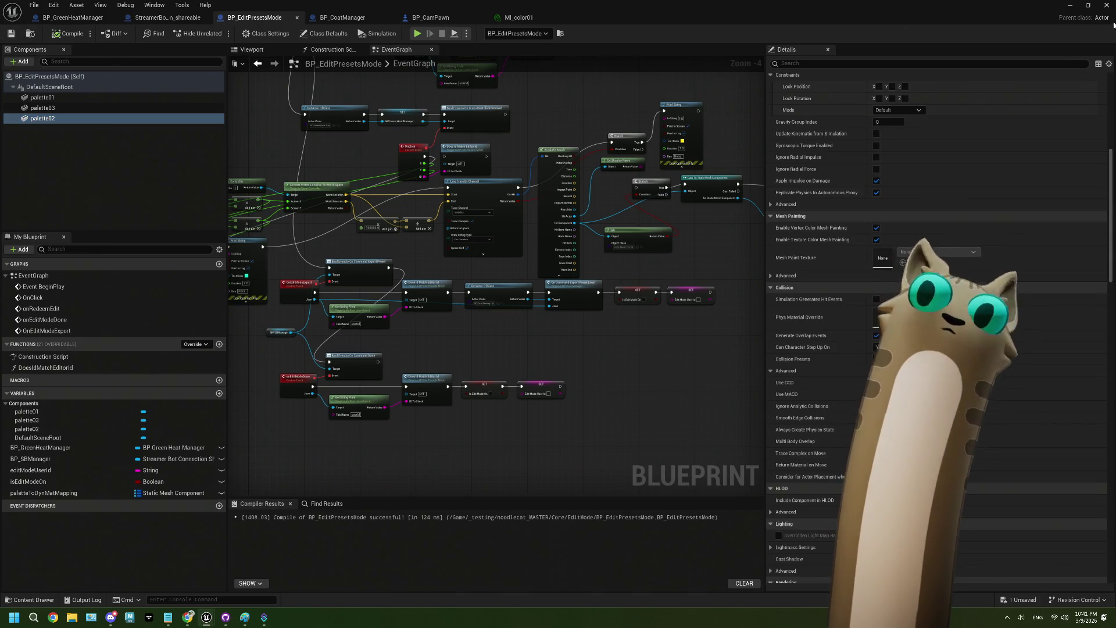
pyautogui.click(1073, 5)
pyautogui.click(279, 33)
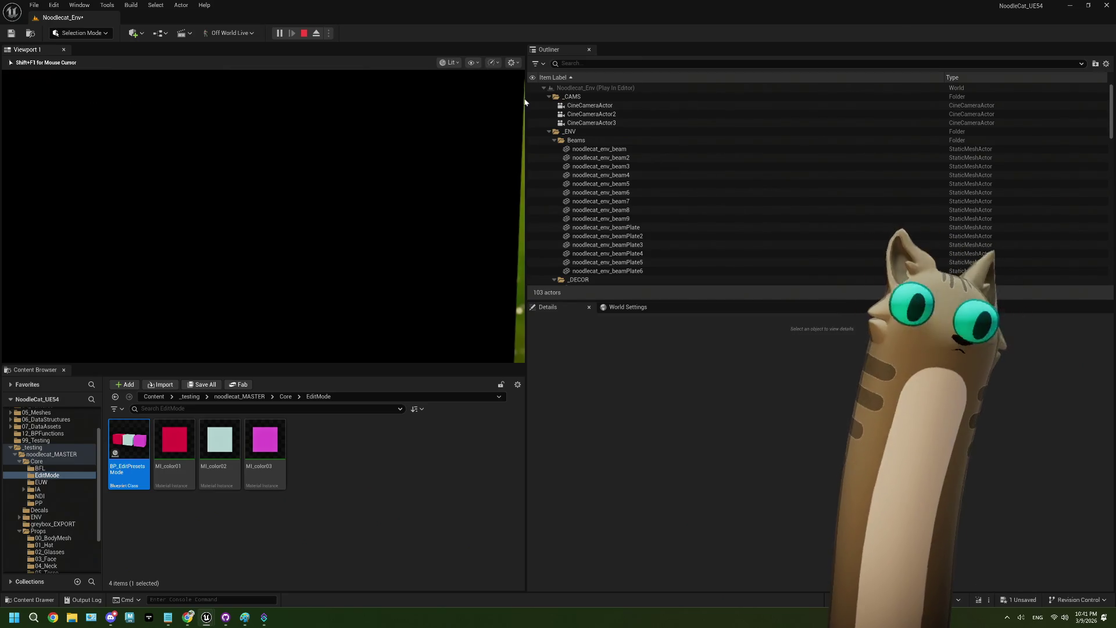
# Stop the play test, reopen BP_EditPresetsMode and pan through its OnClick line-trace nodes.
pyautogui.press('Escape')
pyautogui.doubleClick(137, 442)
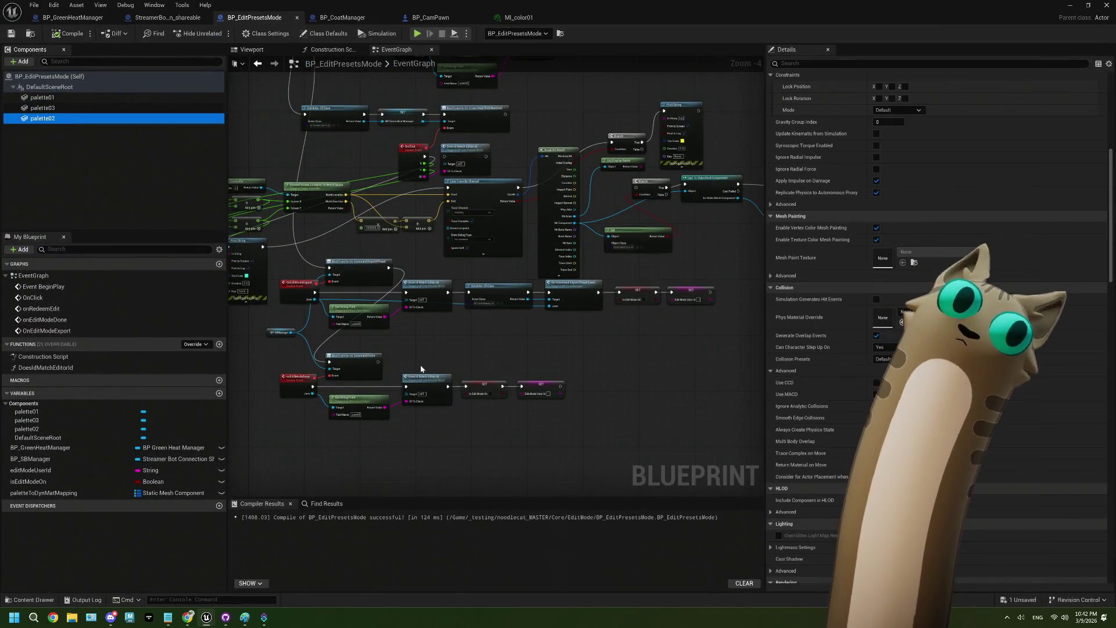
pyautogui.scroll(2, 474, 243)
pyautogui.moveTo(474, 242)
pyautogui.mouseDown()
pyautogui.moveTo(462, 256)
pyautogui.moveTo(675, 235)
pyautogui.moveTo(517, 285)
pyautogui.mouseUp()
pyautogui.scroll(2, 518, 285)
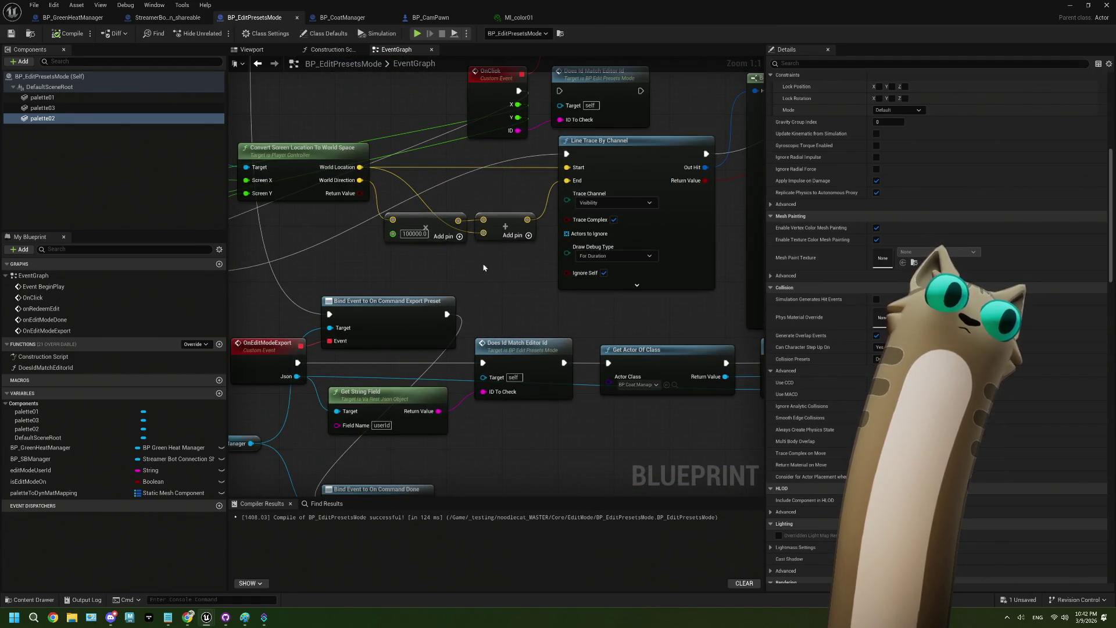
pyautogui.moveTo(488, 270); pyautogui.dragTo(384, 213)
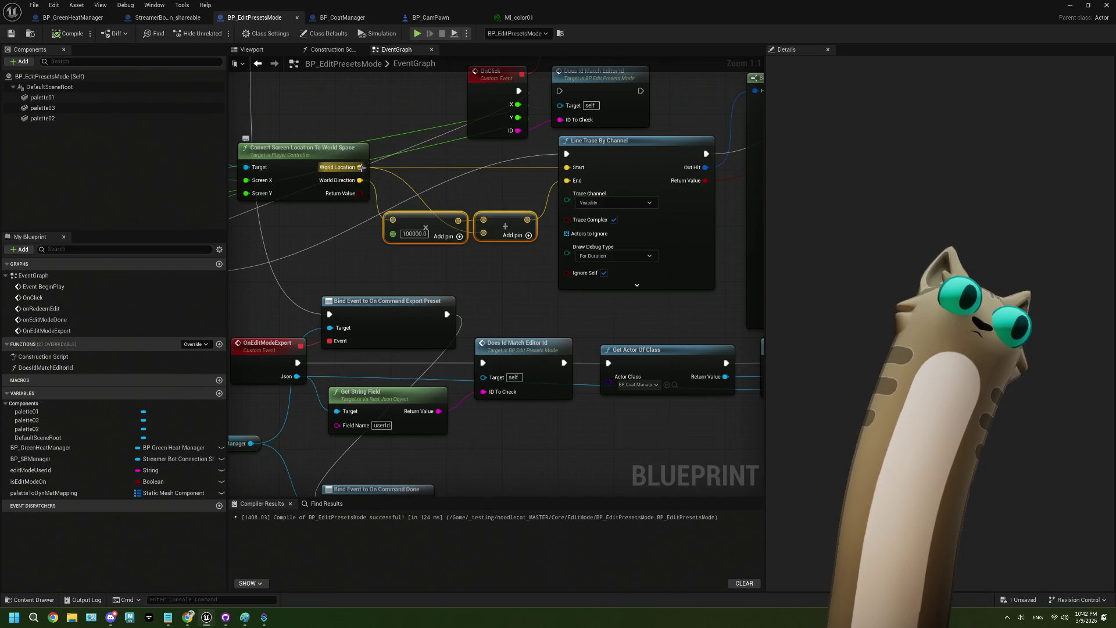
pyautogui.moveTo(395, 268)
pyautogui.mouseDown()
pyautogui.moveTo(554, 301)
pyautogui.moveTo(505, 304)
pyautogui.moveTo(954, 314)
pyautogui.mouseUp()
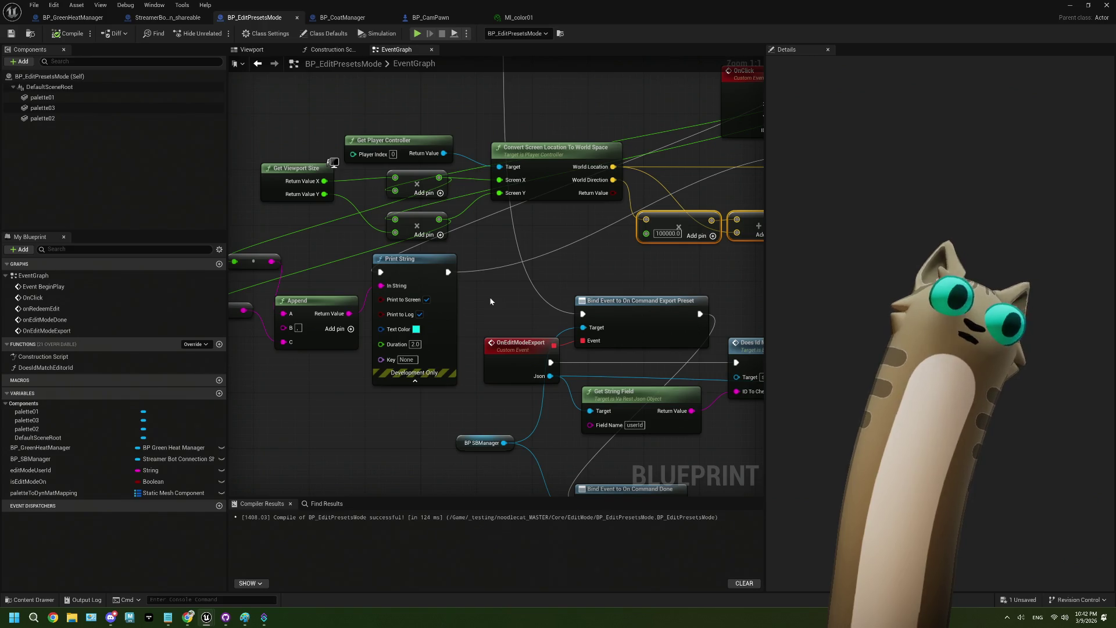
pyautogui.moveTo(491, 302); pyautogui.dragTo(564, 286)
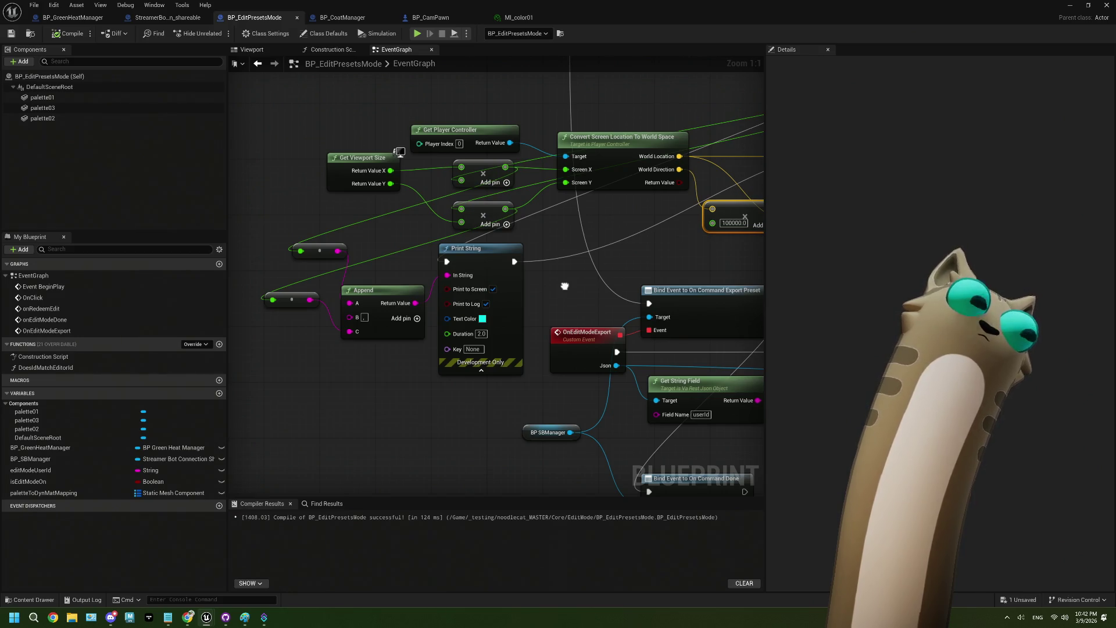
pyautogui.moveTo(564, 286); pyautogui.dragTo(288, 285)
pyautogui.moveTo(599, 218); pyautogui.dragTo(535, 246)
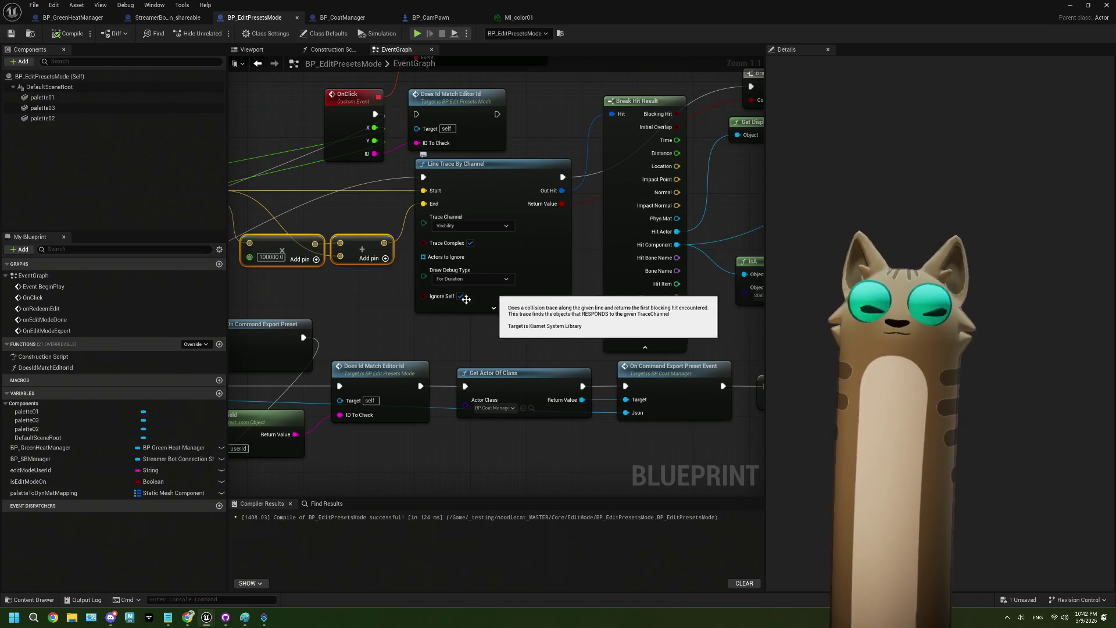
# Consult the forum thread again, closing its enlarged screenshot, then return to Unreal.
pyautogui.hotkey('alt', 'Tab')
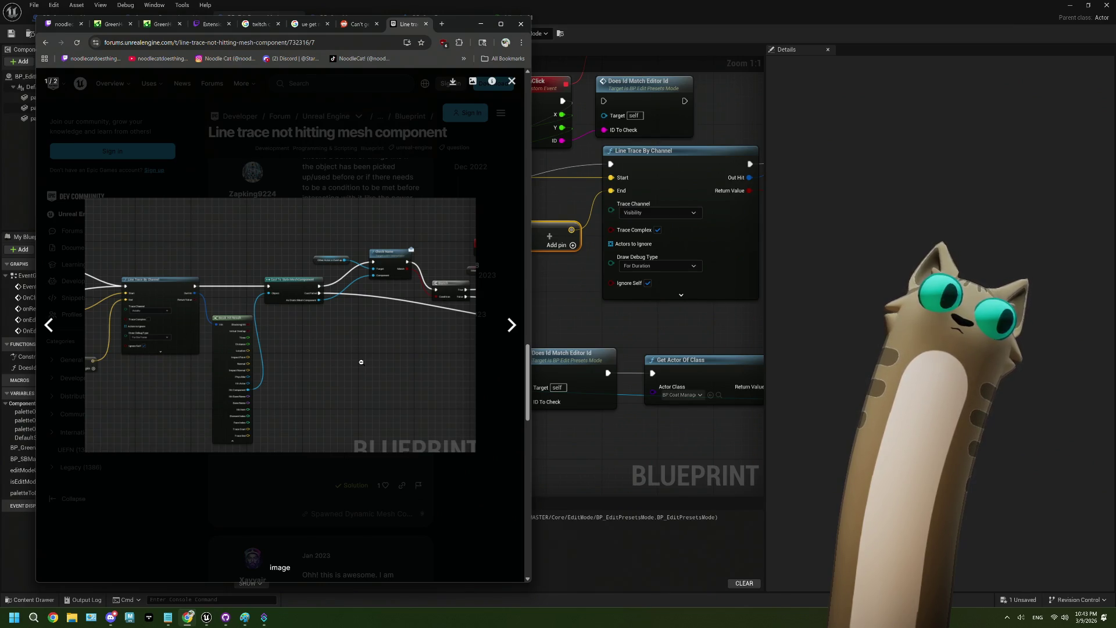
pyautogui.click(308, 466)
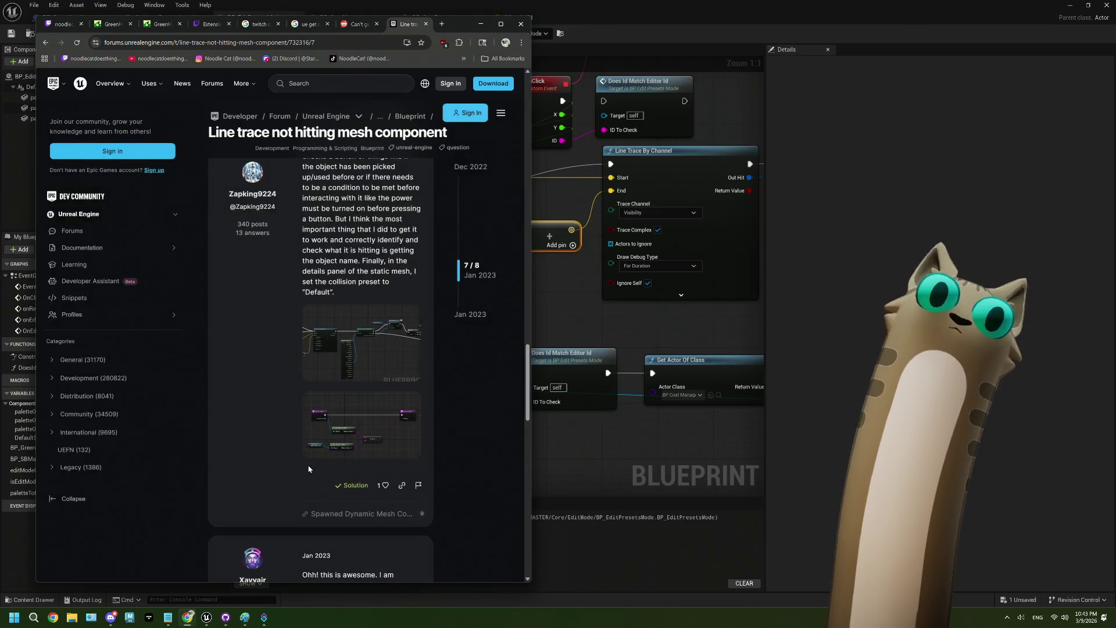
pyautogui.scroll(-2, 309, 469)
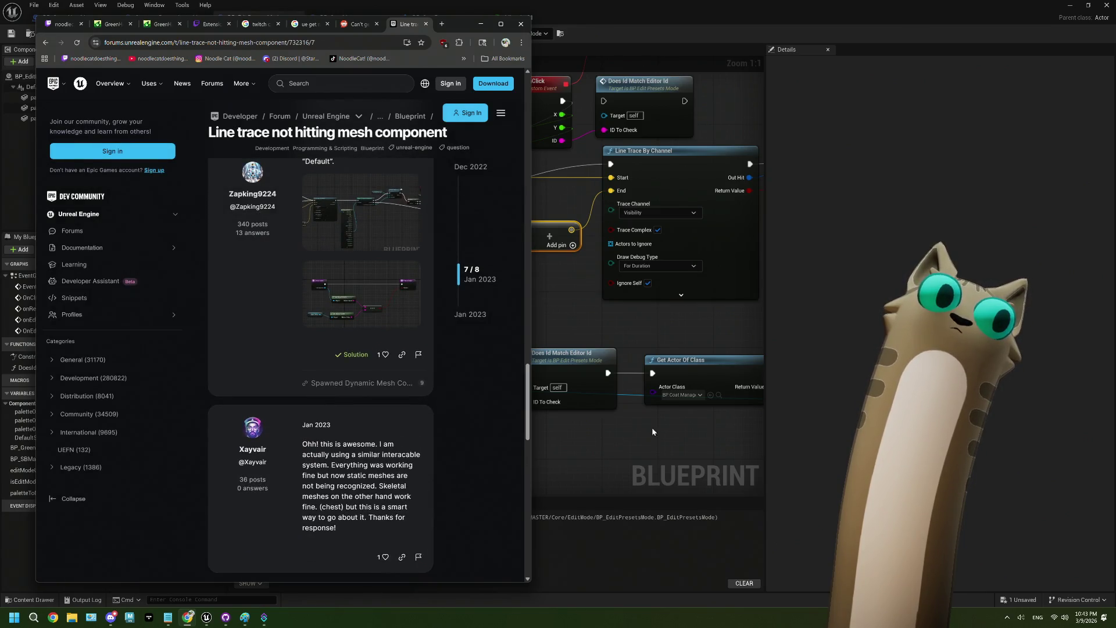
pyautogui.click(616, 450)
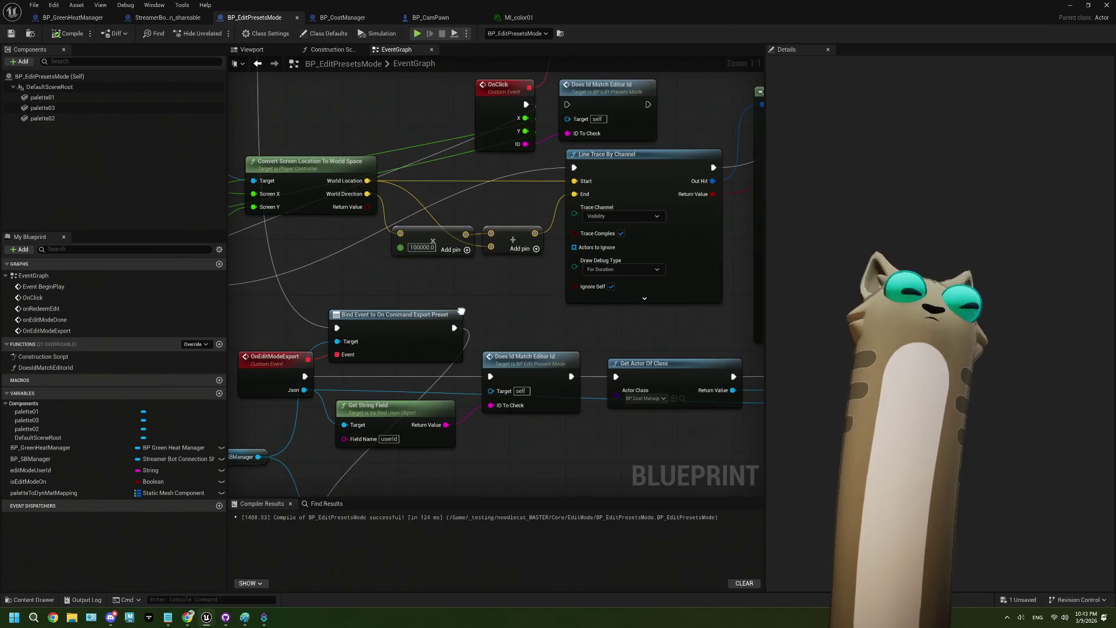
# Review the trace channel options, keeping Line Trace By Channel on Visibility.
pyautogui.moveTo(461, 311)
pyautogui.mouseDown()
pyautogui.moveTo(192, 325)
pyautogui.moveTo(464, 318)
pyautogui.moveTo(471, 352)
pyautogui.moveTo(570, 402)
pyautogui.moveTo(531, 287)
pyautogui.moveTo(563, 282)
pyautogui.mouseUp()
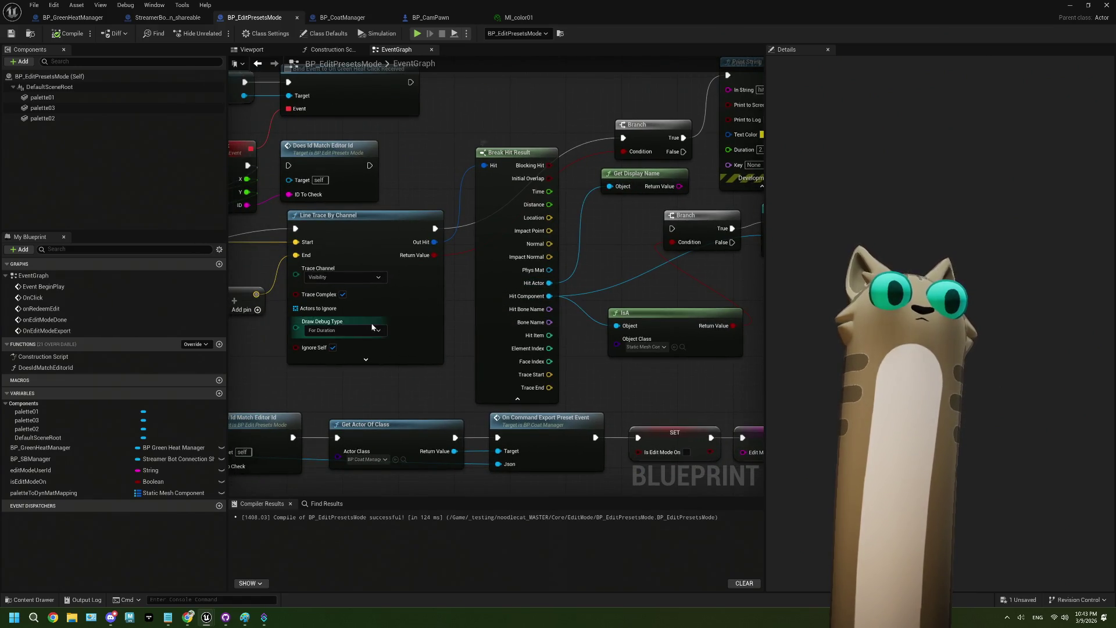
pyautogui.click(372, 278)
pyautogui.click(372, 283)
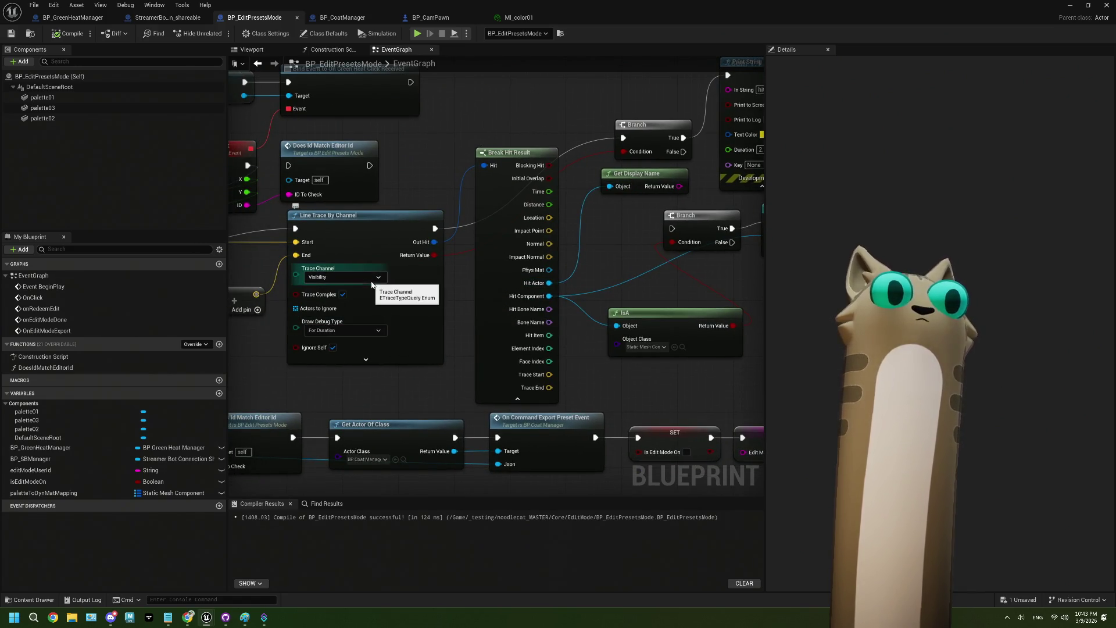
pyautogui.moveTo(372, 283); pyautogui.dragTo(456, 307)
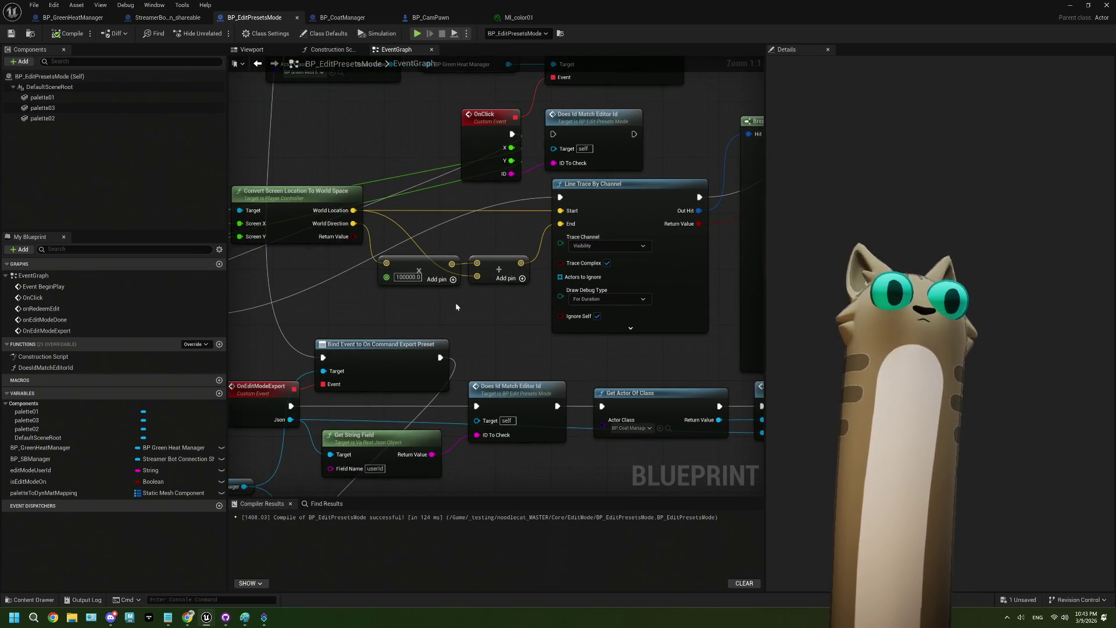
pyautogui.scroll(-2, 456, 307)
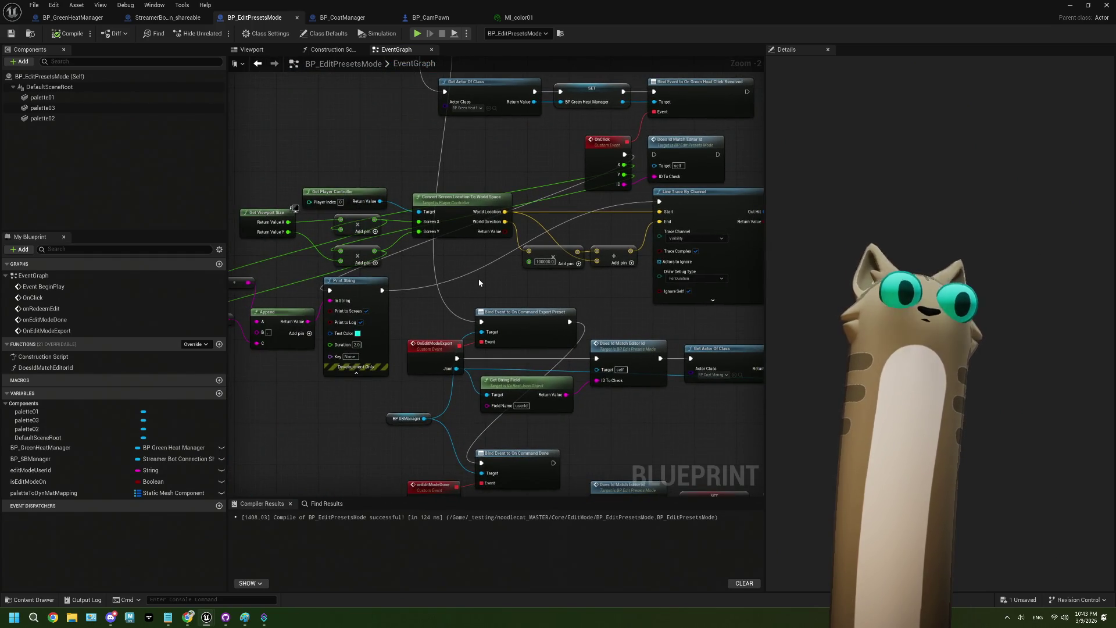
pyautogui.moveTo(371, 278); pyautogui.dragTo(425, 280)
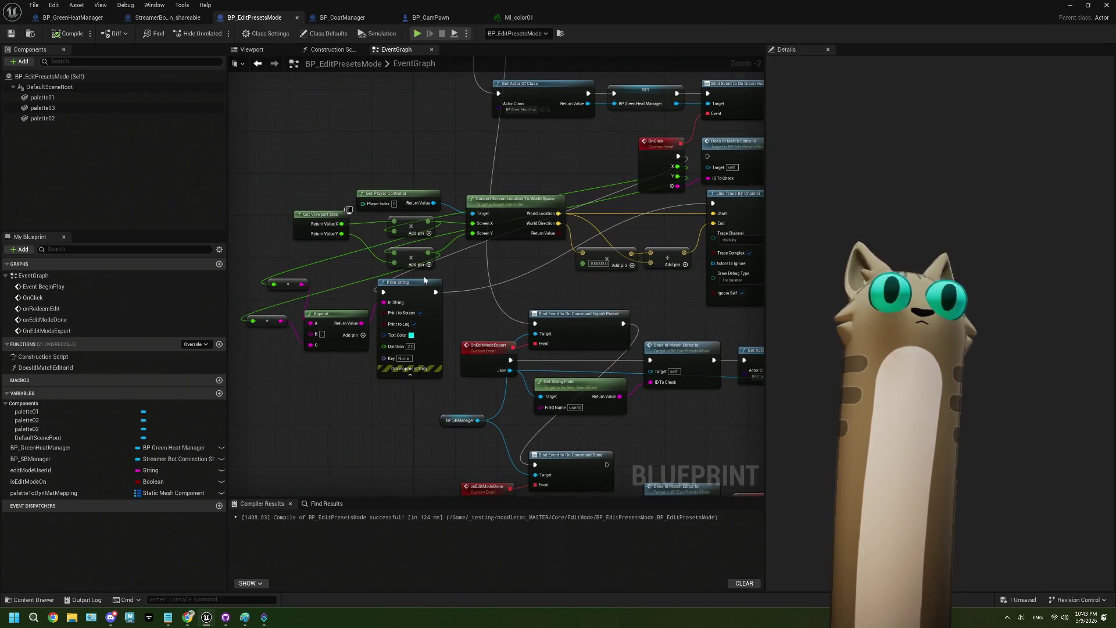
pyautogui.scroll(1, 425, 280)
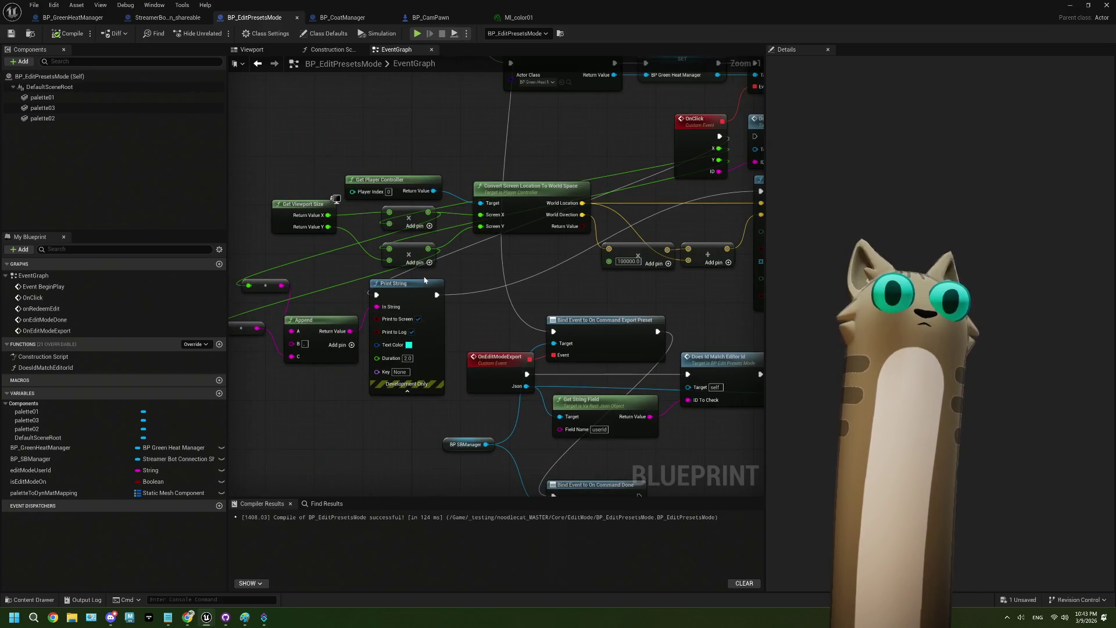
pyautogui.moveTo(627, 252); pyautogui.dragTo(608, 250)
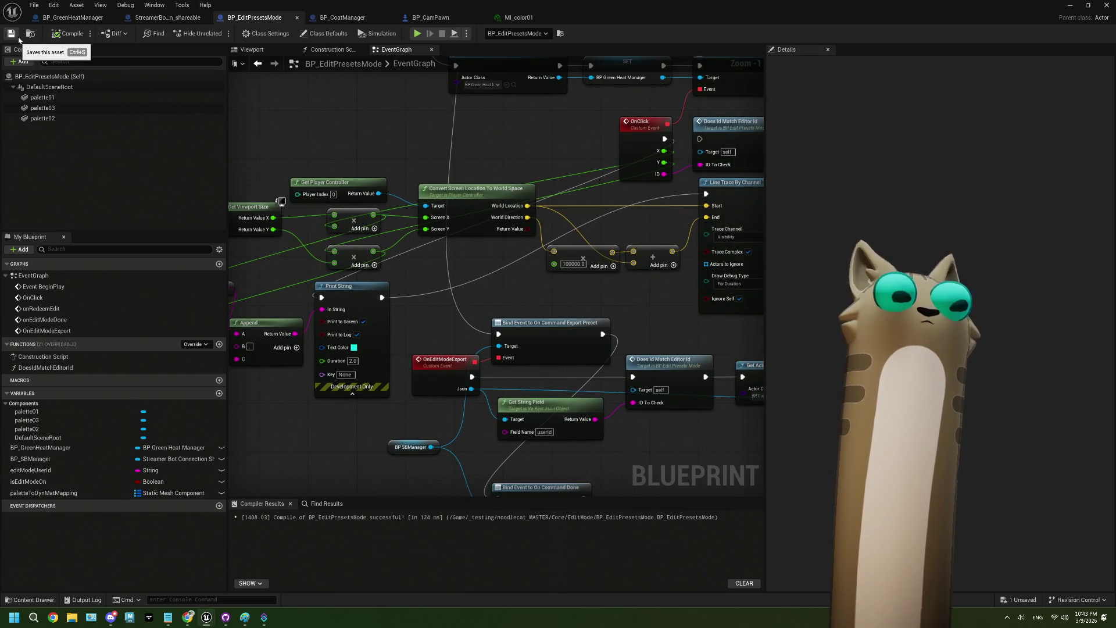
pyautogui.moveTo(512, 268); pyautogui.dragTo(363, 239)
# Set Line Trace By Channel's Draw Debug Type to Persistent.
pyautogui.click(621, 282)
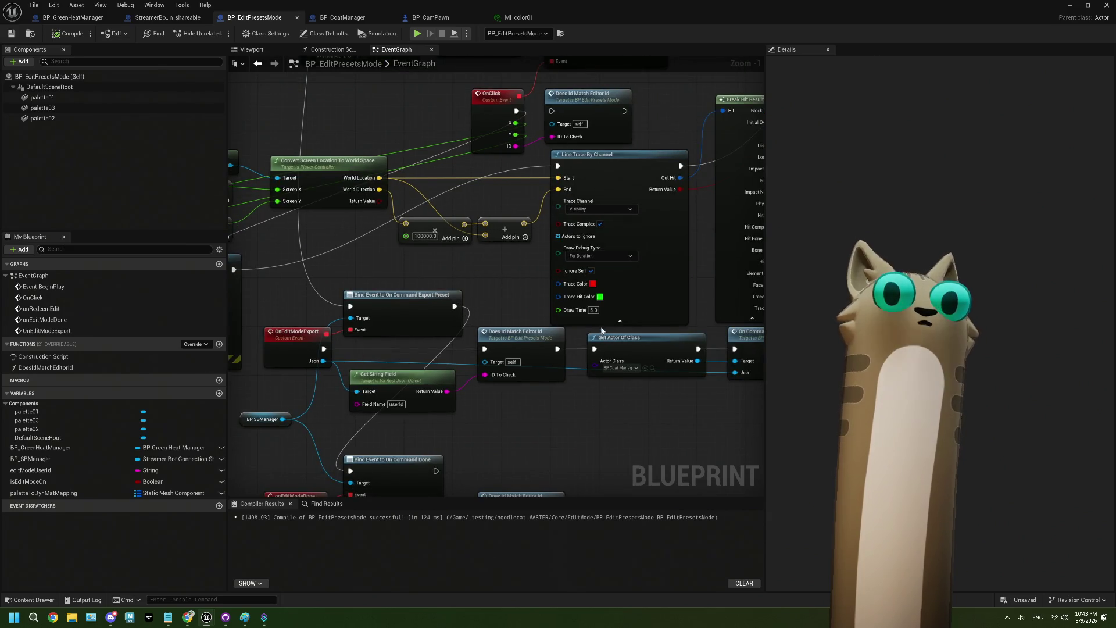
pyautogui.click(600, 256)
pyautogui.click(603, 293)
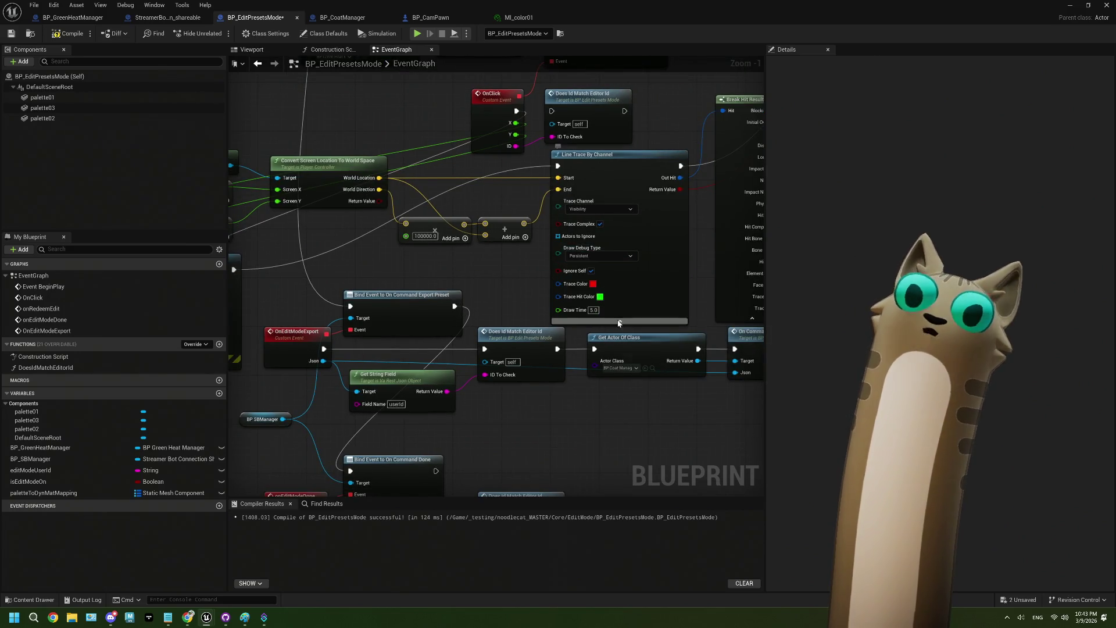
pyautogui.click(619, 321)
# Move the conversion node left of Print String and save BP_EditPresetsMode.
pyautogui.moveTo(596, 297)
pyautogui.mouseDown()
pyautogui.moveTo(564, 314)
pyautogui.moveTo(646, 311)
pyautogui.mouseUp()
pyautogui.moveTo(155, 320)
pyautogui.mouseDown()
pyautogui.moveTo(304, 316)
pyautogui.moveTo(301, 337)
pyautogui.moveTo(317, 346)
pyautogui.moveTo(338, 298)
pyautogui.mouseUp()
pyautogui.moveTo(417, 231); pyautogui.dragTo(294, 291)
pyautogui.moveTo(335, 325); pyautogui.dragTo(428, 319)
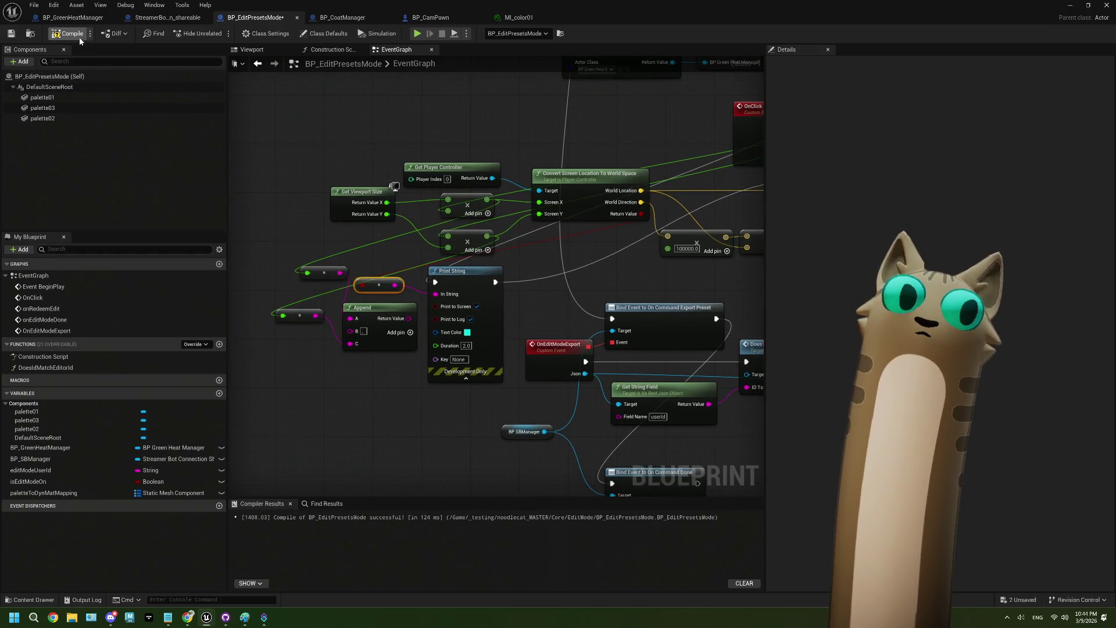
pyautogui.click(10, 38)
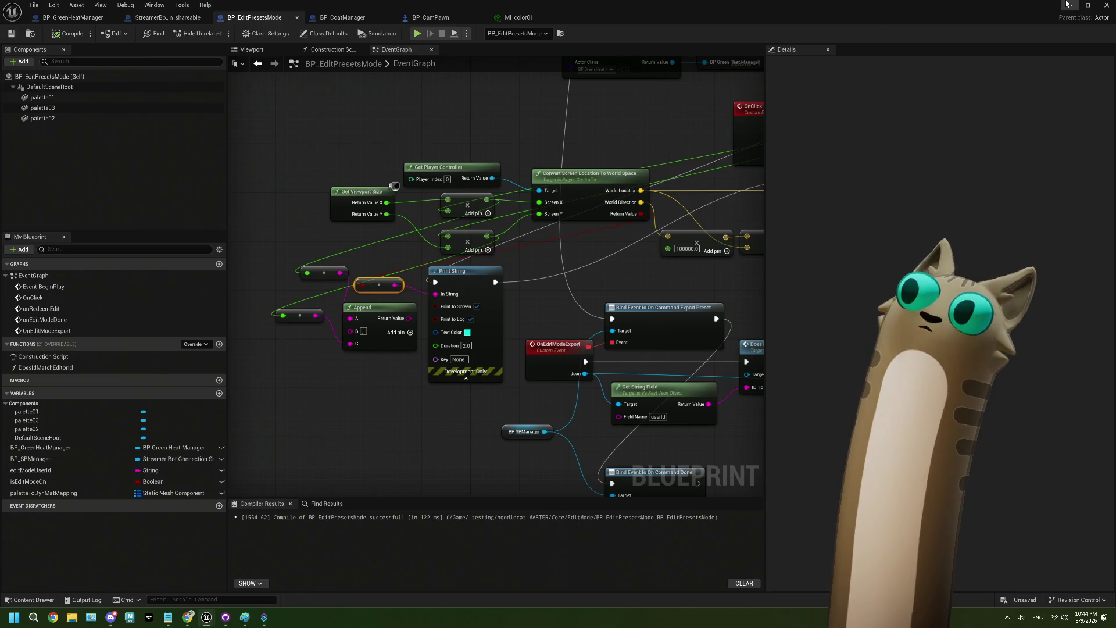
pyautogui.click(1070, 5)
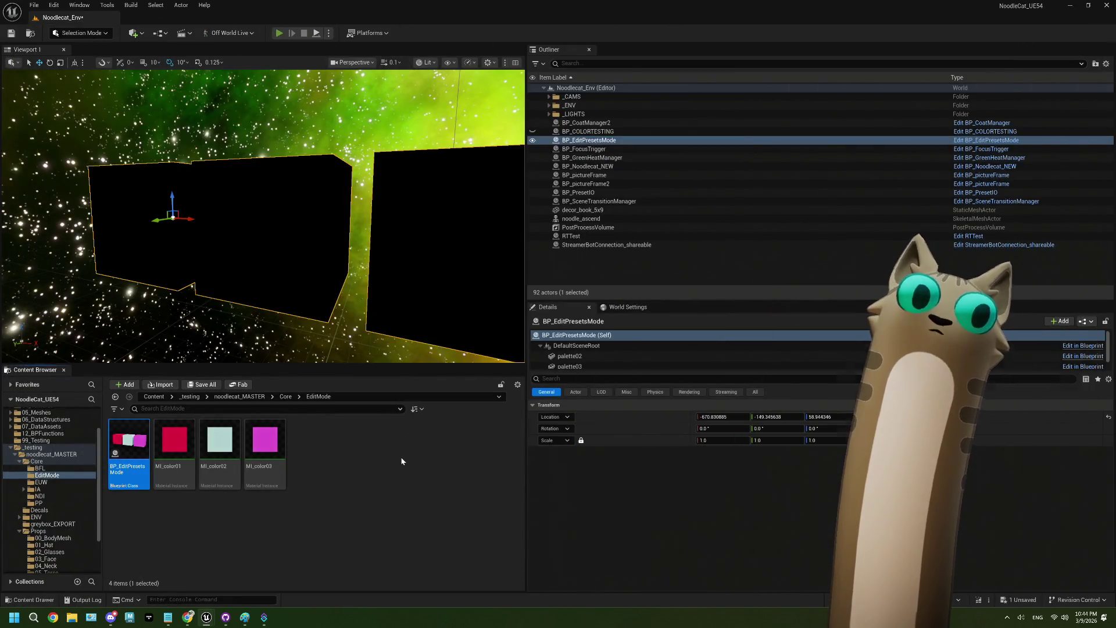
pyautogui.hotkey('alt', 'p')
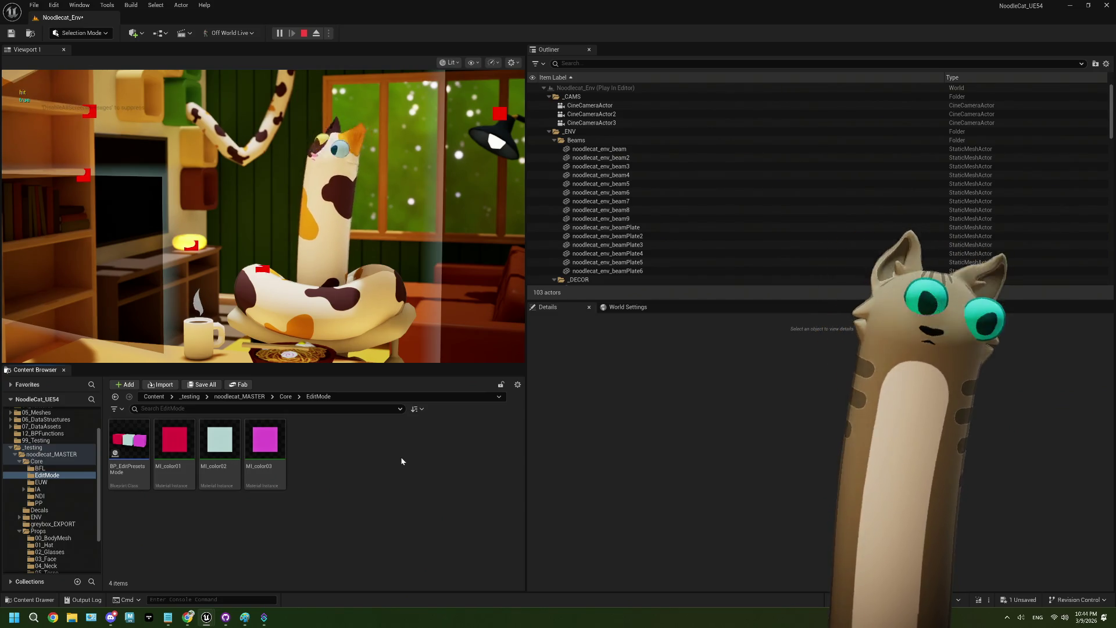
pyautogui.click(304, 33)
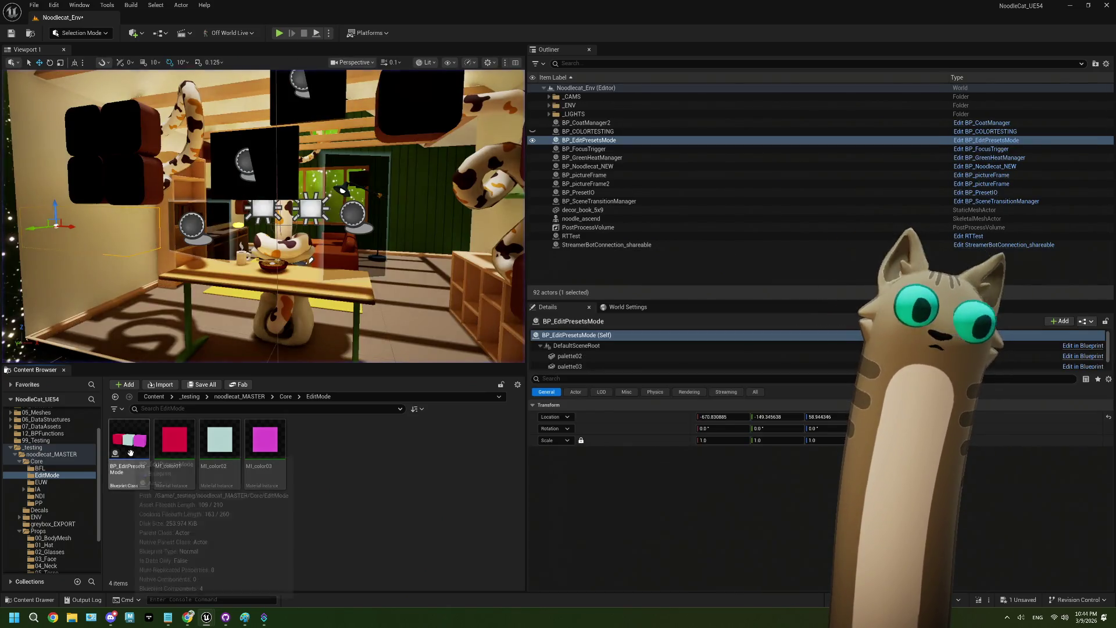
pyautogui.doubleClick(130, 453)
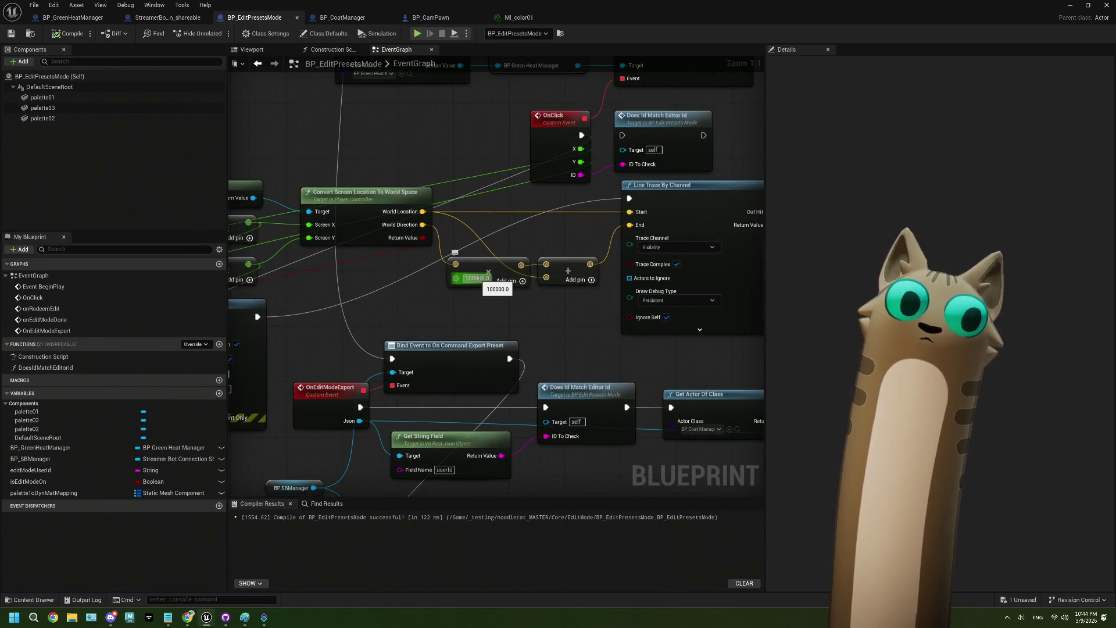
pyautogui.click(1070, 6)
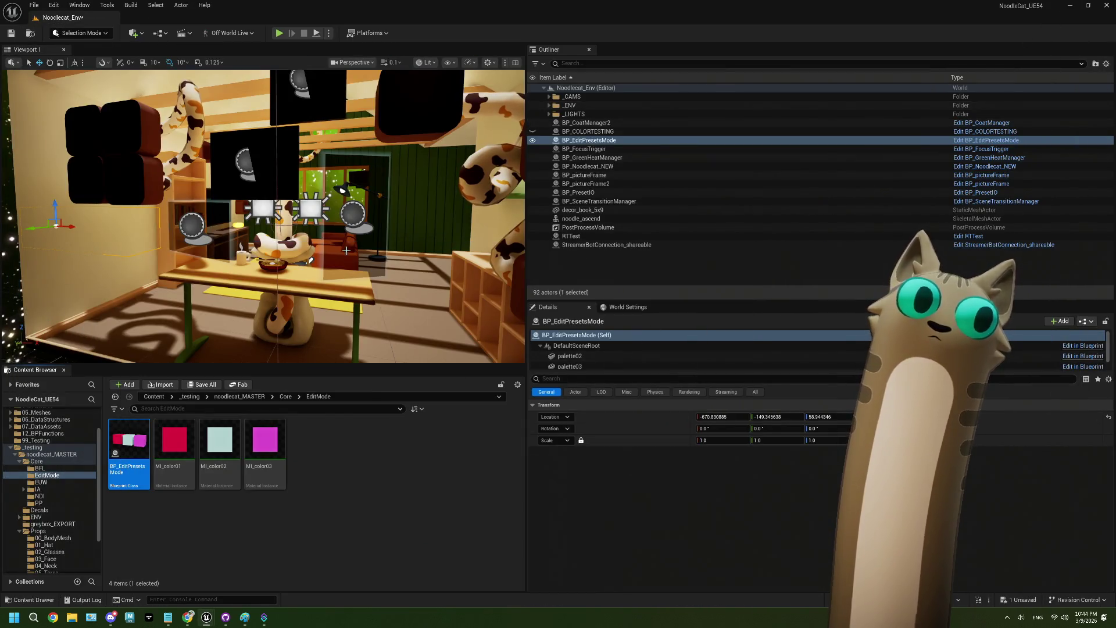
pyautogui.moveTo(350, 254)
pyautogui.mouseDown()
pyautogui.moveTo(372, 273)
pyautogui.moveTo(360, 236)
pyautogui.mouseUp()
pyautogui.click(338, 139)
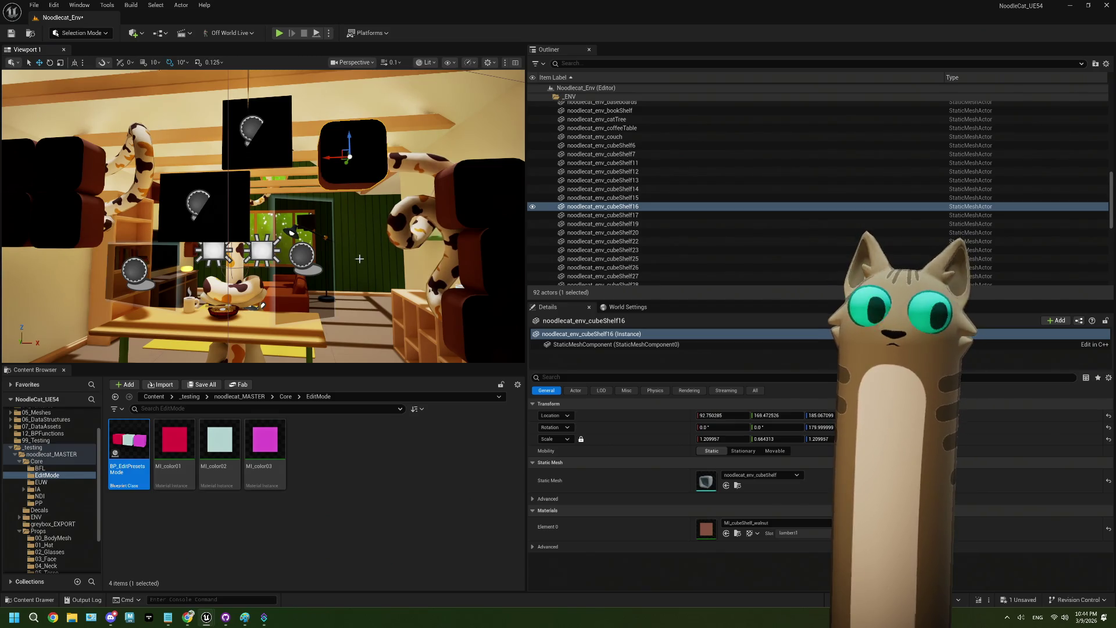
pyautogui.click(300, 290)
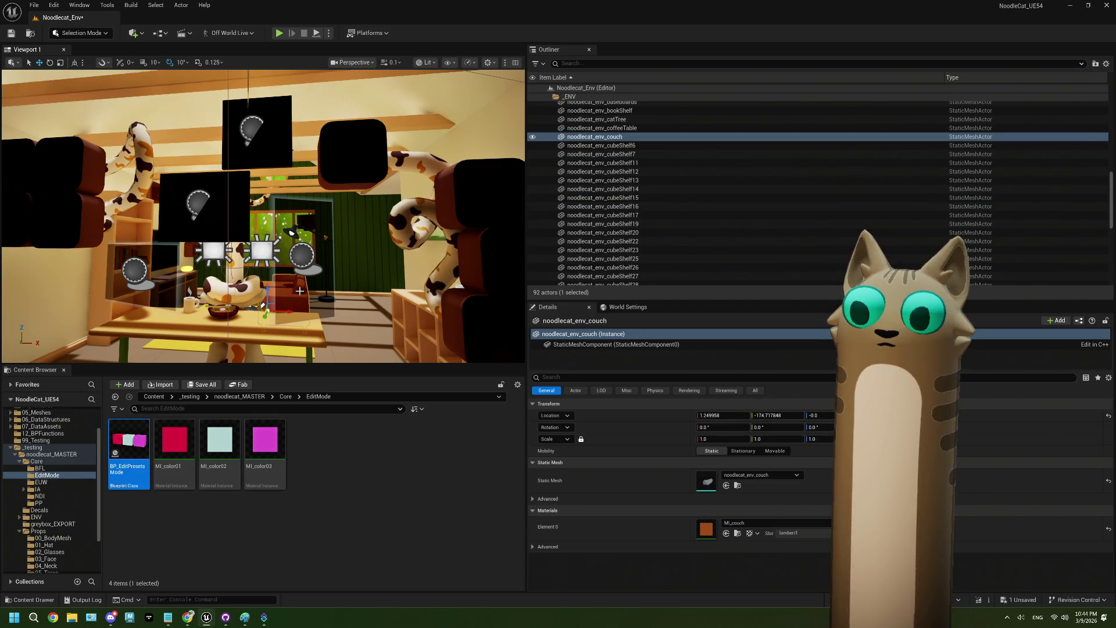
pyautogui.scroll(10, 583, 115)
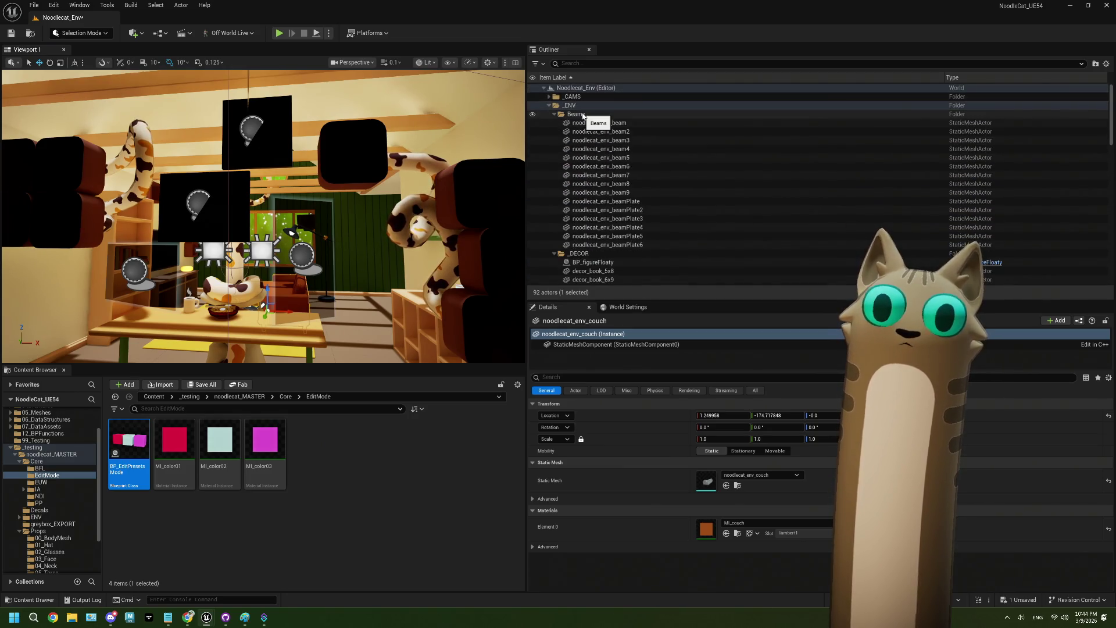
pyautogui.click(549, 105)
pyautogui.doubleClick(132, 445)
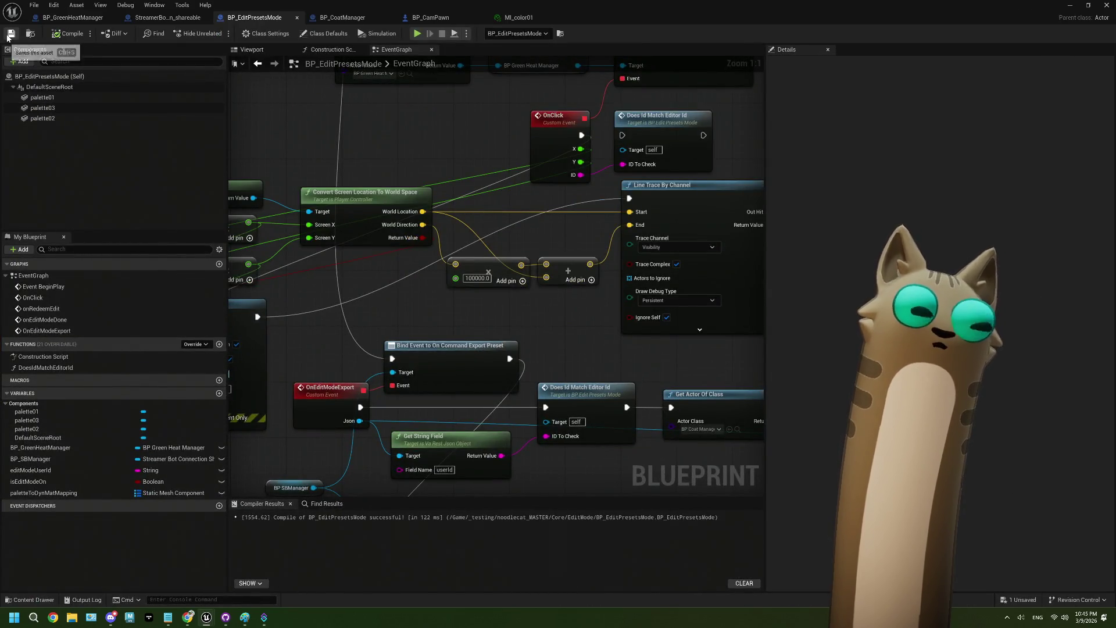
pyautogui.click(1107, 5)
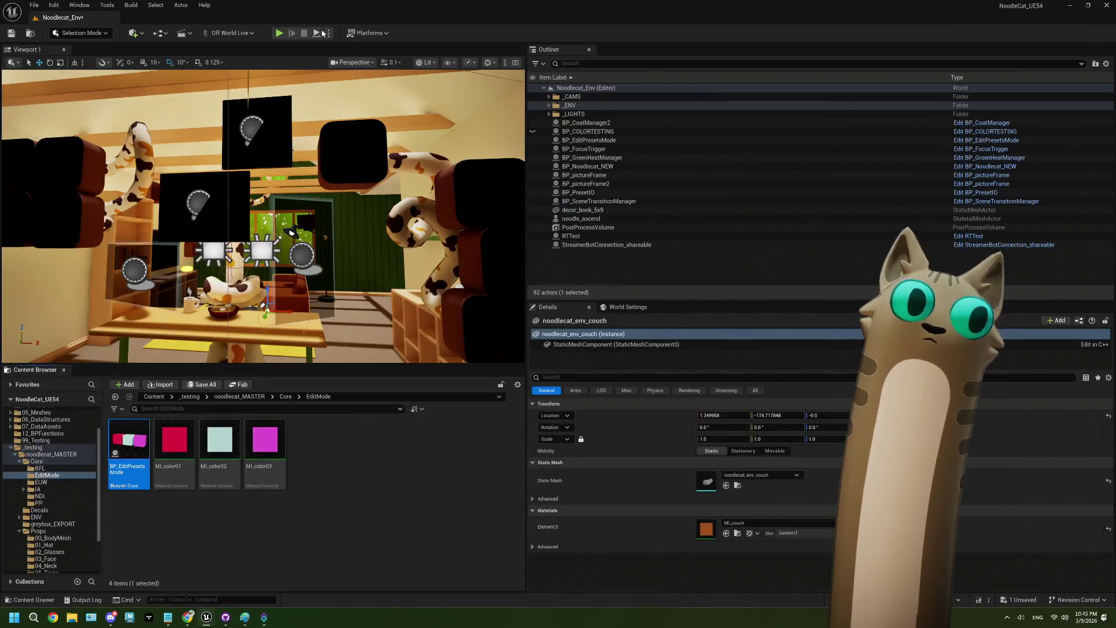
# Play the level and click in the game view to fire a test line trace.
pyautogui.click(283, 35)
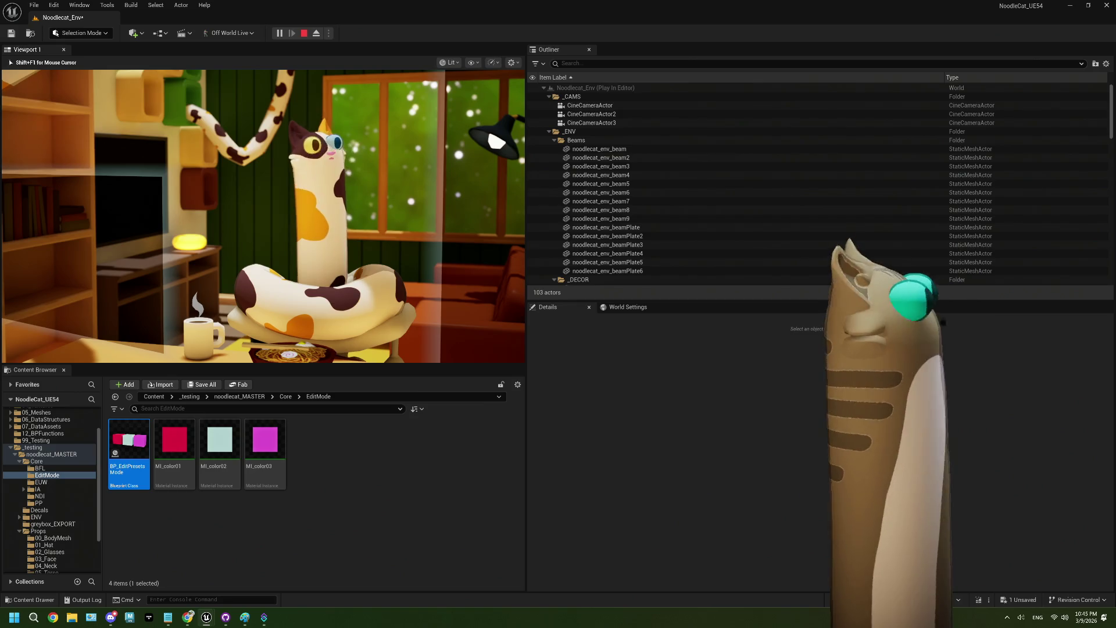
pyautogui.click(291, 200)
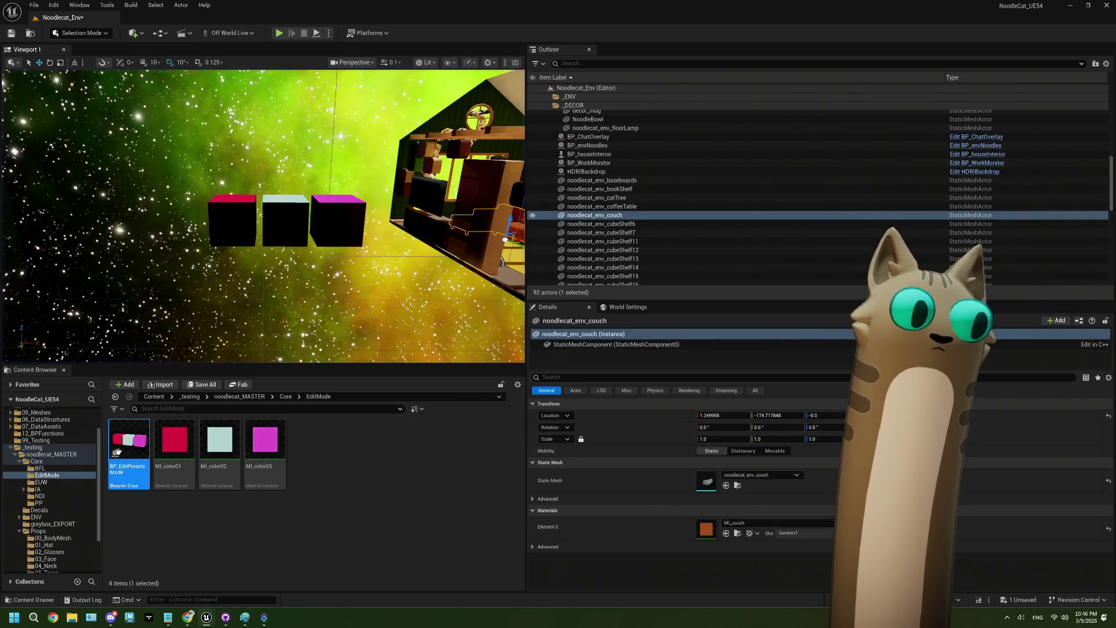
# Inspect BP_EditPresetsMode's actor and DefaultSceneRoot details, including physics, then return to the level.
pyautogui.doubleClick(129, 454)
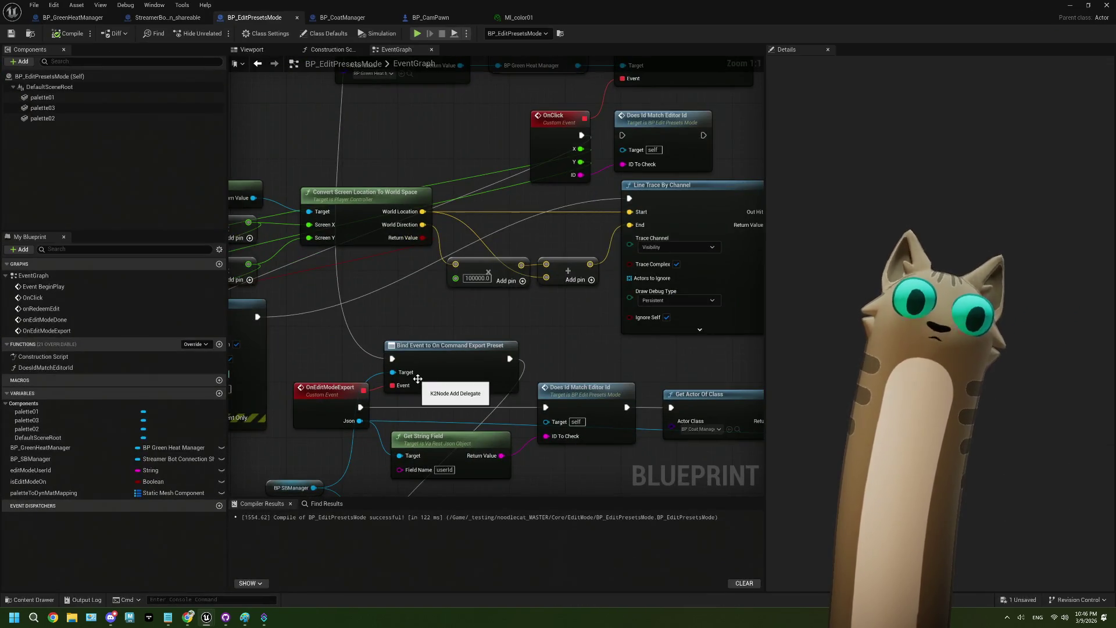
pyautogui.click(88, 77)
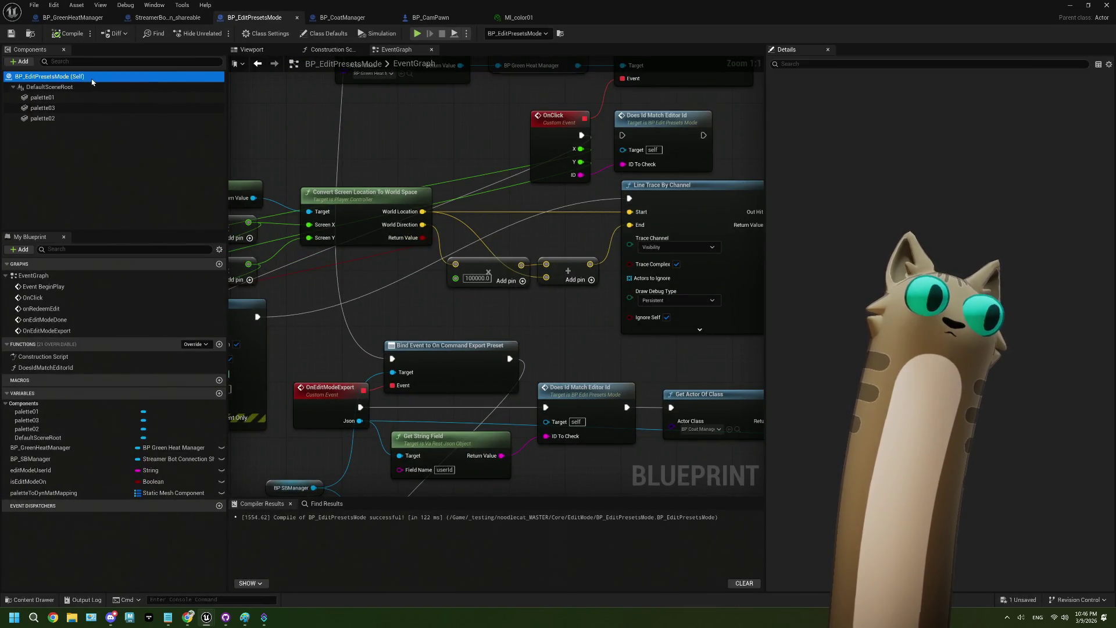
pyautogui.click(87, 87)
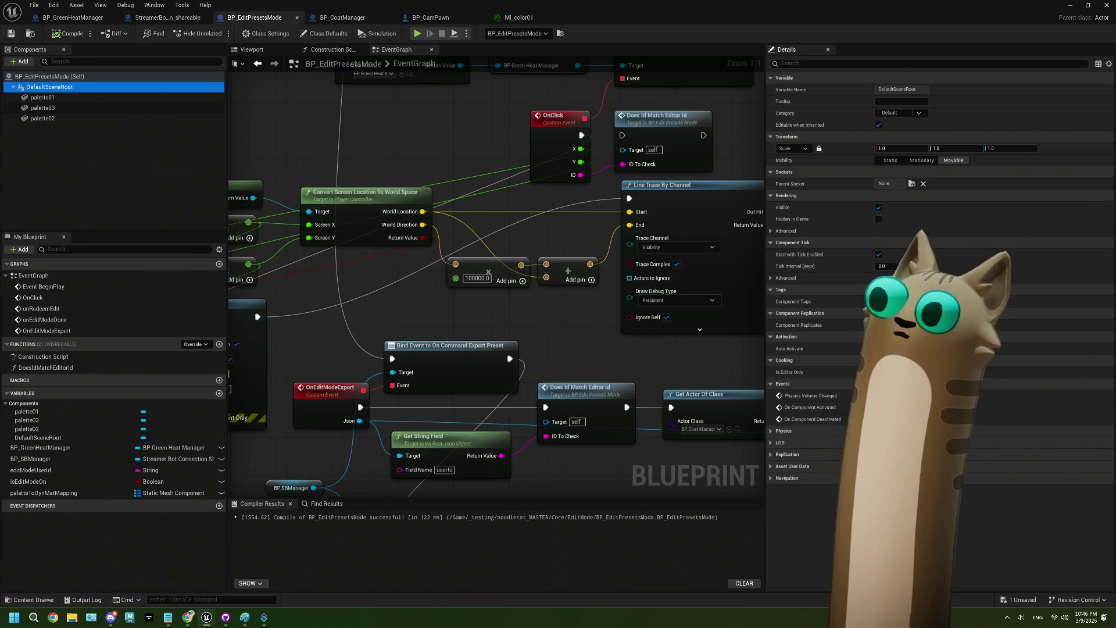
pyautogui.click(793, 432)
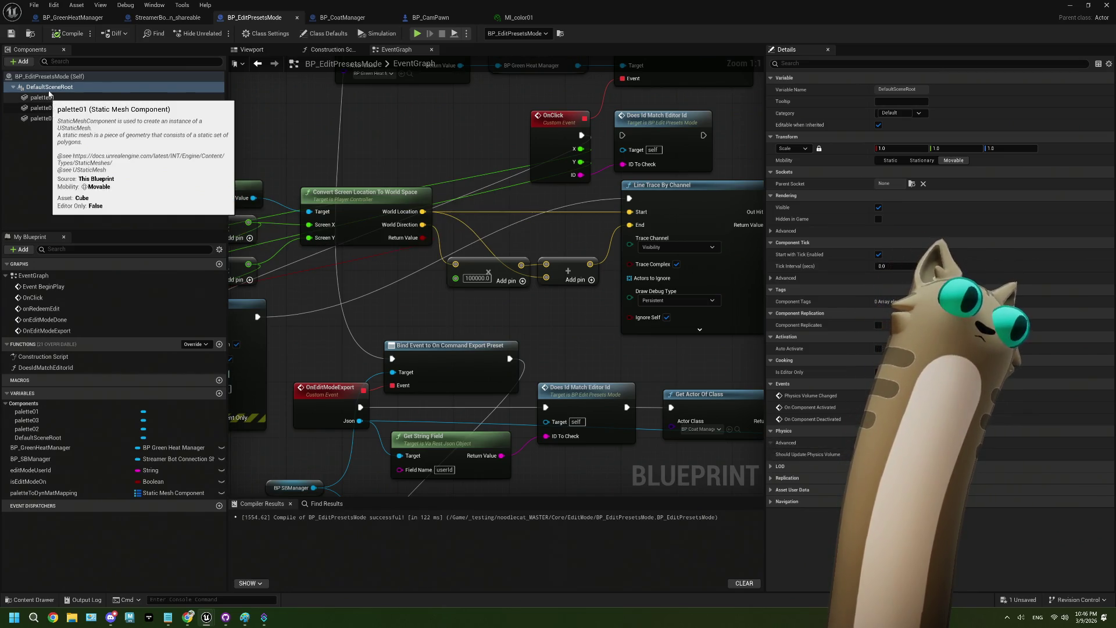
pyautogui.click(49, 76)
pyautogui.hotkey('alt', 'Tab')
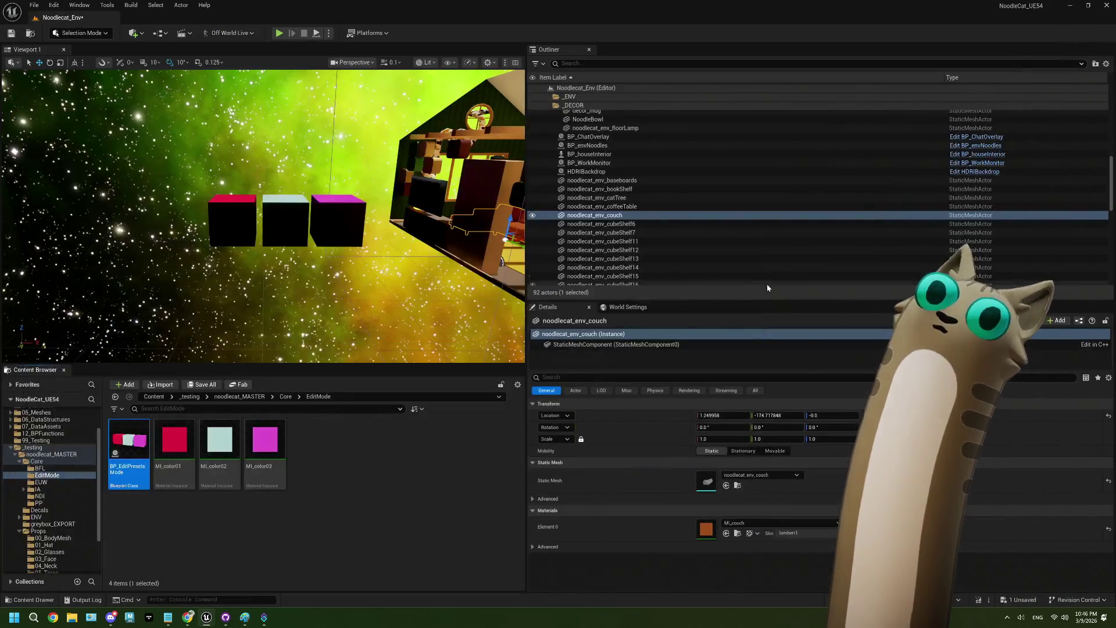
# Select the BP_EditPresetsMode actor and expand its advanced collision settings in Details.
pyautogui.scroll(8, 576, 160)
pyautogui.click(549, 105)
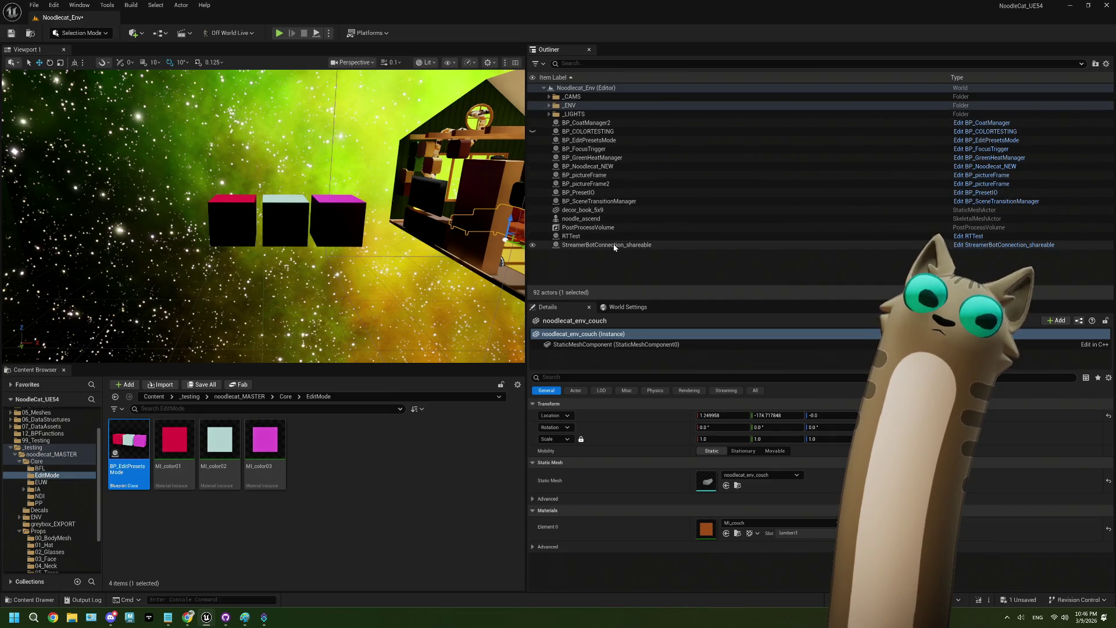
pyautogui.click(589, 140)
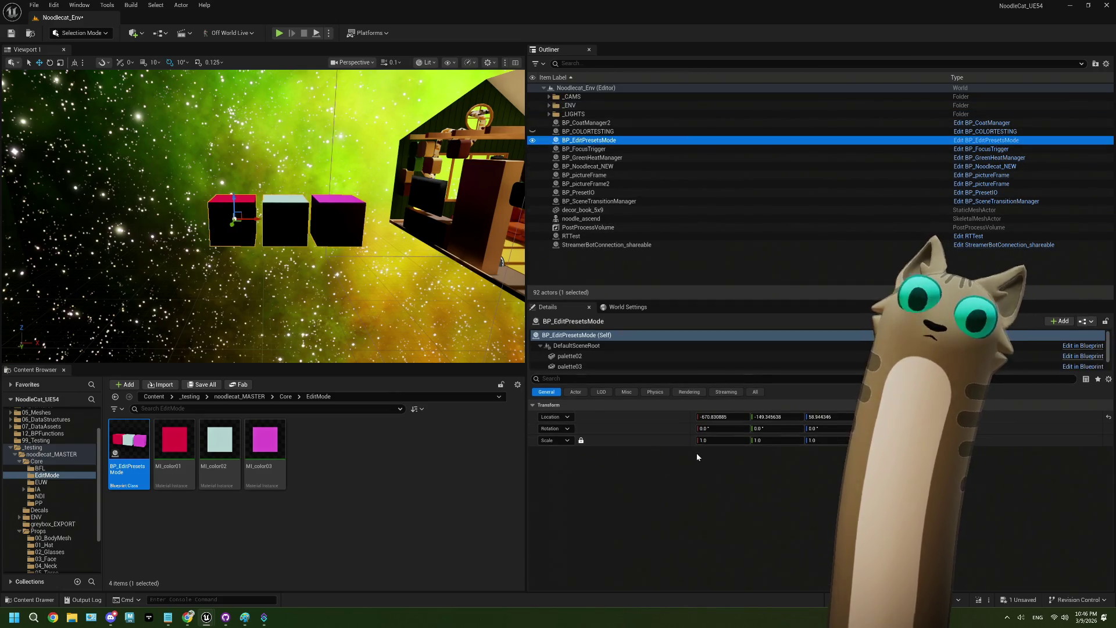
pyautogui.click(754, 393)
pyautogui.scroll(-10, 679, 466)
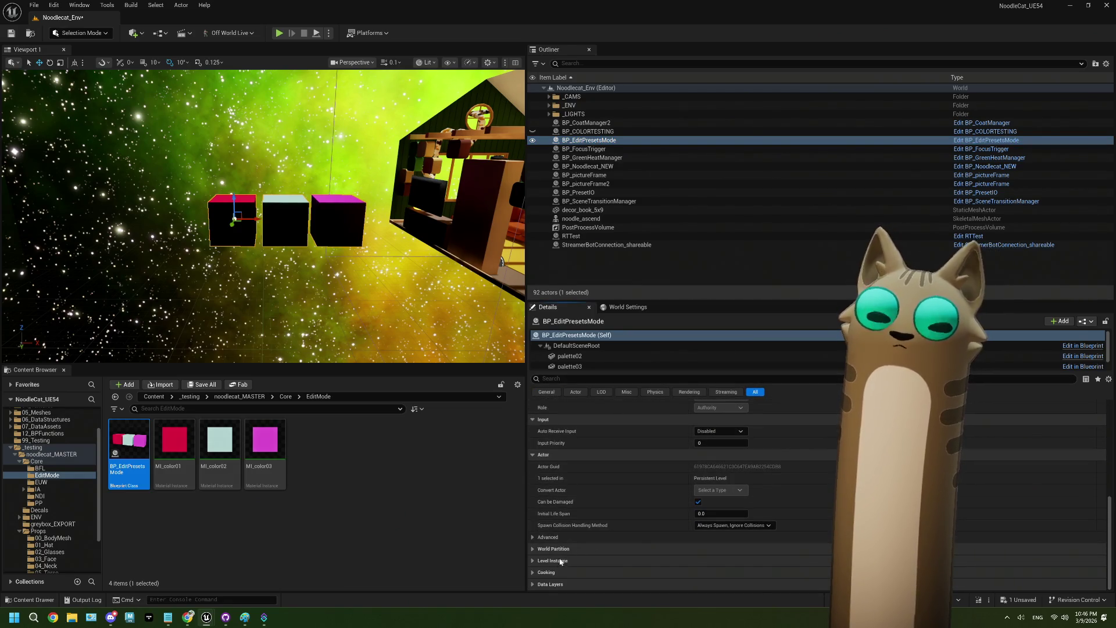
pyautogui.scroll(3, 610, 518)
pyautogui.scroll(5, 610, 515)
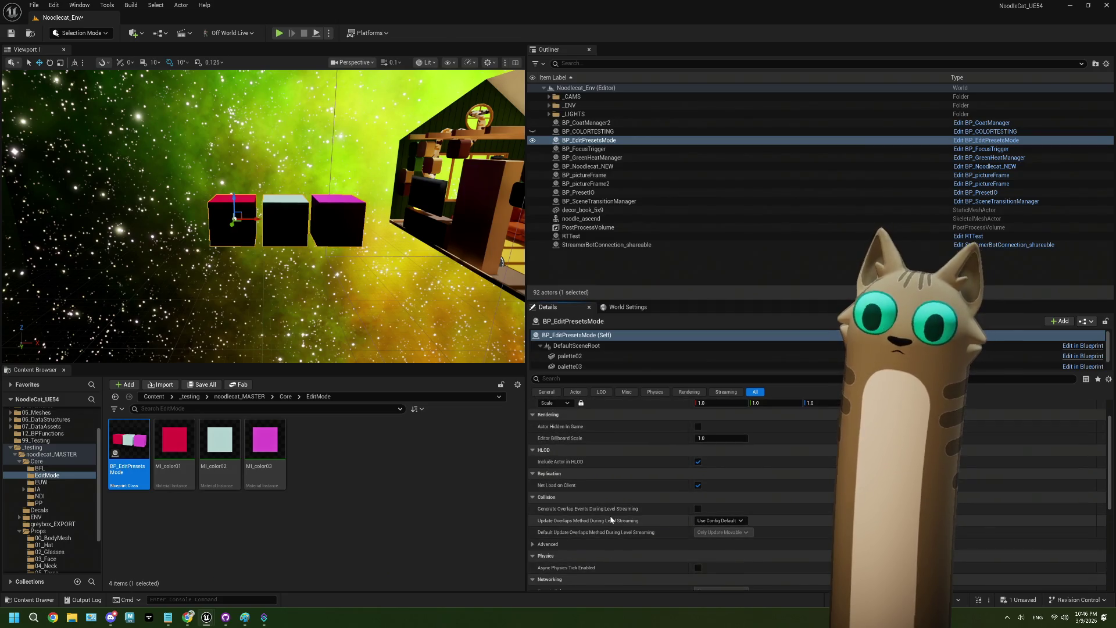
pyautogui.scroll(-2, 610, 515)
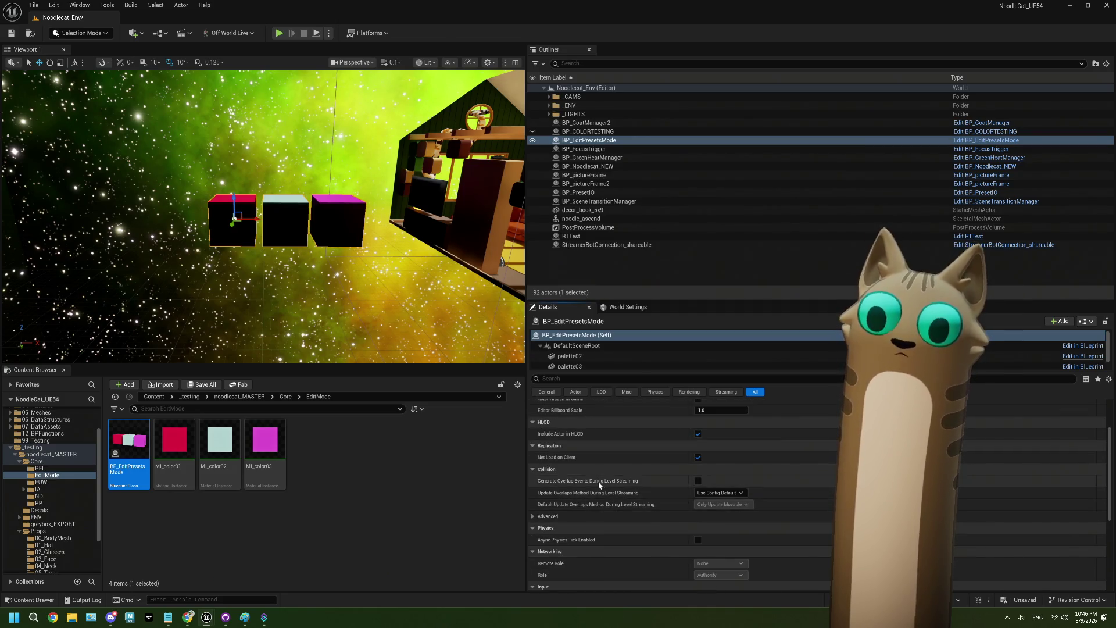
pyautogui.click(599, 516)
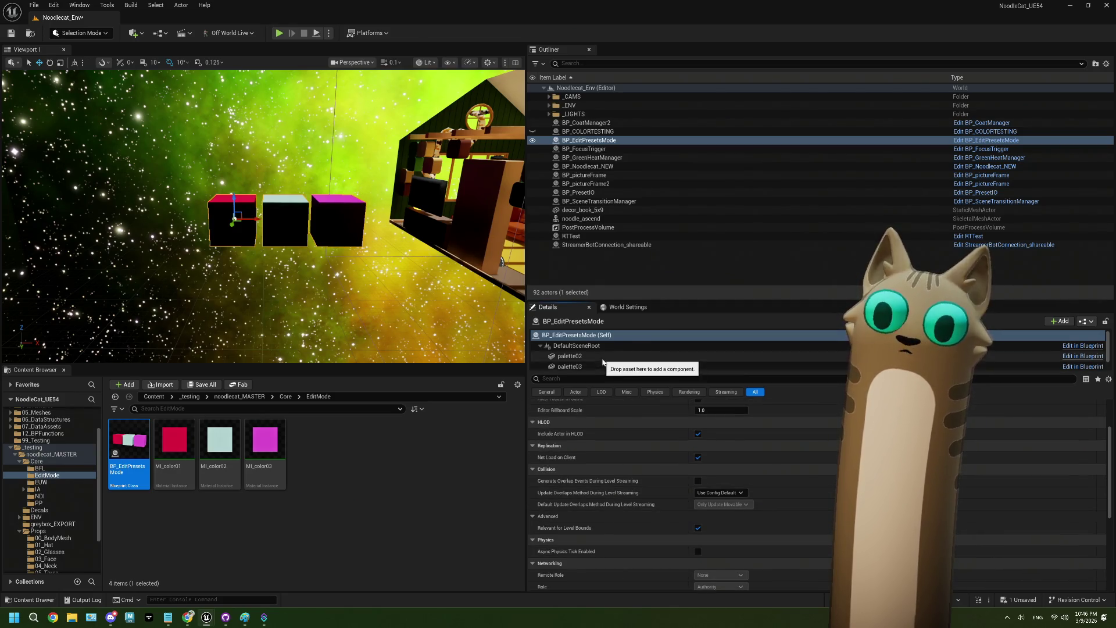
# Inspect the palette02 cube component's collision properties.
pyautogui.click(575, 356)
pyautogui.scroll(-10, 620, 515)
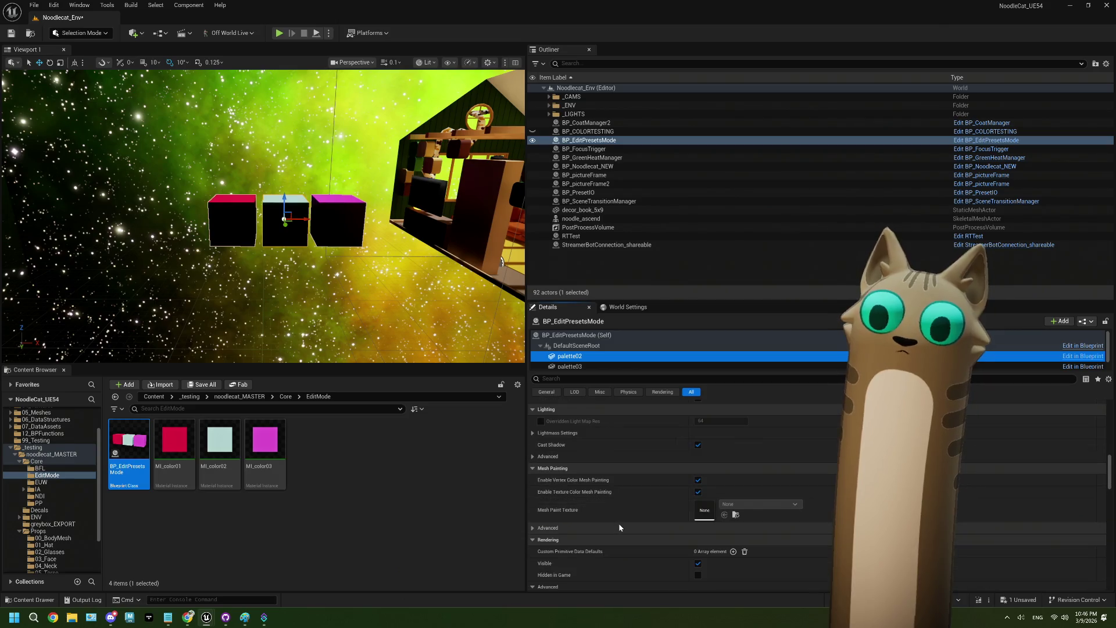
pyautogui.scroll(5, 620, 528)
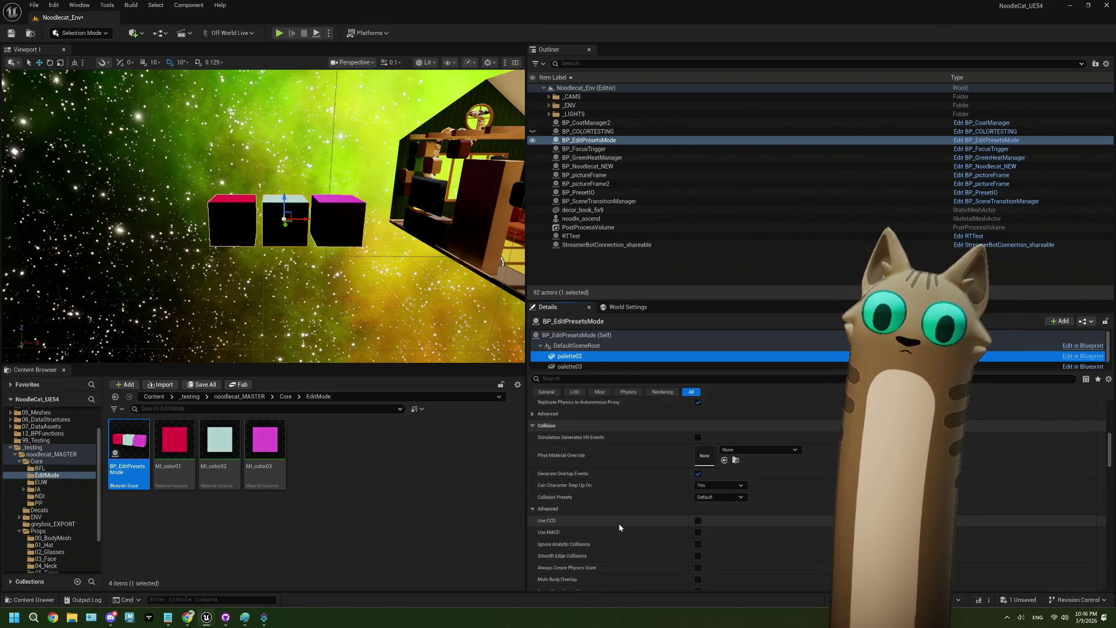
pyautogui.scroll(-2, 625, 523)
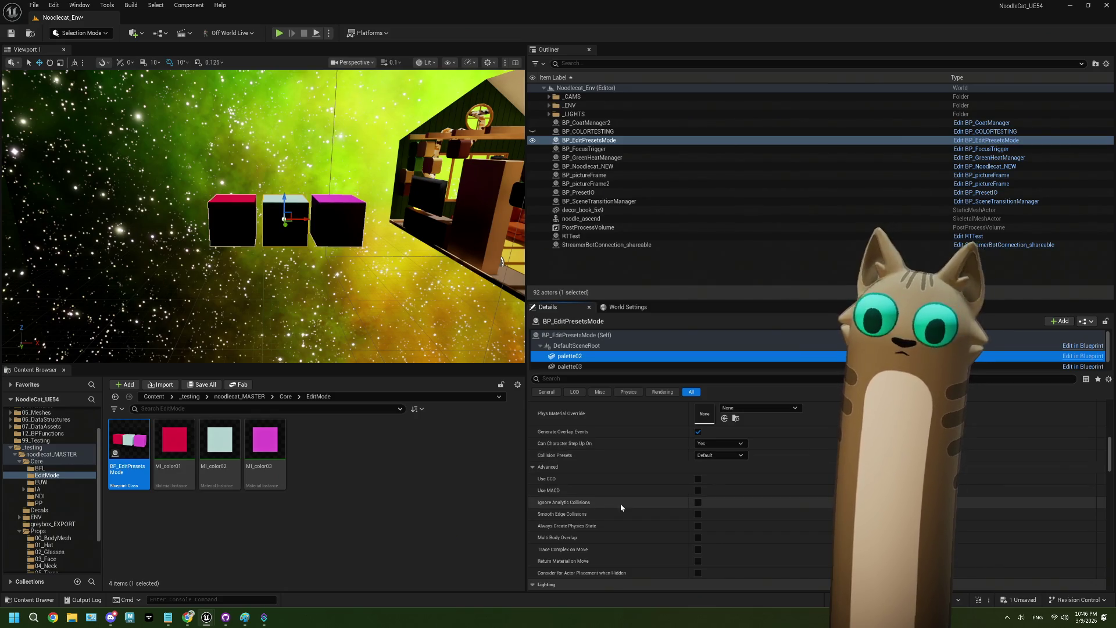
pyautogui.scroll(-1, 621, 505)
pyautogui.scroll(8, 620, 506)
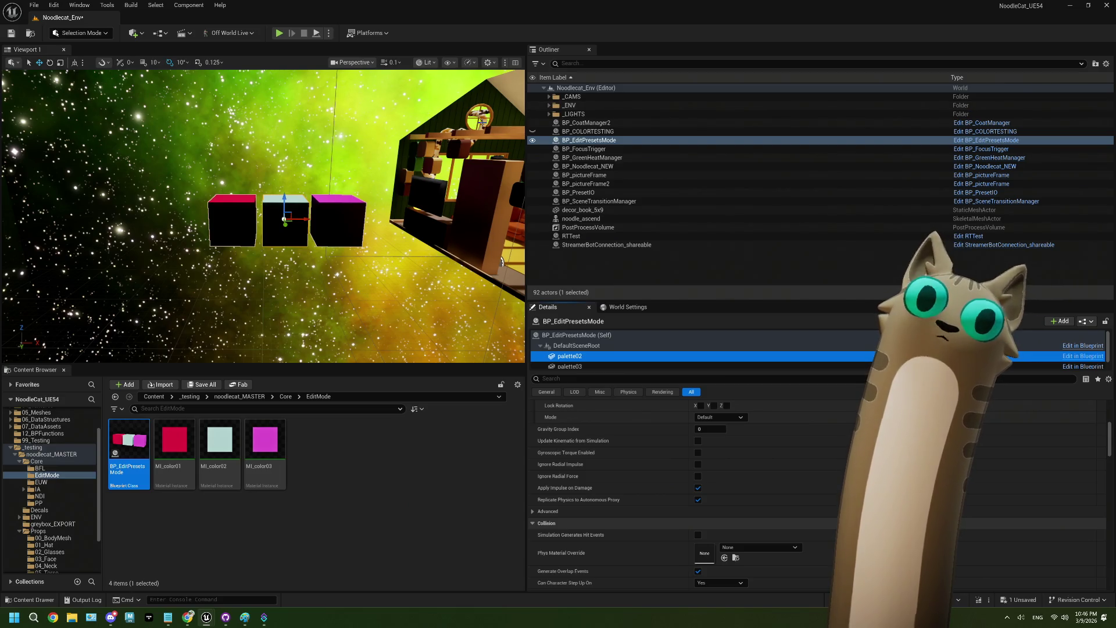
# Select BP_envNoodles and view noodlecat_env_noodle01's BlockAllDynamic collision settings.
pyautogui.click(502, 263)
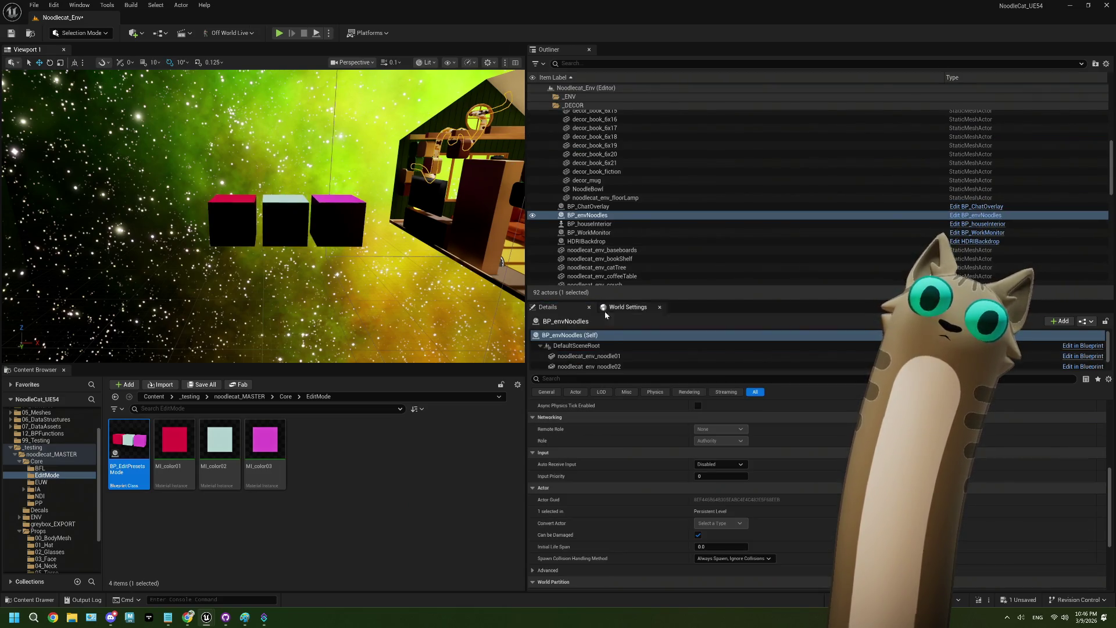
pyautogui.click(634, 356)
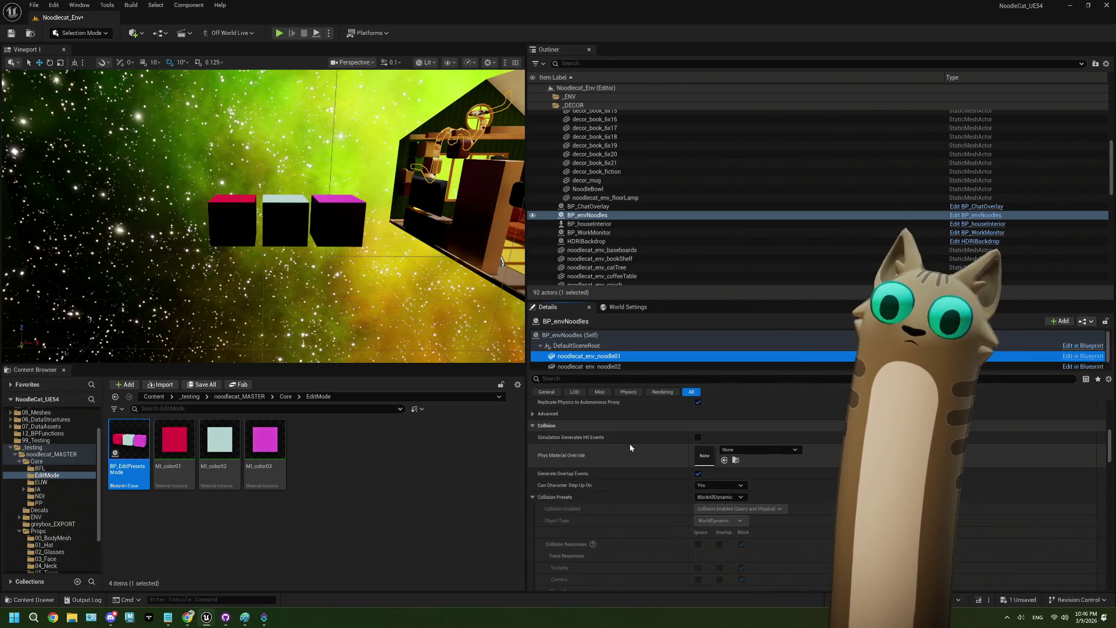
pyautogui.scroll(-2, 630, 446)
pyautogui.scroll(2, 630, 444)
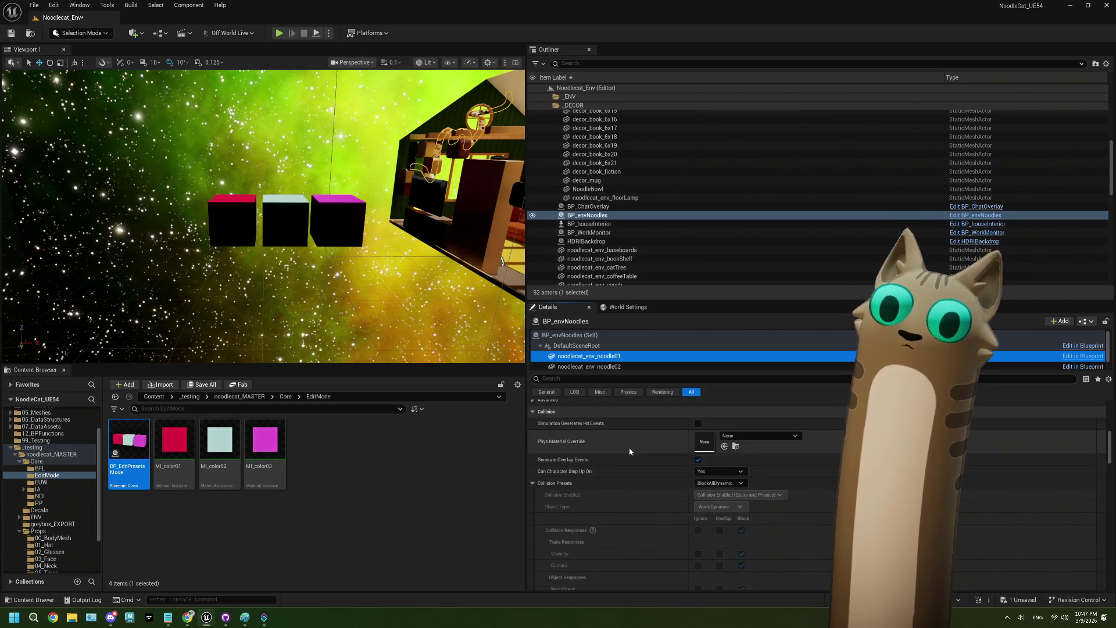
pyautogui.scroll(-3, 576, 260)
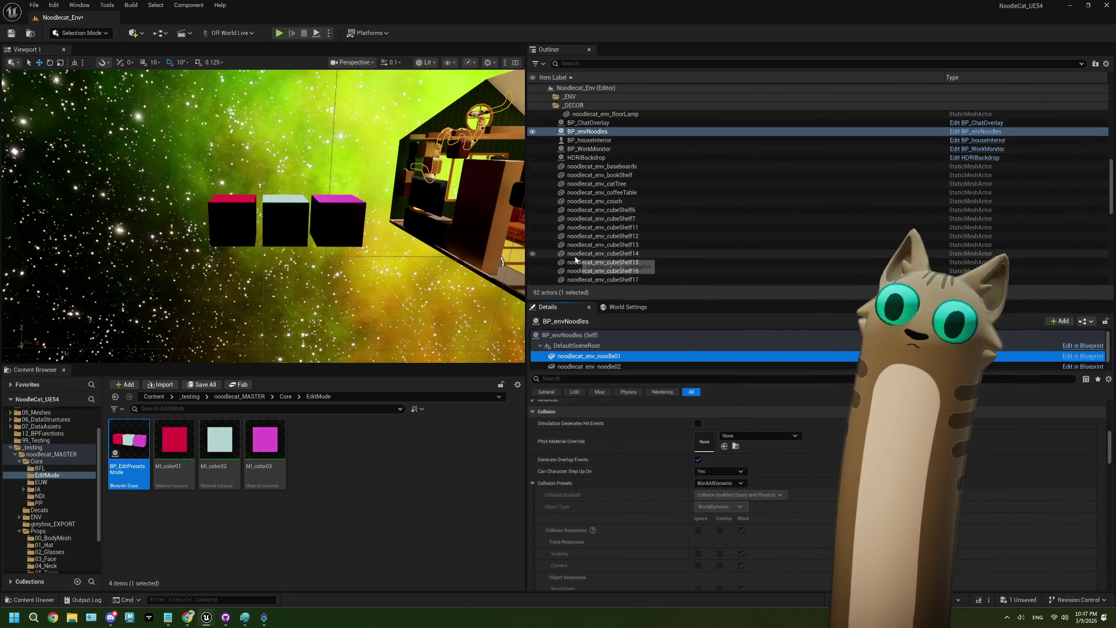
pyautogui.scroll(-5, 575, 260)
# Open BP_EditPresetsMode and place its editor window over the viewport.
pyautogui.doubleClick(128, 448)
pyautogui.doubleClick(596, 10)
pyautogui.moveTo(596, 10)
pyautogui.mouseDown()
pyautogui.moveTo(378, 92)
pyautogui.moveTo(2, 122)
pyautogui.mouseUp()
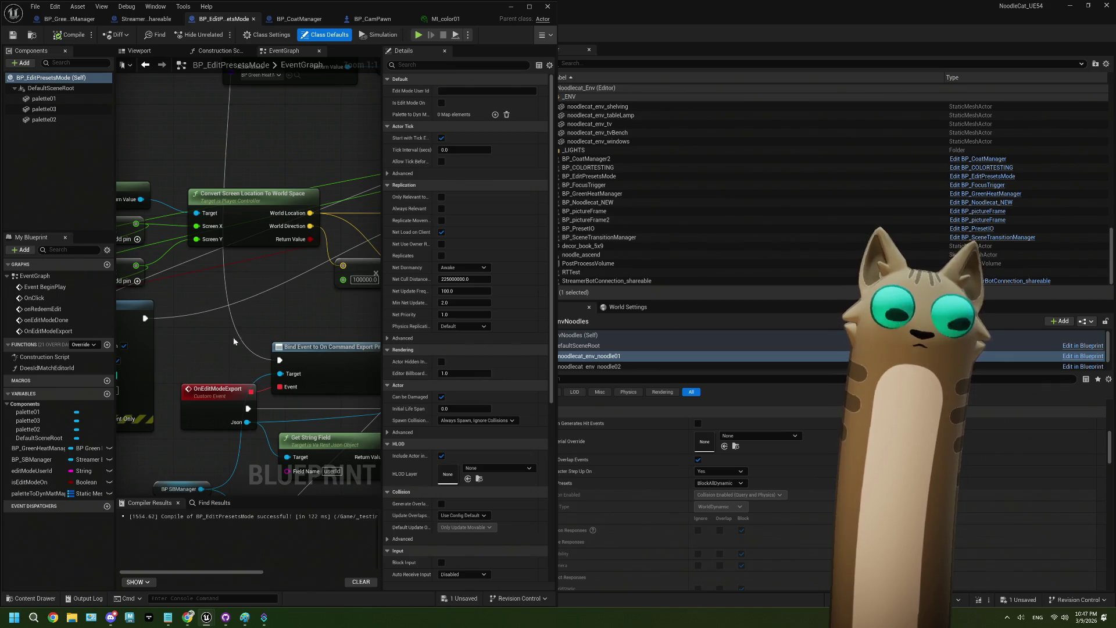
# Set palette01's Collision Presets to BlockAllDynamic and compile the Blueprint.
pyautogui.click(44, 98)
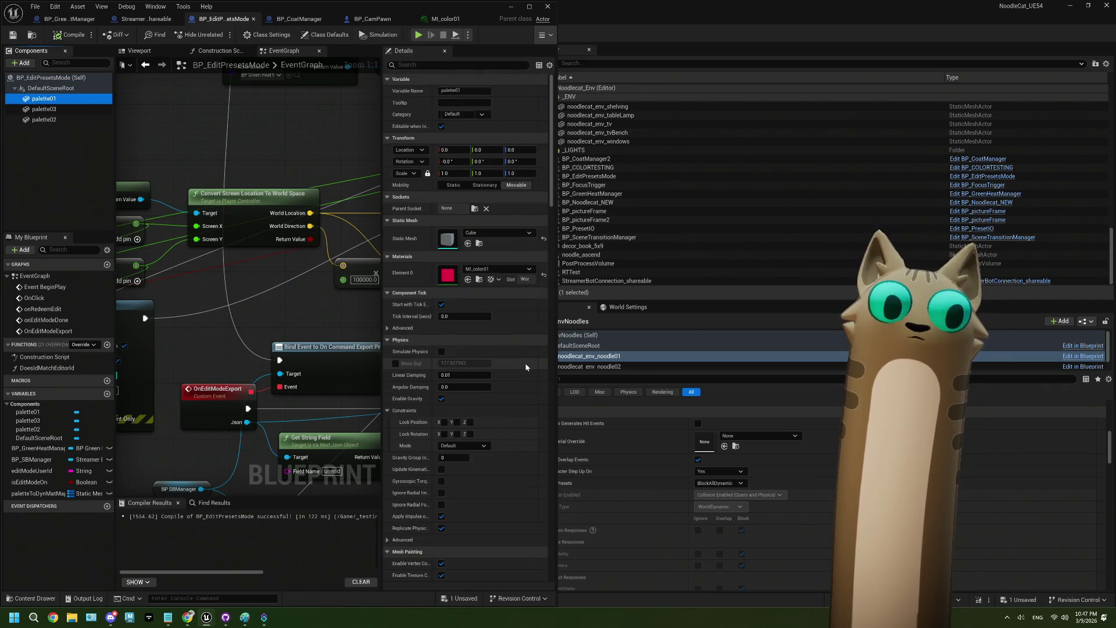
pyautogui.scroll(-8, 525, 366)
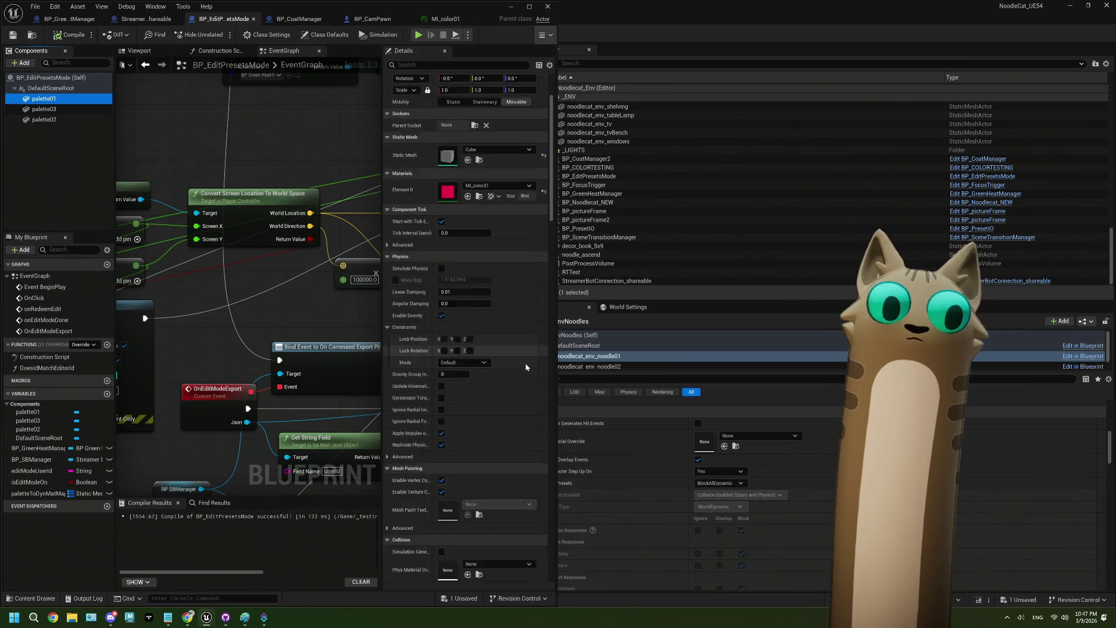
pyautogui.scroll(-3, 525, 365)
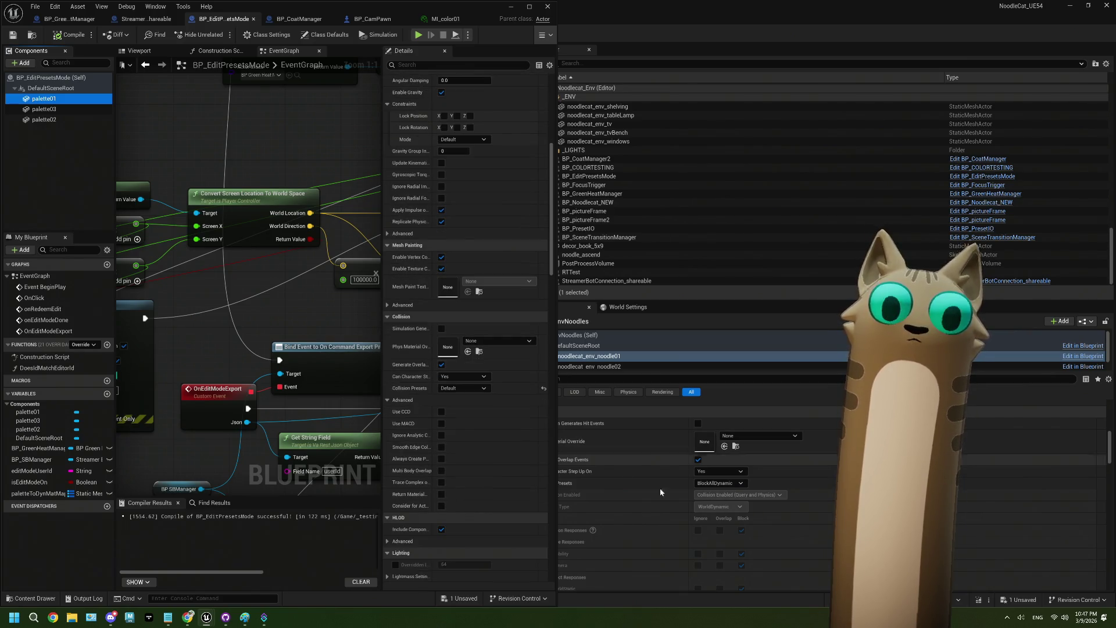
pyautogui.click(469, 387)
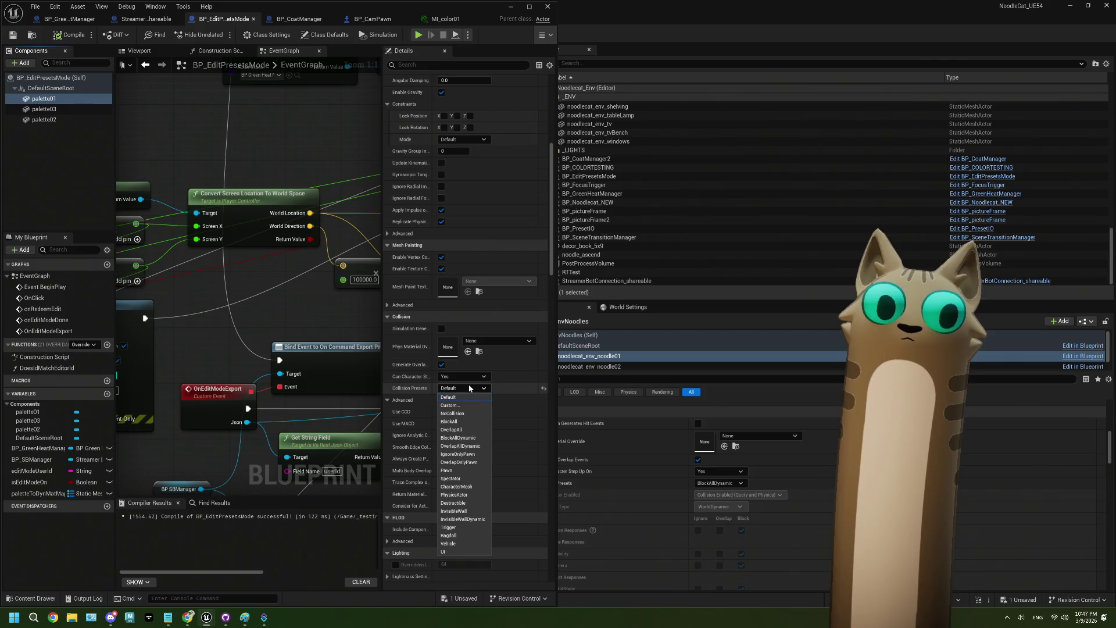
pyautogui.click(471, 439)
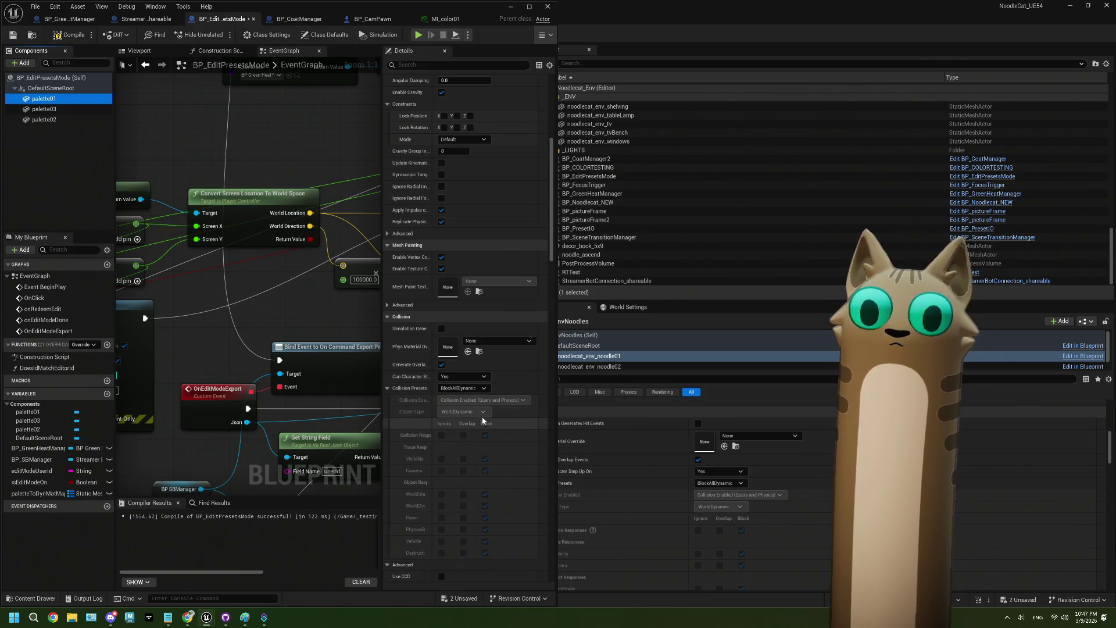
pyautogui.scroll(-8, 653, 493)
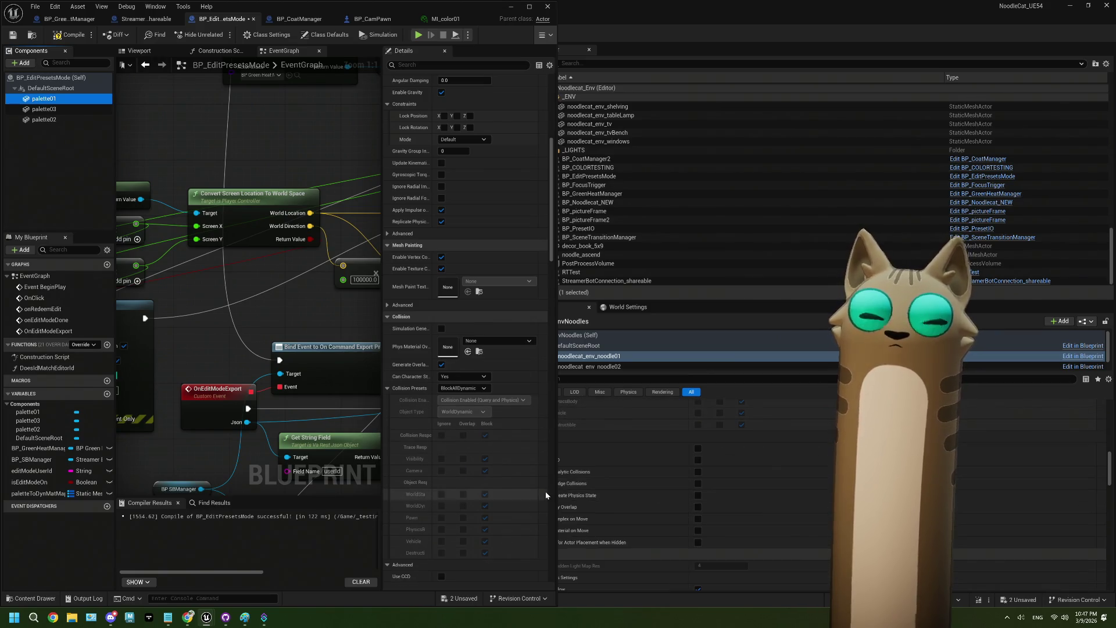
pyautogui.scroll(-3, 545, 491)
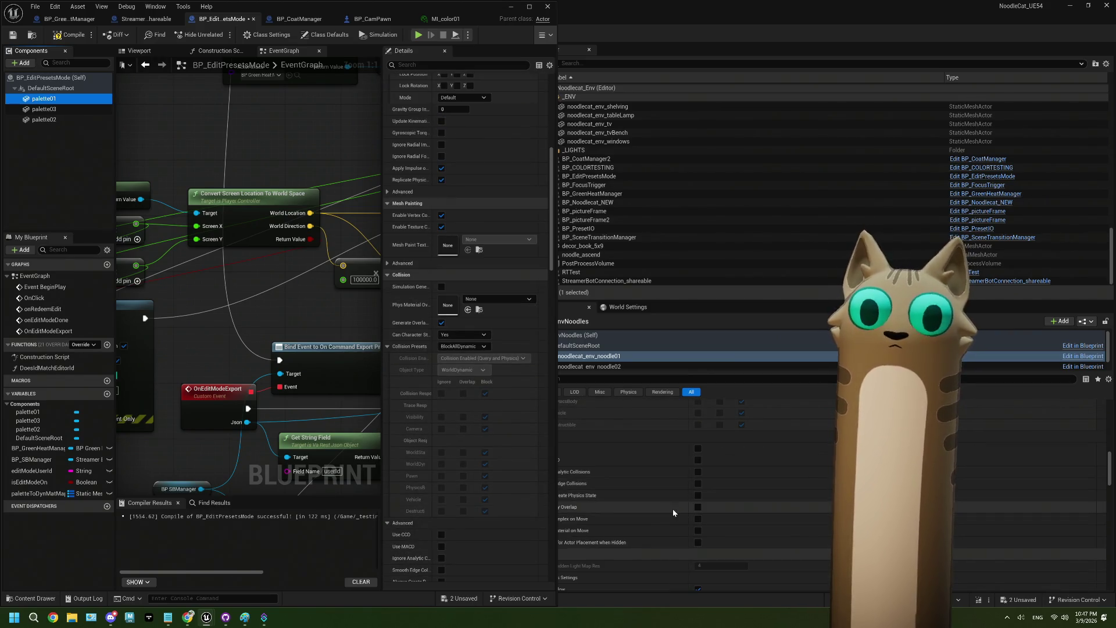
pyautogui.scroll(6, 672, 508)
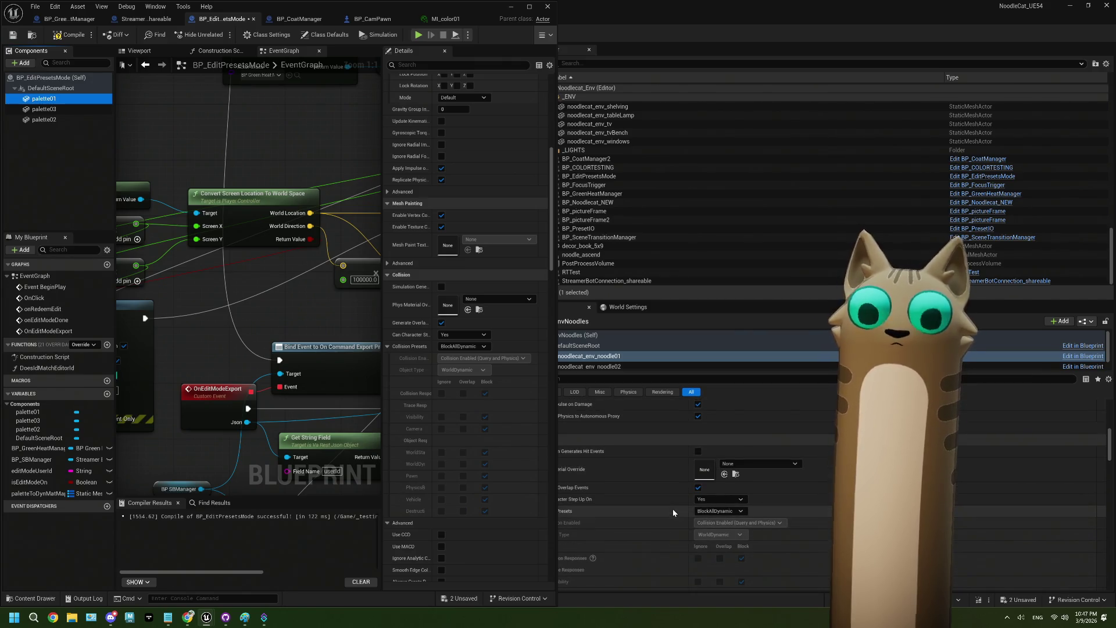
pyautogui.scroll(3, 672, 509)
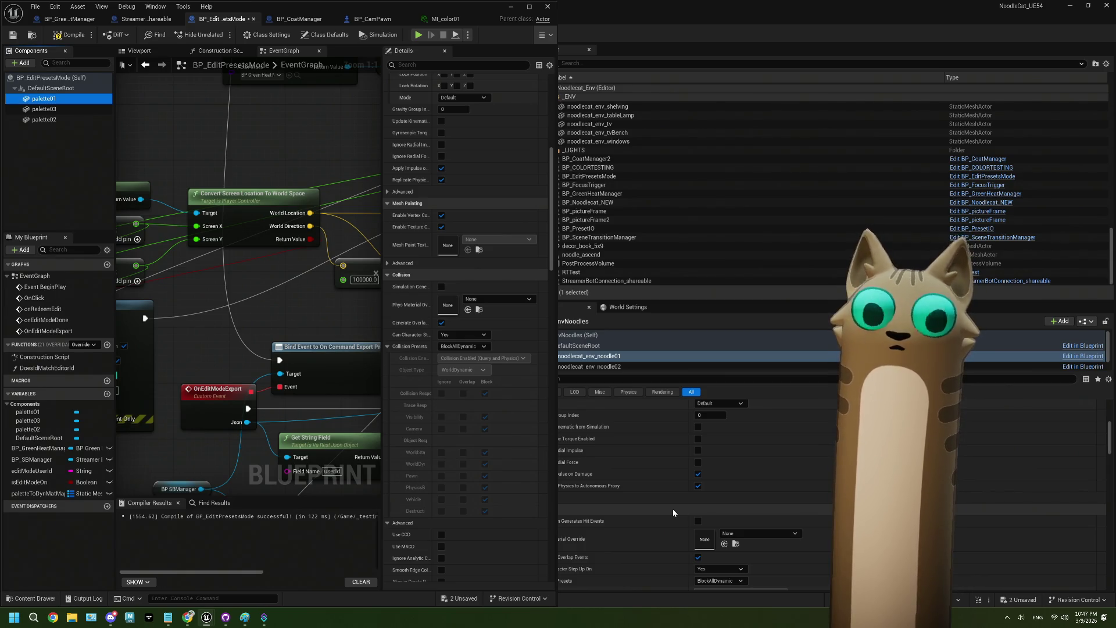
pyautogui.click(64, 39)
pyautogui.click(64, 40)
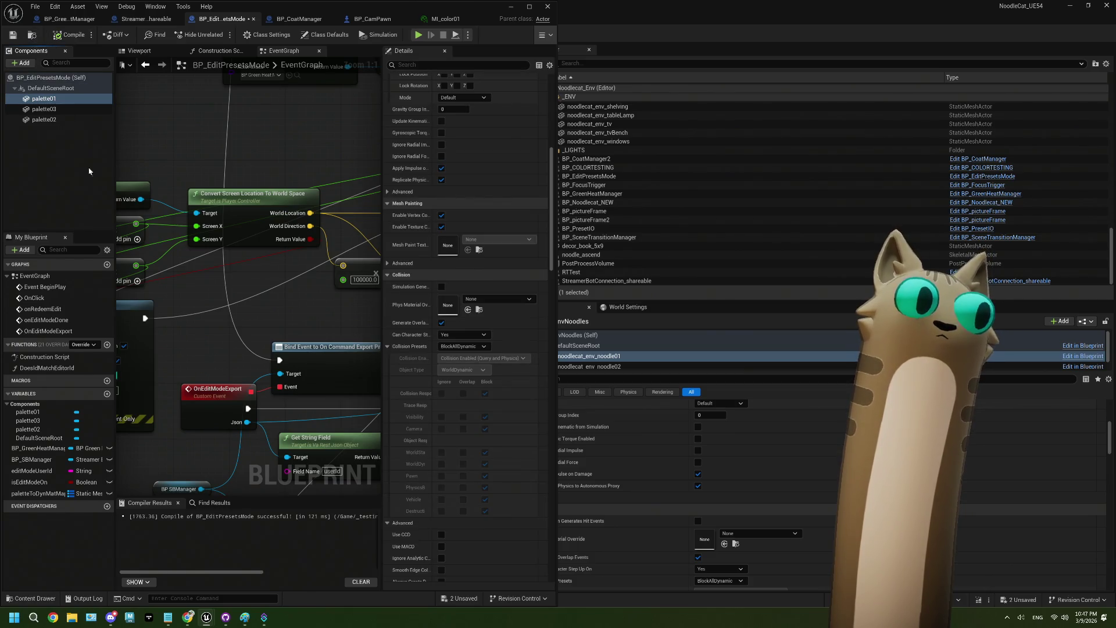
# Uncheck Ignore Self on the Line Trace By Channel node and recompile.
pyautogui.scroll(-4, 212, 324)
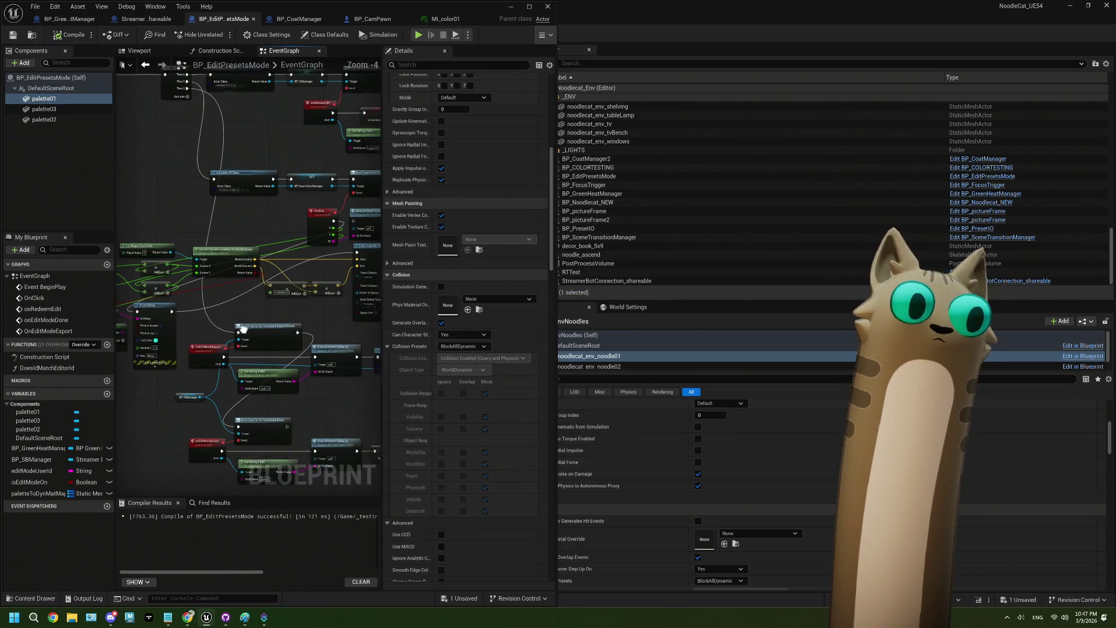
pyautogui.scroll(4, 294, 314)
pyautogui.moveTo(294, 314); pyautogui.dragTo(234, 327)
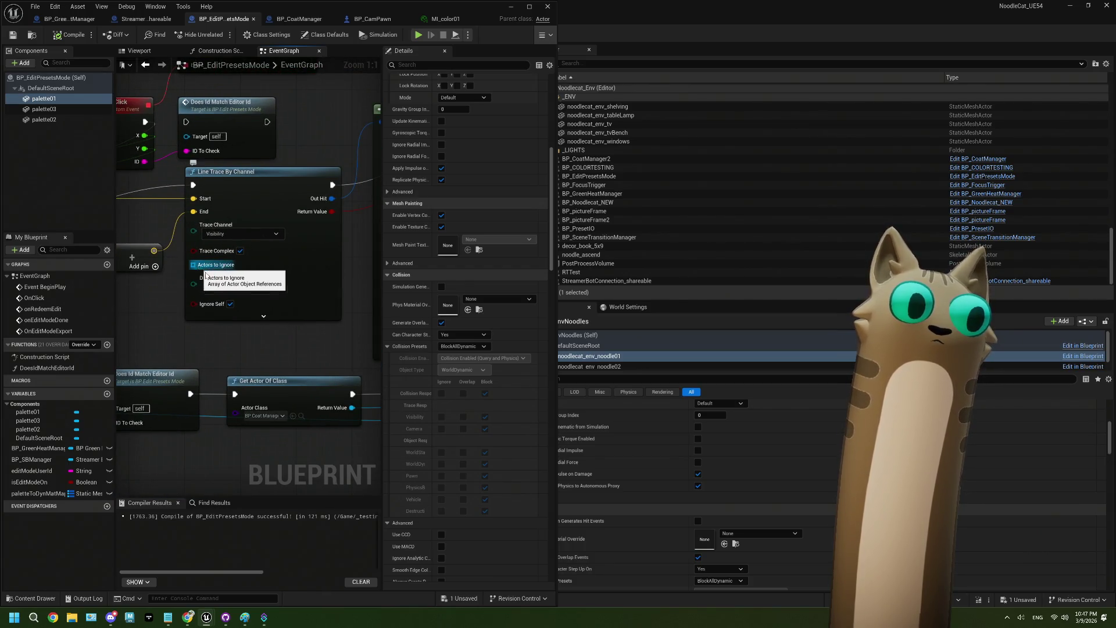
pyautogui.click(231, 304)
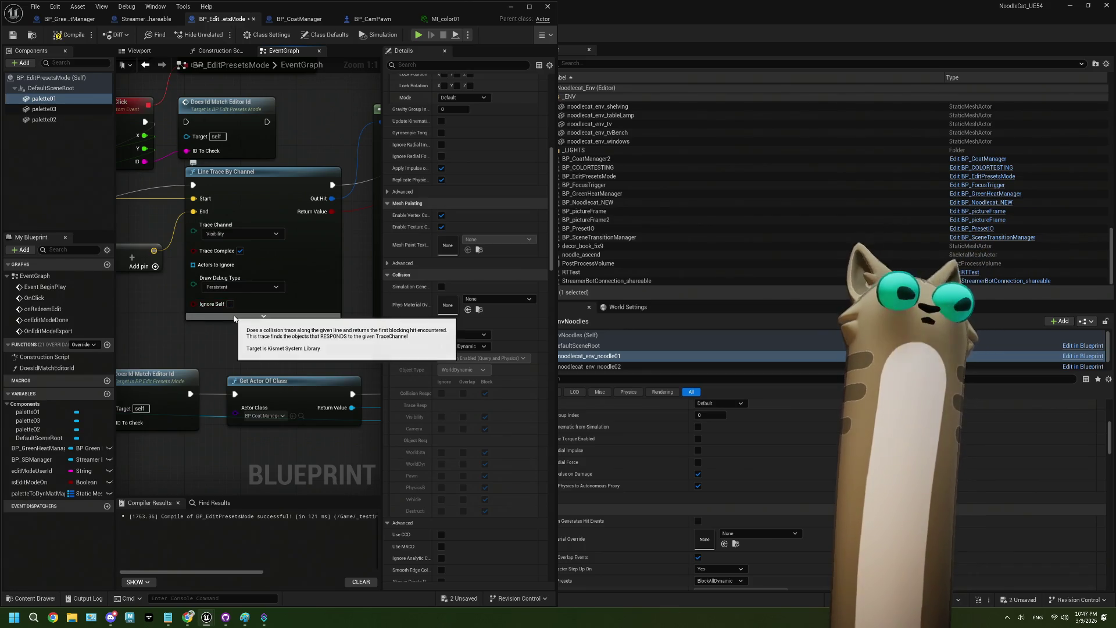
pyautogui.click(69, 35)
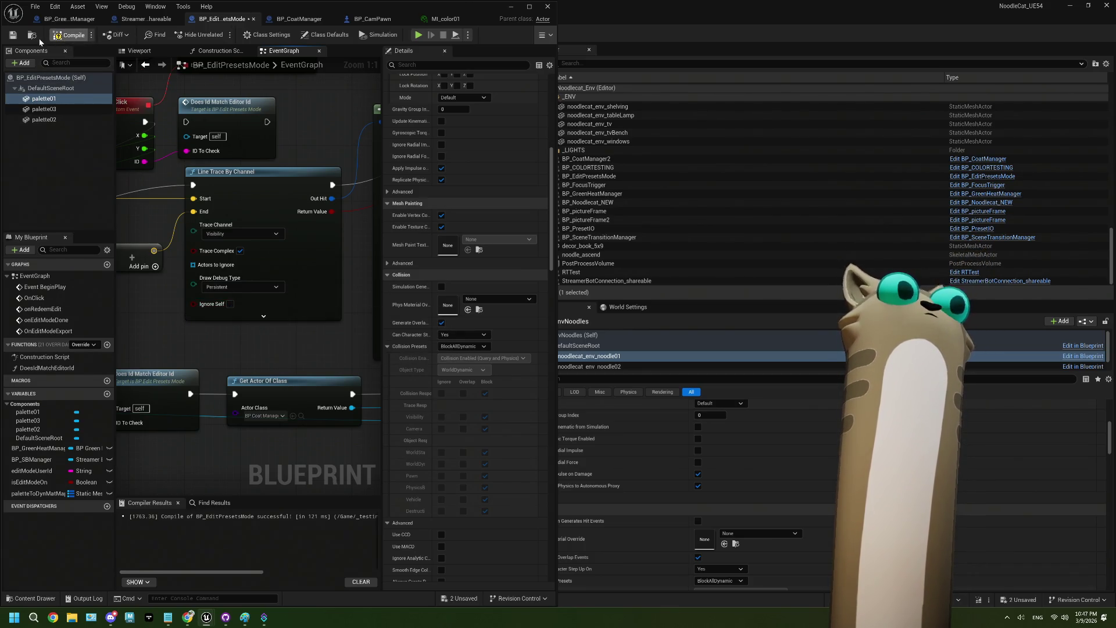
# Close the Blueprint, run a quick Alt+P play test, stop it, and reopen BP_EditPresetsMode.
pyautogui.click(519, 10)
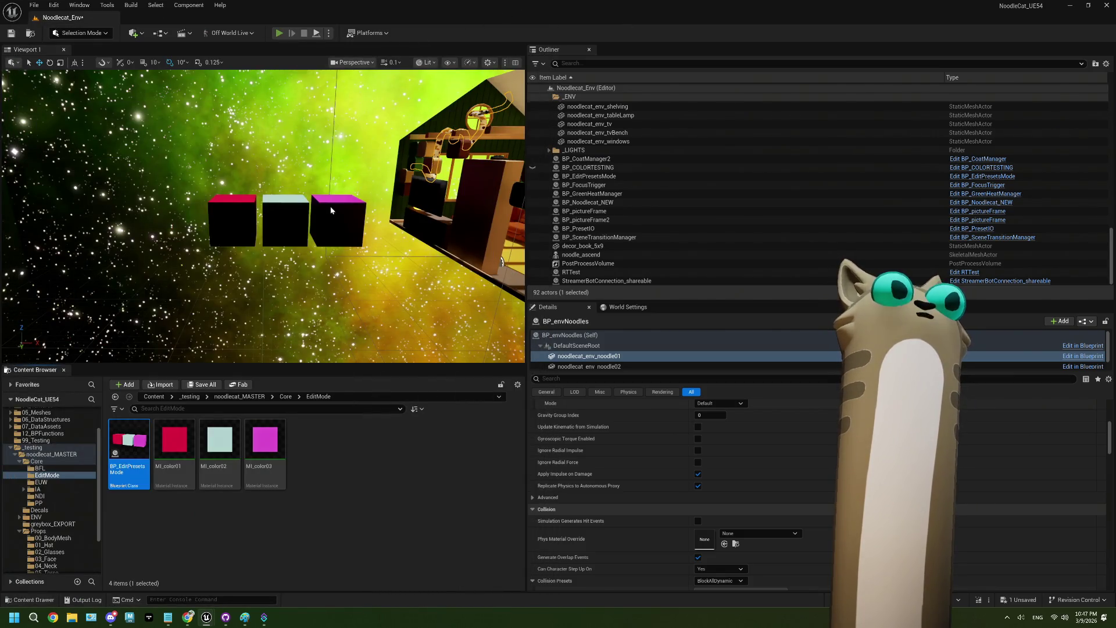
pyautogui.hotkey('alt', 'p')
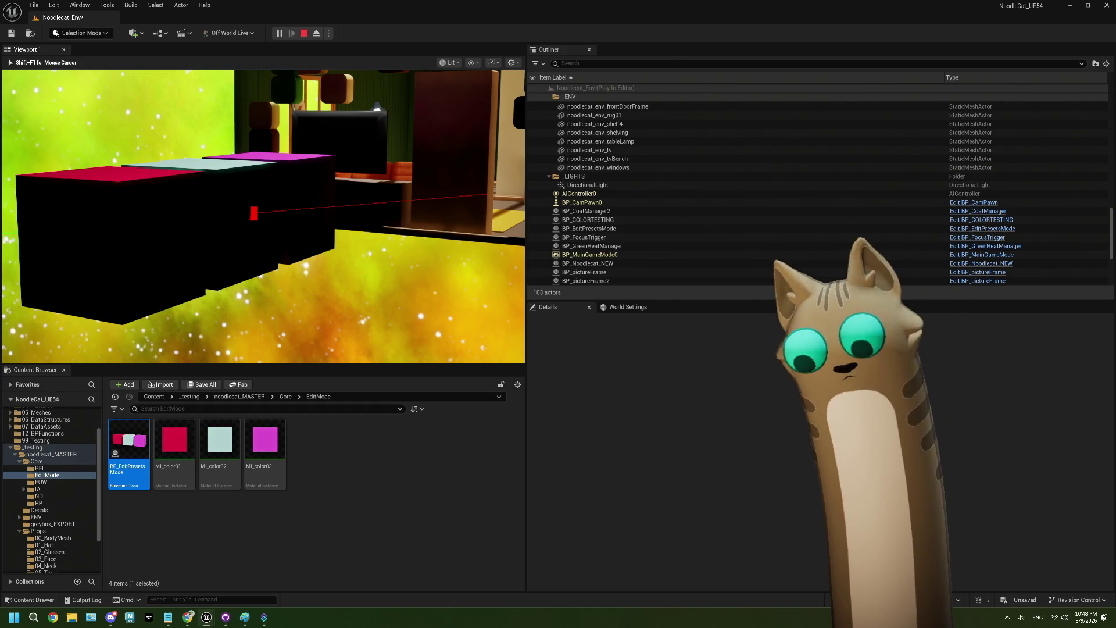
pyautogui.press('Escape')
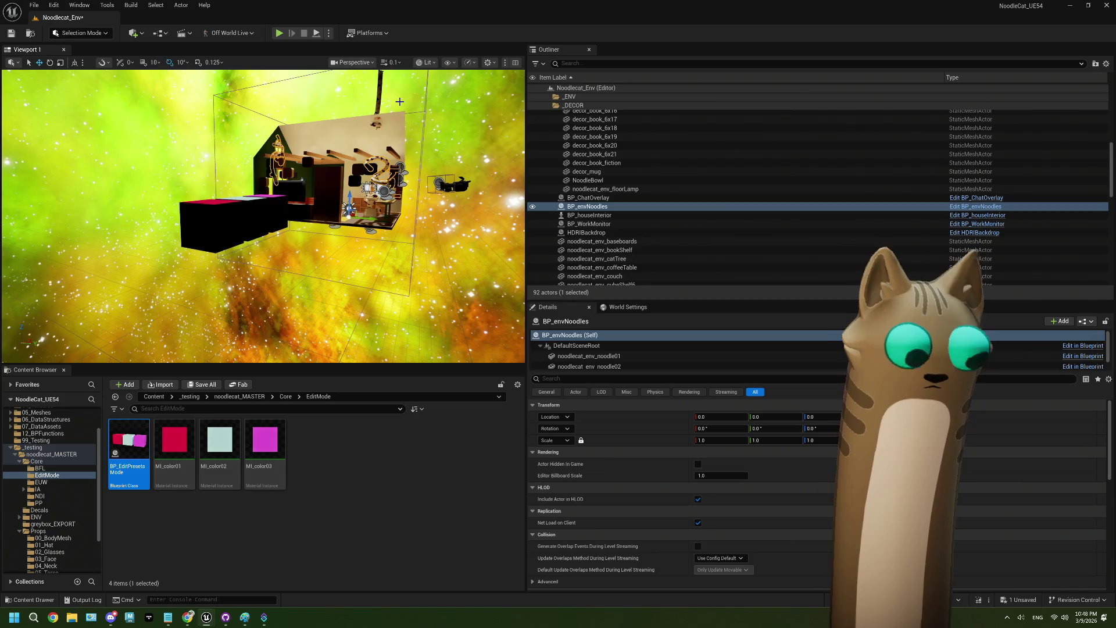
pyautogui.moveTo(399, 102); pyautogui.dragTo(377, 63)
pyautogui.doubleClick(117, 433)
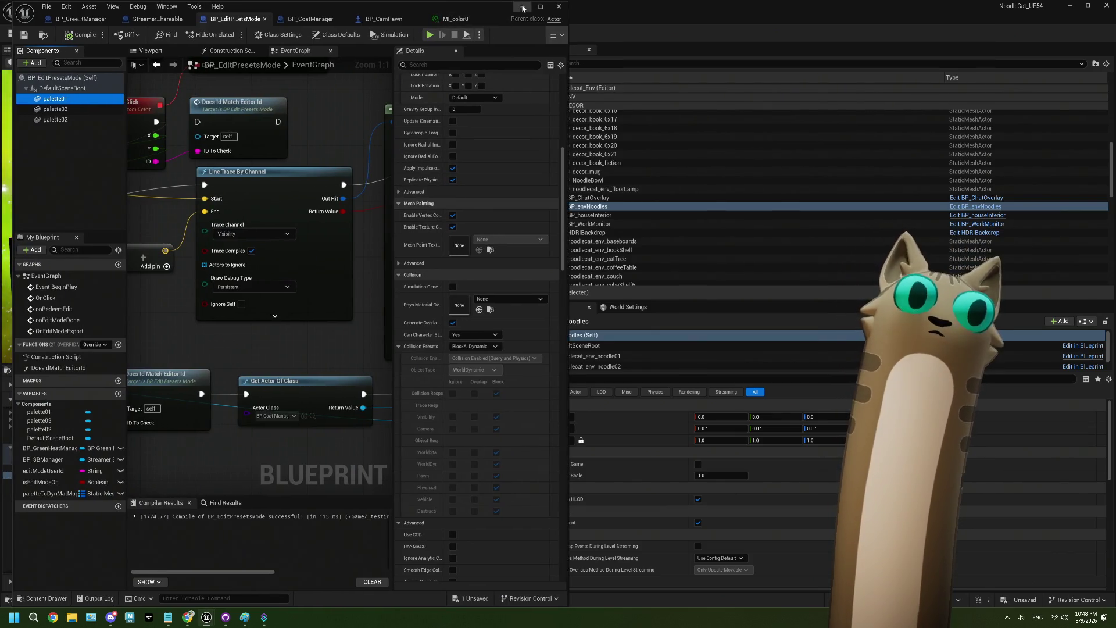
# Maximize the editor, route execution into the lower Branch, and delete the upper Branch and debug print.
pyautogui.click(529, 6)
pyautogui.moveTo(622, 186)
pyautogui.mouseDown()
pyautogui.moveTo(477, 240)
pyautogui.moveTo(465, 263)
pyautogui.mouseUp()
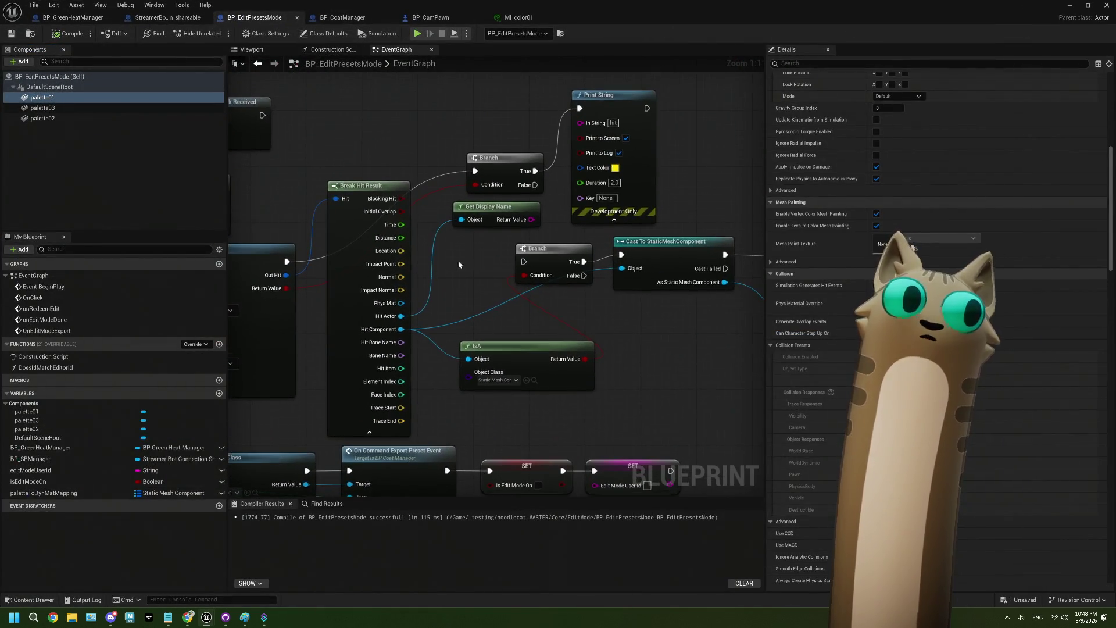
pyautogui.moveTo(286, 261); pyautogui.dragTo(524, 262)
pyautogui.moveTo(491, 106)
pyautogui.mouseDown()
pyautogui.moveTo(564, 191)
pyautogui.moveTo(567, 215)
pyautogui.mouseUp()
pyautogui.press('Delete')
# Delete the remaining Branch and IsA nodes and wire execution into Cast To StaticMeshComponent.
pyautogui.moveTo(632, 313); pyautogui.dragTo(601, 301)
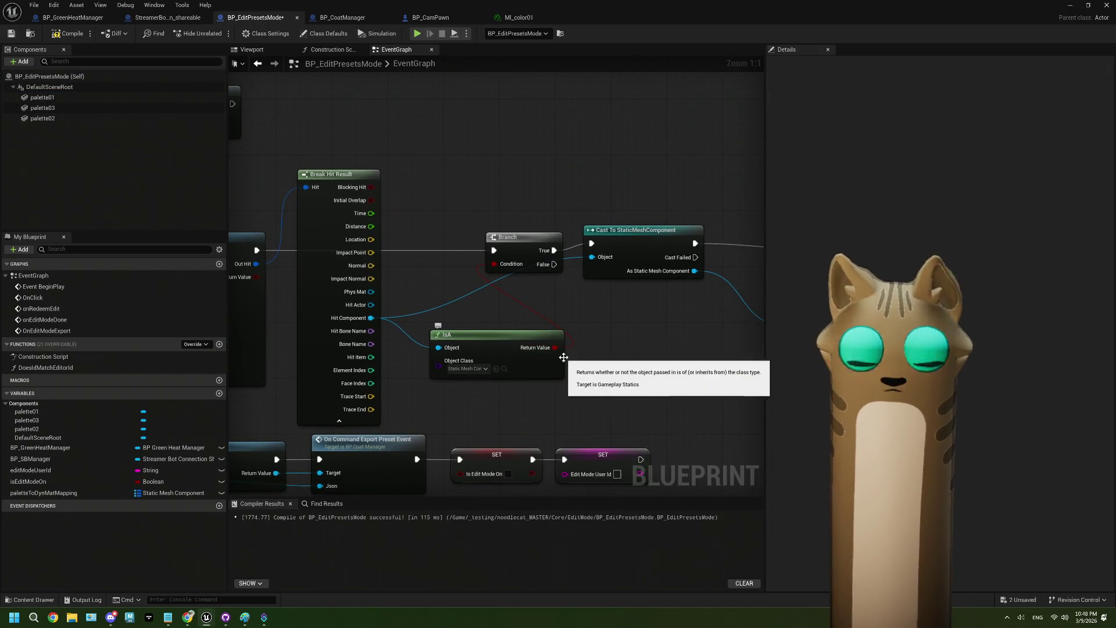
pyautogui.moveTo(486, 203); pyautogui.dragTo(553, 368)
pyautogui.press('Delete')
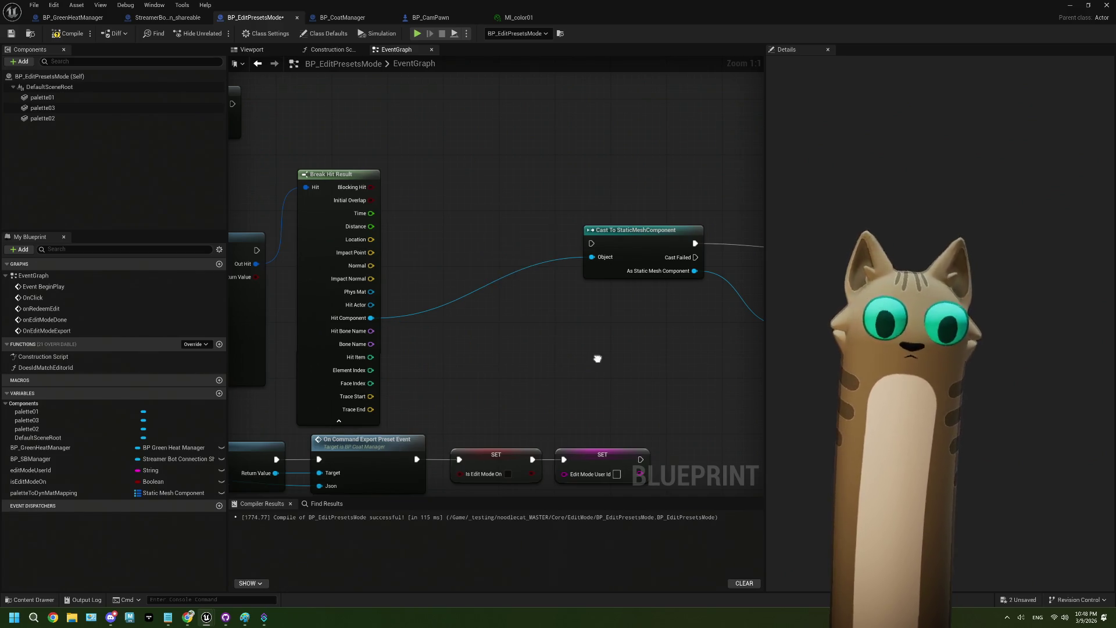
pyautogui.moveTo(244, 255); pyautogui.dragTo(590, 251)
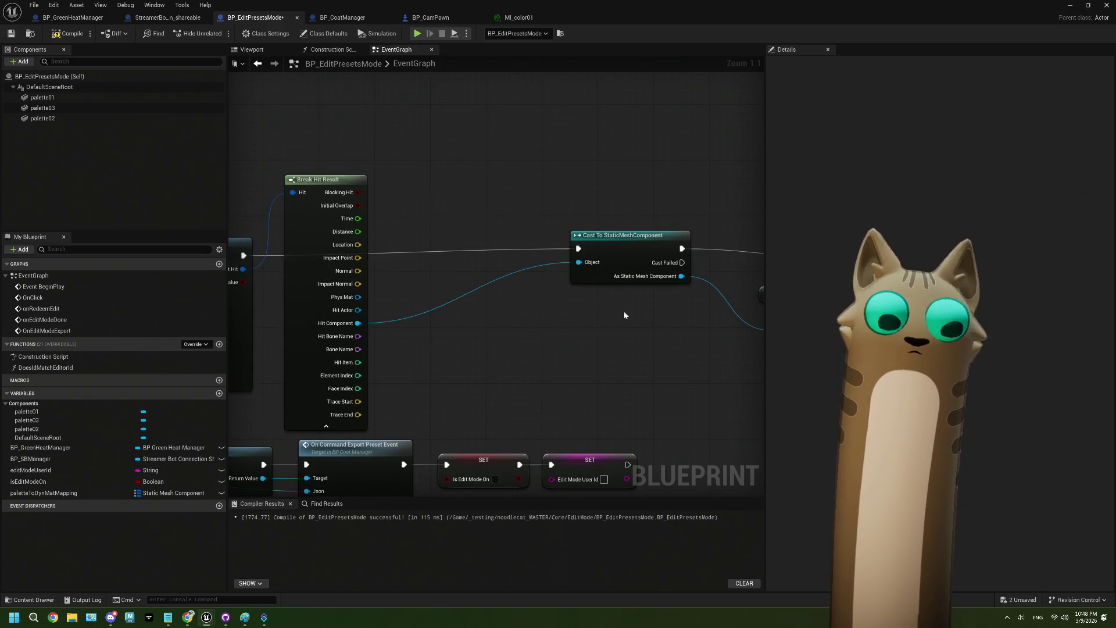
# Move the Cast, Find, Branch and Print nodes further left to tidy the graph.
pyautogui.scroll(-3, 615, 294)
pyautogui.moveTo(504, 244); pyautogui.dragTo(777, 360)
pyautogui.moveTo(462, 276); pyautogui.dragTo(383, 276)
pyautogui.moveTo(447, 297); pyautogui.dragTo(411, 297)
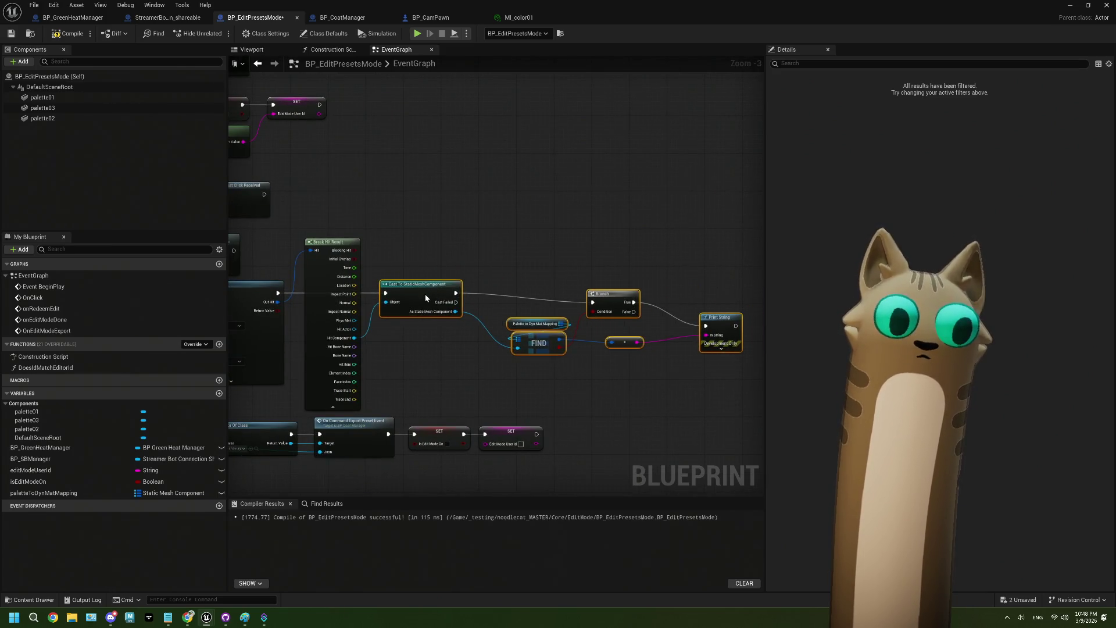
pyautogui.moveTo(452, 346); pyautogui.dragTo(495, 329)
pyautogui.scroll(2, 495, 329)
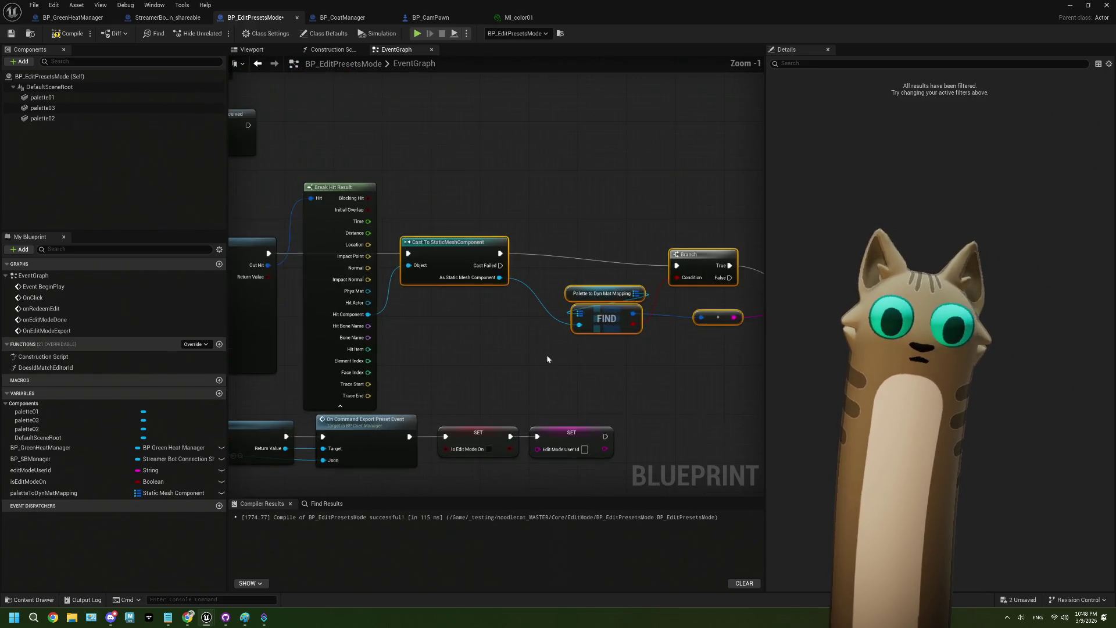
pyautogui.moveTo(569, 372); pyautogui.dragTo(496, 375)
pyautogui.moveTo(424, 221)
pyautogui.mouseDown()
pyautogui.moveTo(448, 252)
pyautogui.moveTo(698, 378)
pyautogui.mouseUp()
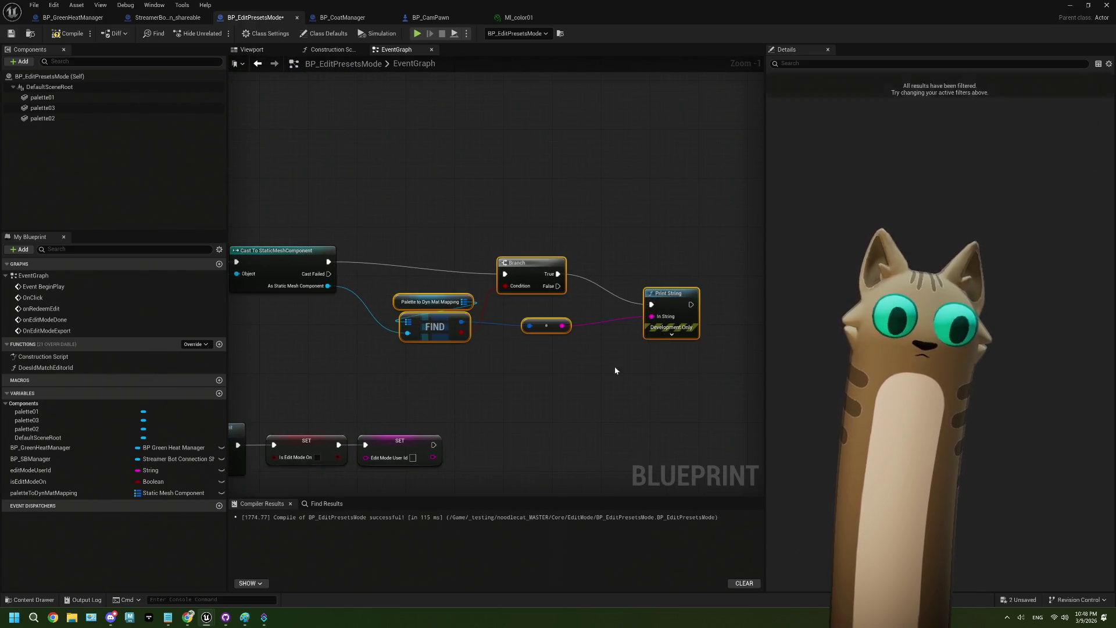
pyautogui.moveTo(422, 333); pyautogui.dragTo(410, 327)
pyautogui.click(428, 363)
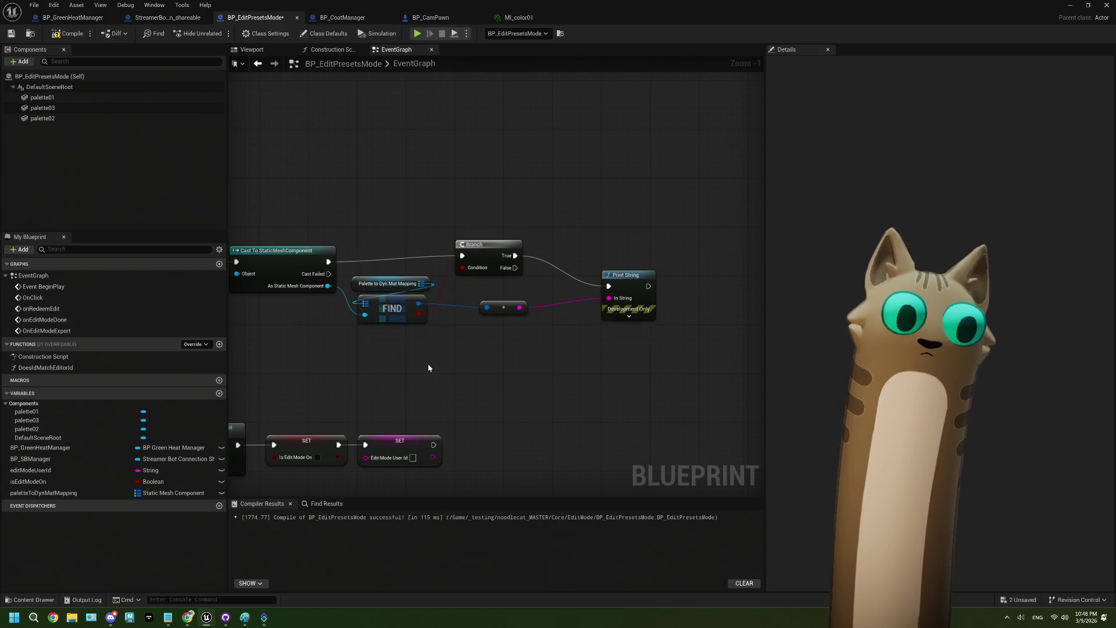
# Compile and save the Blueprint, then return to the Noodlecat_Env level editor.
pyautogui.press('F7')
pyautogui.hotkey('ctrl', 's')
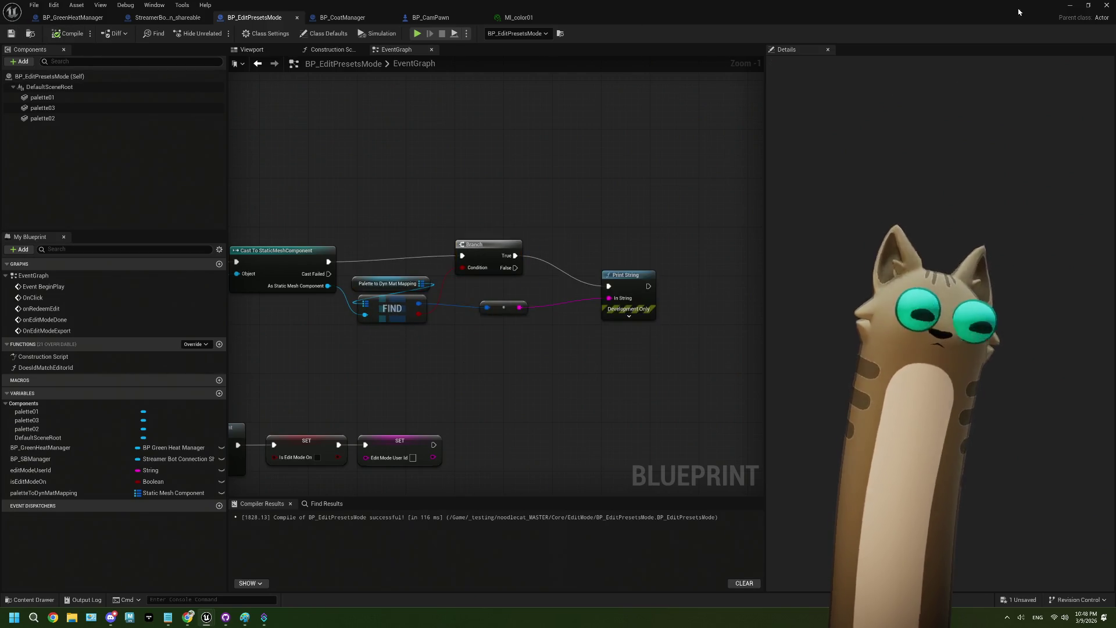
pyautogui.click(1072, 4)
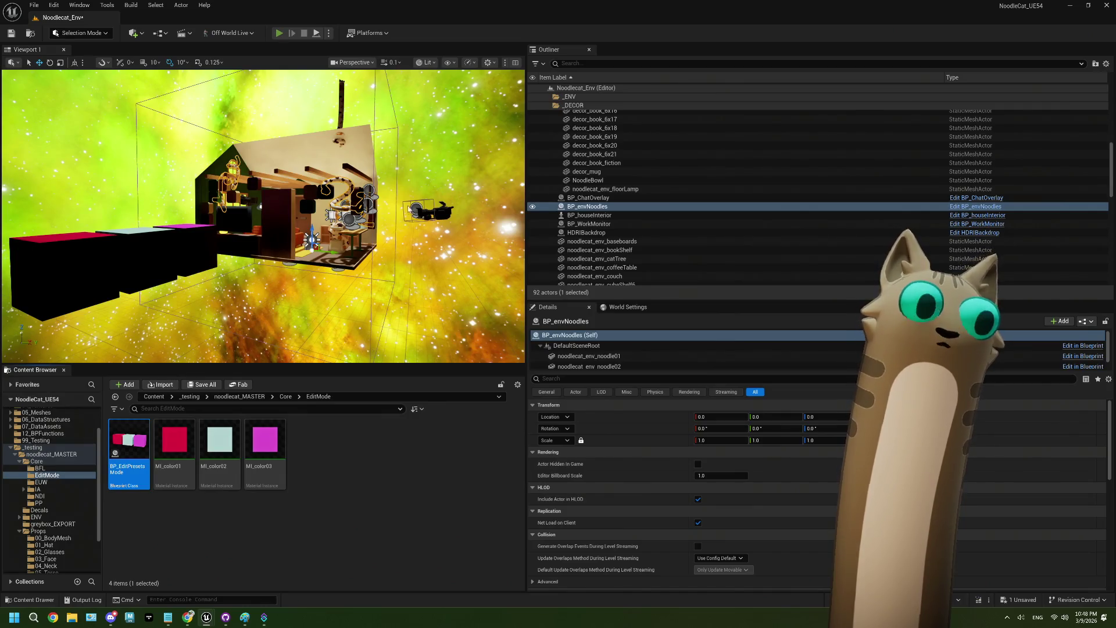
# Play-test four palette clicks, which print black (R=0,G=0,B=0,A=1) and true, then reopen the Blueprint.
pyautogui.hotkey('alt', 'p')
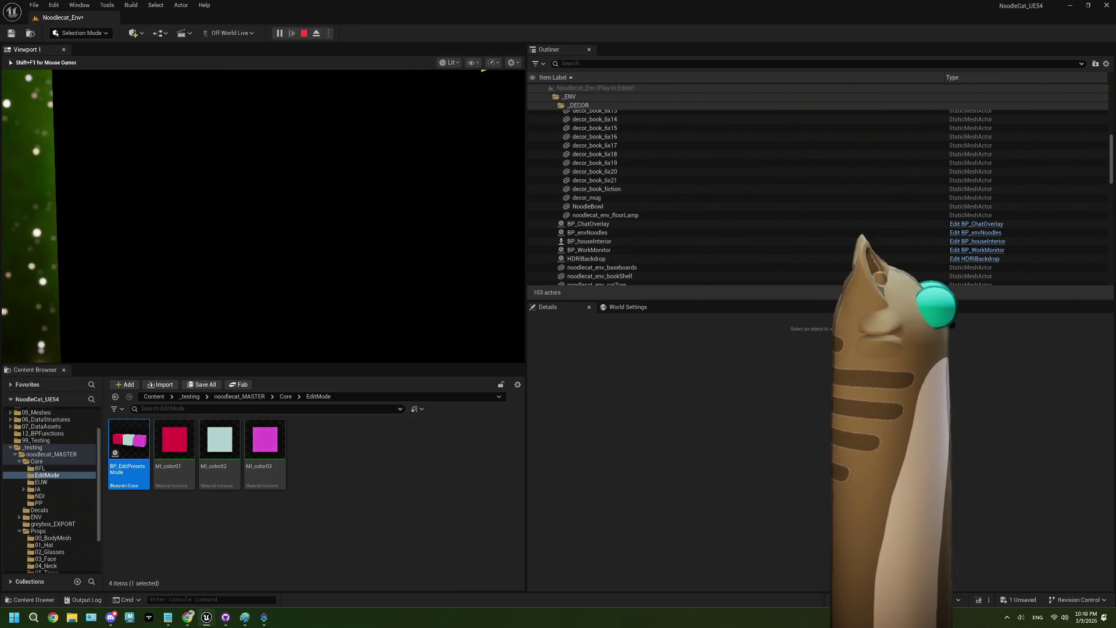
pyautogui.press('e')
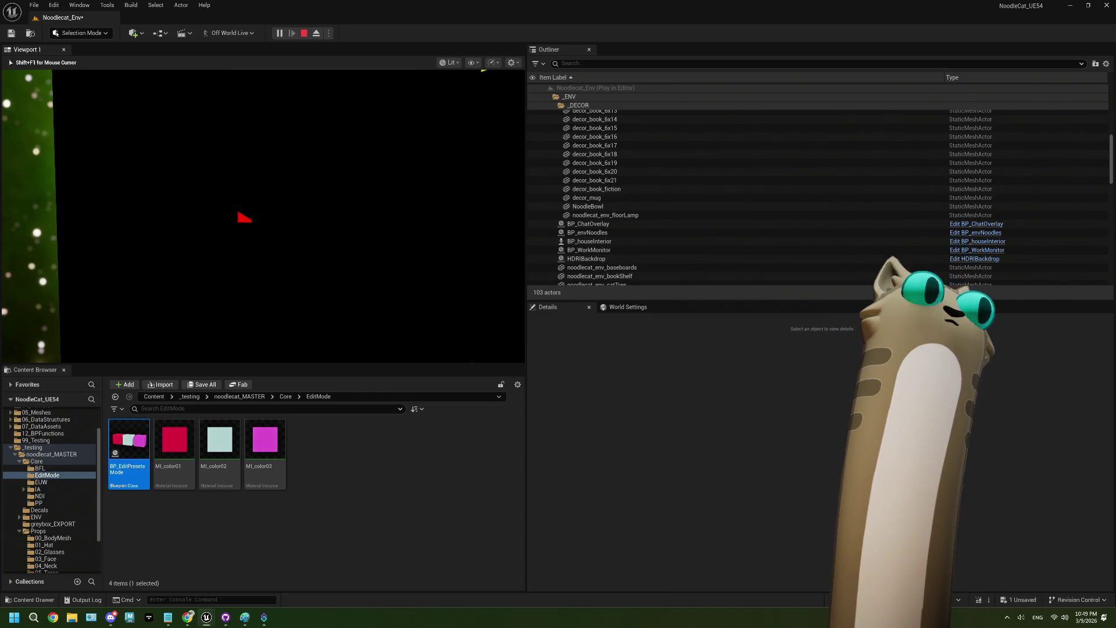
pyautogui.press('e')
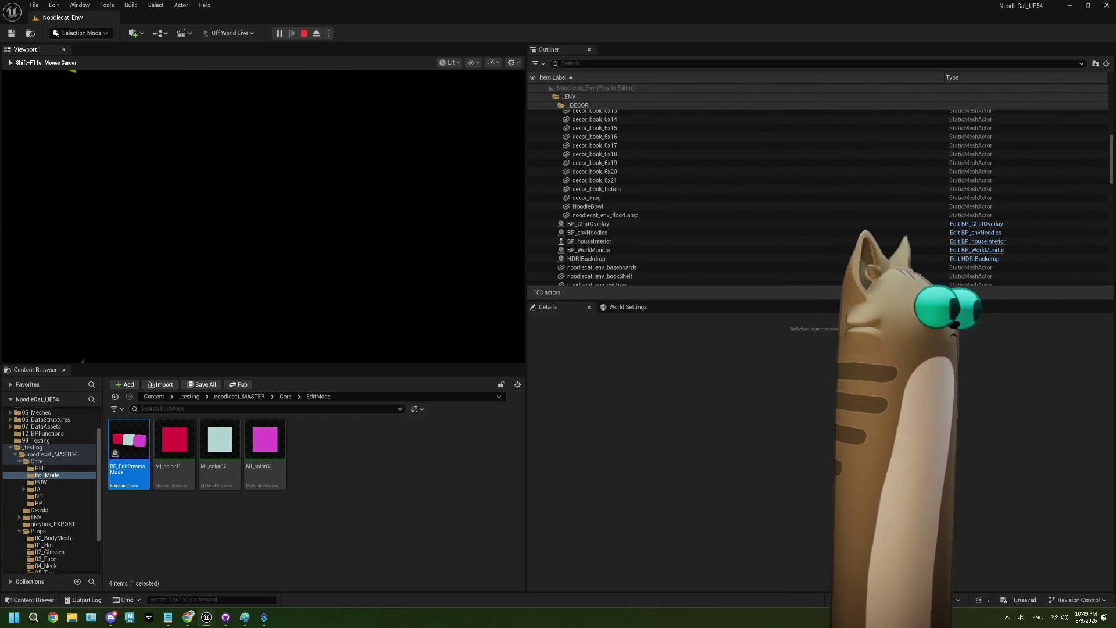
pyautogui.press('e')
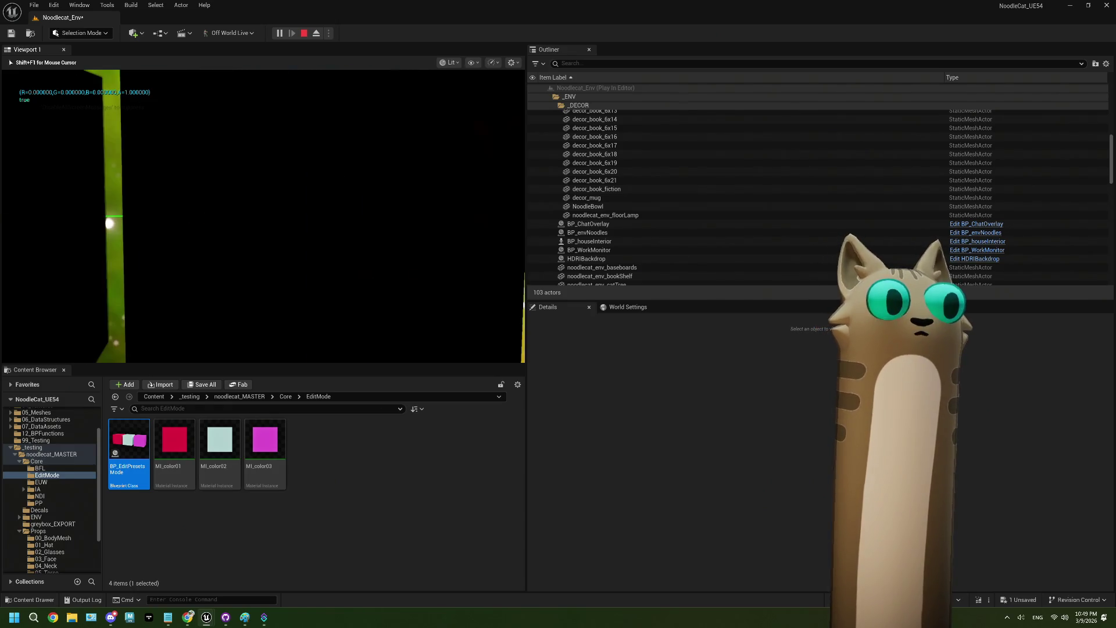
pyautogui.press('e')
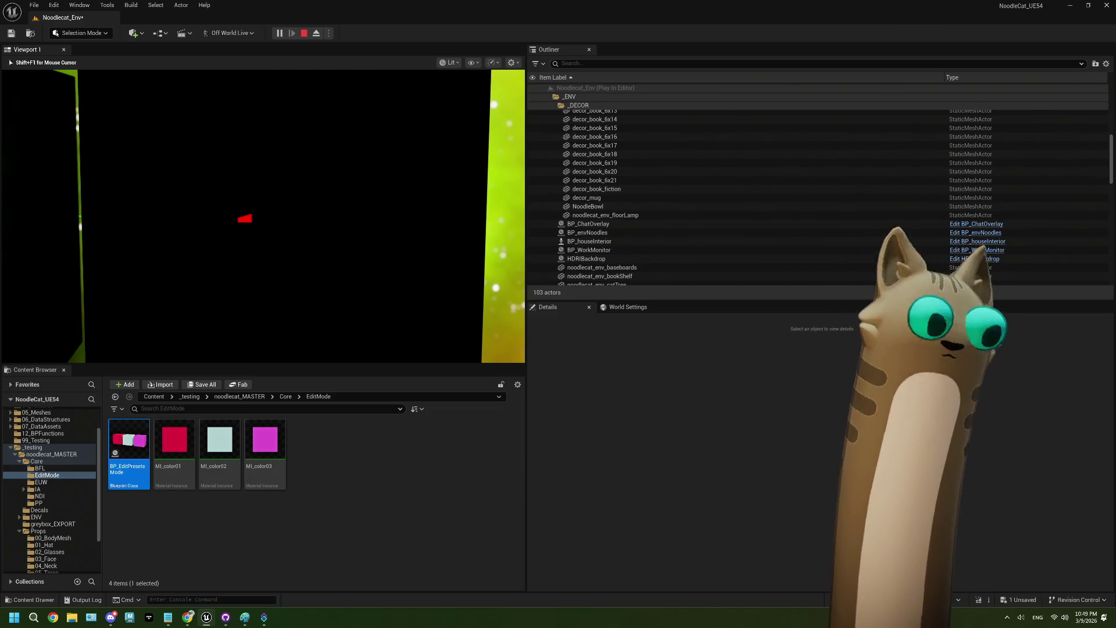
pyautogui.press('Escape')
pyautogui.doubleClick(136, 444)
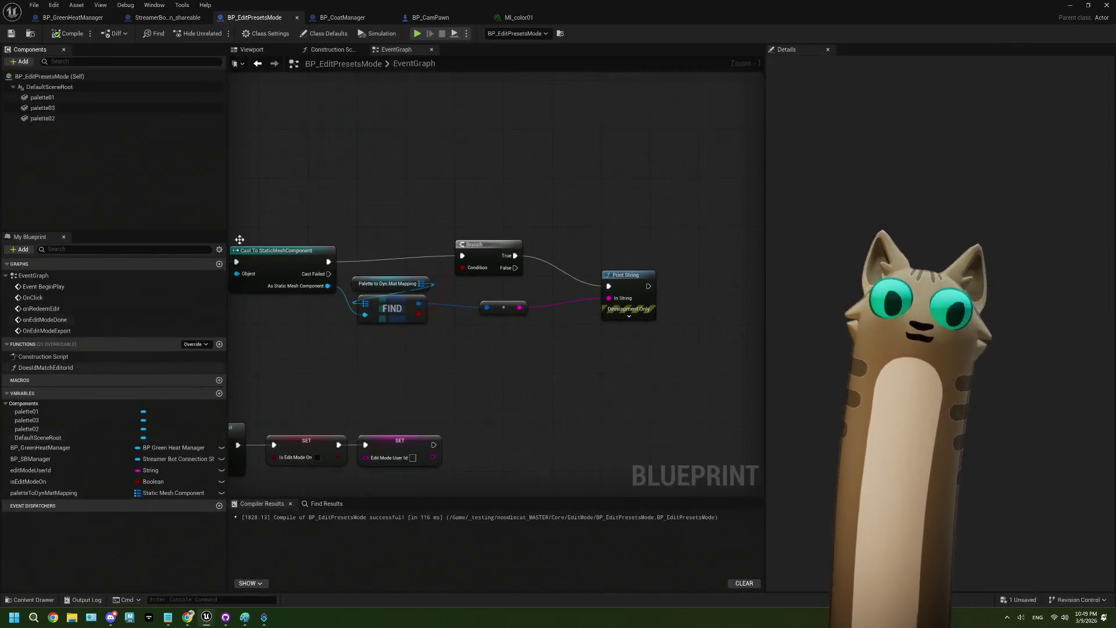
# View the construction script's dynamic material nodes and check MI_color01's parameter names.
pyautogui.click(329, 49)
pyautogui.moveTo(552, 328)
pyautogui.mouseDown()
pyautogui.moveTo(562, 350)
pyautogui.moveTo(486, 368)
pyautogui.mouseUp()
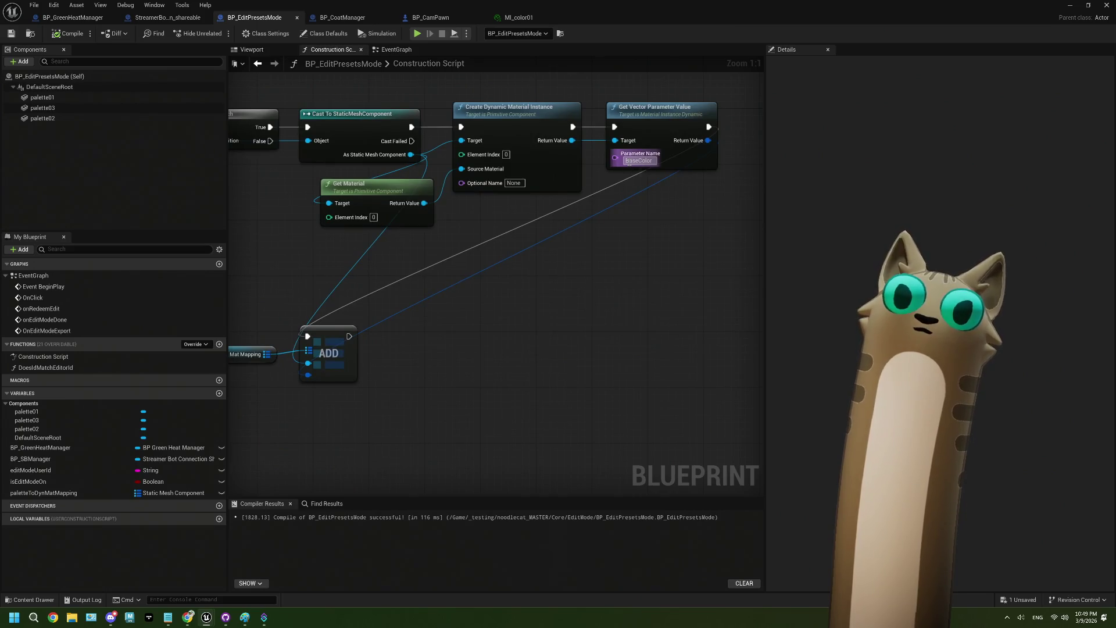
pyautogui.click(427, 16)
pyautogui.click(348, 18)
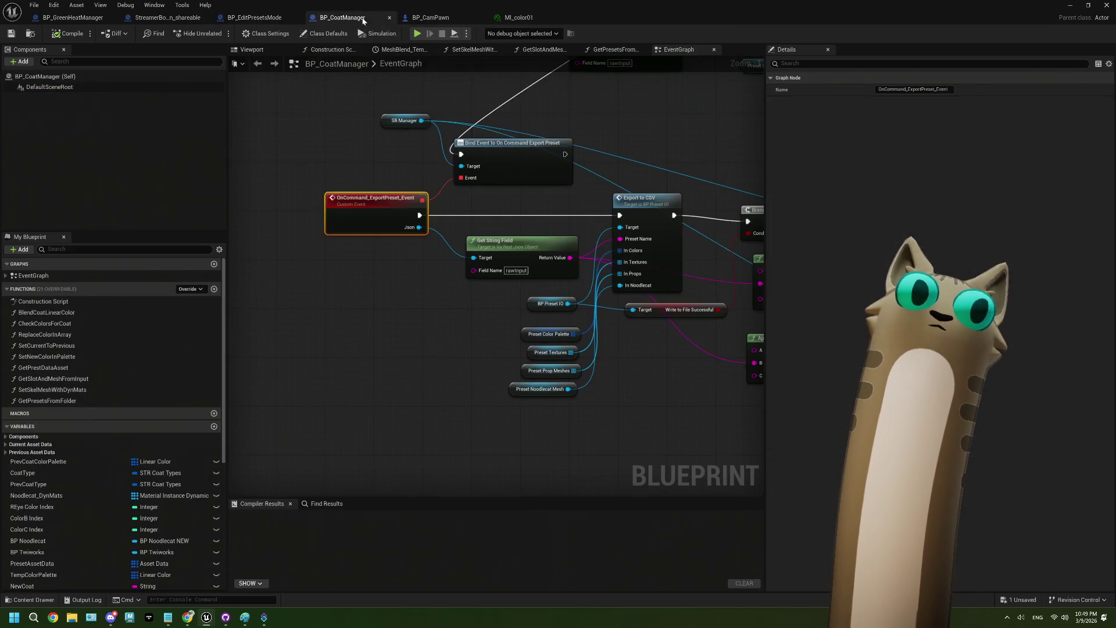
pyautogui.click(522, 19)
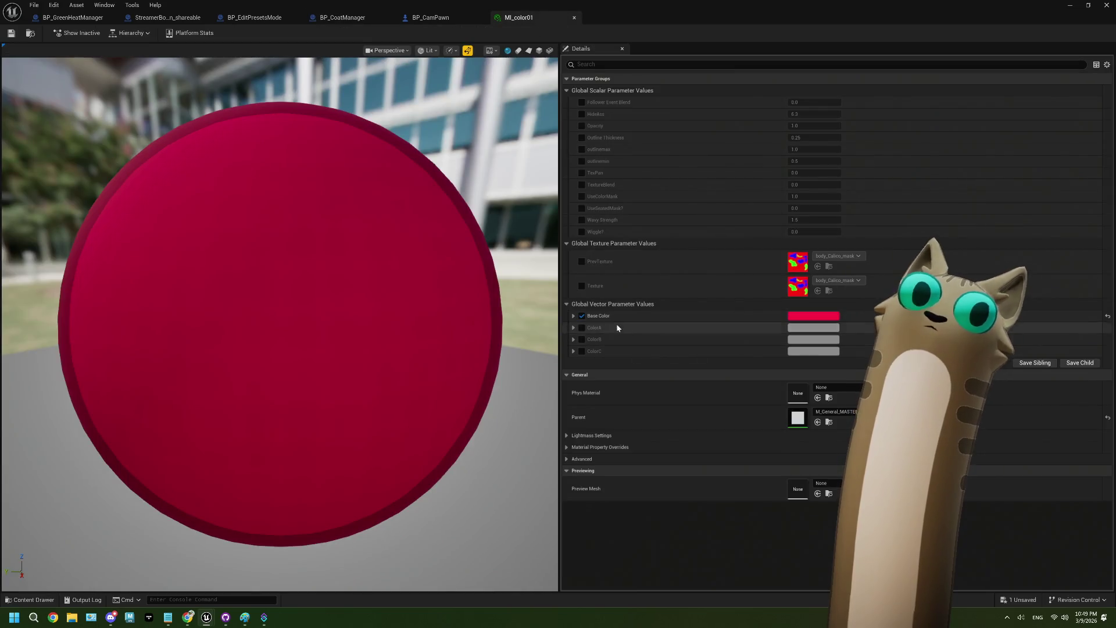
pyautogui.click(73, 17)
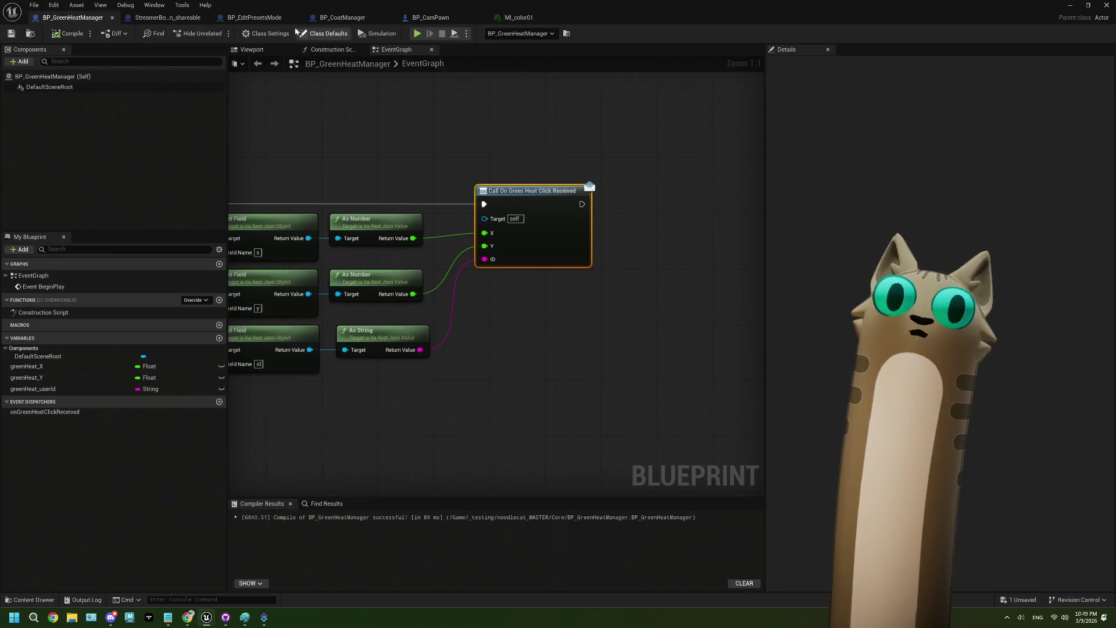
pyautogui.click(247, 19)
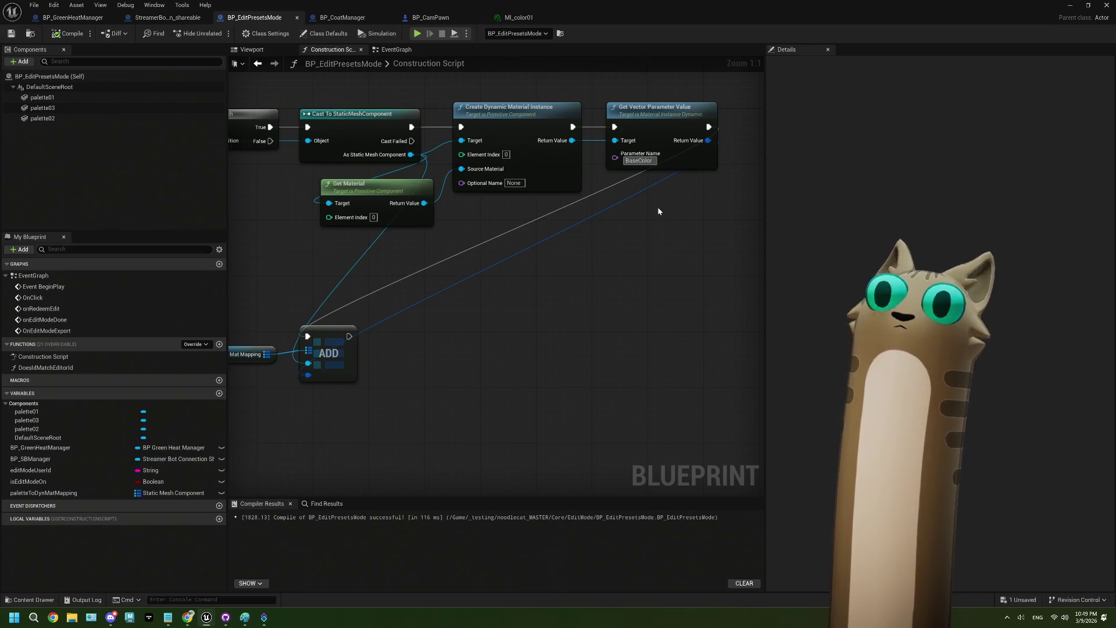
# Change Get Vector Parameter Value's Parameter Name to 'Base Color' and compile.
pyautogui.write('Base Color')
pyautogui.press('Return')
pyautogui.click(70, 34)
pyautogui.hotkey('alt', 'Tab')
# Play the level and click palette cubes, now printing real colours like R=1,G=0.068,B=0.874.
pyautogui.click(279, 33)
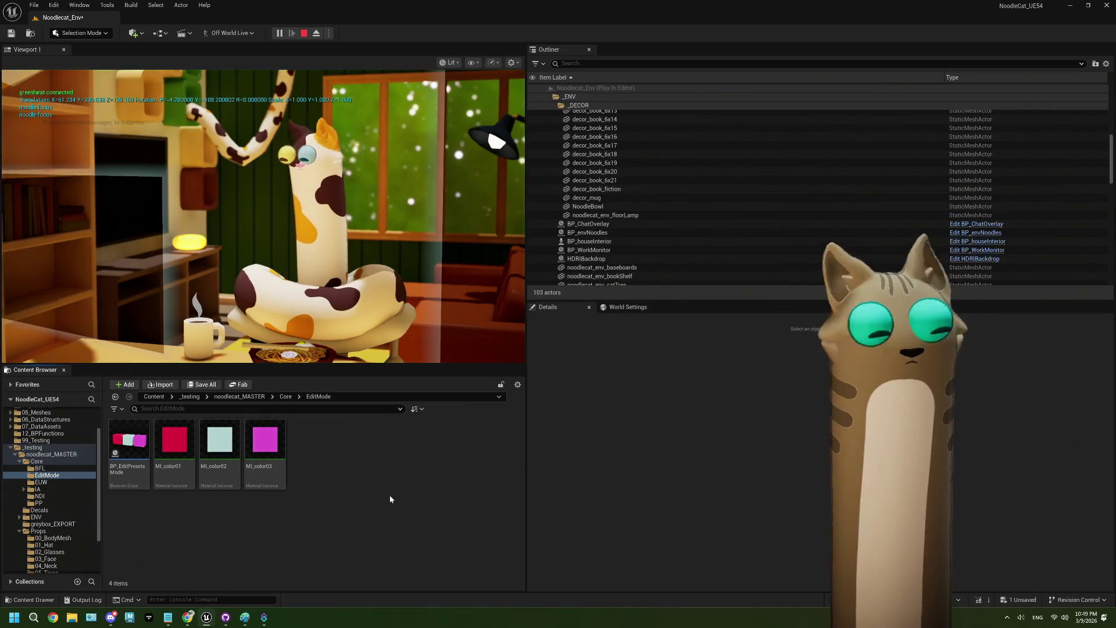
pyautogui.click(261, 232)
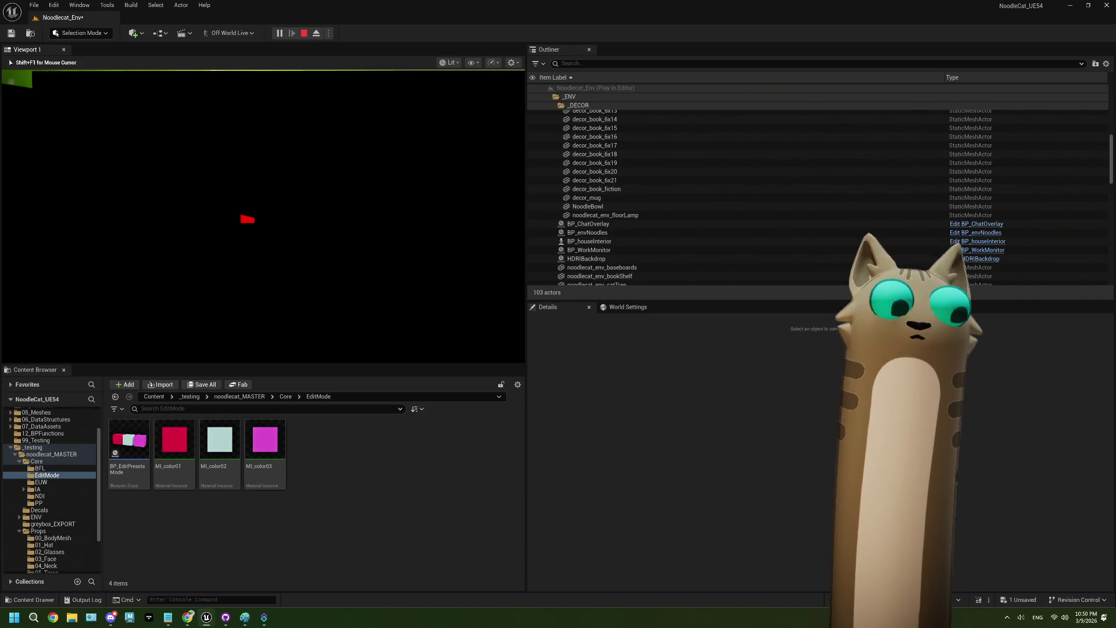
pyautogui.press('Escape')
# Reopen BP_EditPresetsMode's EventGraph and delete the Print String and its reroute nodes.
pyautogui.doubleClick(129, 440)
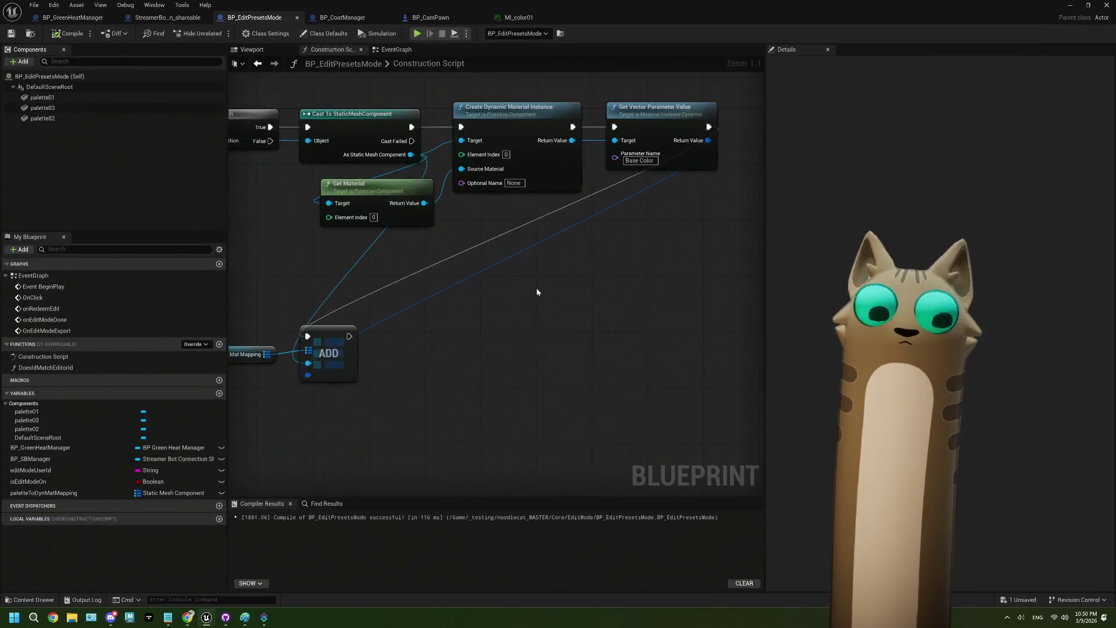
pyautogui.click(395, 49)
pyautogui.scroll(1, 500, 345)
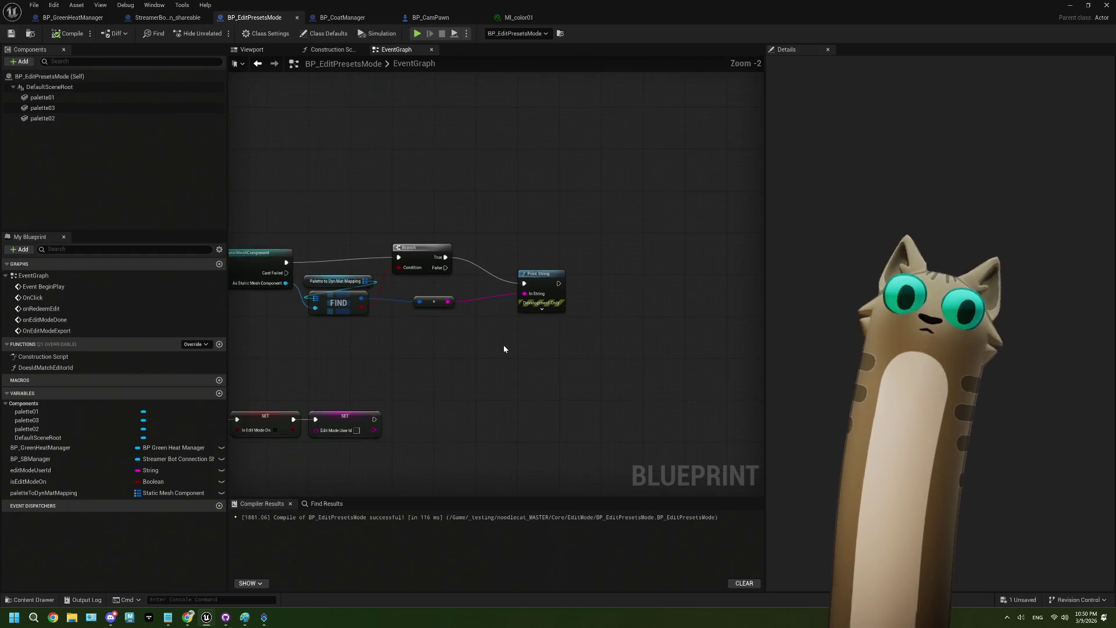
pyautogui.moveTo(599, 349); pyautogui.dragTo(387, 292)
pyautogui.press('Delete')
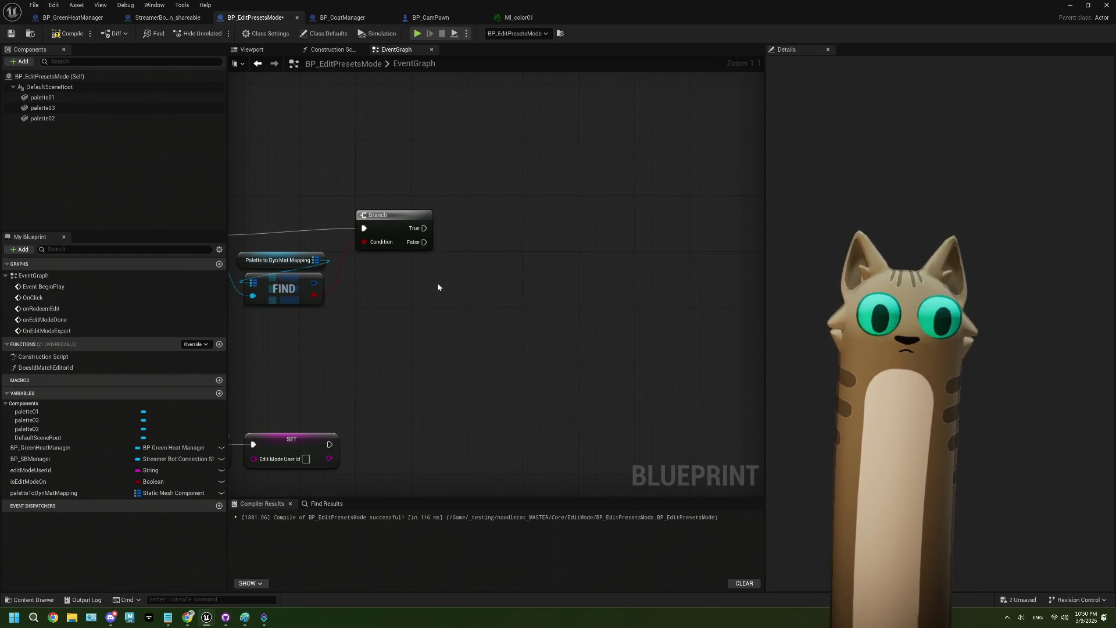
# Promote the FIND result to a new Linear Color variable named brushColor.
pyautogui.moveTo(287, 301); pyautogui.dragTo(456, 314)
pyautogui.click(519, 368)
pyautogui.write('brusgh')
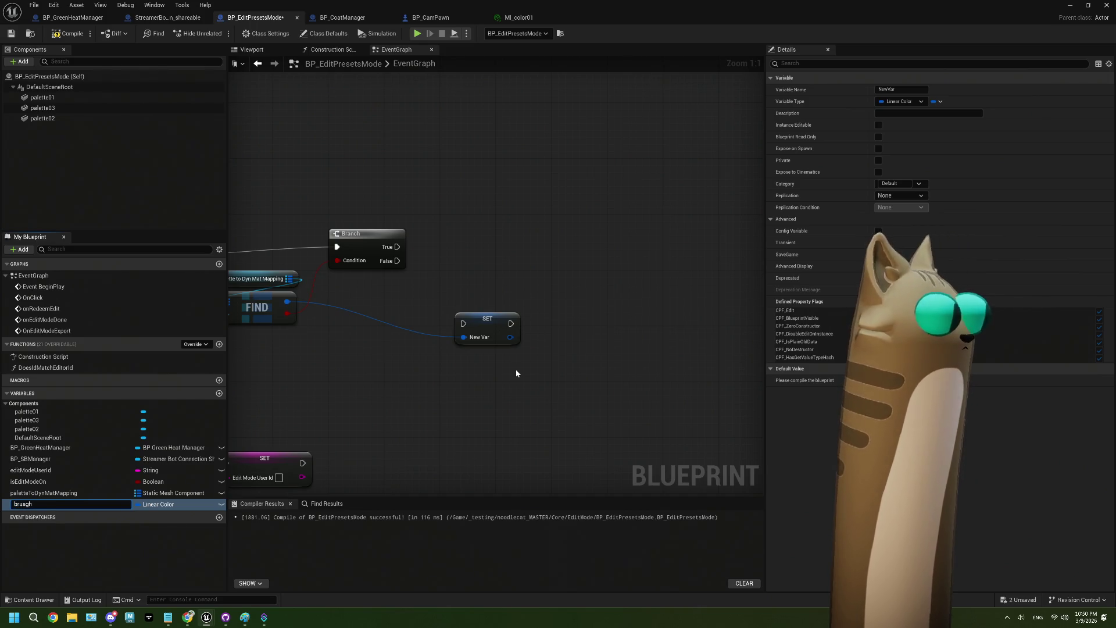
pyautogui.press('BackSpace')
pyautogui.press('BackSpace')
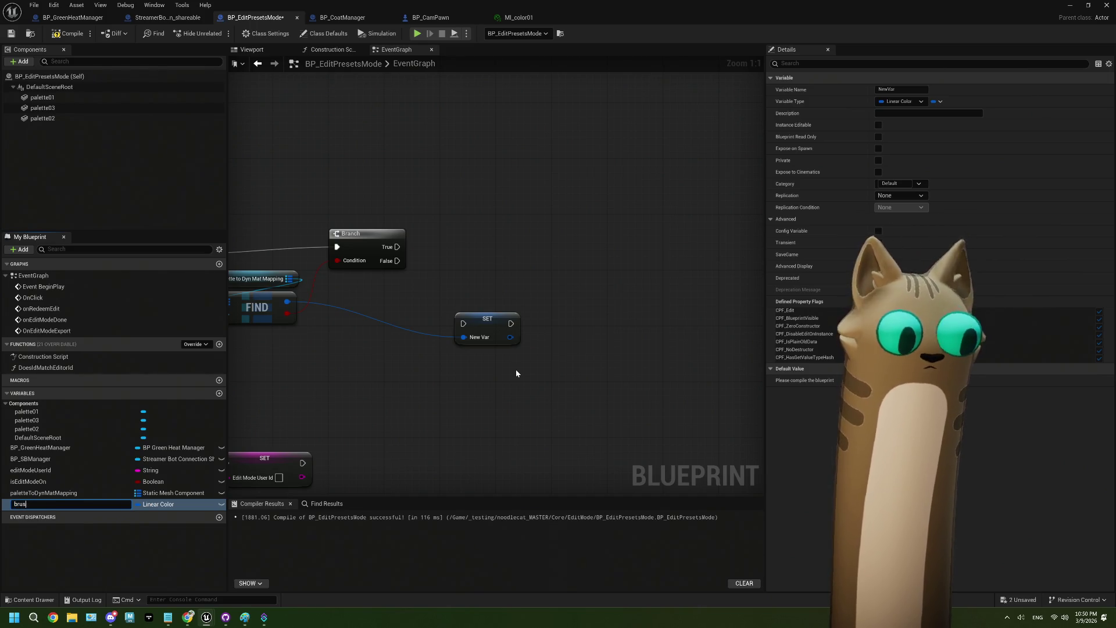
pyautogui.write('hColor')
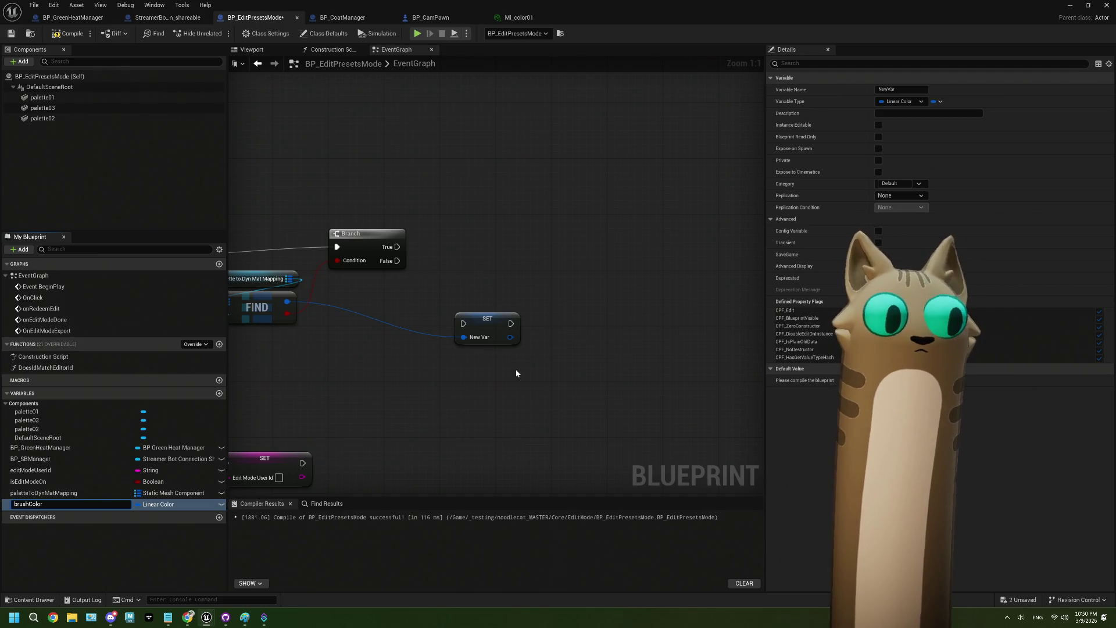
pyautogui.press('Return')
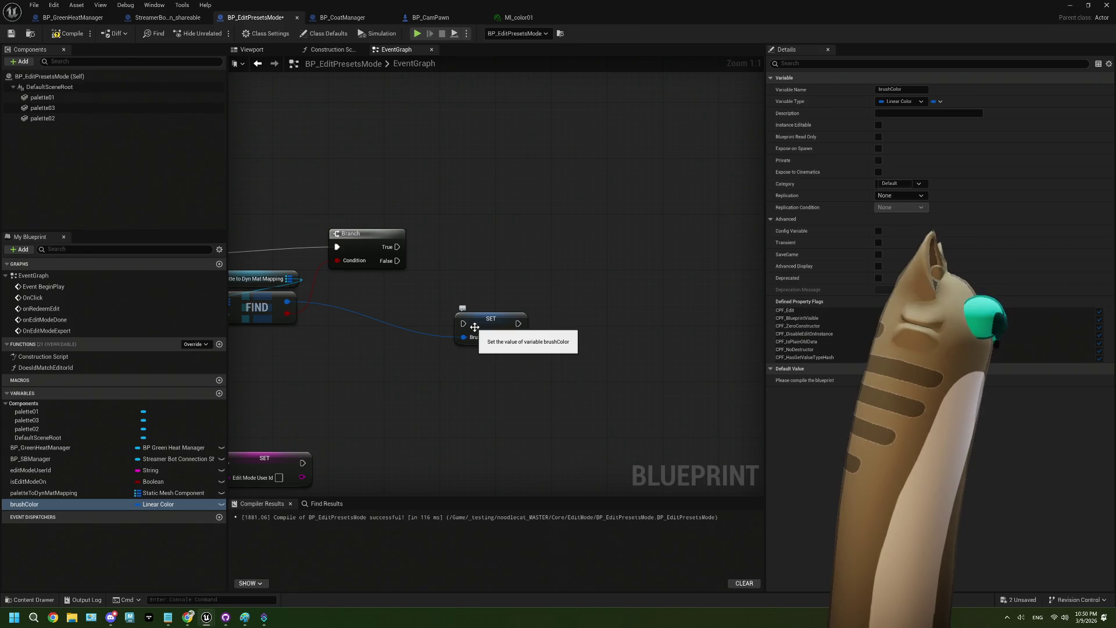
# Place the SET brushColor node beside the Branch and run it from Branch True.
pyautogui.moveTo(415, 350); pyautogui.dragTo(466, 352)
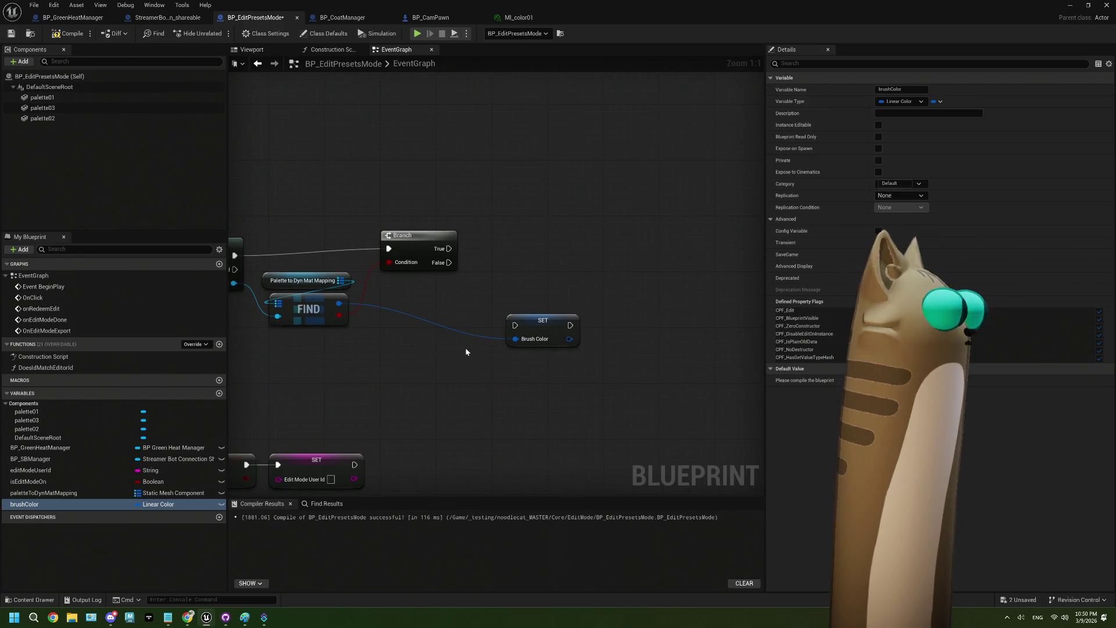
pyautogui.moveTo(529, 334); pyautogui.dragTo(508, 272)
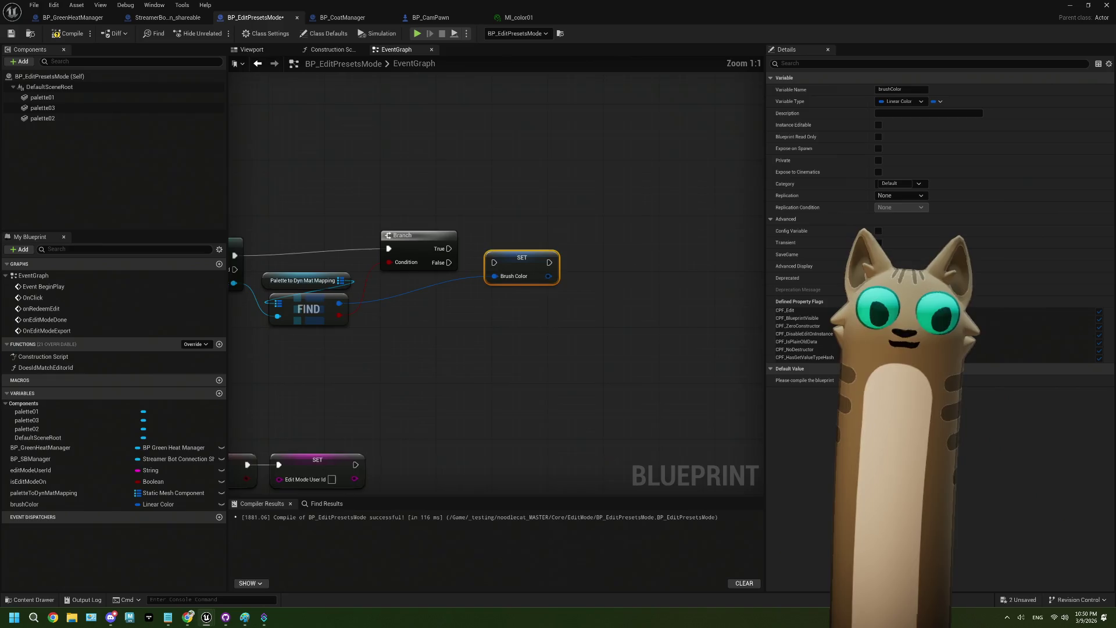
pyautogui.moveTo(482, 308); pyautogui.dragTo(498, 313)
pyautogui.moveTo(466, 254); pyautogui.dragTo(529, 263)
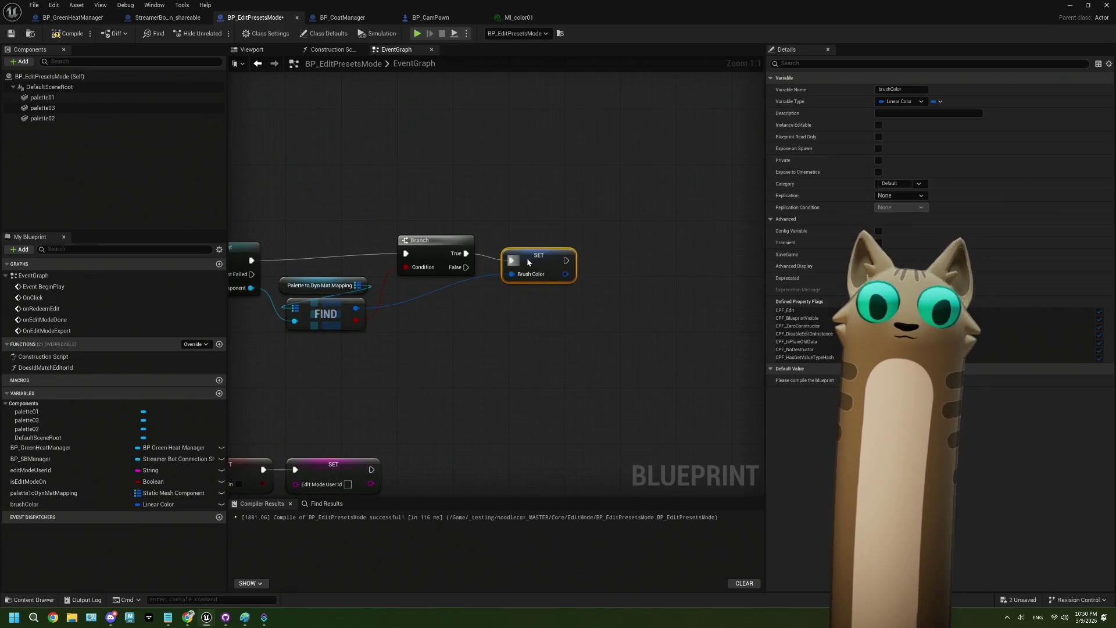
pyautogui.press('Home')
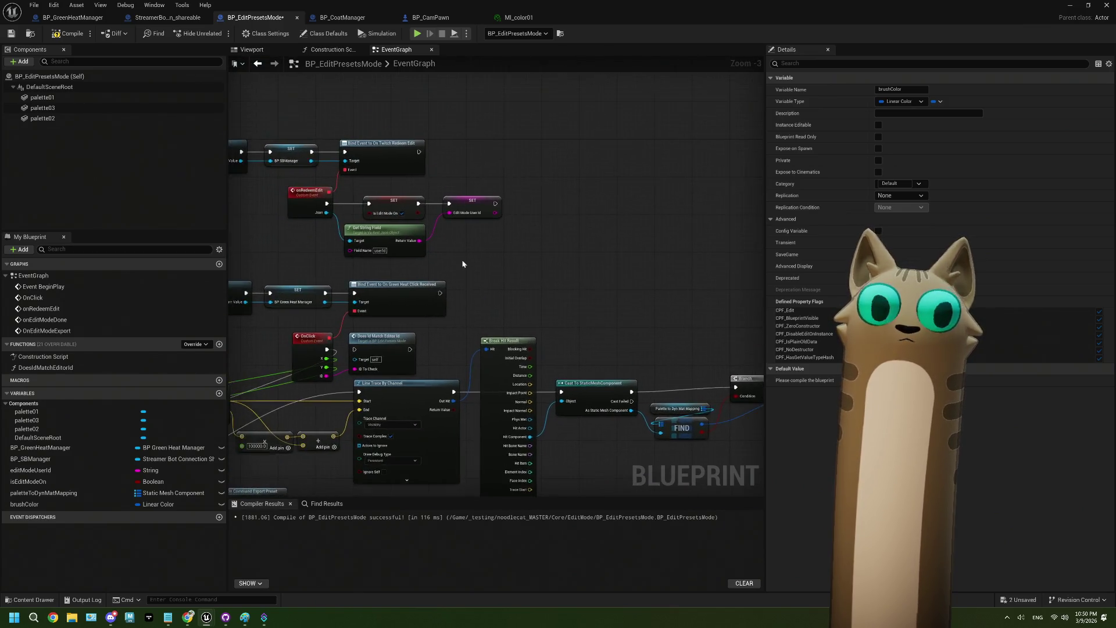
# Add a SET brushColor node after the Edit Mode User Id SET in onRedeemEdit.
pyautogui.scroll(4, 465, 270)
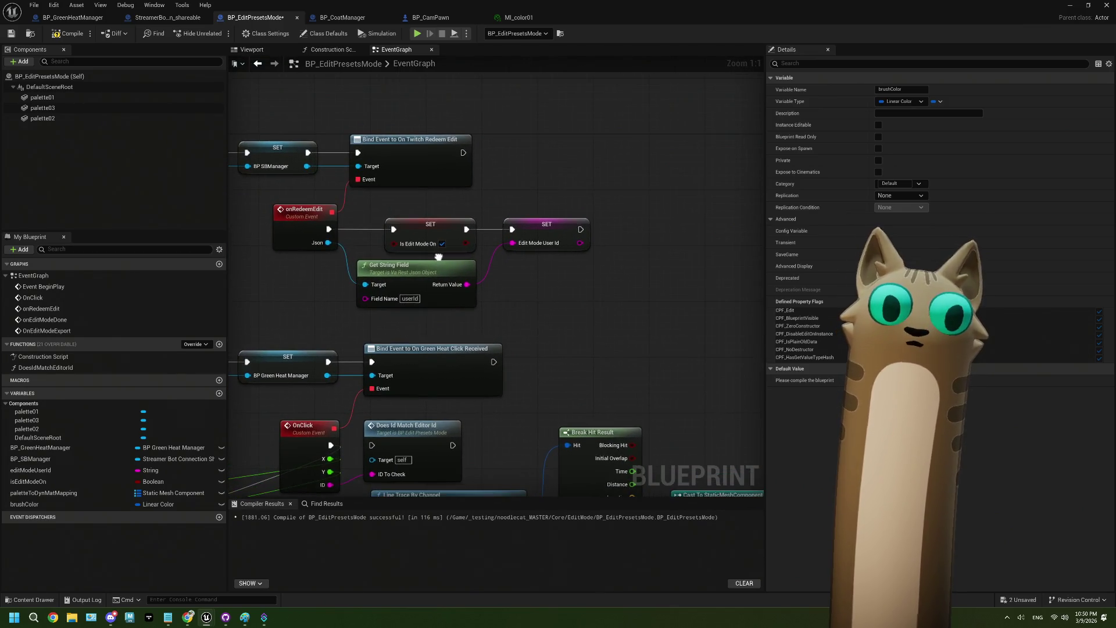
pyautogui.moveTo(24, 504); pyautogui.dragTo(558, 290)
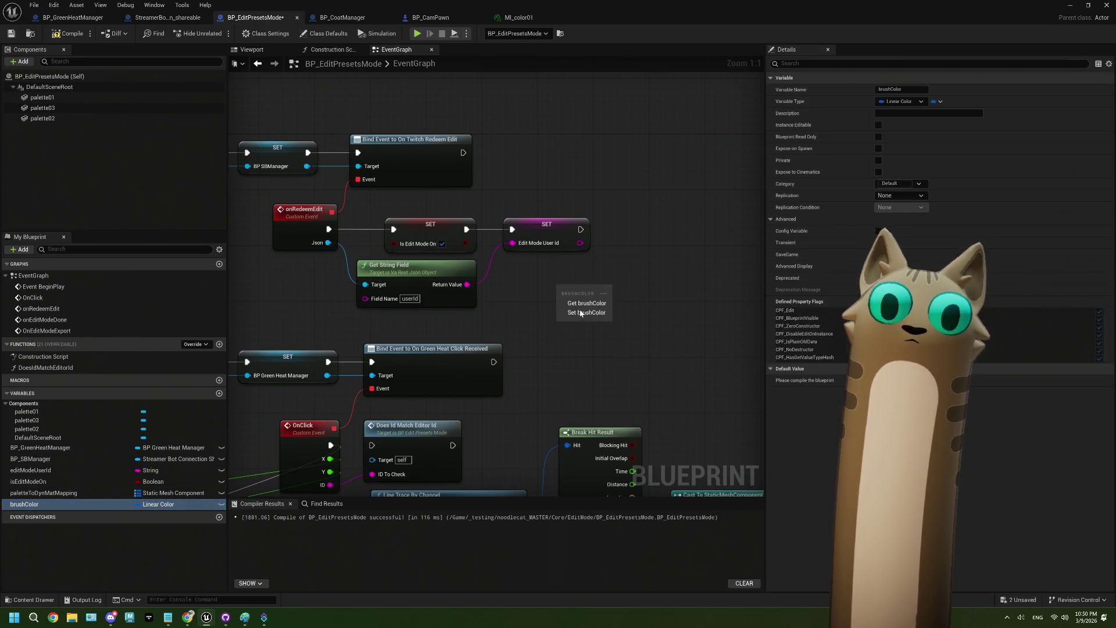
pyautogui.click(583, 313)
pyautogui.moveTo(582, 229)
pyautogui.mouseDown()
pyautogui.moveTo(560, 292)
pyautogui.moveTo(627, 229)
pyautogui.mouseUp()
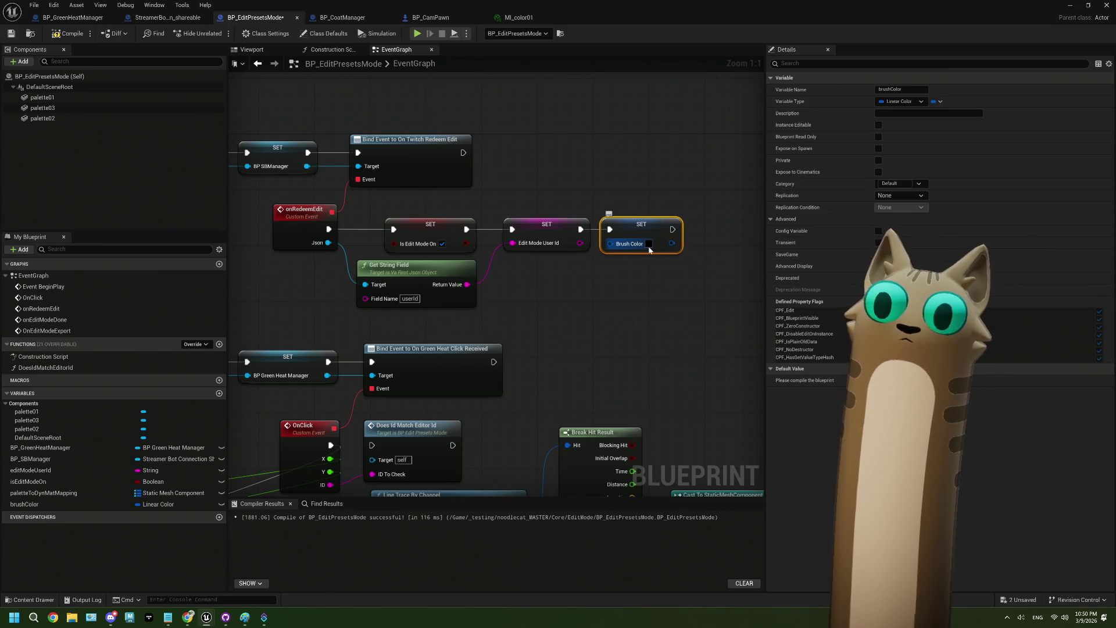
# Give the brushColor reset colour alpha 0, then compile and save the Blueprint.
pyautogui.click(649, 244)
pyautogui.moveTo(727, 403); pyautogui.dragTo(655, 408)
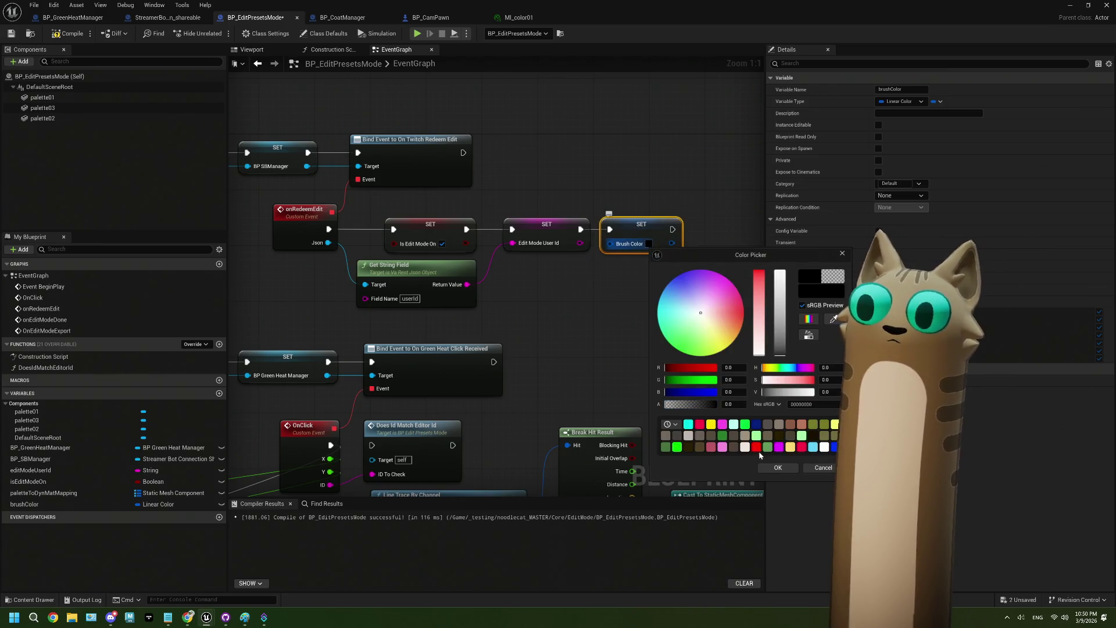
pyautogui.click(778, 468)
pyautogui.click(11, 33)
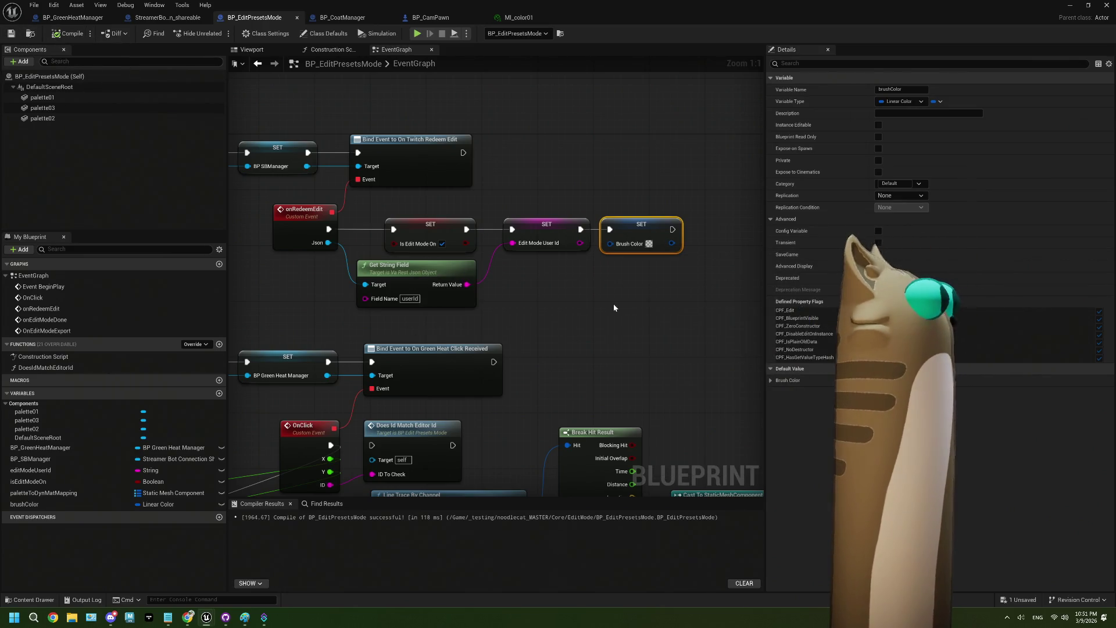
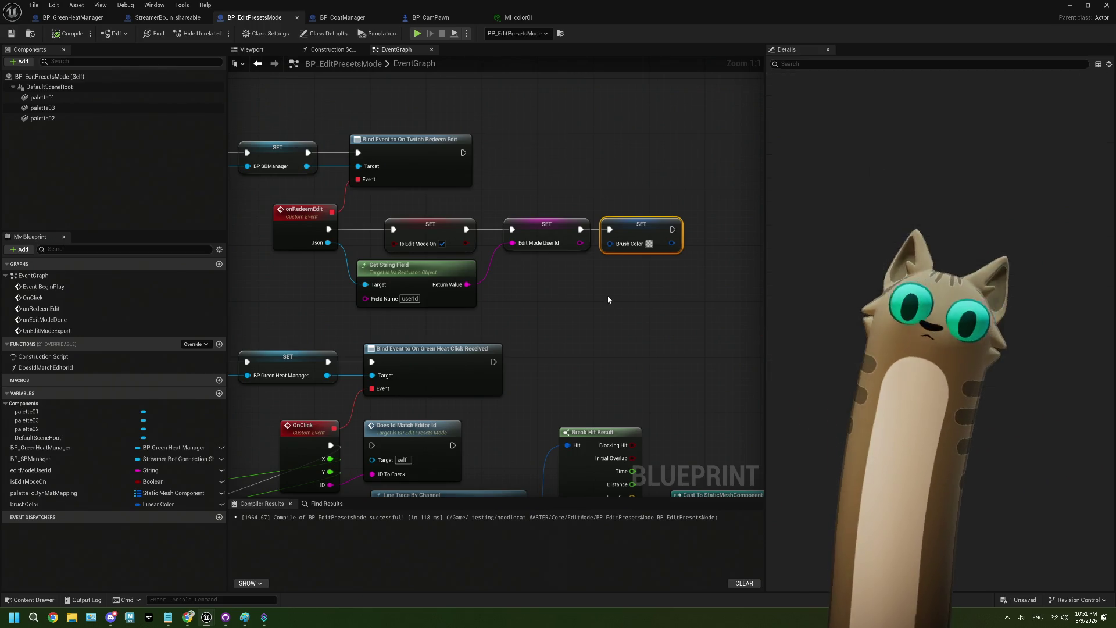
# Deselect the Brush Color SET node and frame the Branch area of the OnClick graph.
pyautogui.click(608, 295)
pyautogui.scroll(-5, 582, 279)
pyautogui.scroll(2, 619, 323)
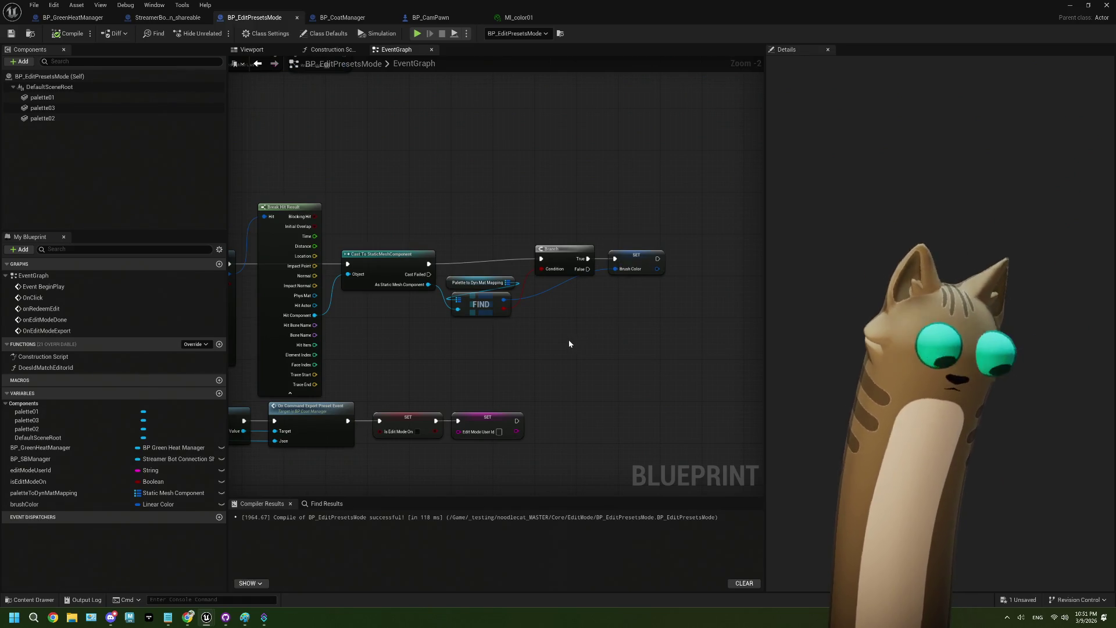
pyautogui.scroll(-2, 569, 343)
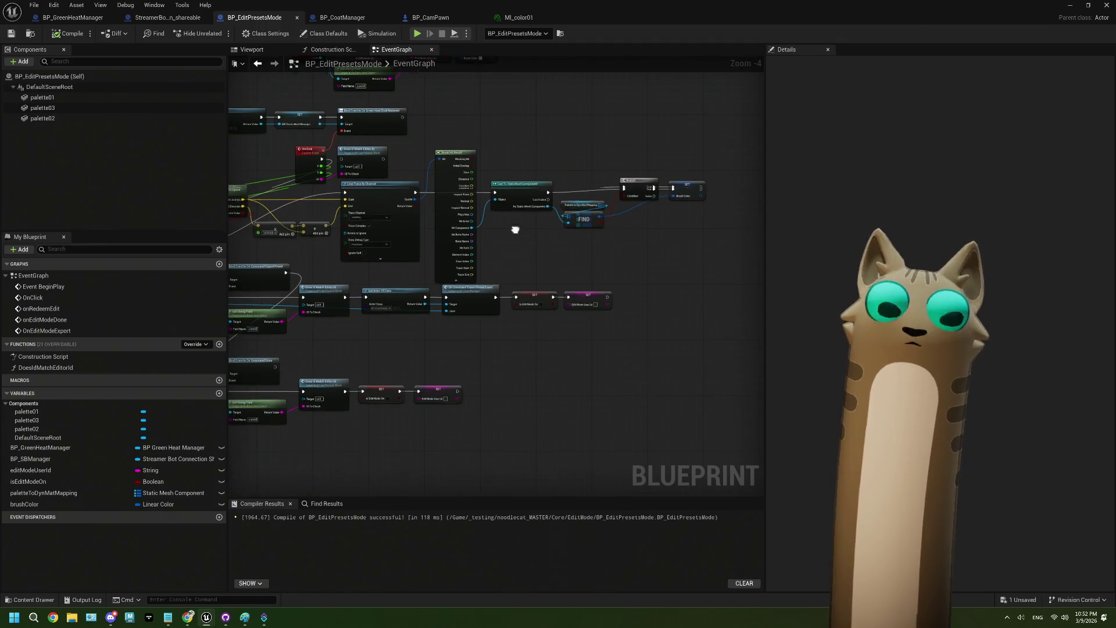
pyautogui.scroll(2, 557, 308)
pyautogui.scroll(-1, 550, 305)
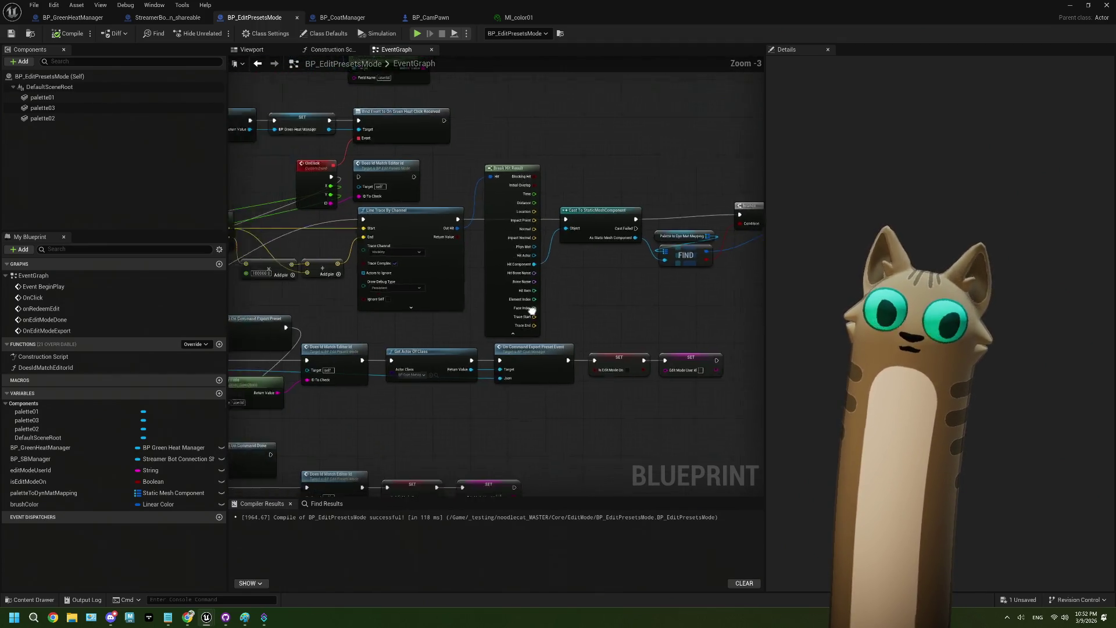
pyautogui.scroll(-1, 491, 361)
pyautogui.moveTo(494, 362)
pyautogui.mouseDown()
pyautogui.moveTo(607, 330)
pyautogui.moveTo(523, 306)
pyautogui.moveTo(613, 340)
pyautogui.moveTo(511, 345)
pyautogui.mouseUp()
pyautogui.scroll(1, 436, 322)
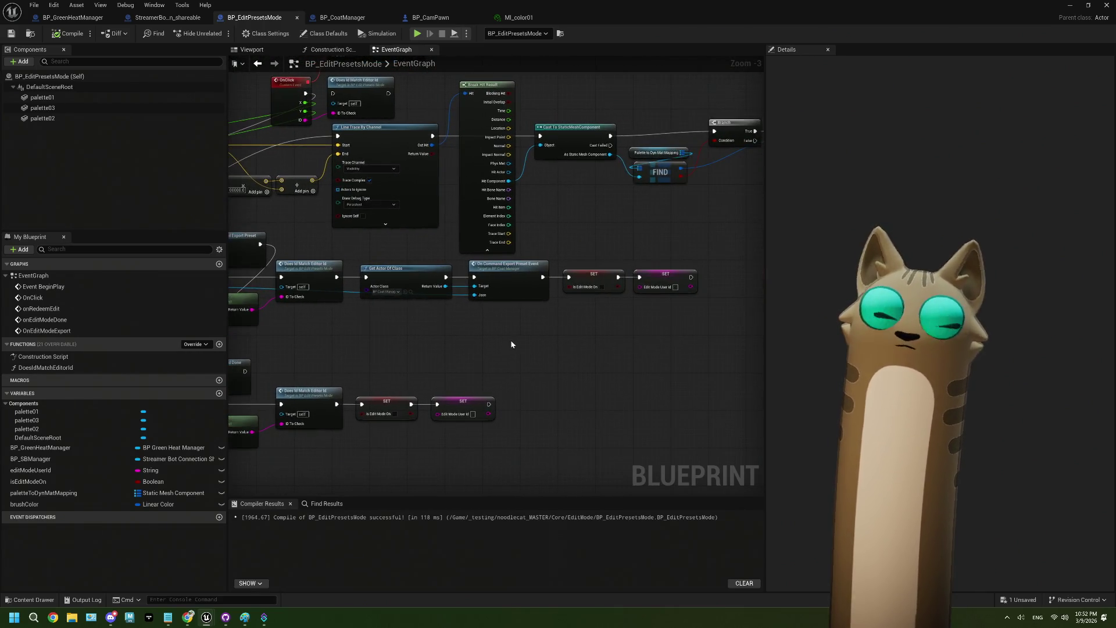
pyautogui.scroll(-2, 535, 337)
pyautogui.scroll(1, 543, 335)
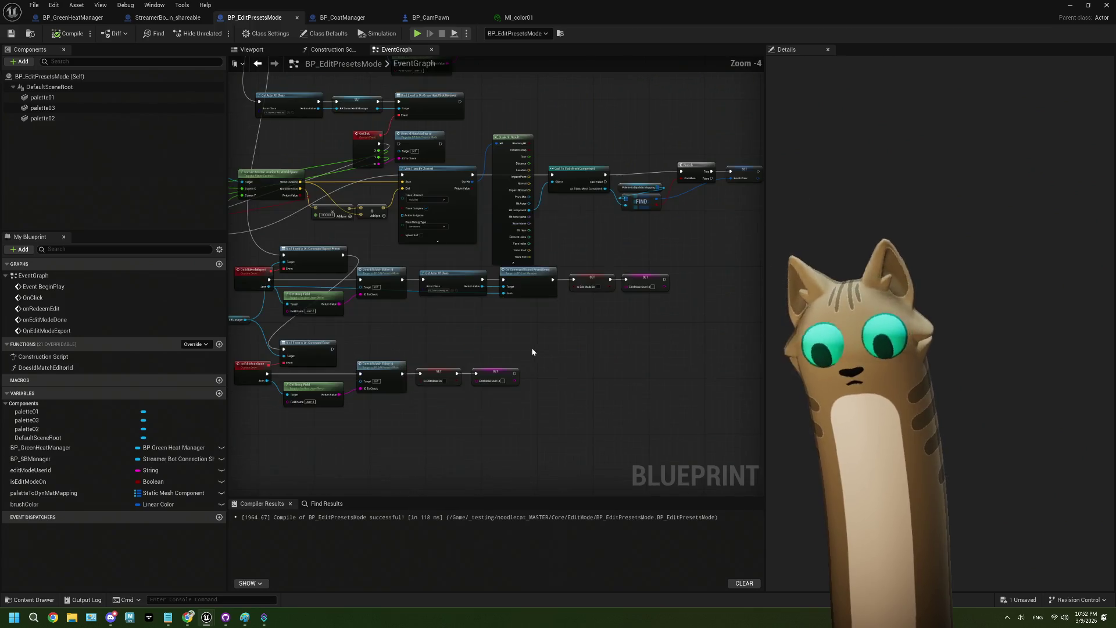
pyautogui.scroll(1, 420, 263)
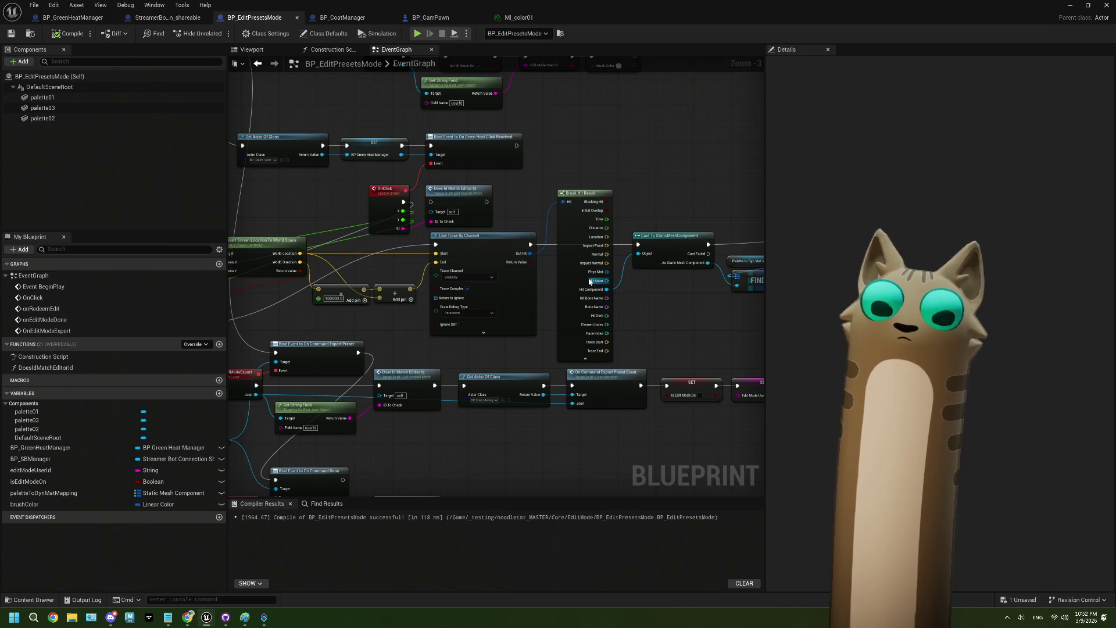
pyautogui.scroll(2, 555, 308)
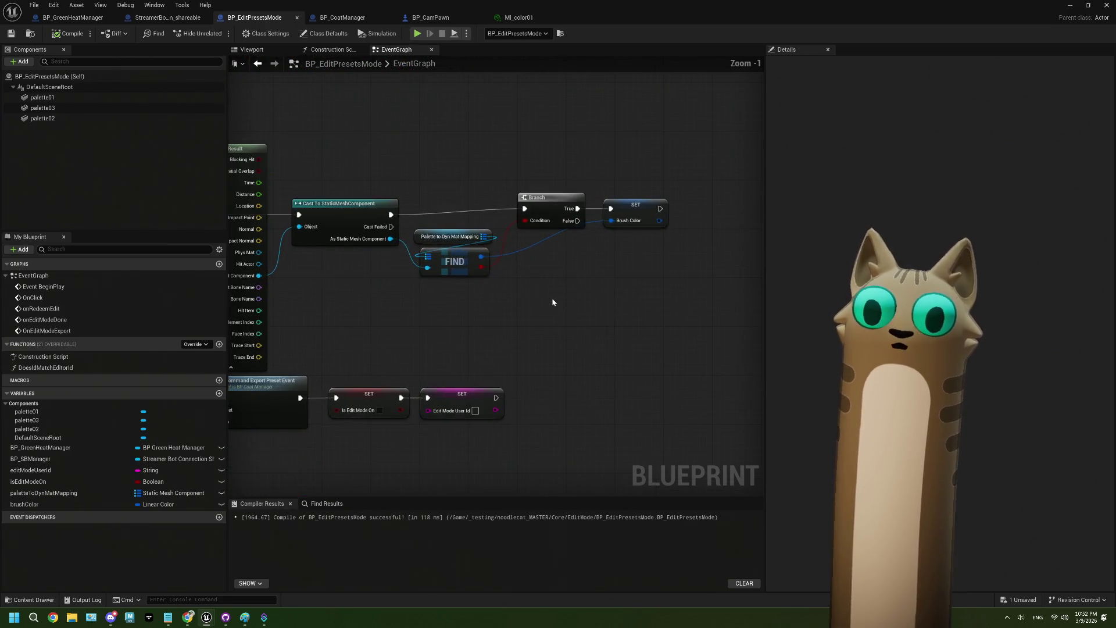
# Move the Branch and Brush Color SET nodes slightly lower, then deselect them.
pyautogui.moveTo(495, 314); pyautogui.dragTo(413, 215)
pyautogui.moveTo(531, 166); pyautogui.dragTo(601, 237)
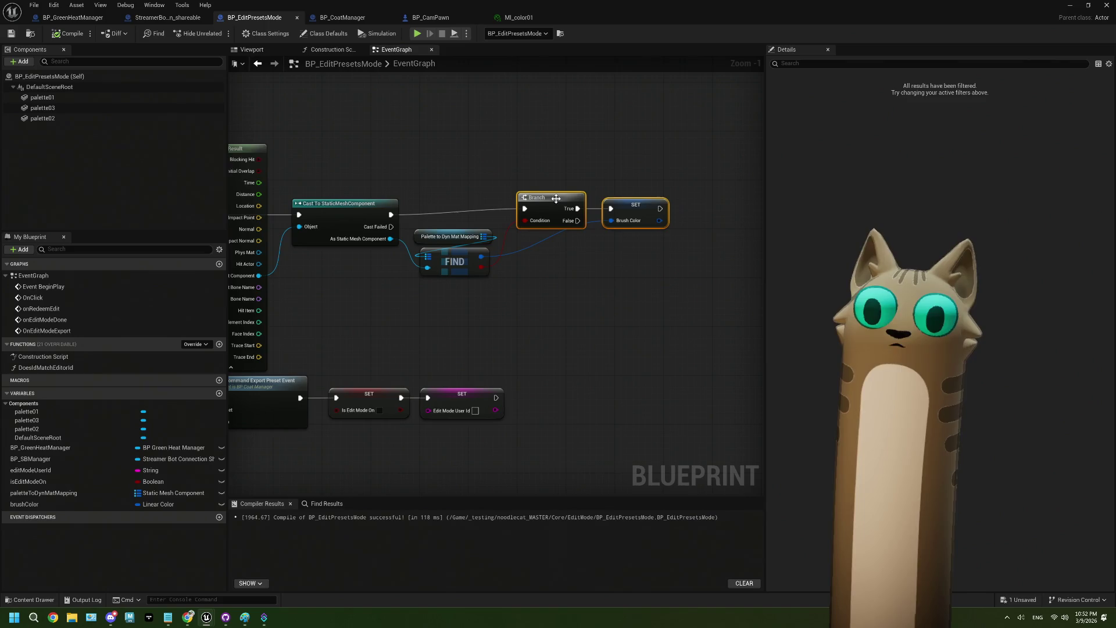
pyautogui.moveTo(556, 199); pyautogui.dragTo(556, 205)
pyautogui.click(509, 319)
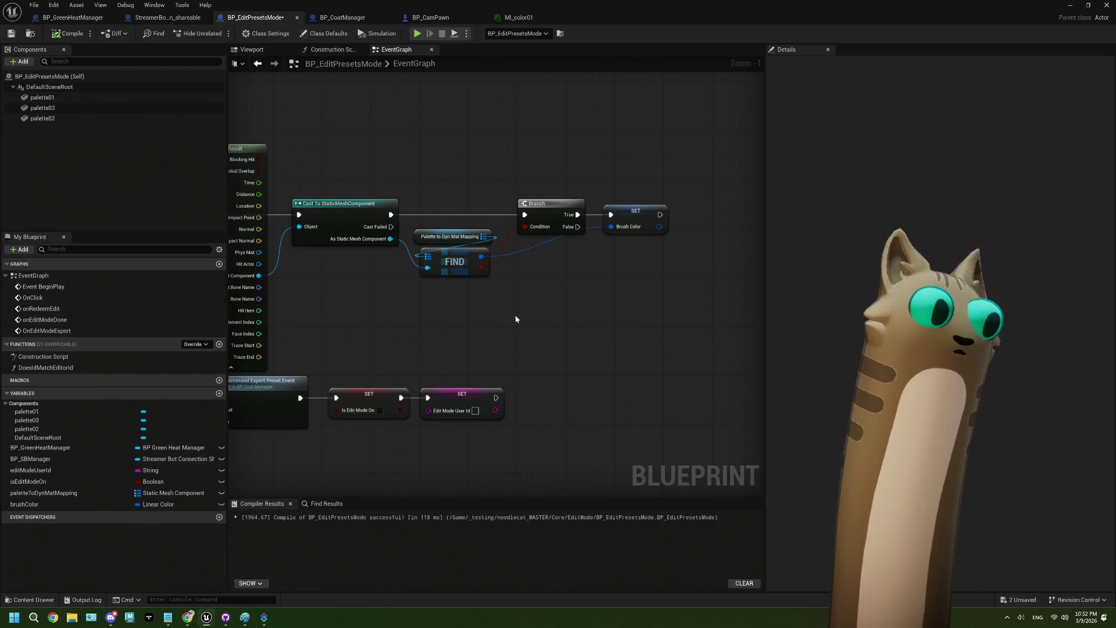
# Add a new Static Mesh component named Palettes.
pyautogui.click(255, 53)
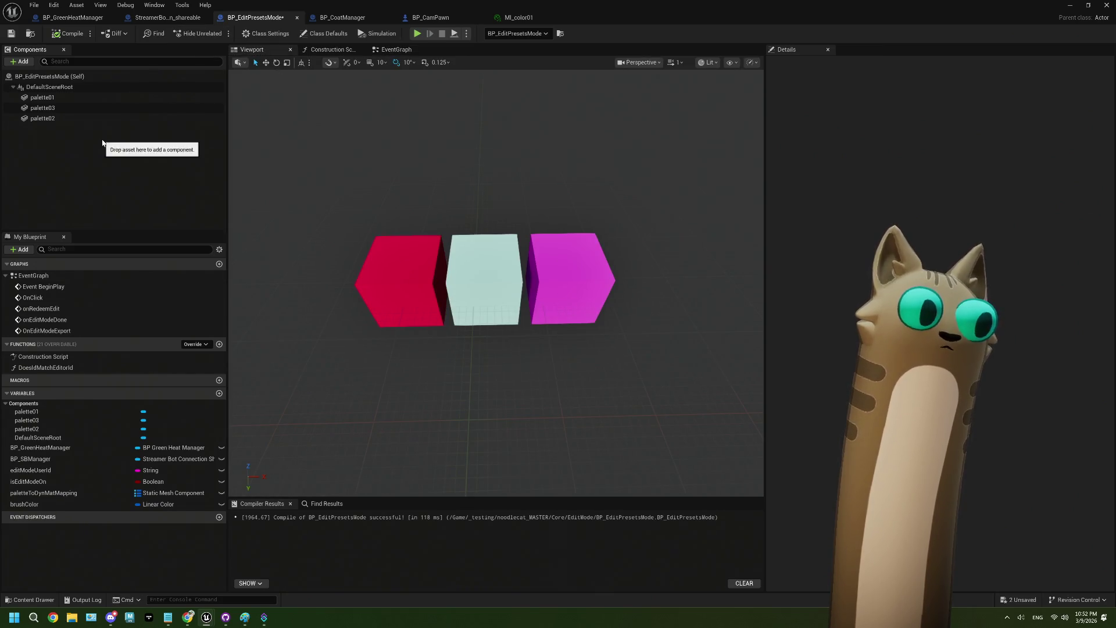
pyautogui.click(50, 87)
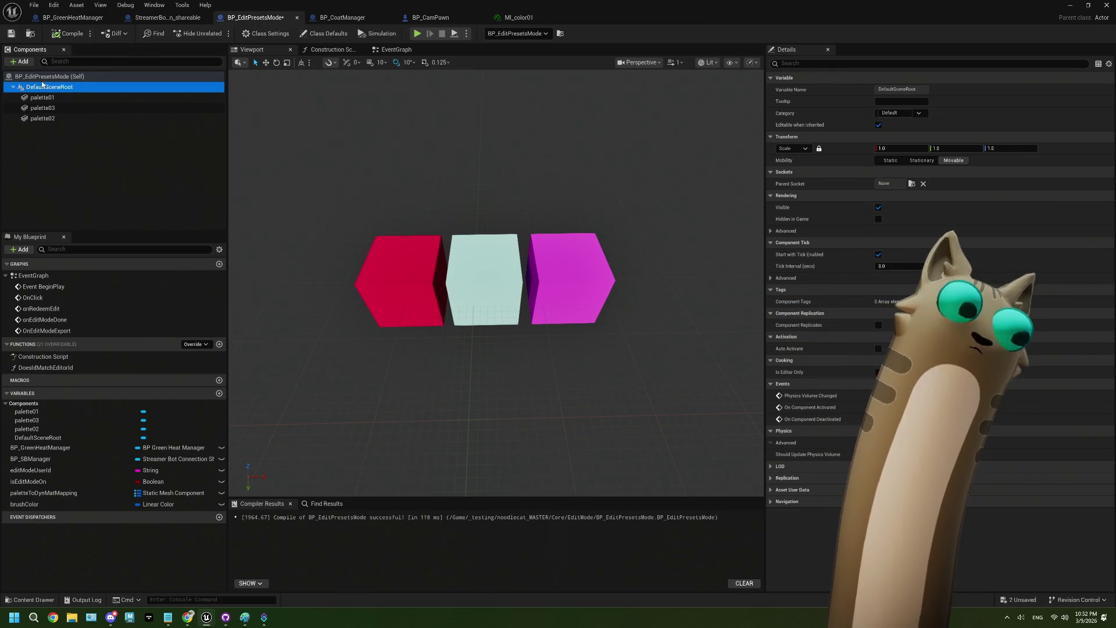
pyautogui.click(42, 97)
pyautogui.click(26, 61)
pyautogui.write('sta')
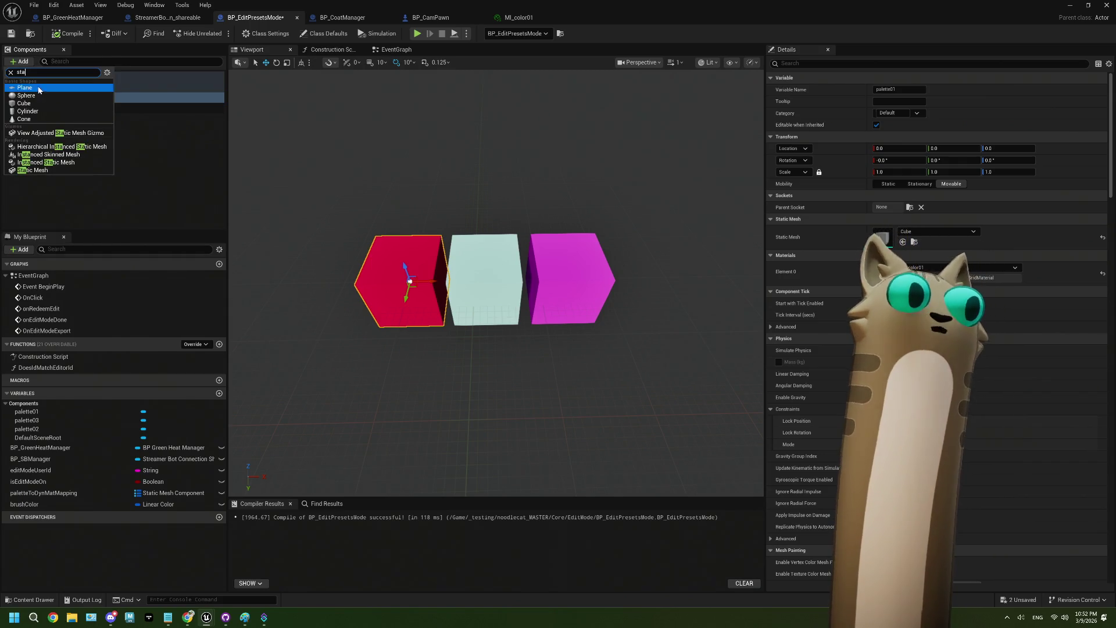
pyautogui.click(35, 170)
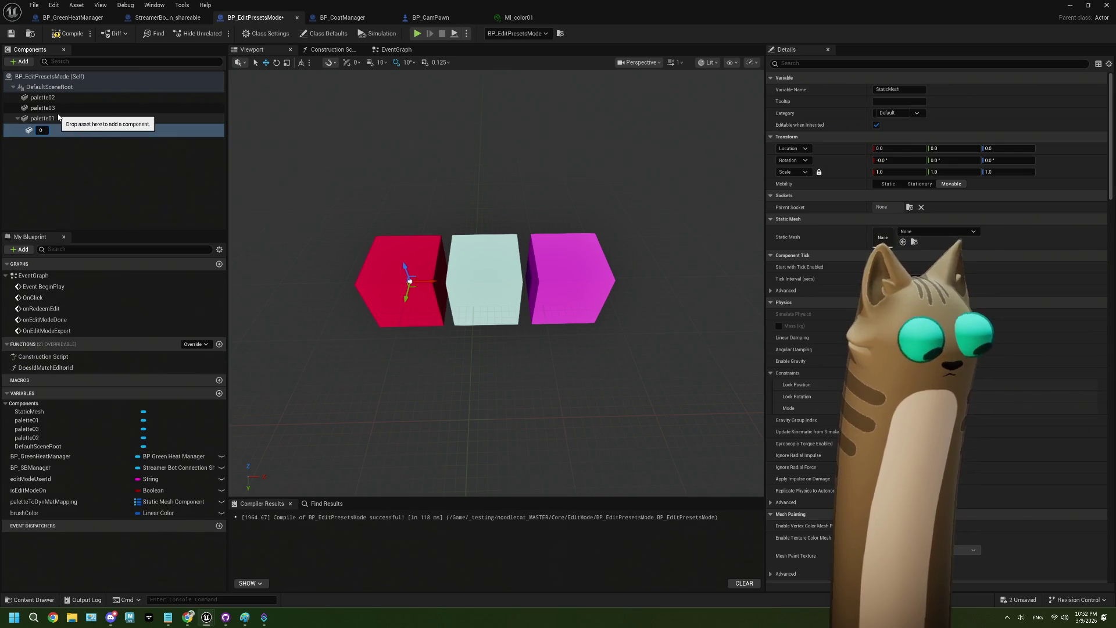
pyautogui.press('BackSpace')
pyautogui.write('Pallete')
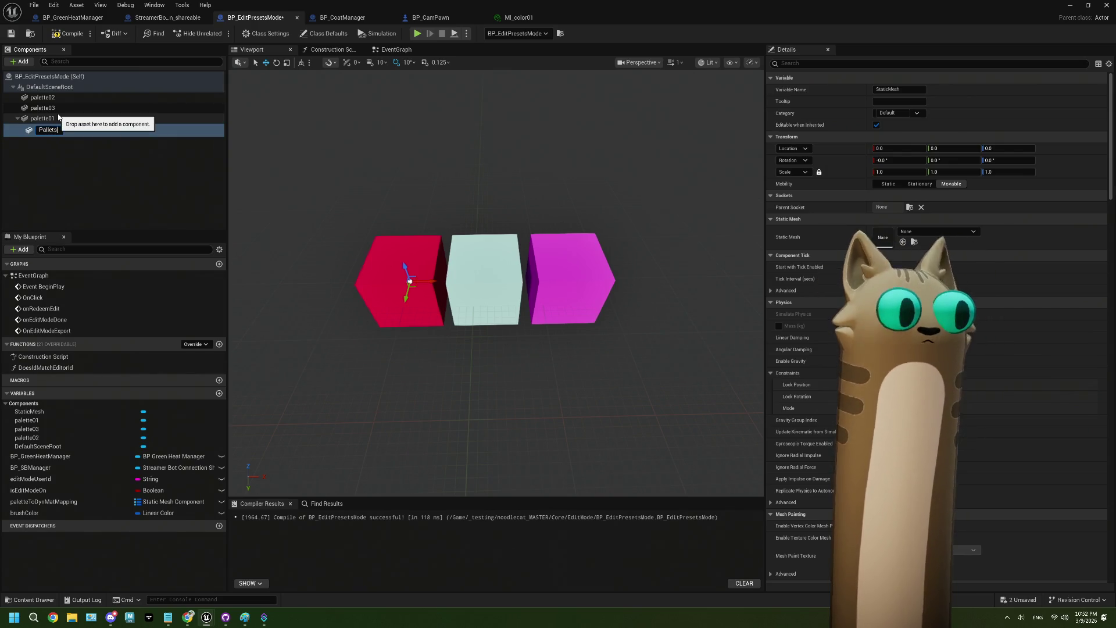
pyautogui.press('BackSpace')
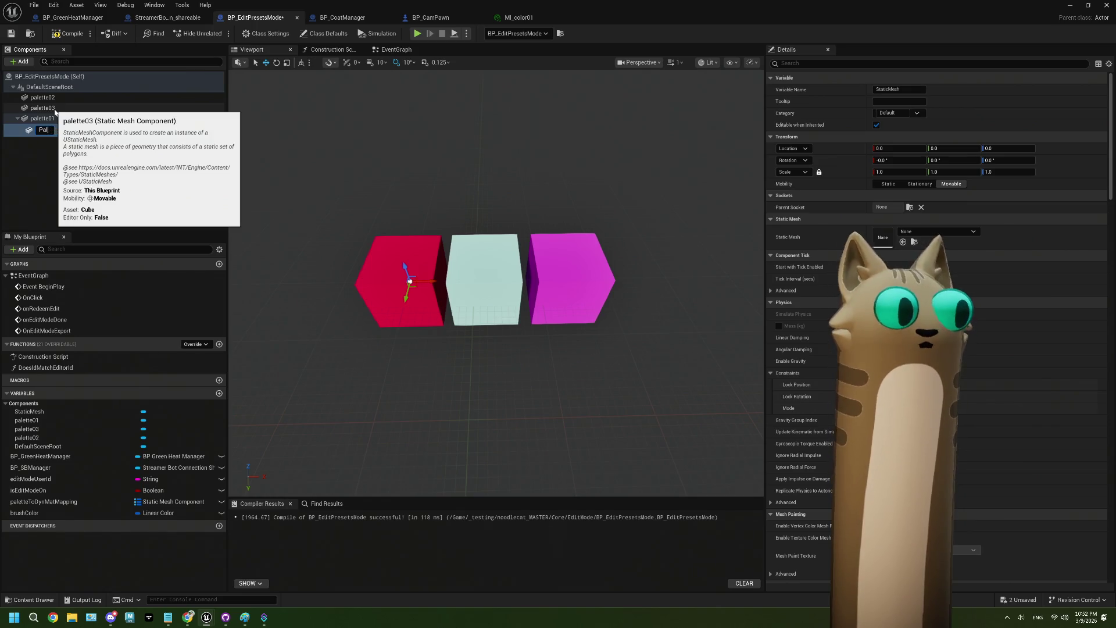
pyautogui.click(67, 166)
# Attach Palettes to DefaultSceneRoot and parent the three palette cubes under it.
pyautogui.click(45, 129)
pyautogui.moveTo(42, 129); pyautogui.dragTo(44, 88)
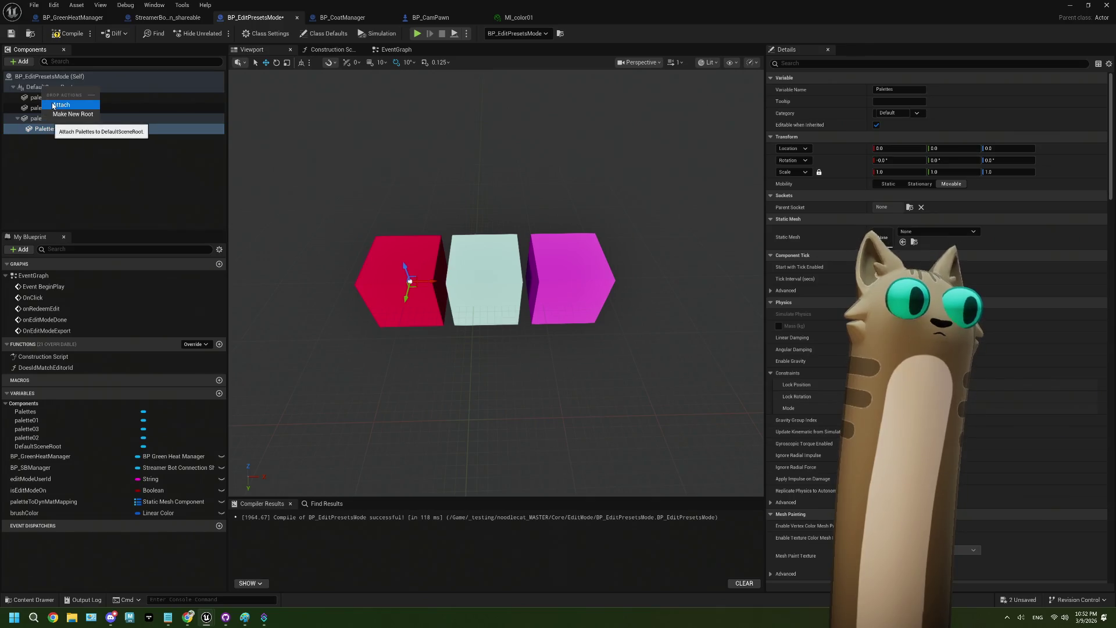
pyautogui.click(56, 105)
pyautogui.click(43, 97)
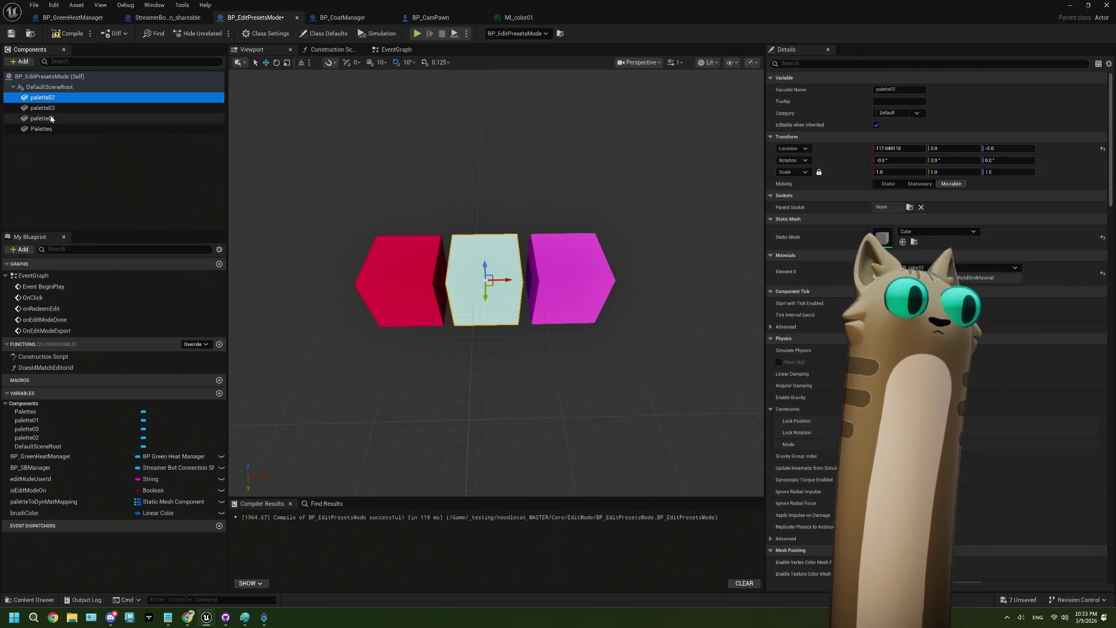
pyautogui.keyDown('shift'); pyautogui.click(44, 118); pyautogui.keyUp('shift')
pyautogui.moveTo(49, 99); pyautogui.dragTo(42, 129)
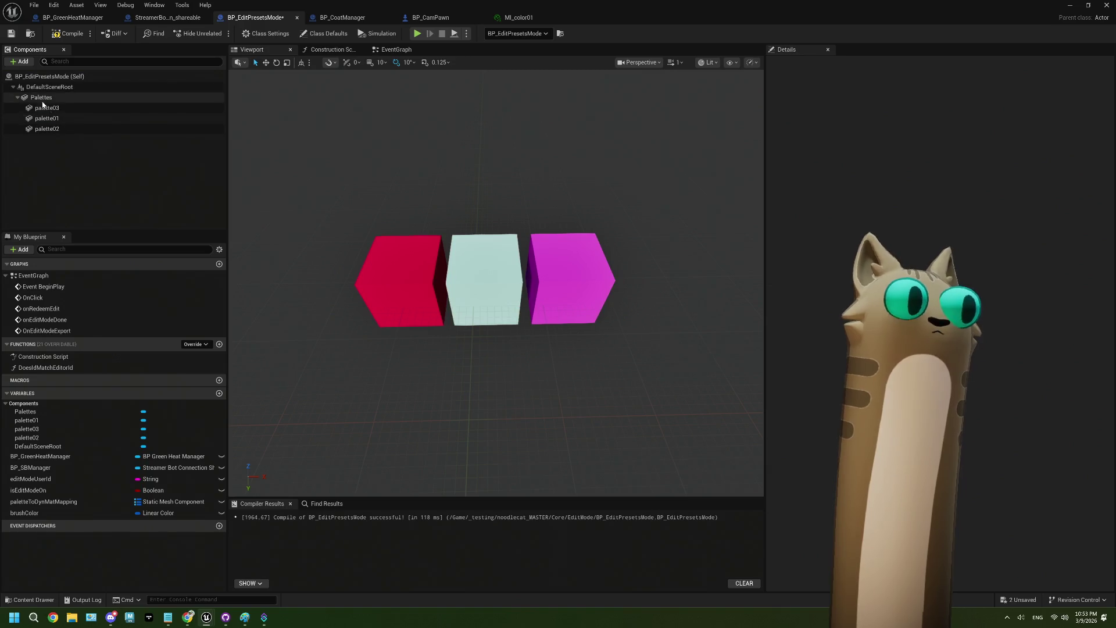
# In the Construction Script, replace Default Scene Root with Palettes as Get Children Components target.
pyautogui.click(397, 49)
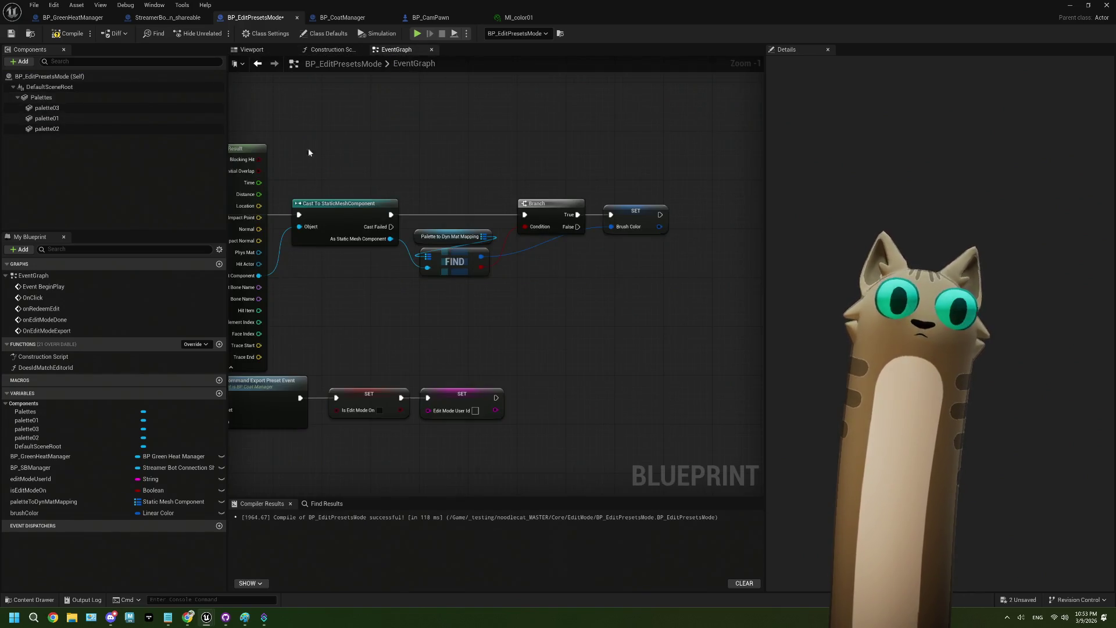
pyautogui.click(309, 52)
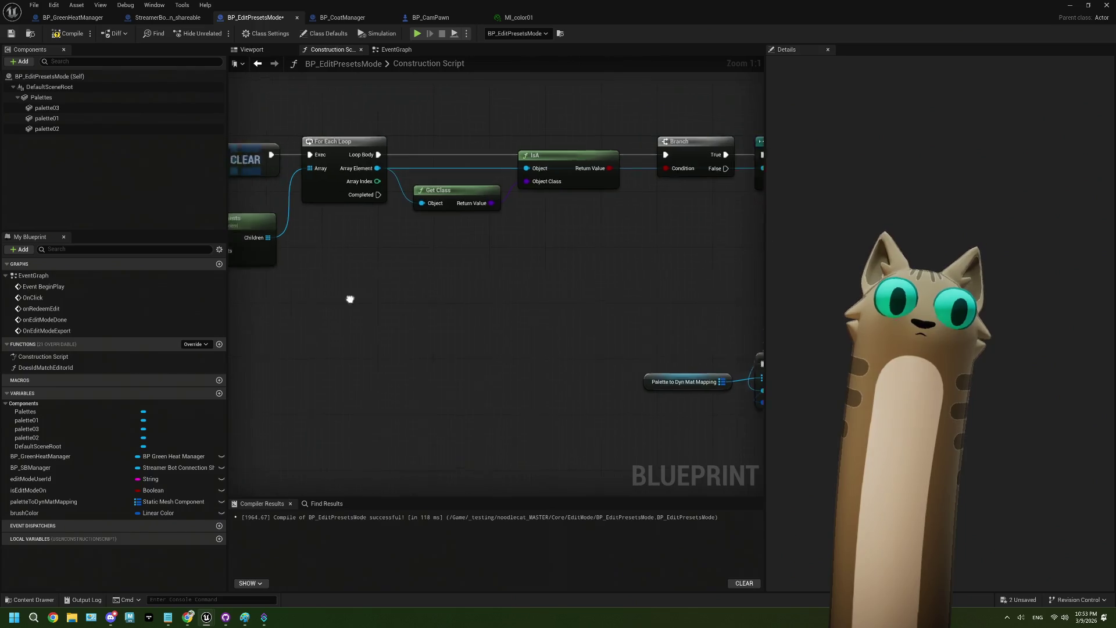
pyautogui.moveTo(310, 206); pyautogui.dragTo(310, 206)
pyautogui.press('Delete')
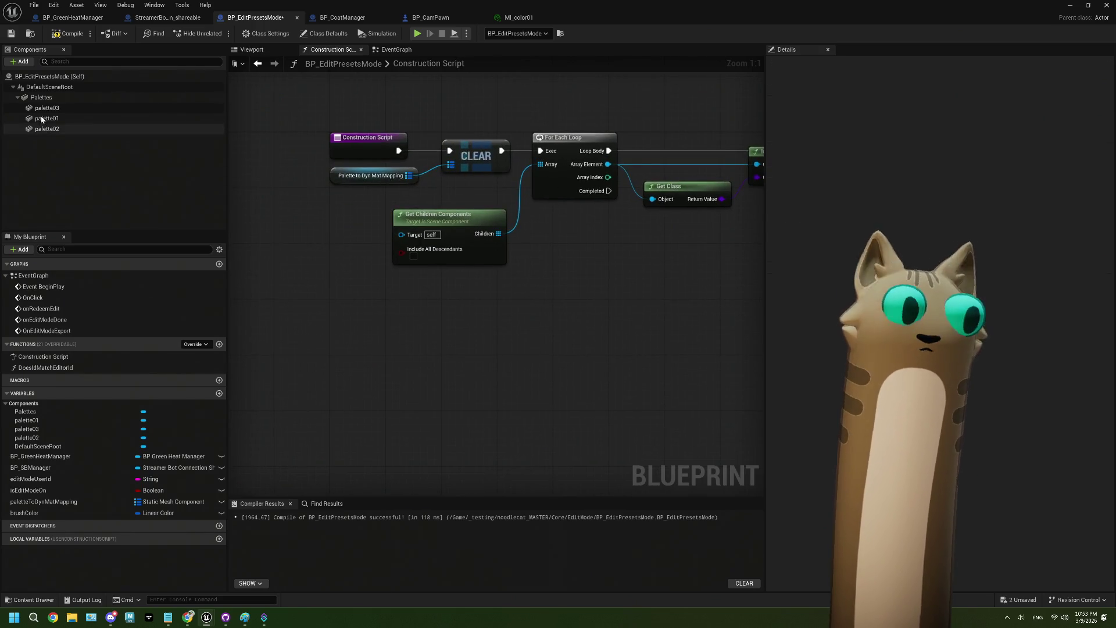
pyautogui.click(41, 97)
pyautogui.moveTo(41, 97)
pyautogui.mouseDown()
pyautogui.moveTo(313, 220)
pyautogui.moveTo(401, 234)
pyautogui.mouseUp()
pyautogui.click(365, 279)
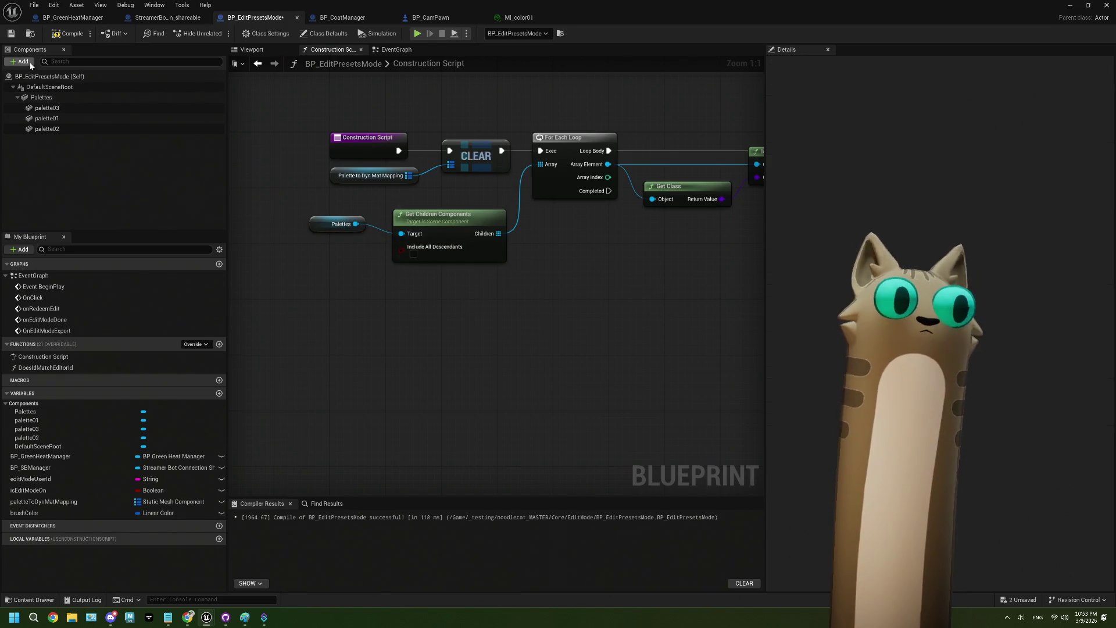
# Compile and save BP_EditPresetsMode.
pyautogui.click(52, 36)
pyautogui.click(16, 35)
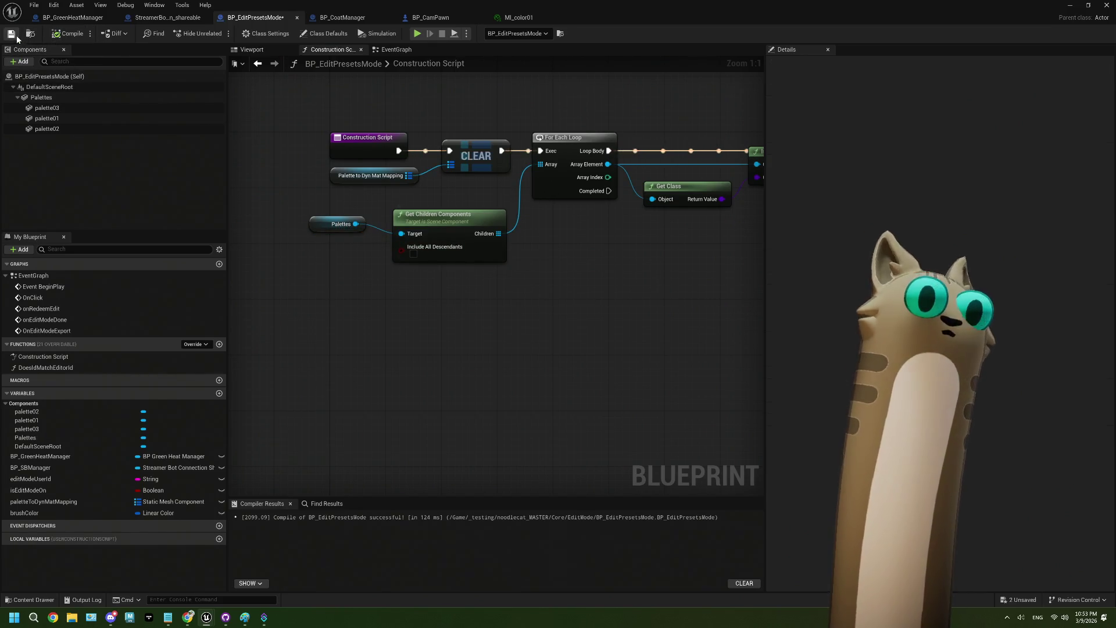
pyautogui.click(398, 51)
pyautogui.scroll(-5, 274, 218)
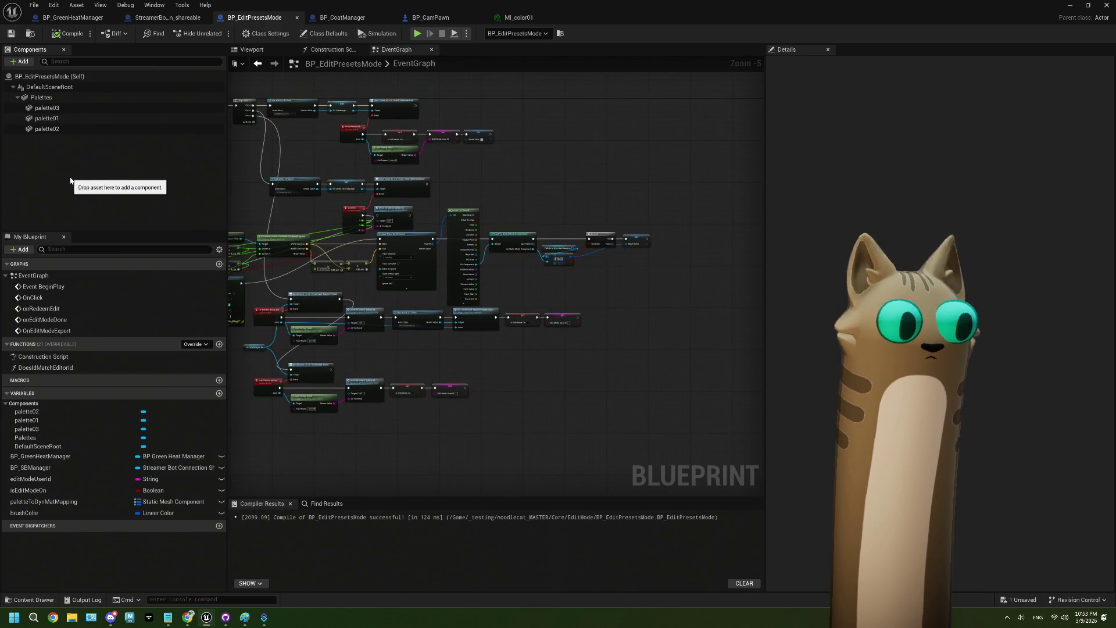
# Add a new Static Mesh component named CoatPNG.
pyautogui.click(20, 61)
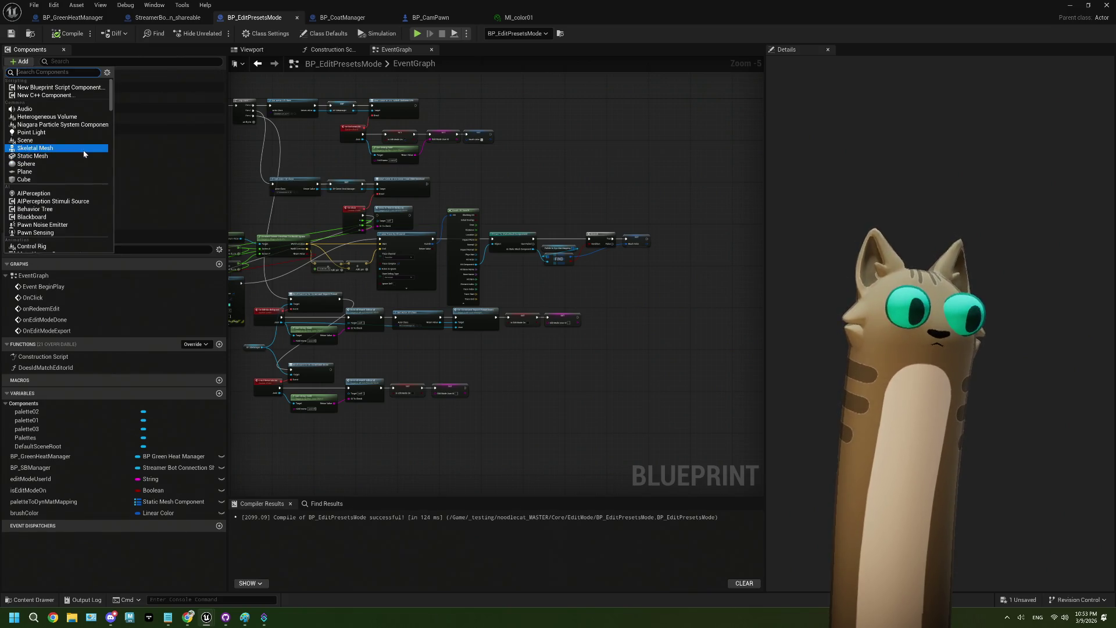
pyautogui.click(83, 156)
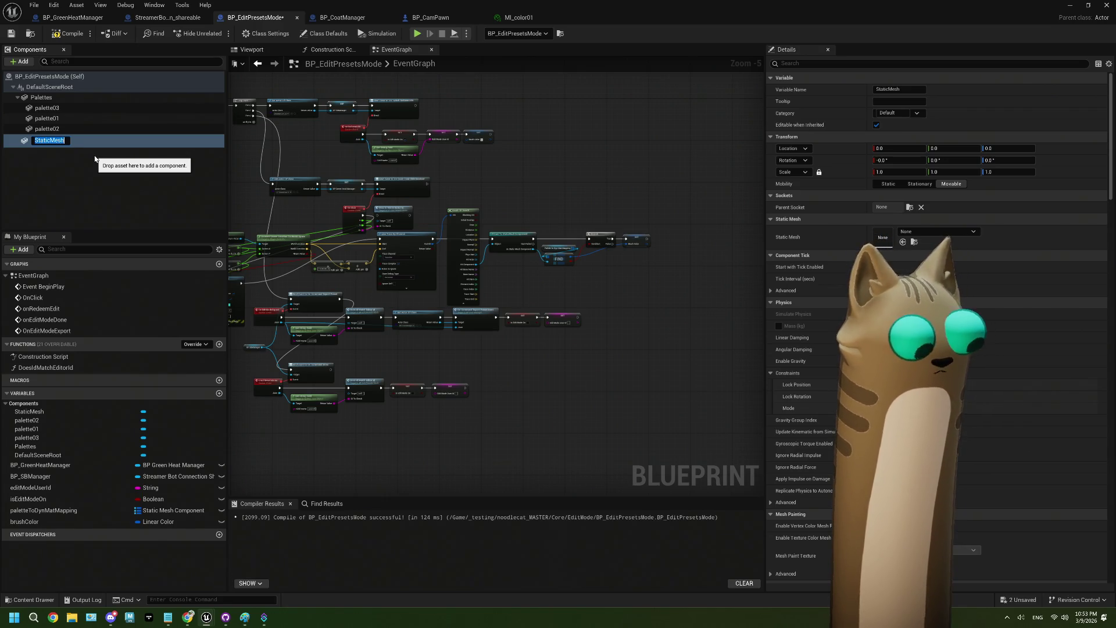
pyautogui.write('CoatPN')
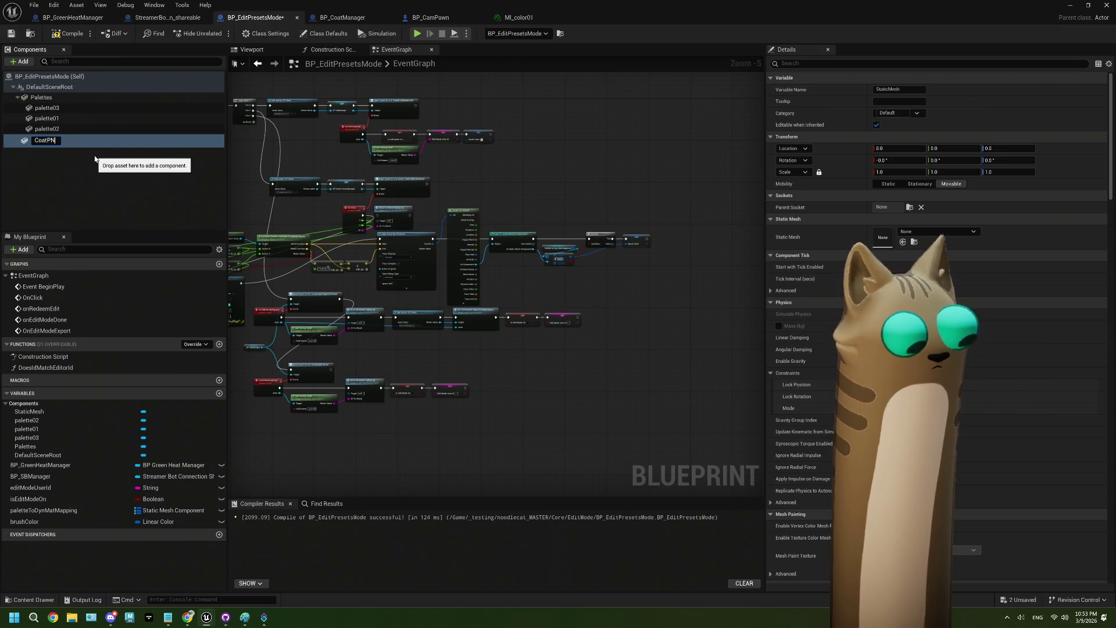
pyautogui.write('G')
pyautogui.press('Return')
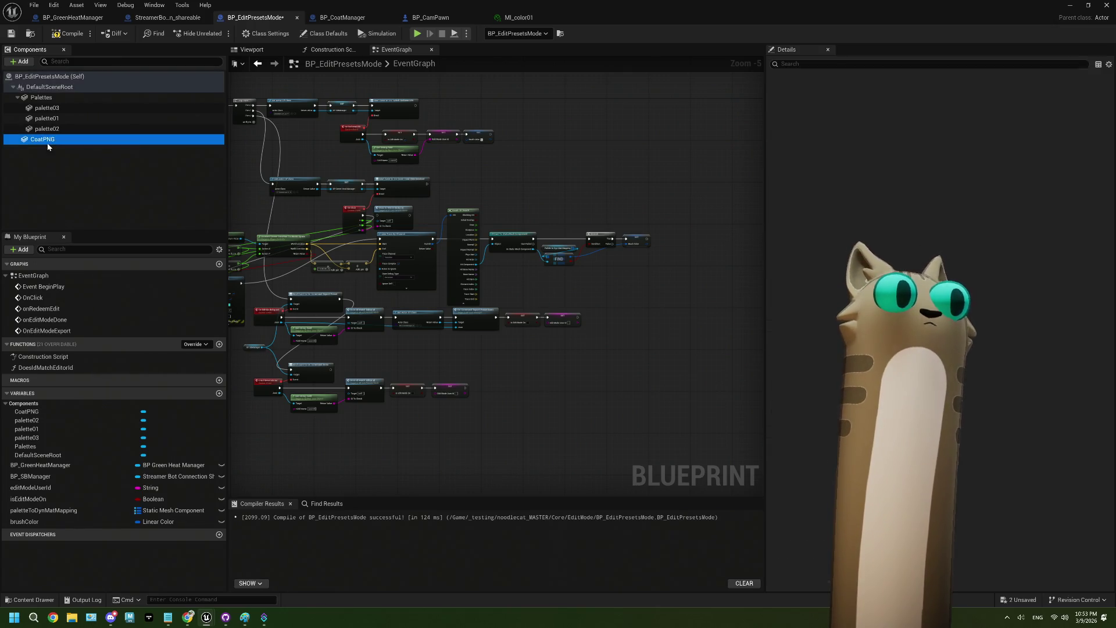
# Assign the Cube mesh to the CoatPNG component.
pyautogui.click(54, 171)
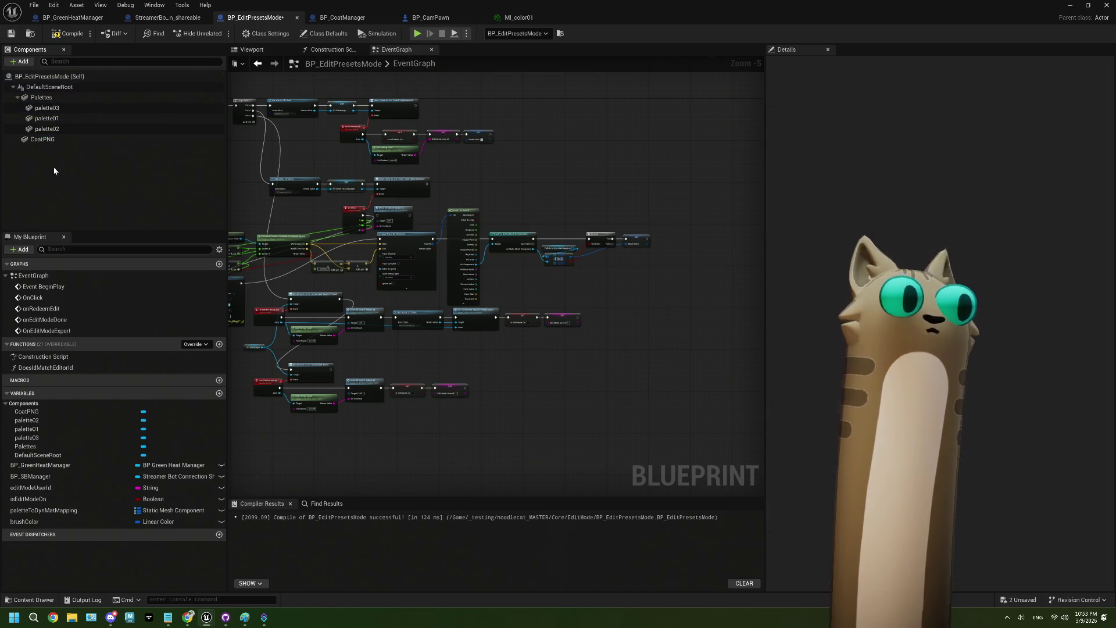
pyautogui.click(56, 140)
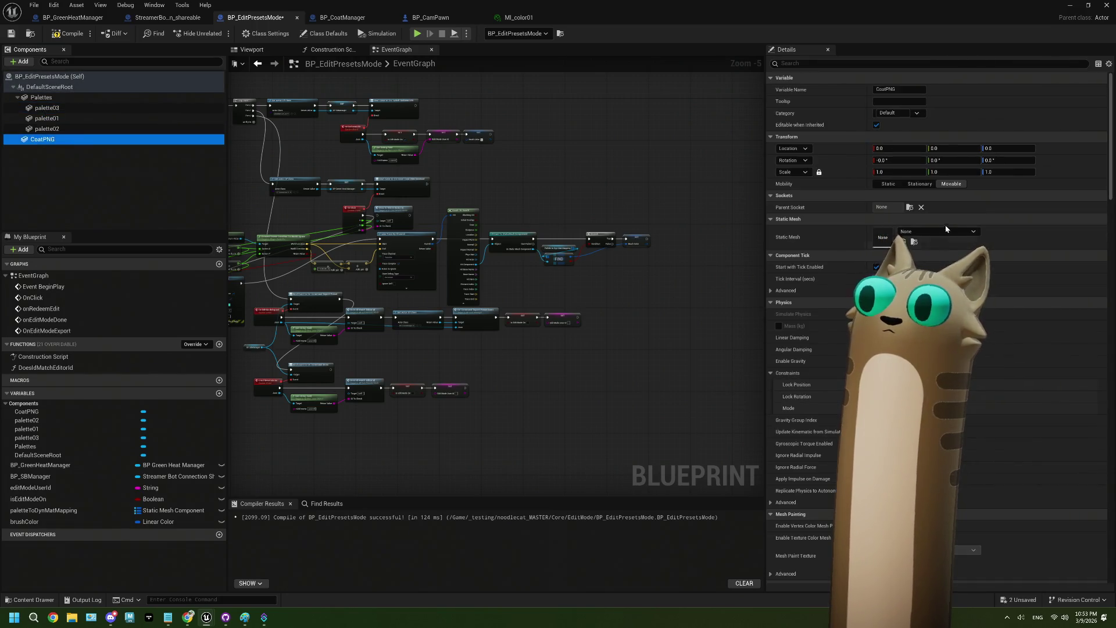
pyautogui.click(937, 233)
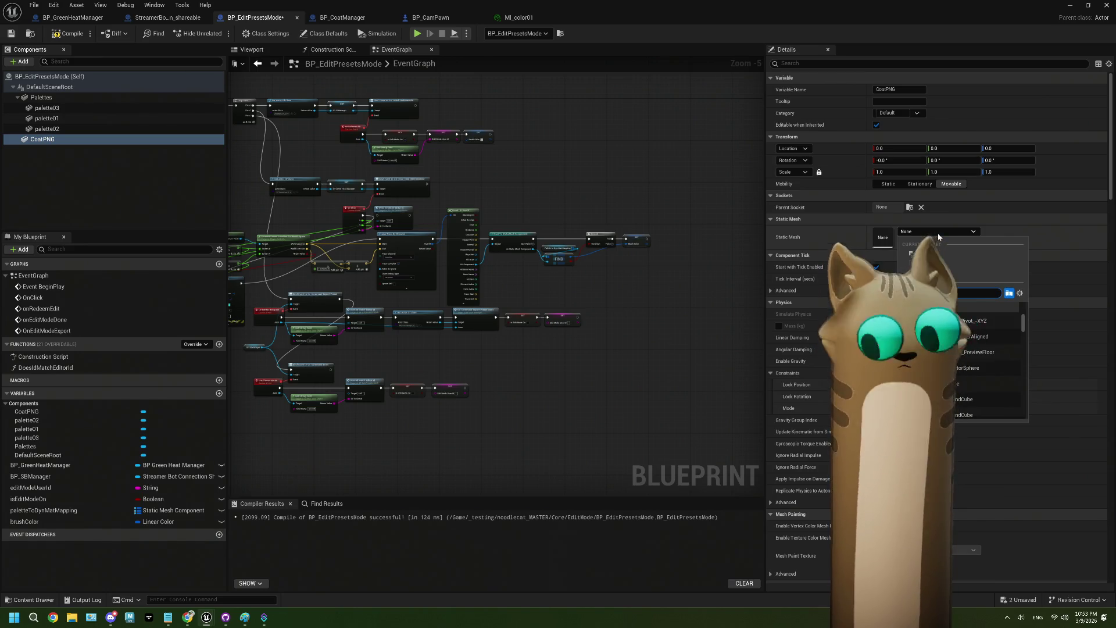
pyautogui.click(953, 384)
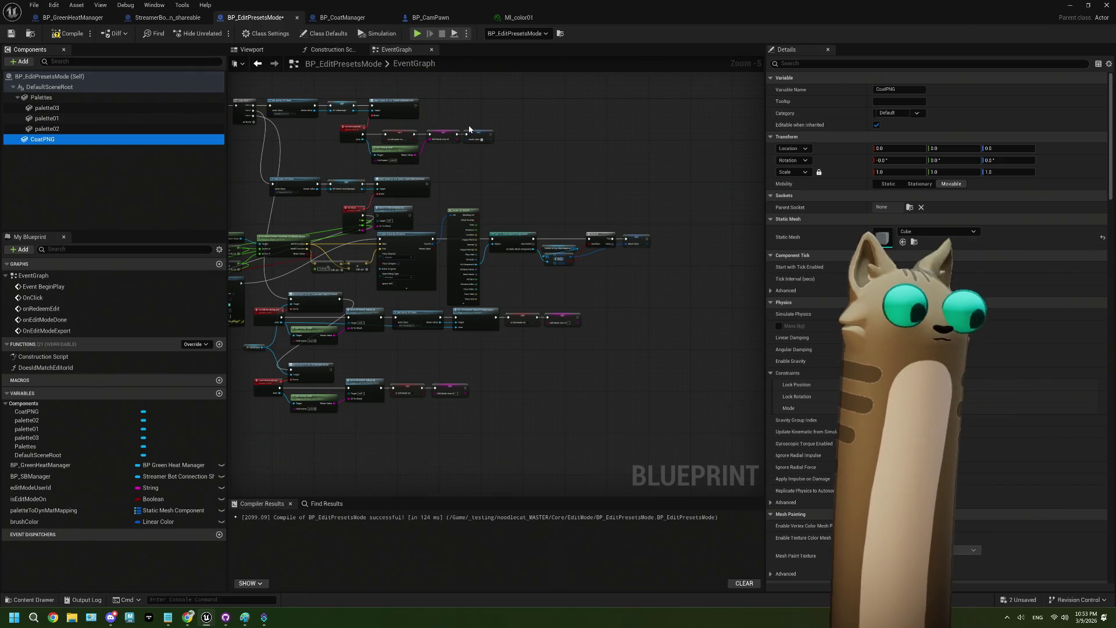
# In the Construction Script, add a Create Dynamic Material Instance node targeting Coat PNG.
pyautogui.click(328, 50)
pyautogui.scroll(-3, 526, 298)
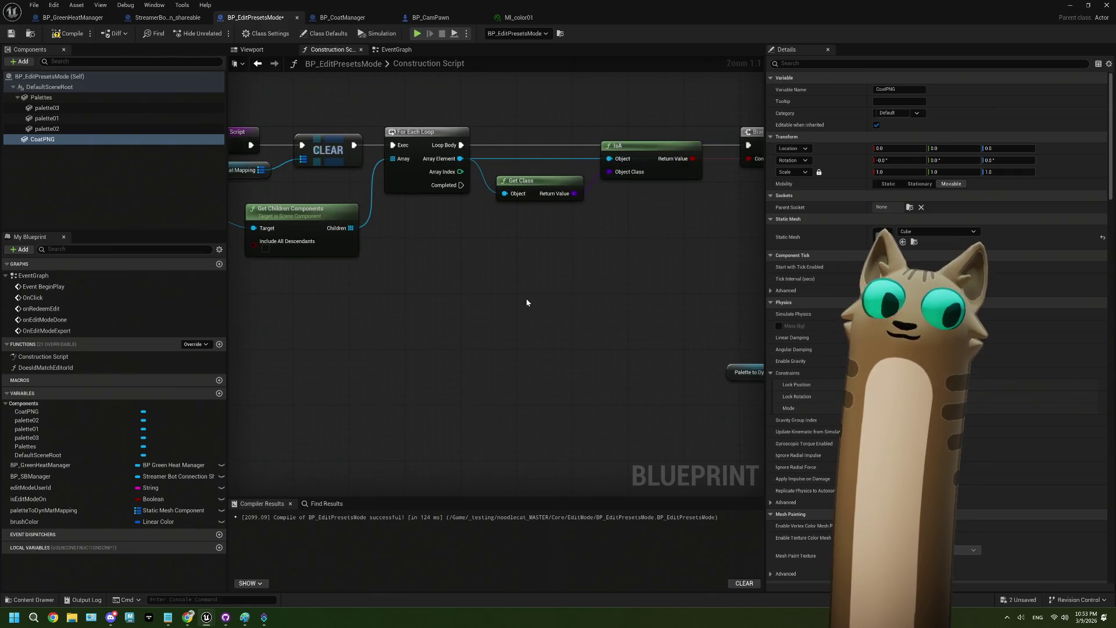
pyautogui.moveTo(484, 321); pyautogui.dragTo(511, 317)
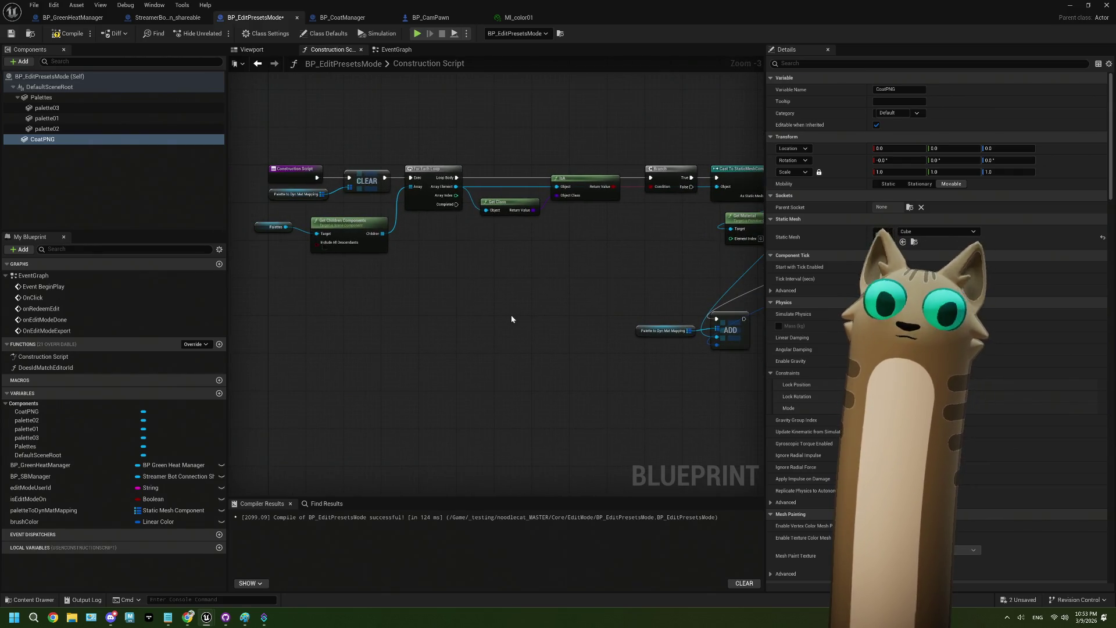
pyautogui.scroll(2, 511, 319)
pyautogui.click(61, 139)
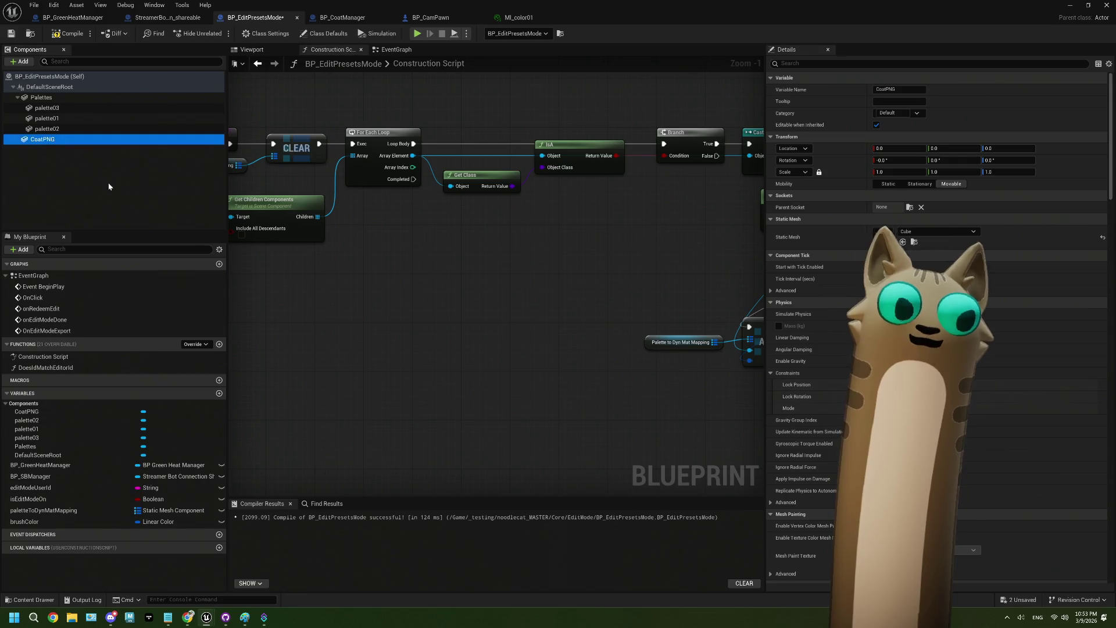
pyautogui.moveTo(335, 337); pyautogui.dragTo(413, 317)
pyautogui.scroll(1, 403, 343)
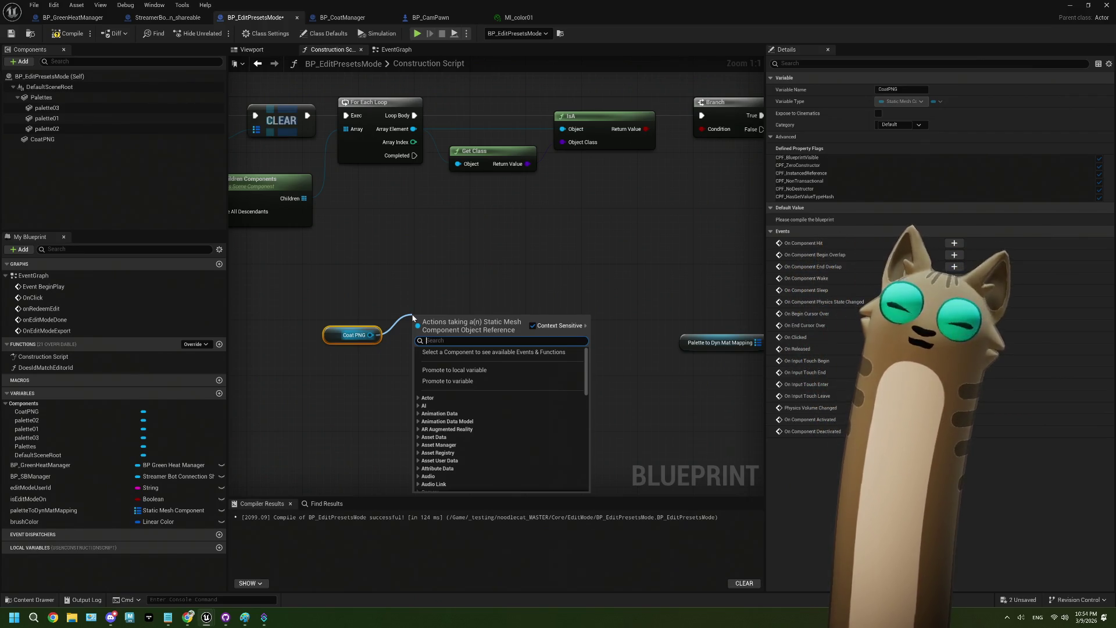
pyautogui.write('get')
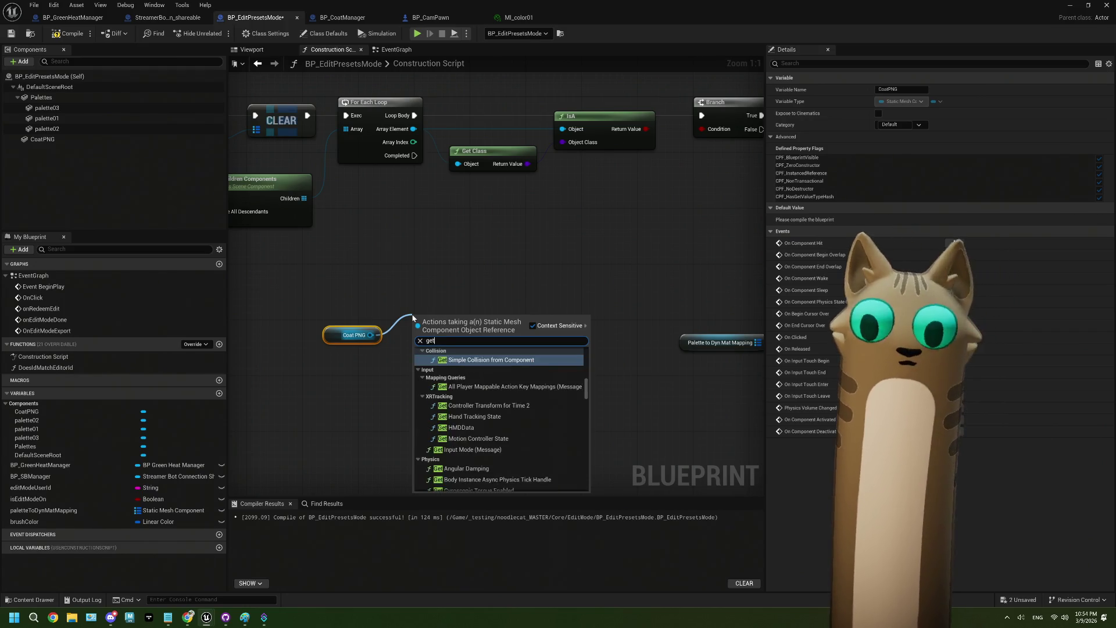
pyautogui.press('BackSpace')
pyautogui.press('BackSpace')
pyautogui.press('BackSpace')
pyautogui.write('dyn ma')
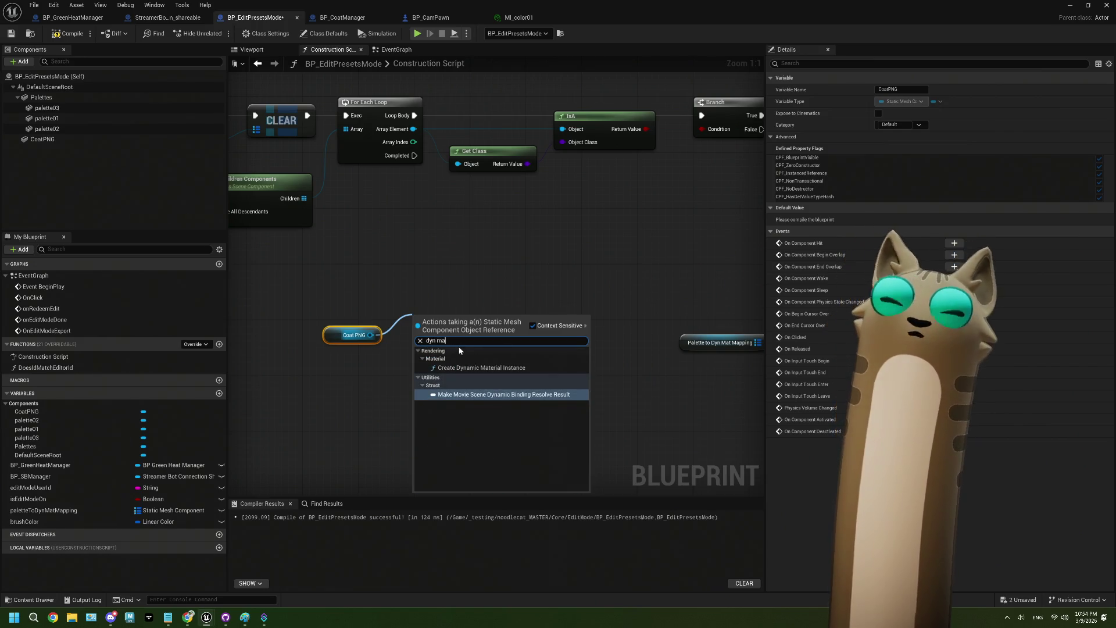
pyautogui.click(476, 368)
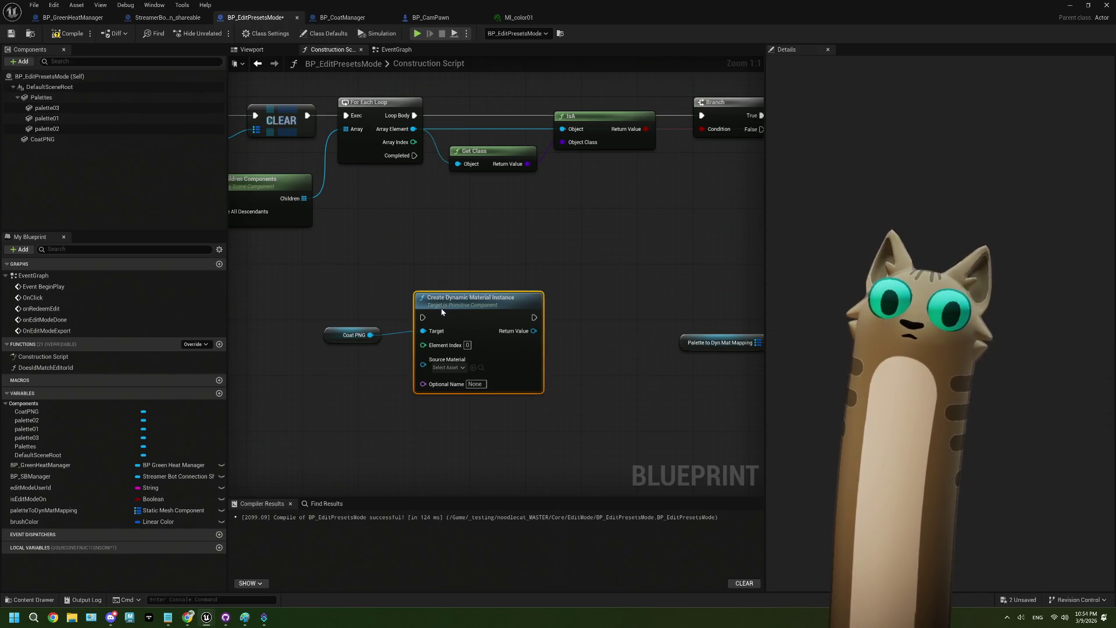
# Feed Coat PNG's Get Material into Source Material and run it from ForEachLoop Completed.
pyautogui.moveTo(355, 335)
pyautogui.mouseDown()
pyautogui.moveTo(271, 321)
pyautogui.moveTo(311, 372)
pyautogui.mouseUp()
pyautogui.write('get')
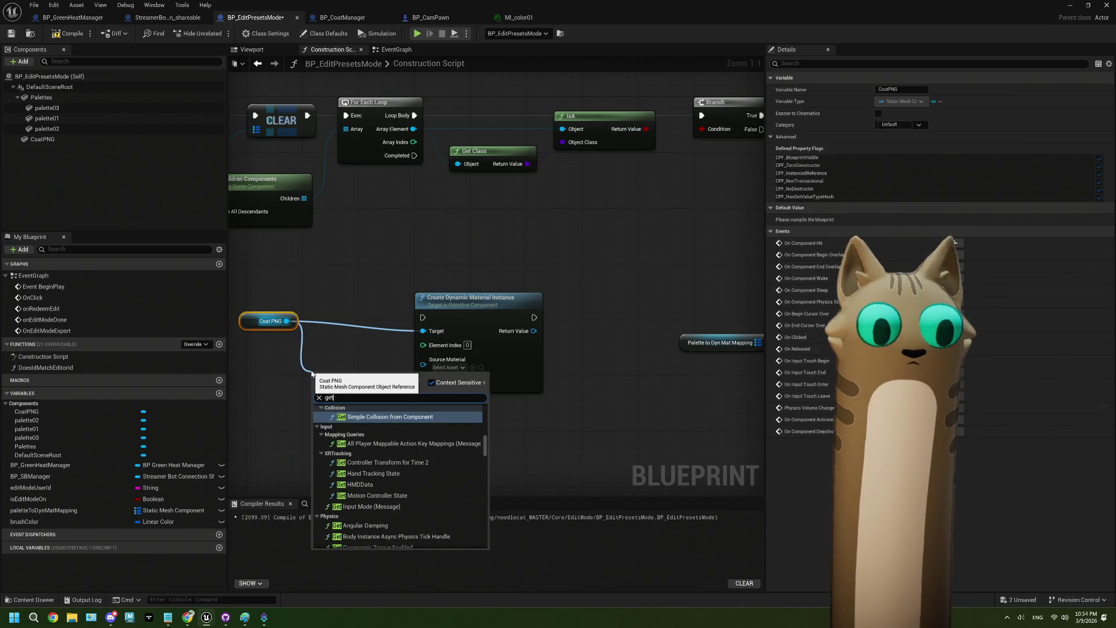
pyautogui.write(' mat')
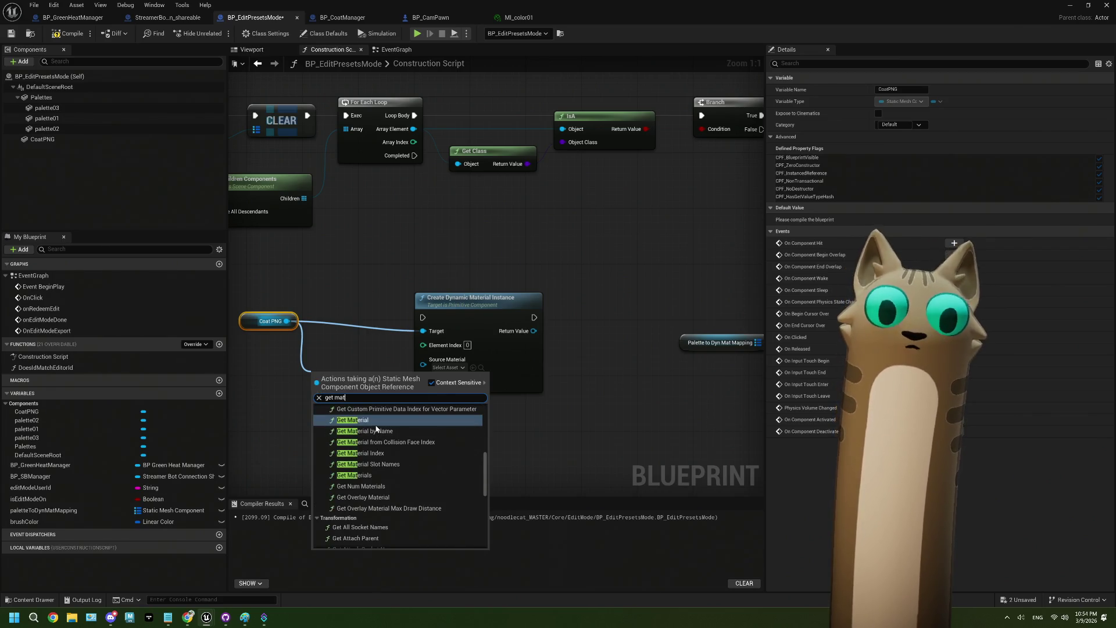
pyautogui.click(377, 423)
pyautogui.moveTo(358, 394); pyautogui.dragTo(423, 359)
pyautogui.moveTo(332, 303)
pyautogui.mouseDown()
pyautogui.moveTo(344, 323)
pyautogui.moveTo(251, 314)
pyautogui.moveTo(254, 332)
pyautogui.mouseUp()
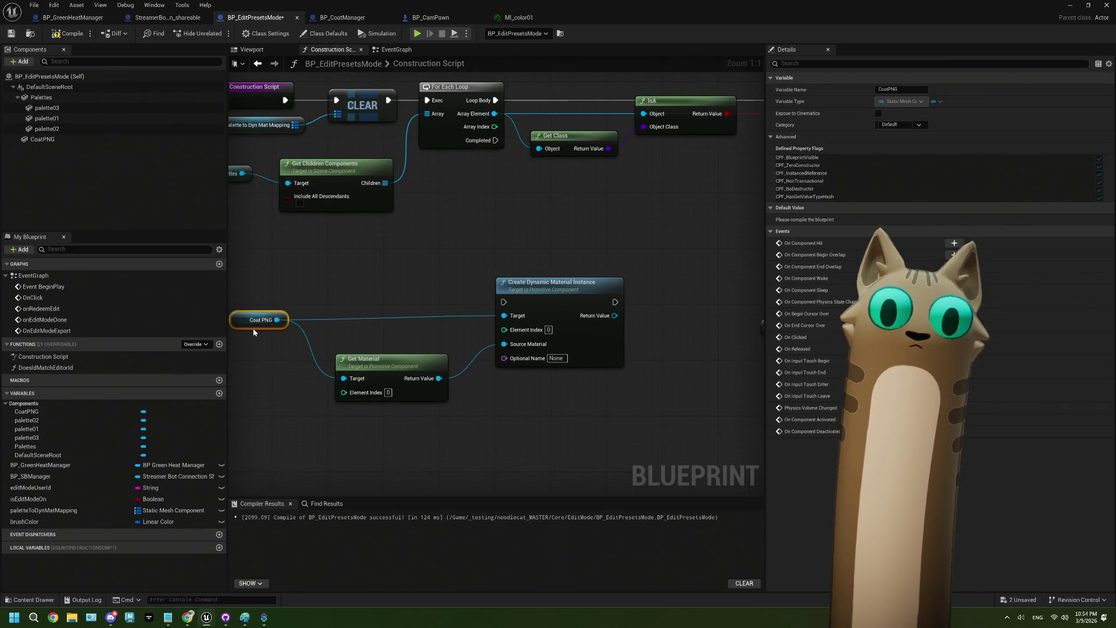
pyautogui.moveTo(522, 149)
pyautogui.mouseDown()
pyautogui.moveTo(532, 157)
pyautogui.moveTo(524, 311)
pyautogui.mouseUp()
pyautogui.moveTo(603, 402); pyautogui.dragTo(494, 379)
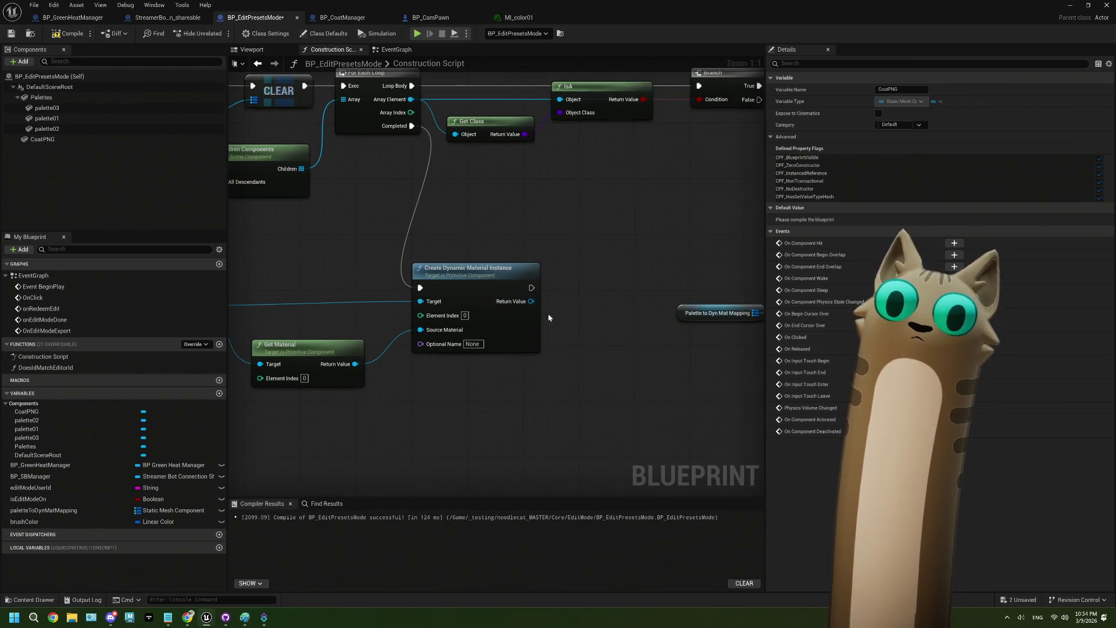
# Promote the material instance return value to a new coatPngDynMat variable.
pyautogui.moveTo(552, 318); pyautogui.dragTo(492, 308)
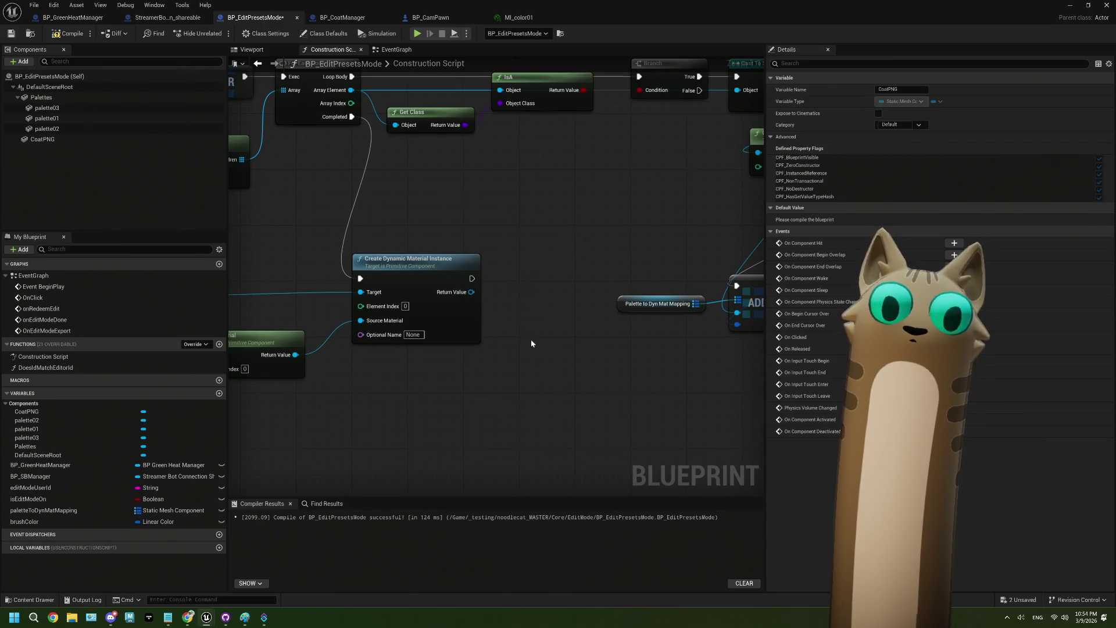
pyautogui.moveTo(471, 292); pyautogui.dragTo(507, 379)
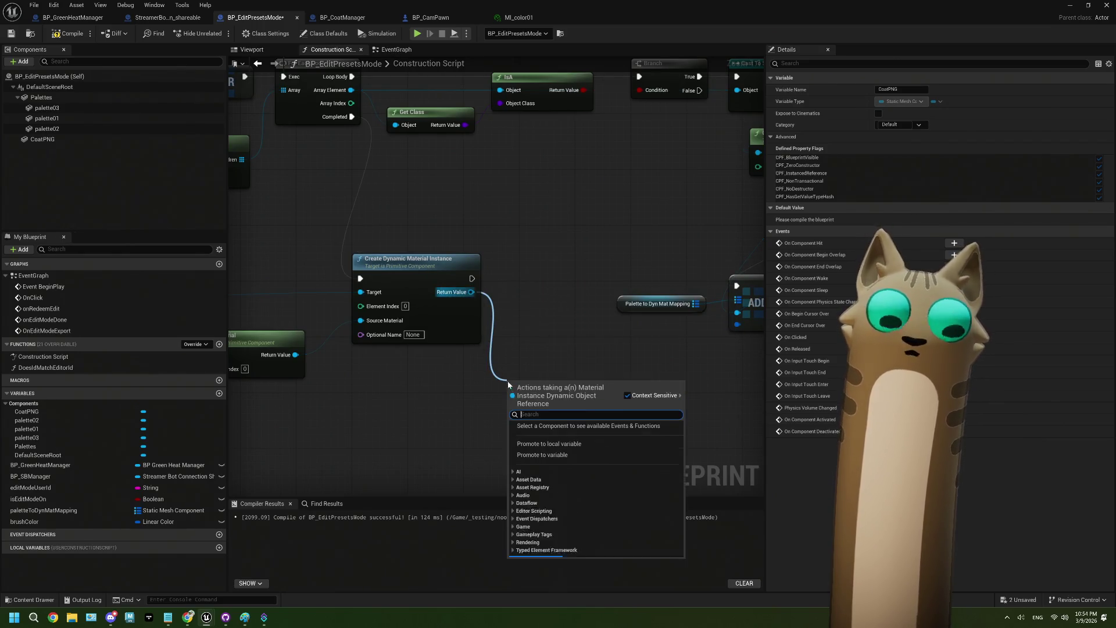
pyautogui.click(554, 456)
pyautogui.write('coatPngDynMa')
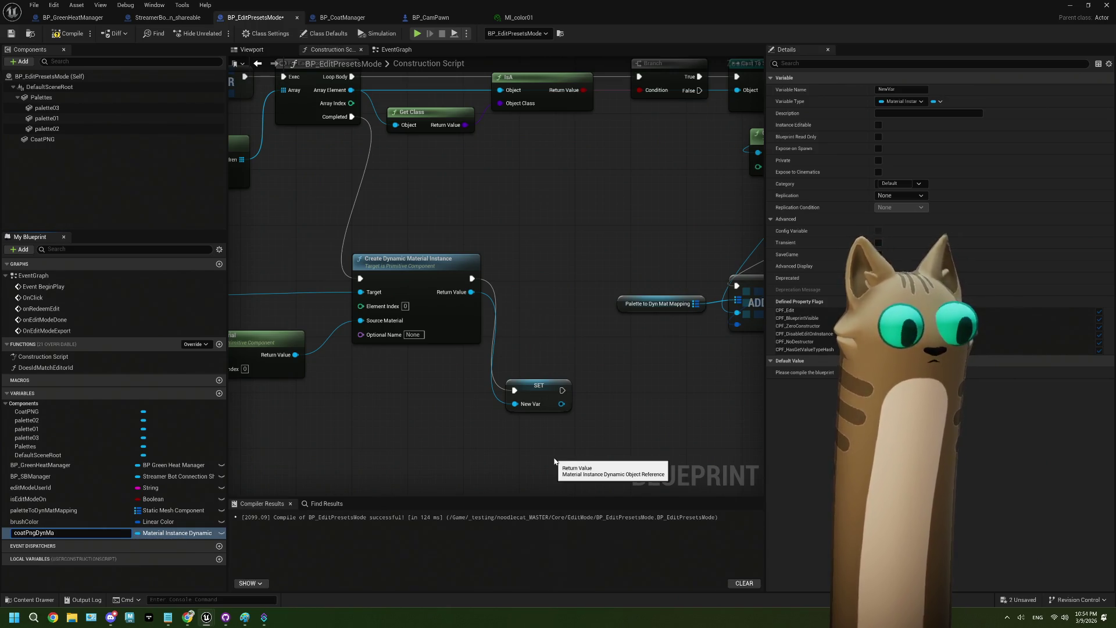
pyautogui.write('t')
pyautogui.press('Return')
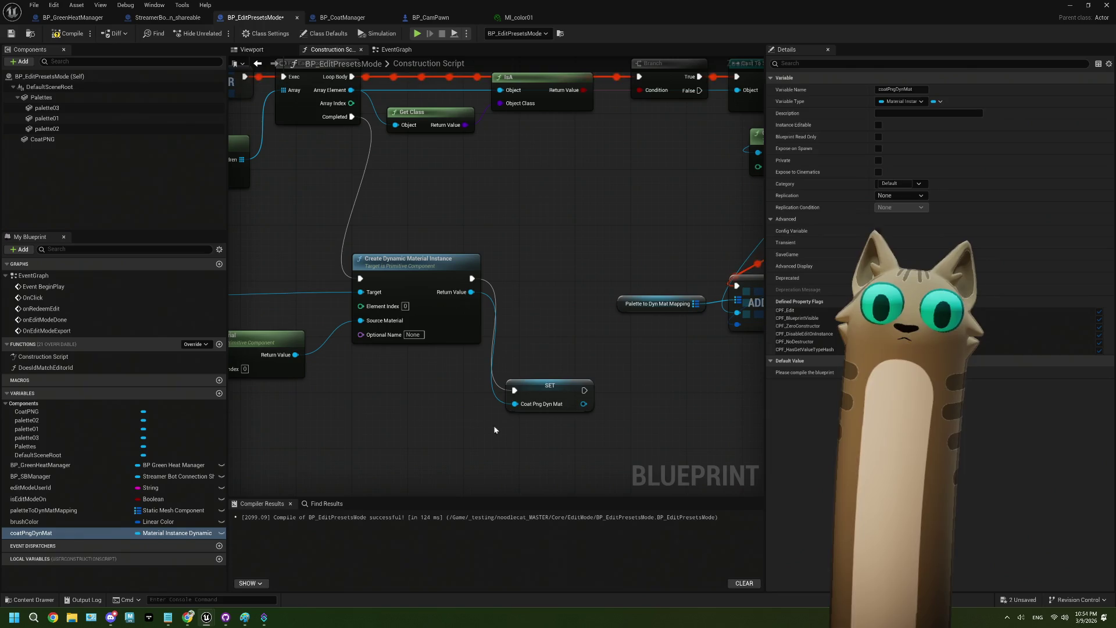
pyautogui.moveTo(532, 388); pyautogui.dragTo(529, 277)
pyautogui.scroll(2, 512, 308)
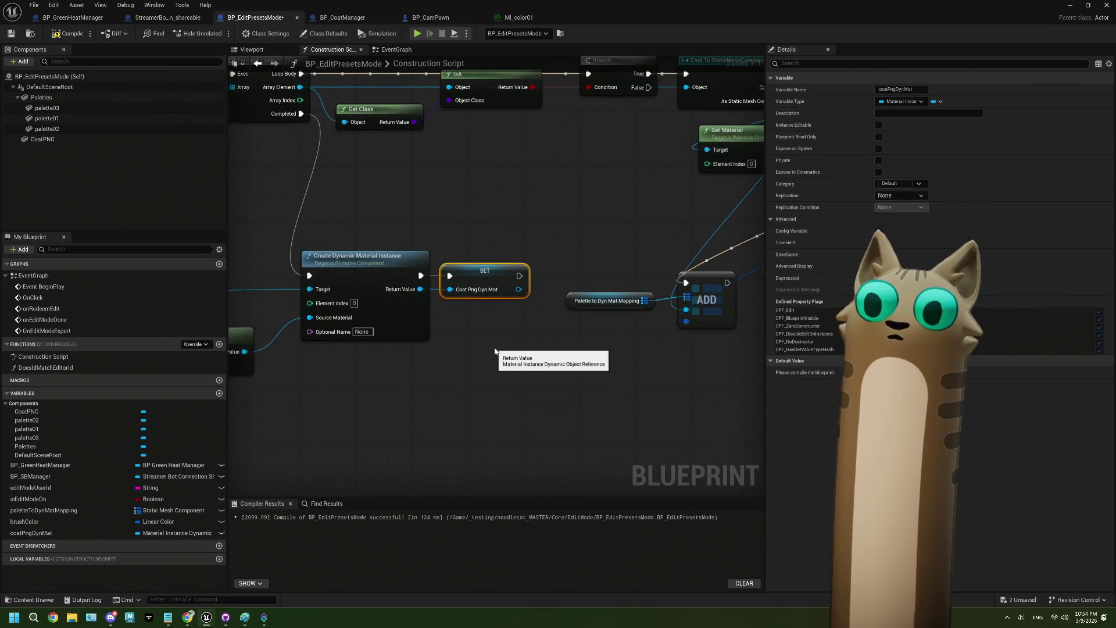
pyautogui.moveTo(469, 219); pyautogui.dragTo(500, 329)
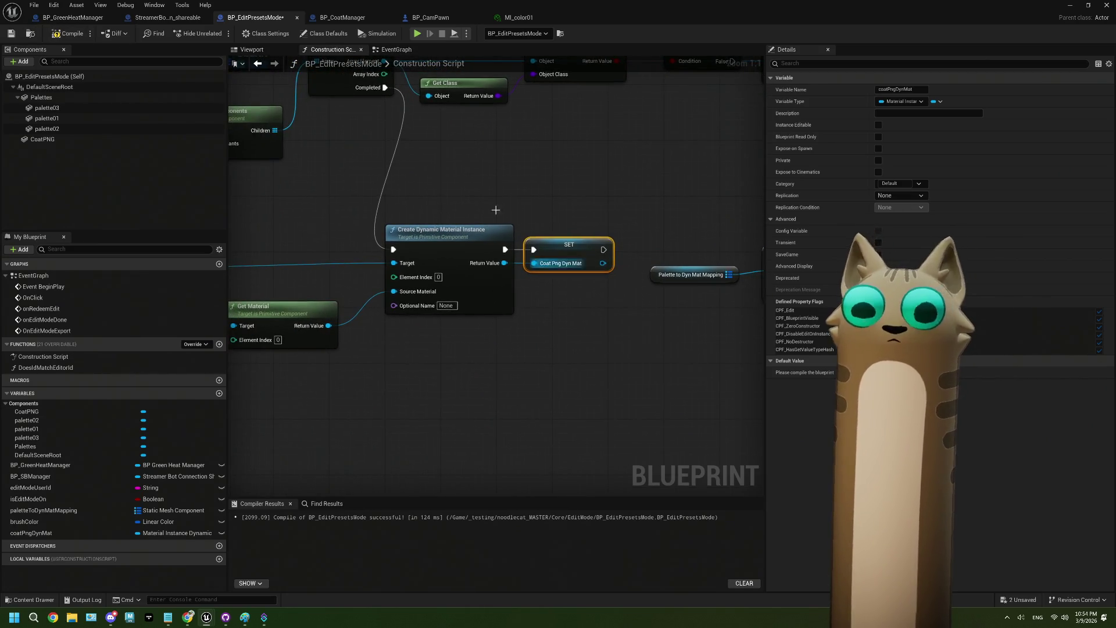
pyautogui.click(395, 49)
pyautogui.scroll(-1, 492, 377)
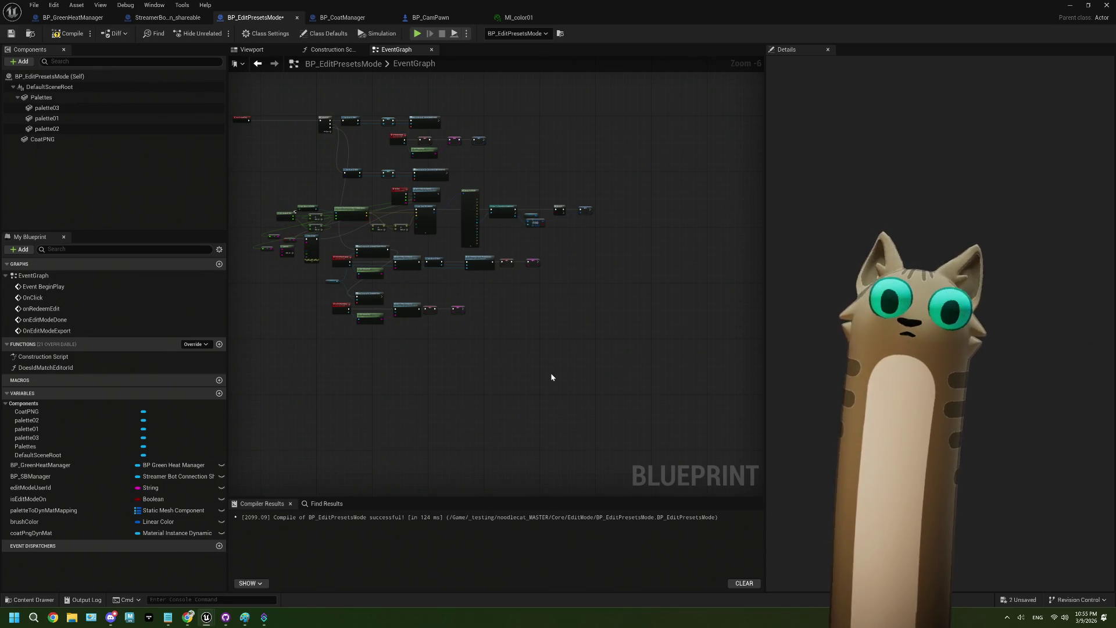
# Place a Coat PNG reference in the event graph near the Branch nodes.
pyautogui.scroll(6, 552, 257)
pyautogui.moveTo(539, 258)
pyautogui.mouseDown()
pyautogui.moveTo(428, 185)
pyautogui.moveTo(437, 272)
pyautogui.mouseUp()
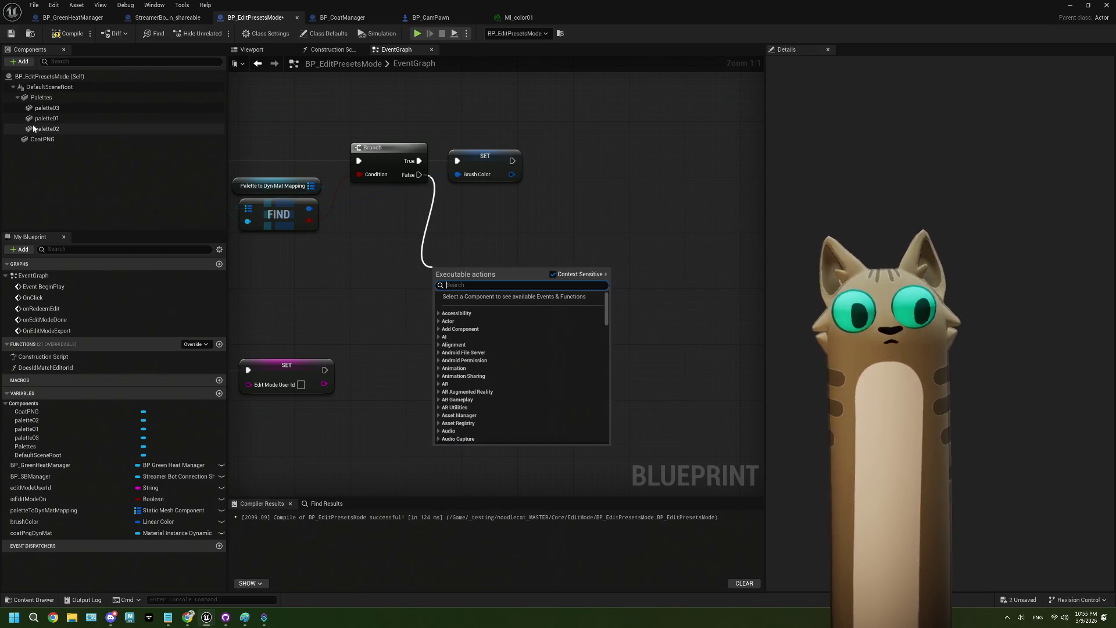
pyautogui.click(37, 139)
pyautogui.moveTo(37, 139)
pyautogui.mouseDown()
pyautogui.moveTo(344, 268)
pyautogui.moveTo(429, 268)
pyautogui.mouseUp()
pyautogui.press('Home')
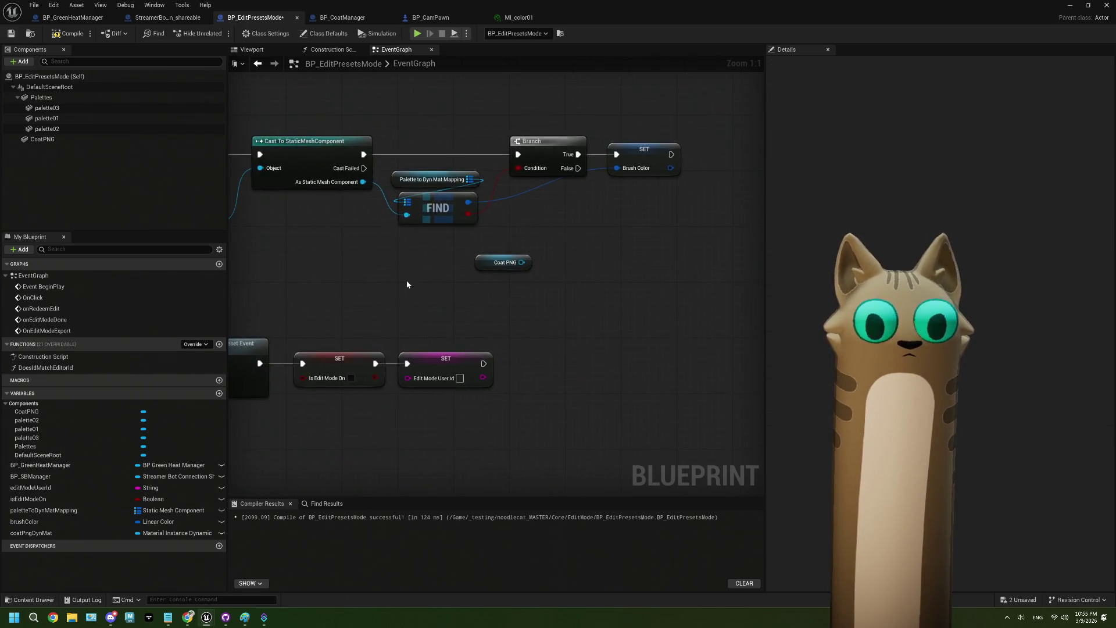
pyautogui.moveTo(292, 161)
pyautogui.mouseDown()
pyautogui.moveTo(506, 287)
pyautogui.moveTo(495, 304)
pyautogui.moveTo(565, 301)
pyautogui.mouseUp()
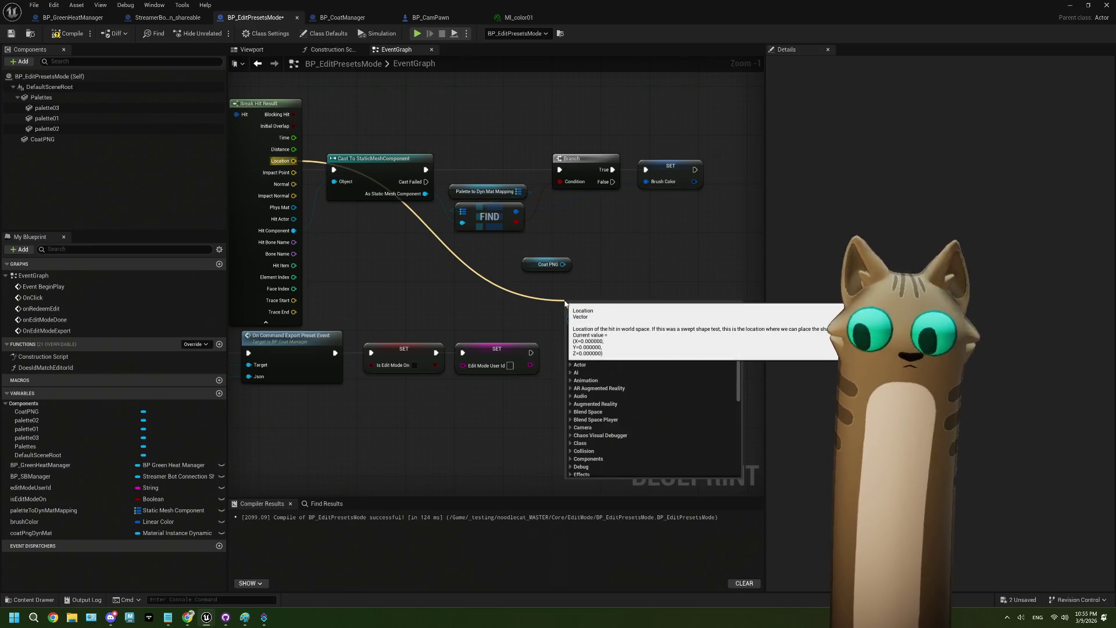
pyautogui.click(530, 289)
# Add a Find Collision UV node fed by the line trace hit result.
pyautogui.rightClick(530, 290)
pyautogui.write('find dol')
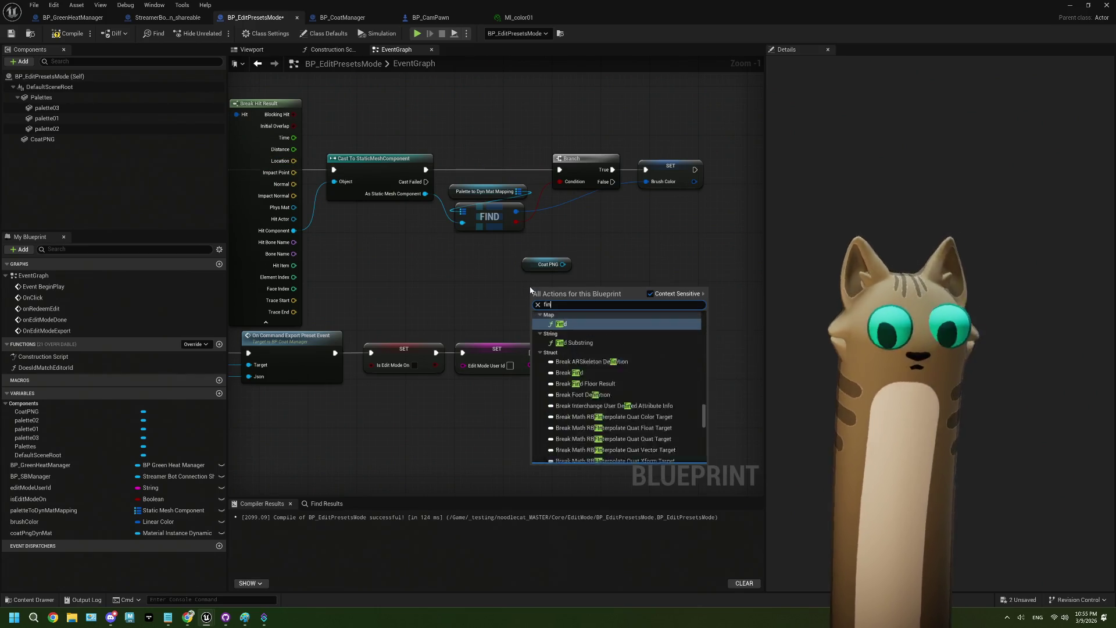
pyautogui.write('col')
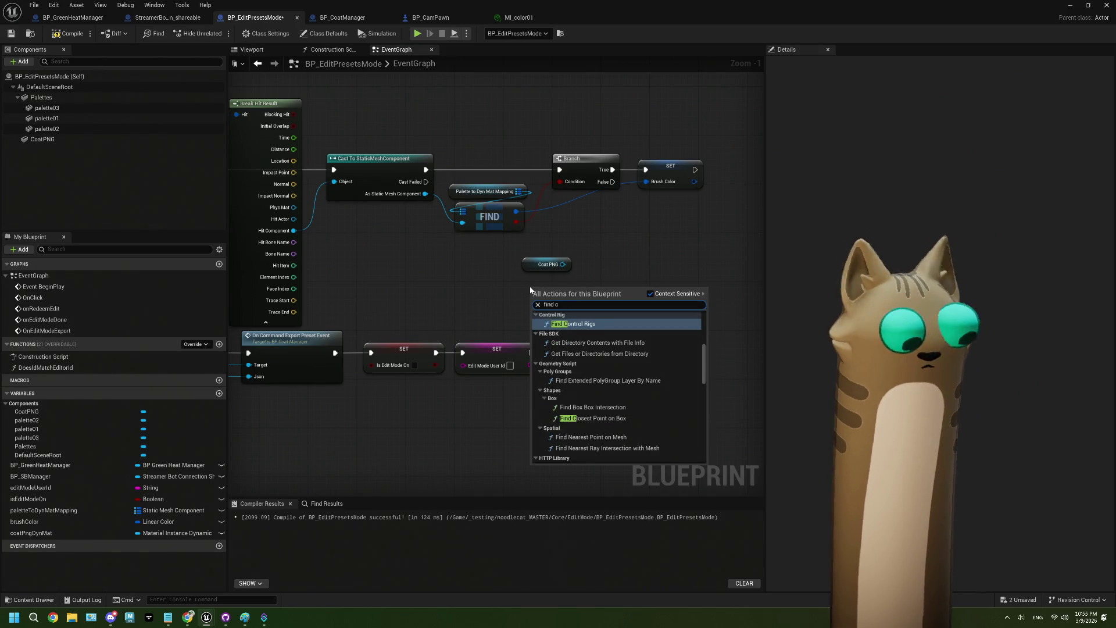
pyautogui.click(572, 362)
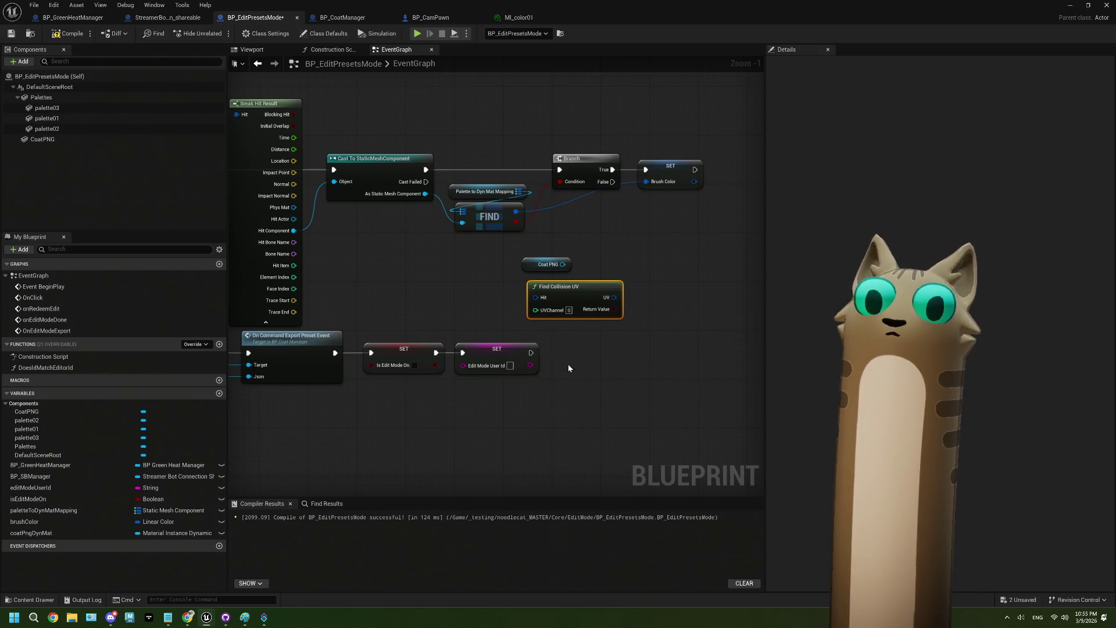
pyautogui.moveTo(558, 285); pyautogui.dragTo(497, 285)
pyautogui.moveTo(330, 171); pyautogui.dragTo(620, 289)
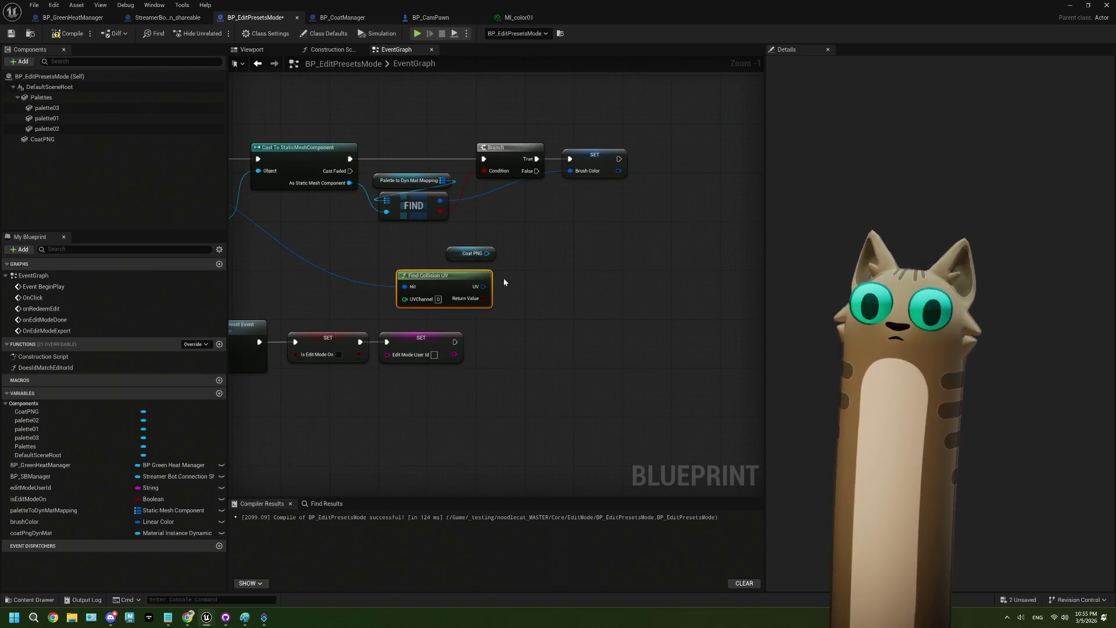
pyautogui.moveTo(475, 278); pyautogui.dragTo(481, 279)
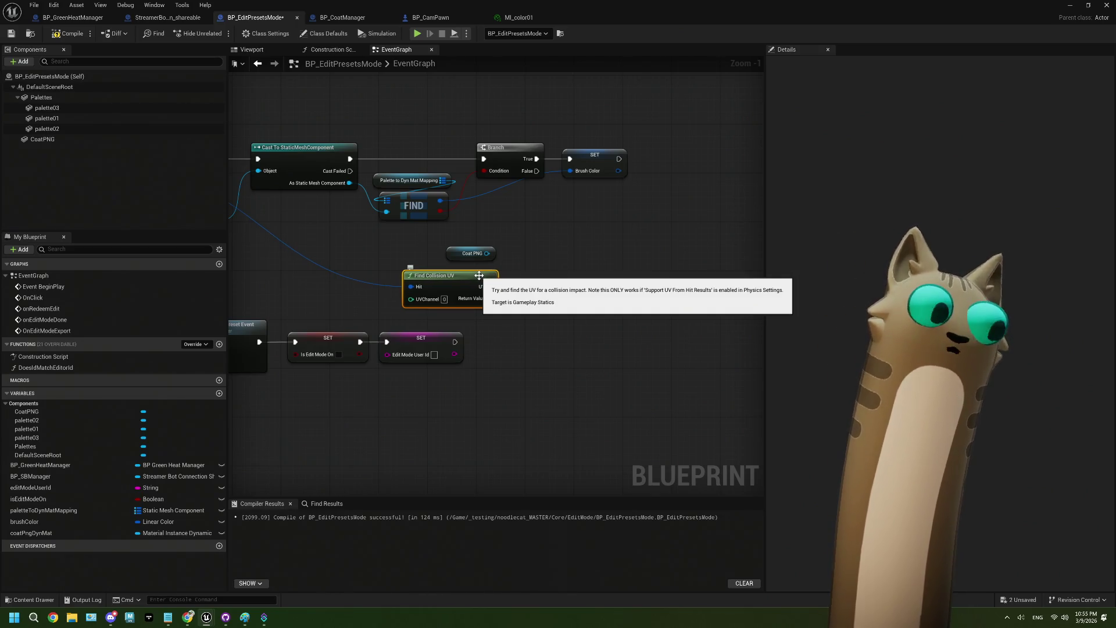
# Split Find Collision UV's UV output into UV X and UV Y.
pyautogui.scroll(1, 481, 279)
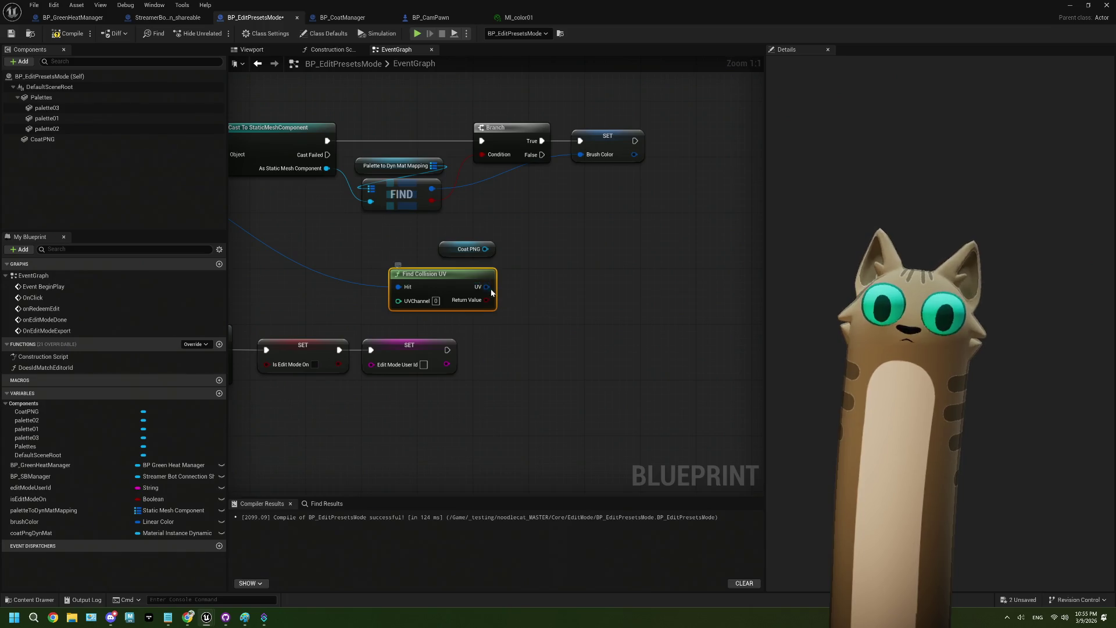
pyautogui.rightClick(492, 292)
pyautogui.click(531, 325)
pyautogui.moveTo(532, 324); pyautogui.dragTo(488, 322)
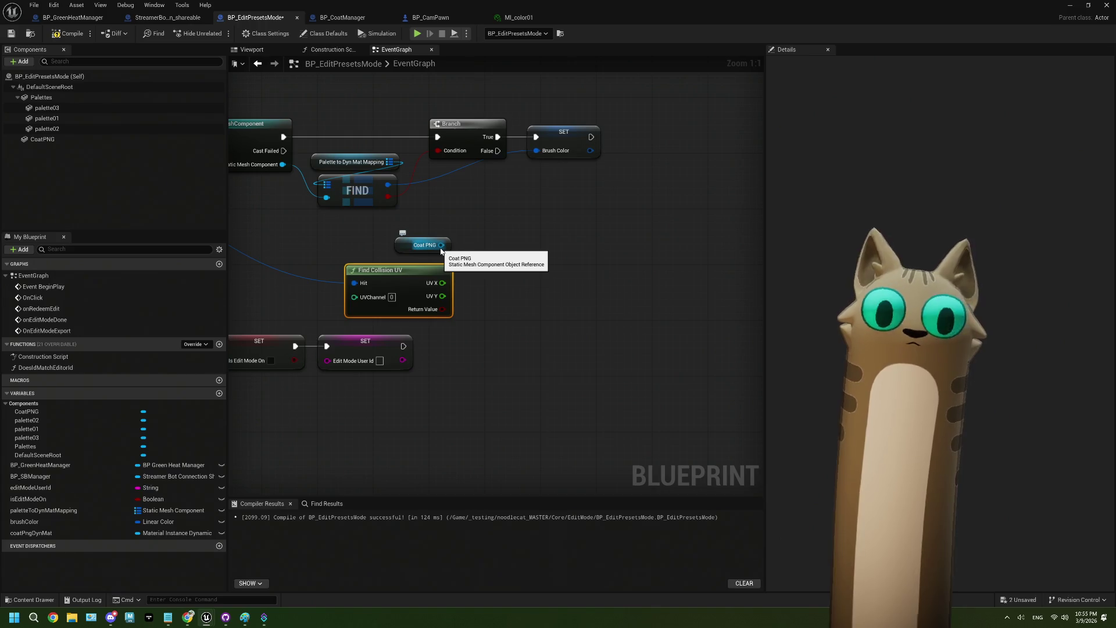
# Delete the Coat PNG getter node from the event graph.
pyautogui.moveTo(441, 252); pyautogui.dragTo(382, 244)
pyautogui.click(381, 242)
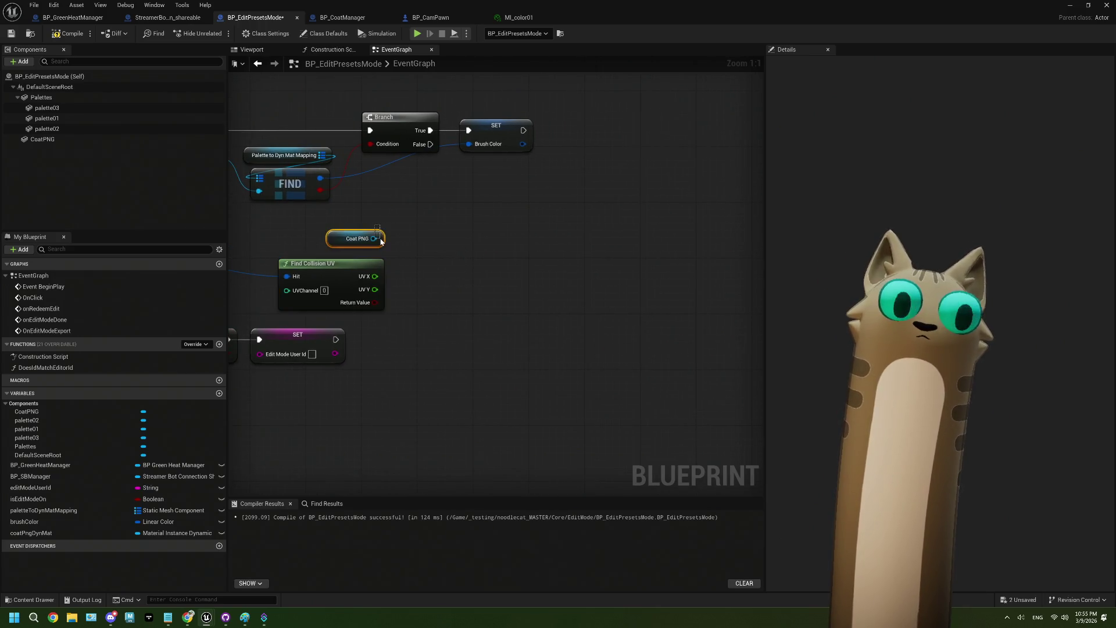
pyautogui.press('Delete')
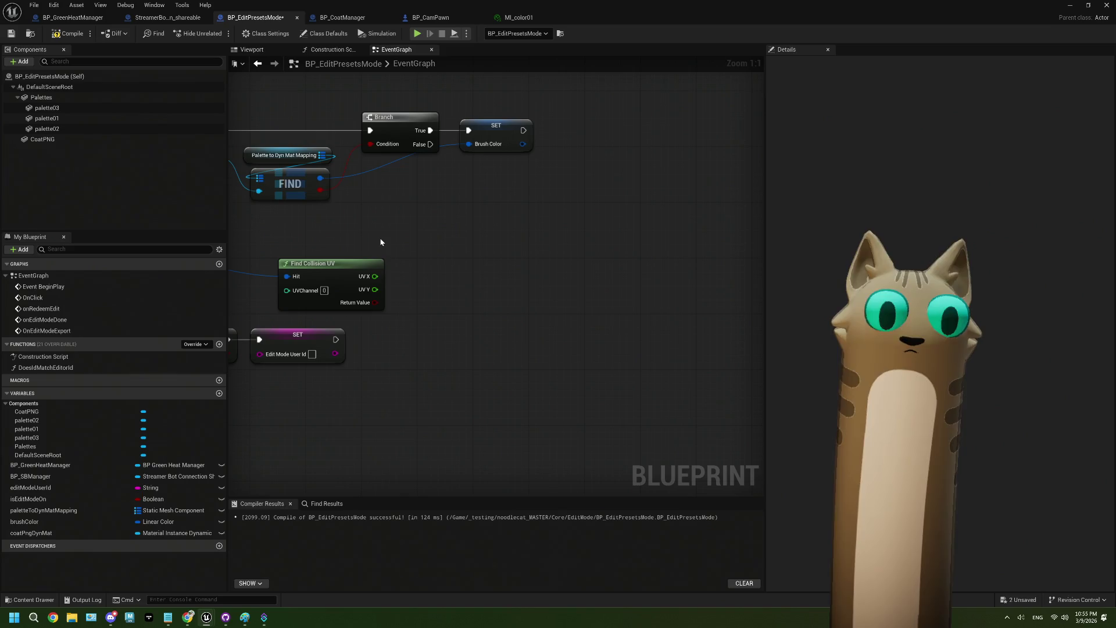
pyautogui.scroll(-3, 405, 284)
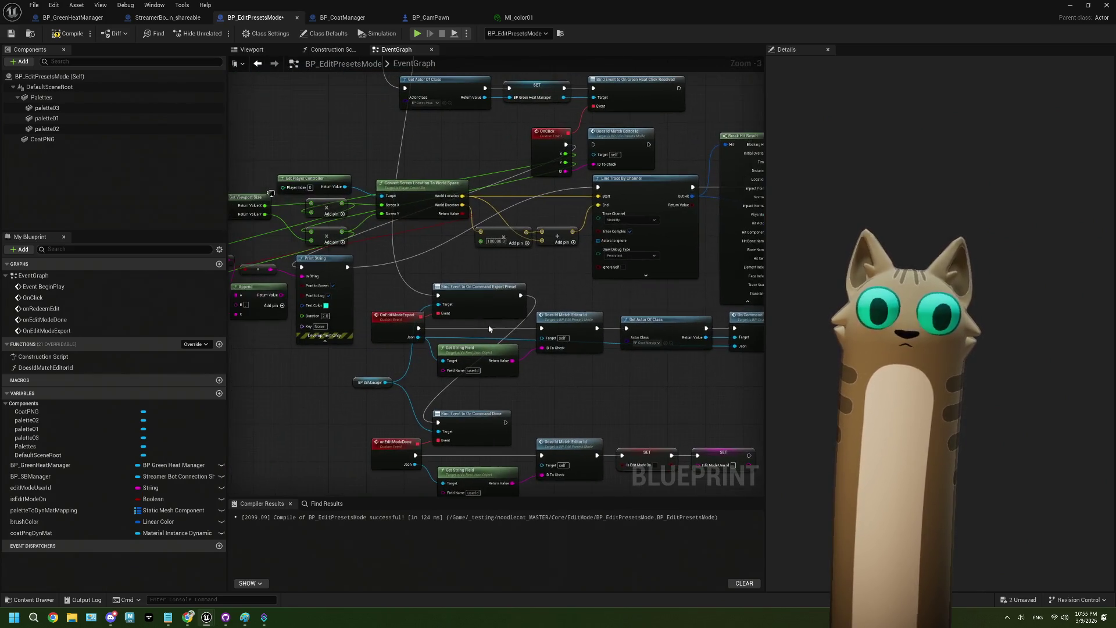
# Paste copies of the Append and conversion nodes and wire UV X and UV Y into them.
pyautogui.moveTo(344, 304); pyautogui.dragTo(405, 300)
pyautogui.moveTo(320, 331); pyautogui.dragTo(257, 263)
pyautogui.moveTo(336, 264)
pyautogui.mouseDown()
pyautogui.moveTo(588, 290)
pyautogui.moveTo(436, 285)
pyautogui.mouseUp()
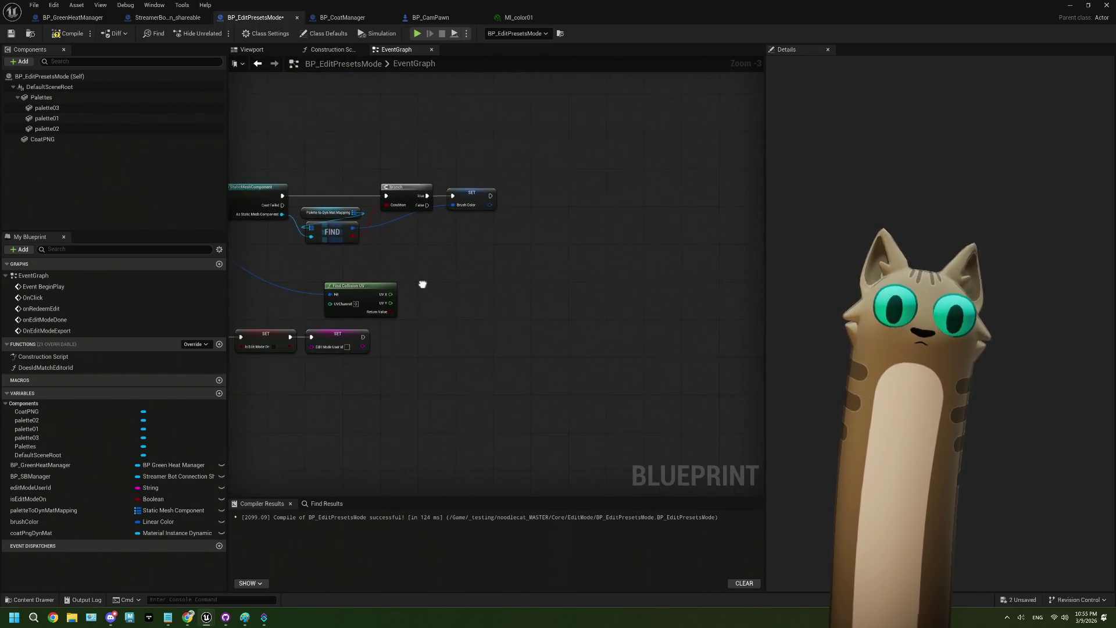
pyautogui.scroll(3, 441, 310)
pyautogui.hotkey('ctrl', 'v')
pyautogui.moveTo(347, 289)
pyautogui.mouseDown()
pyautogui.moveTo(439, 271)
pyautogui.moveTo(406, 322)
pyautogui.mouseUp()
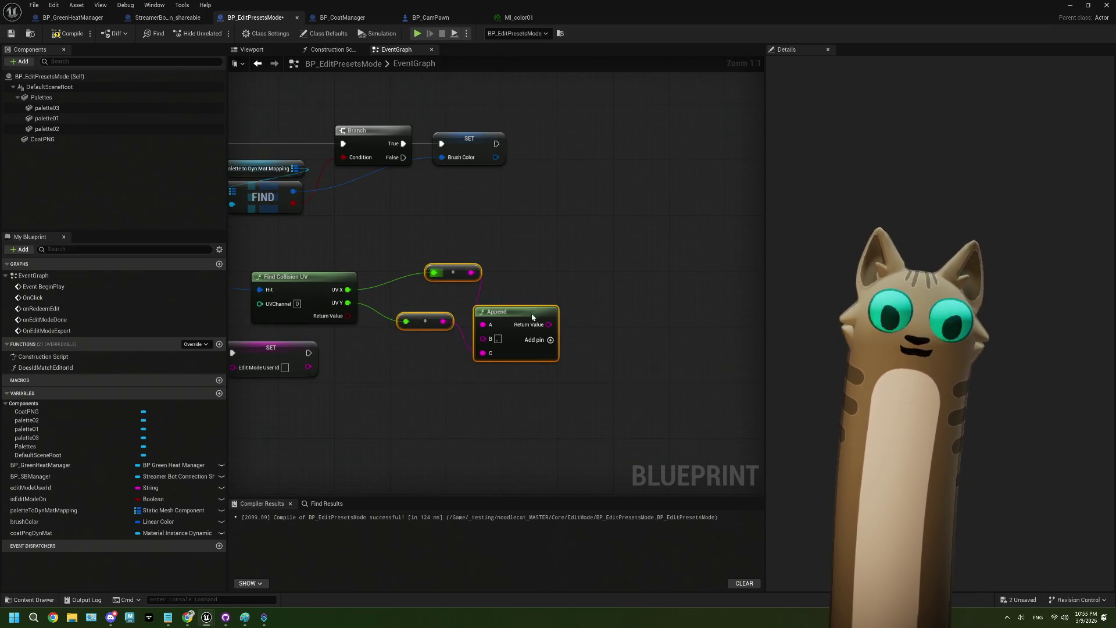
# Add a Print String fed by Append, run it from Branch False, and compile.
pyautogui.moveTo(497, 318)
pyautogui.mouseDown()
pyautogui.moveTo(575, 319)
pyautogui.moveTo(537, 286)
pyautogui.mouseUp()
pyautogui.write('pr')
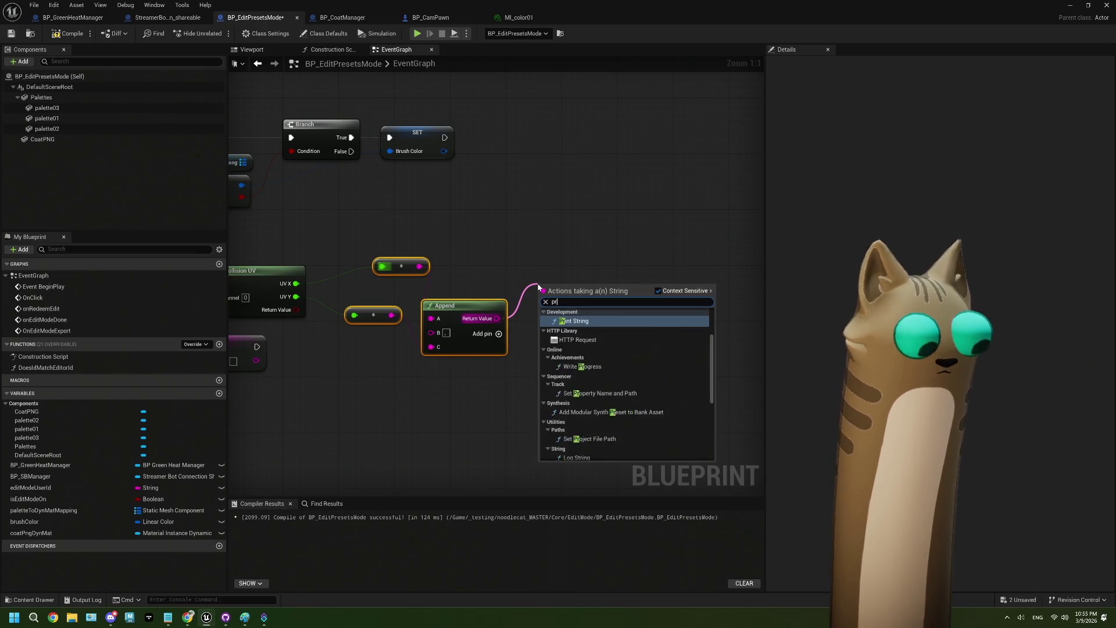
pyautogui.press('Return')
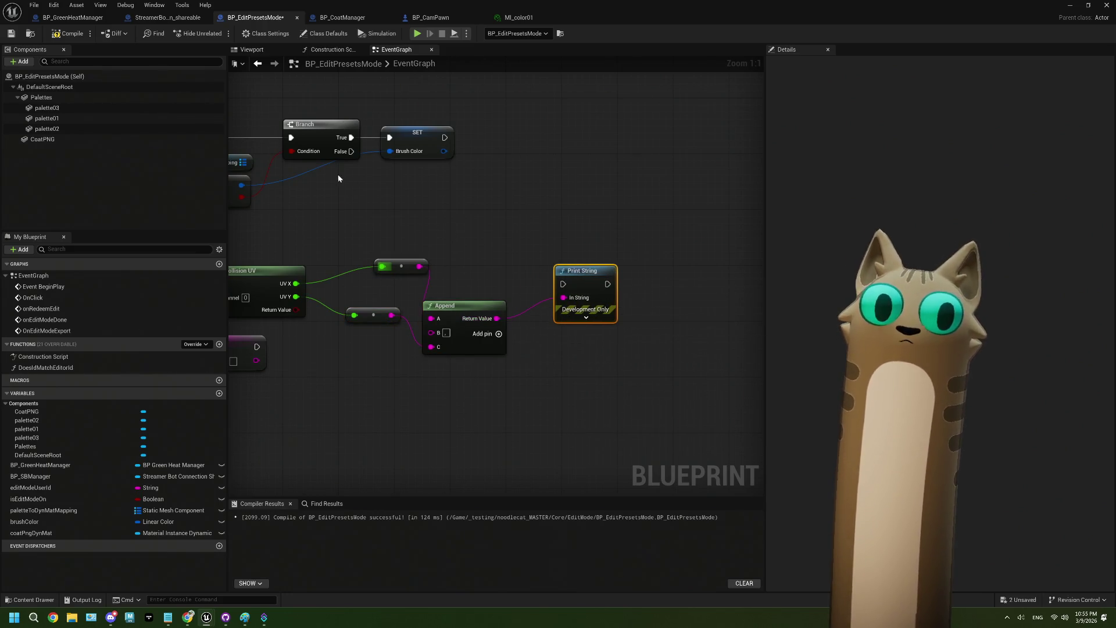
pyautogui.moveTo(351, 152); pyautogui.dragTo(562, 284)
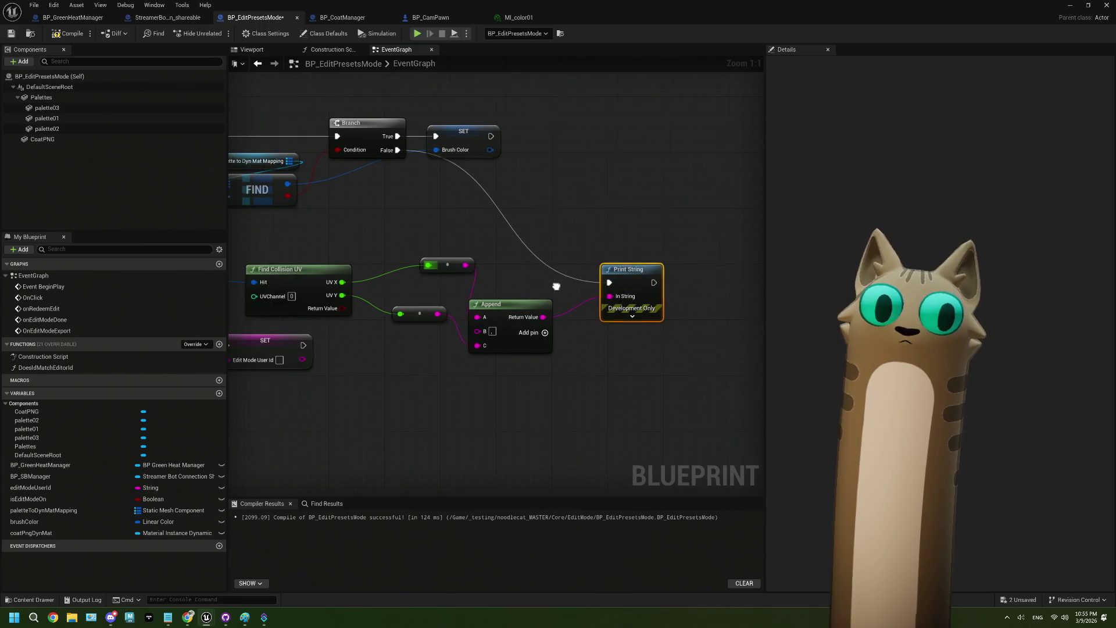
pyautogui.click(69, 34)
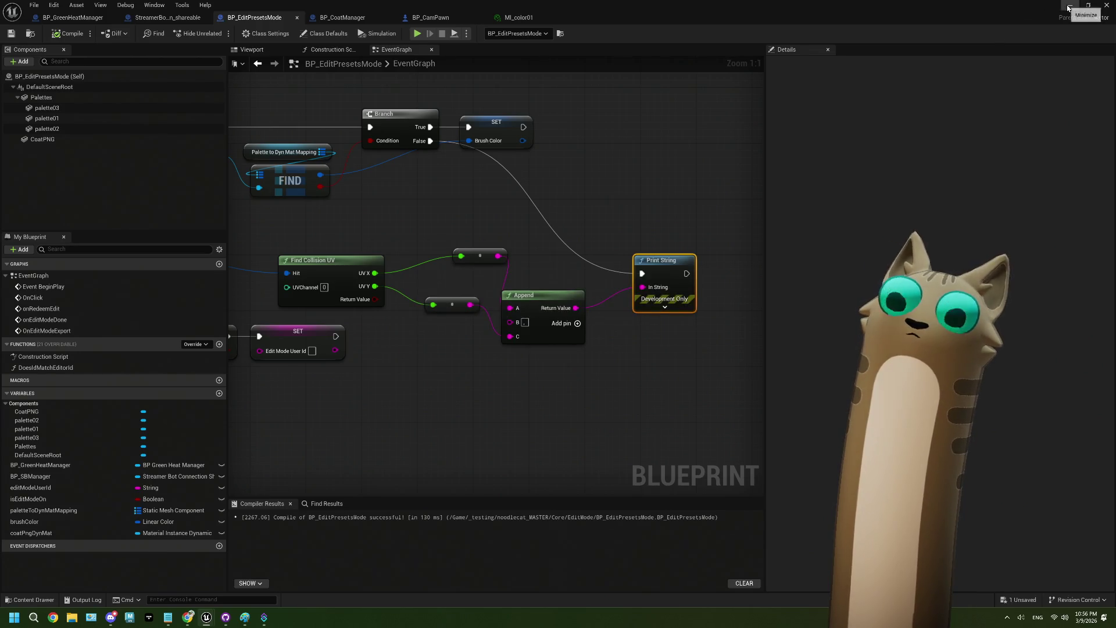
# Move the CoatPNG cube to the right in the blueprint's 3D preview.
pyautogui.click(249, 49)
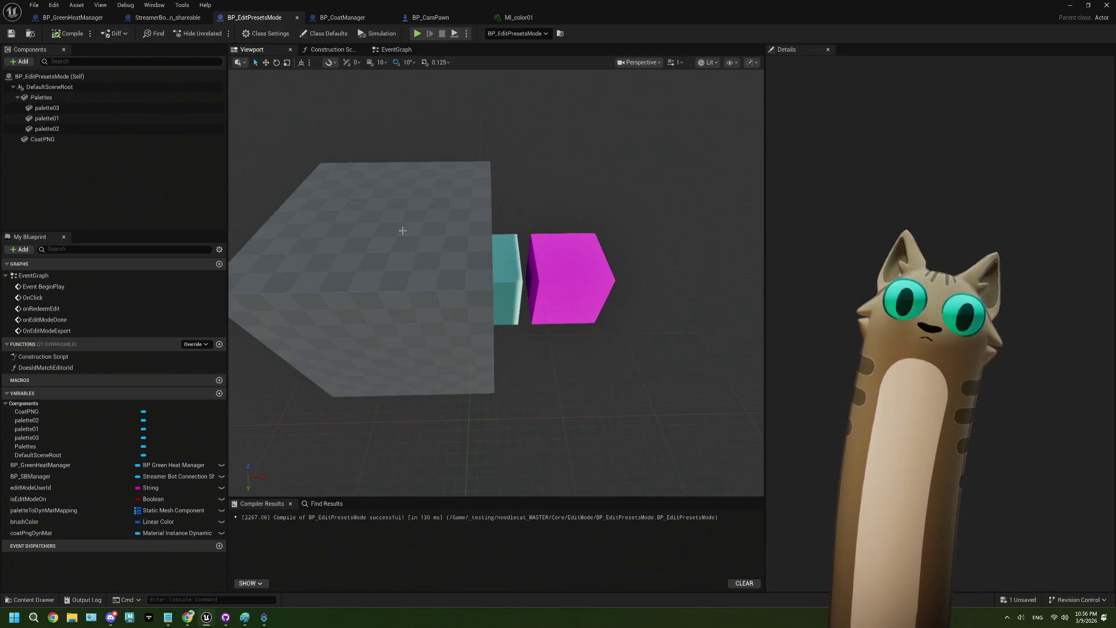
pyautogui.scroll(-2, 403, 230)
pyautogui.click(453, 297)
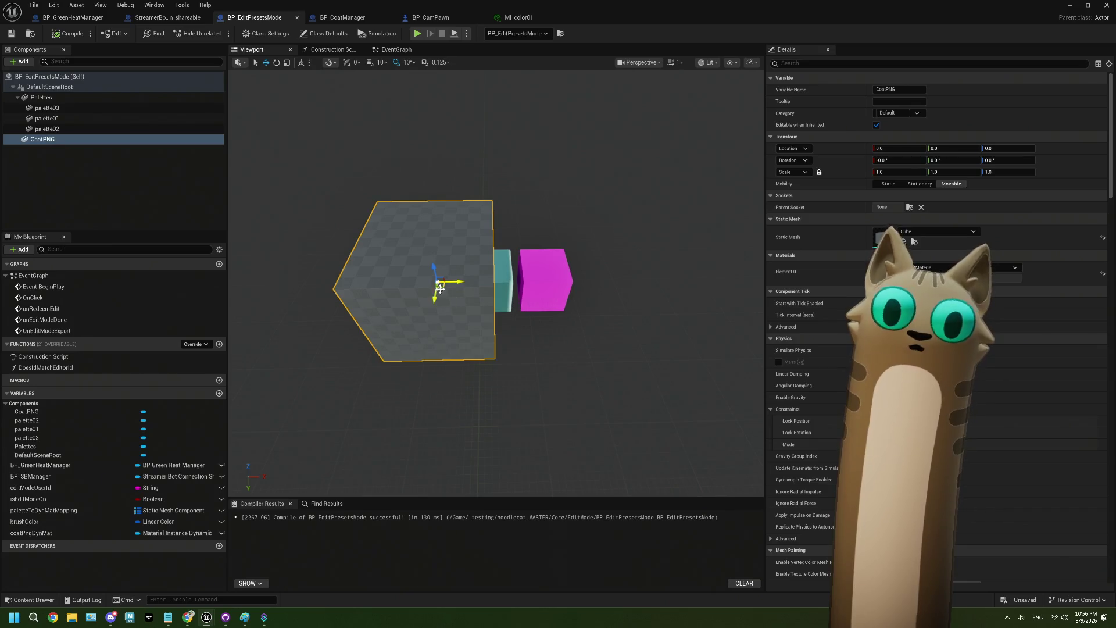
pyautogui.moveTo(440, 288); pyautogui.dragTo(678, 299)
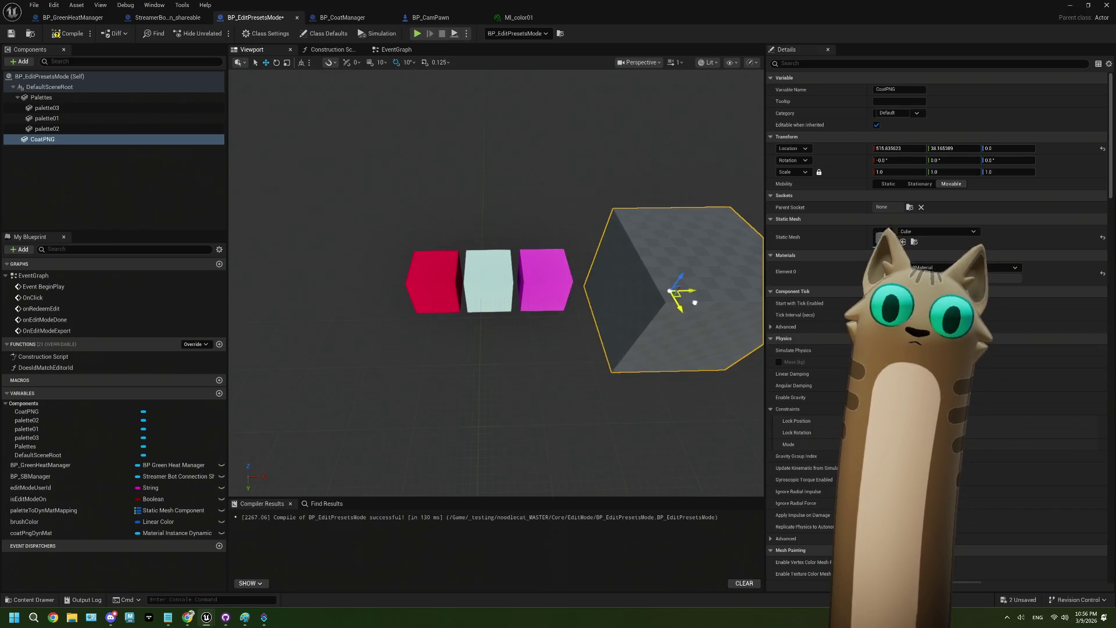
pyautogui.press('f')
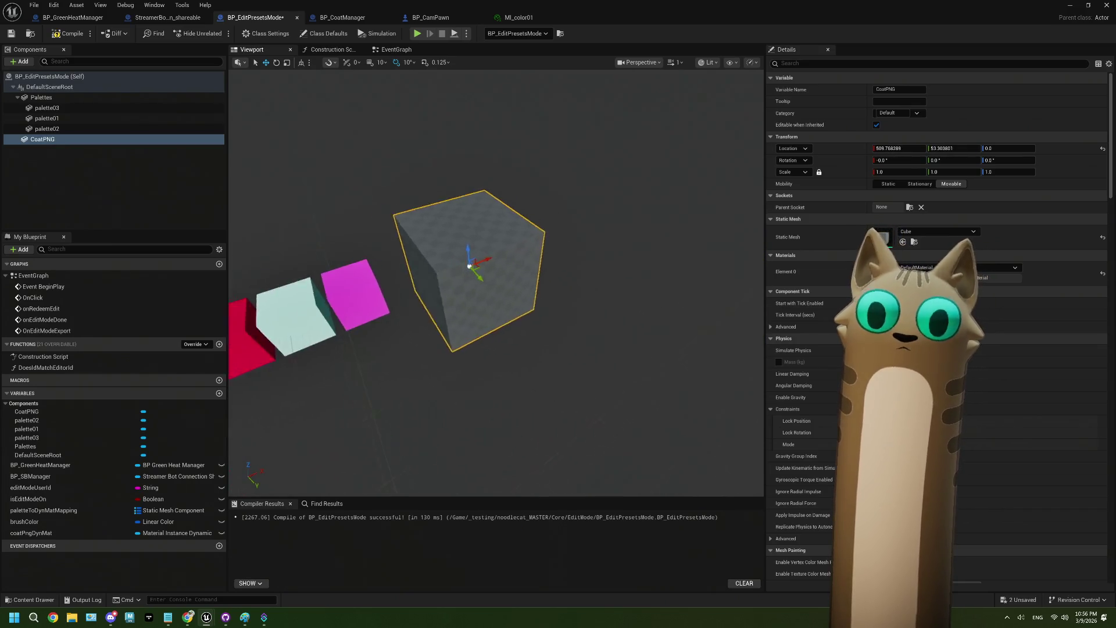
pyautogui.scroll(3, 497, 285)
pyautogui.scroll(-2, 497, 285)
# Recompile the blueprint and return to the Noodlecat_Env level editor.
pyautogui.click(68, 33)
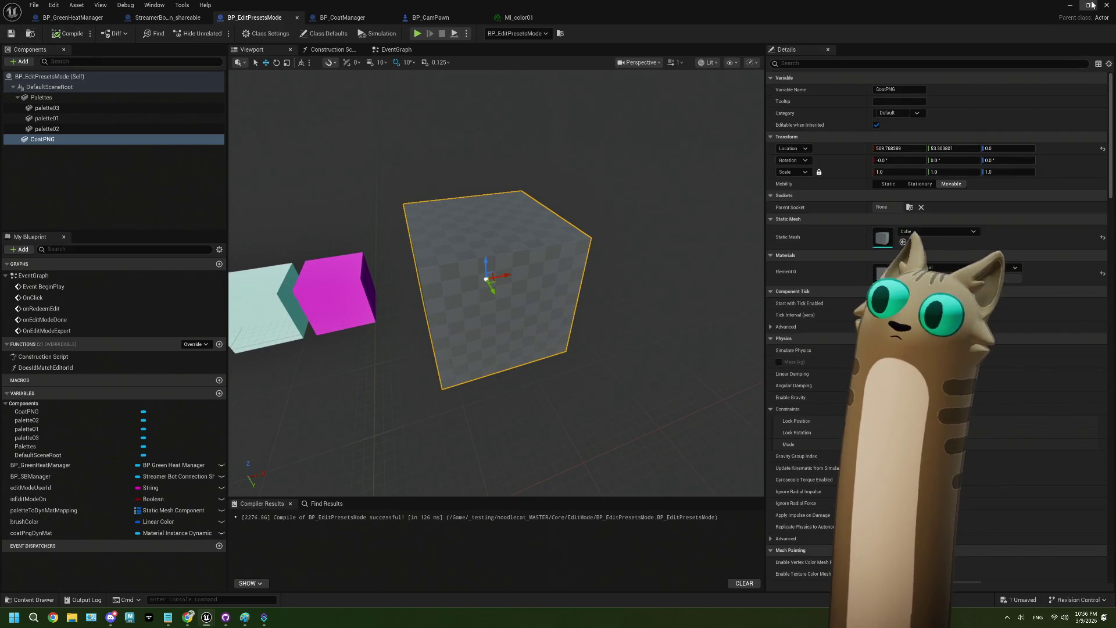
pyautogui.click(1070, 4)
pyautogui.moveTo(389, 136)
pyautogui.mouseDown()
pyautogui.moveTo(337, 145)
pyautogui.moveTo(383, 149)
pyautogui.mouseUp()
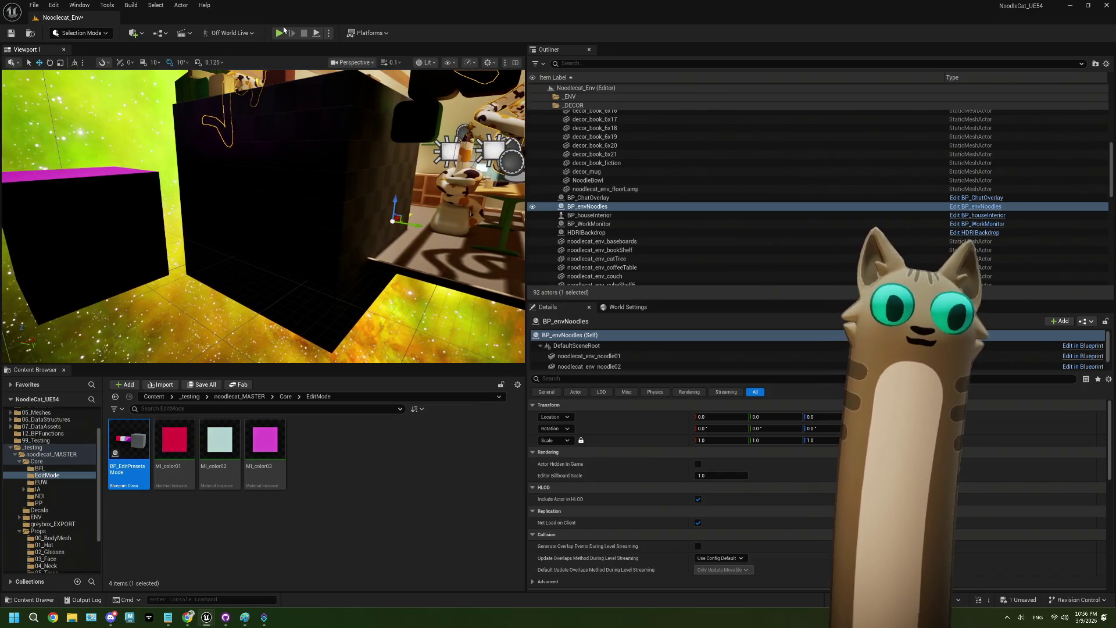
pyautogui.hotkey('alt', 'p')
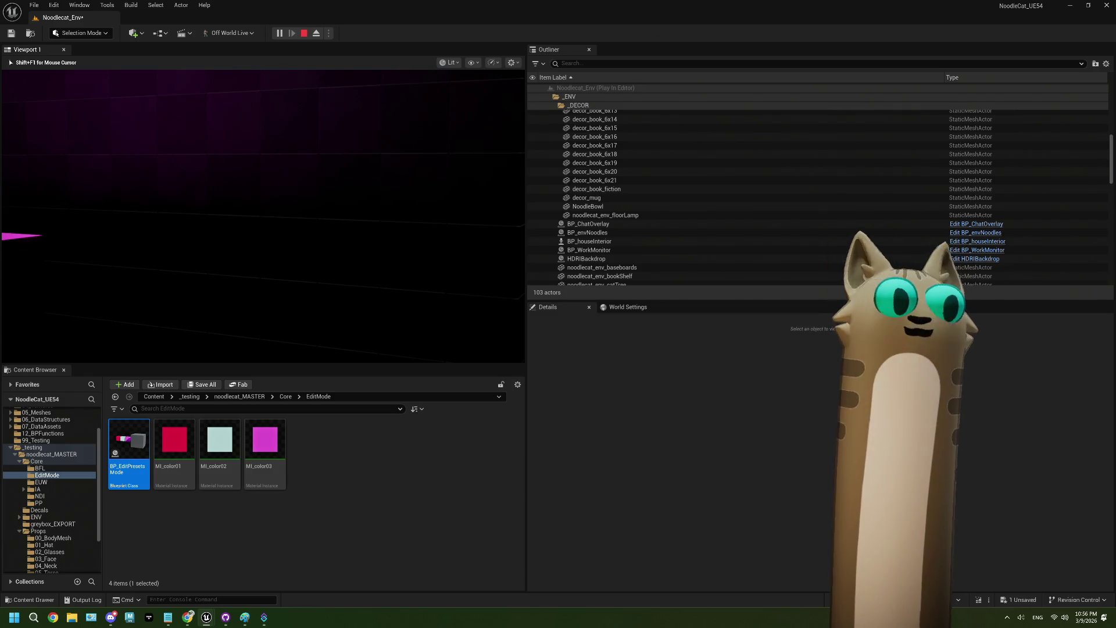
pyautogui.click(189, 264)
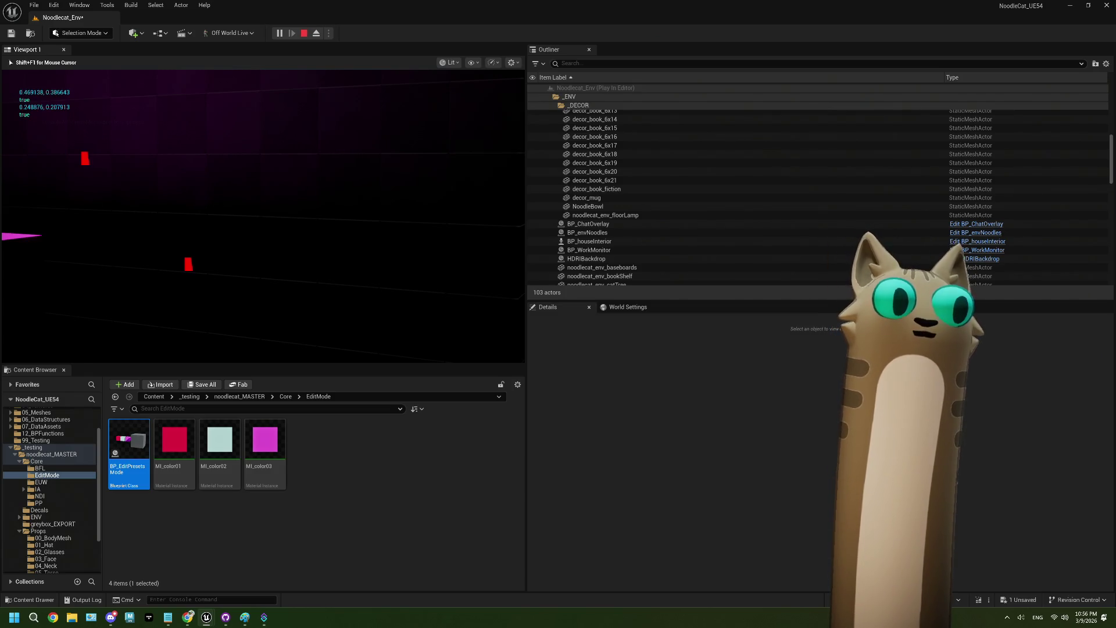
pyautogui.click(450, 139)
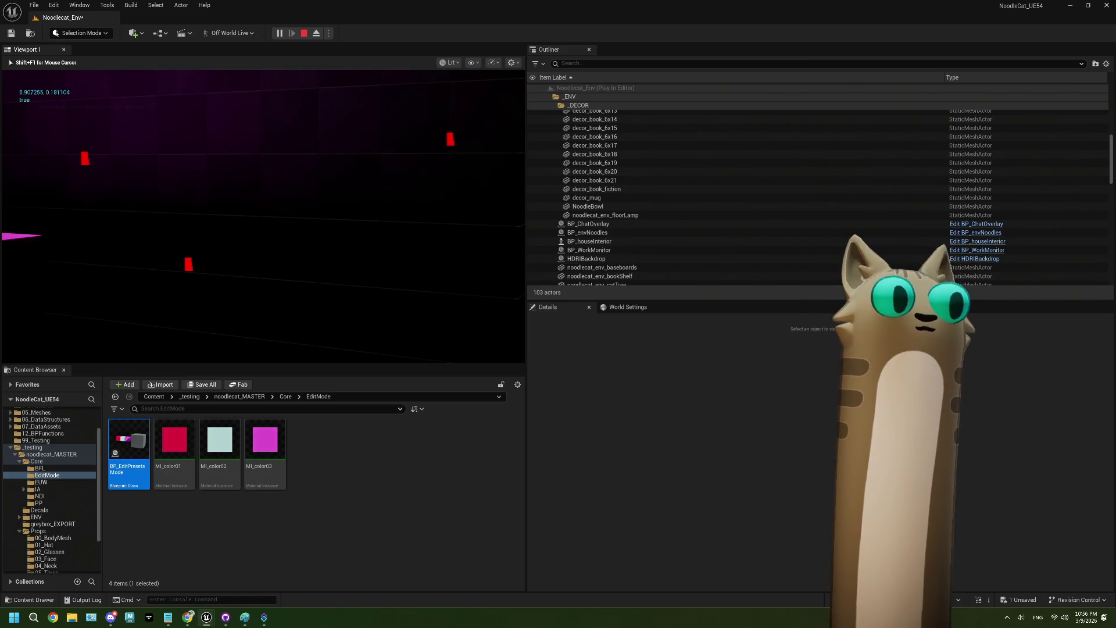
pyautogui.click(441, 271)
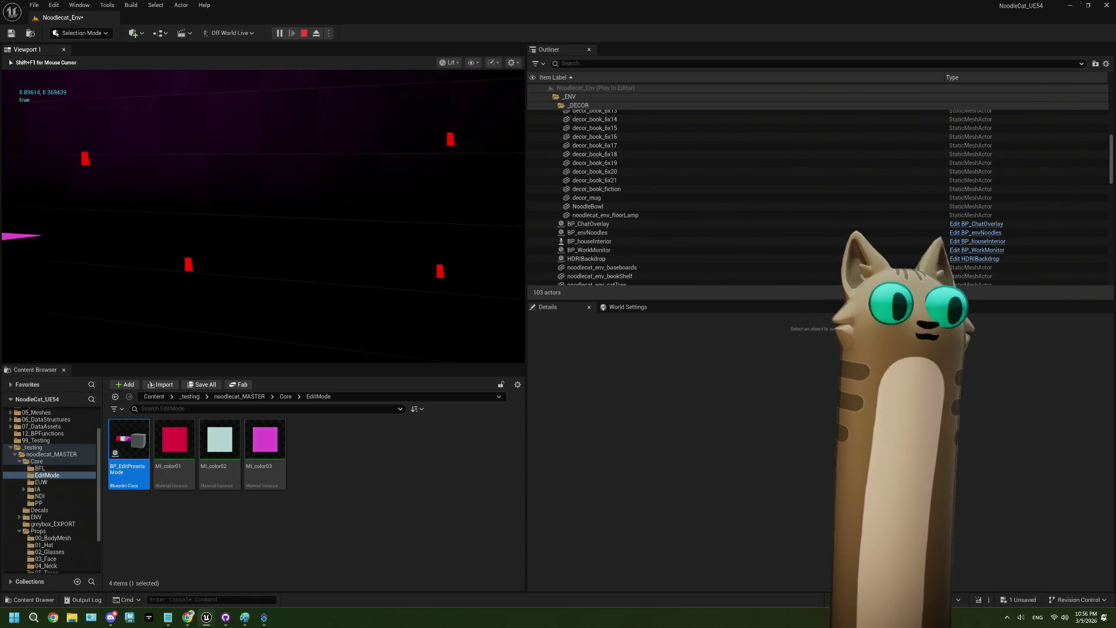
pyautogui.click(280, 186)
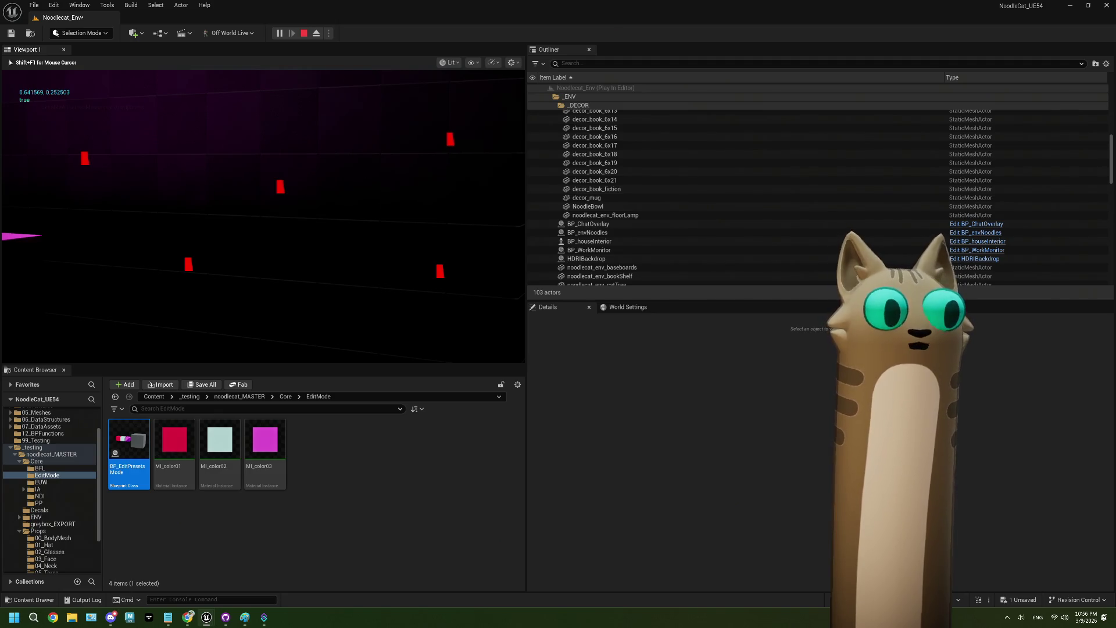
pyautogui.click(96, 121)
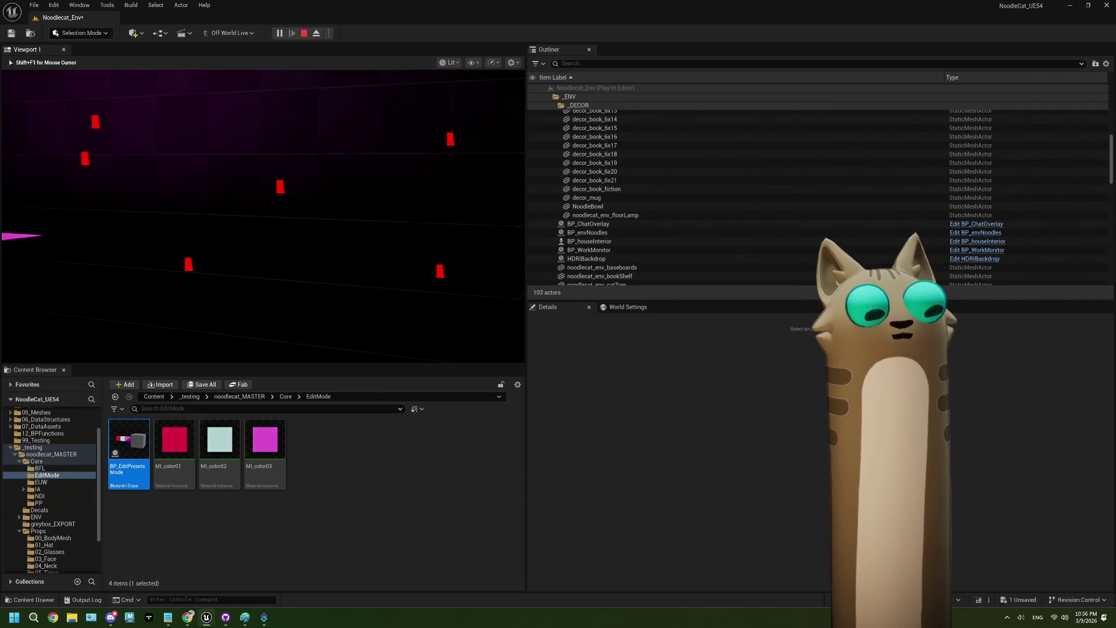
pyautogui.press('Escape')
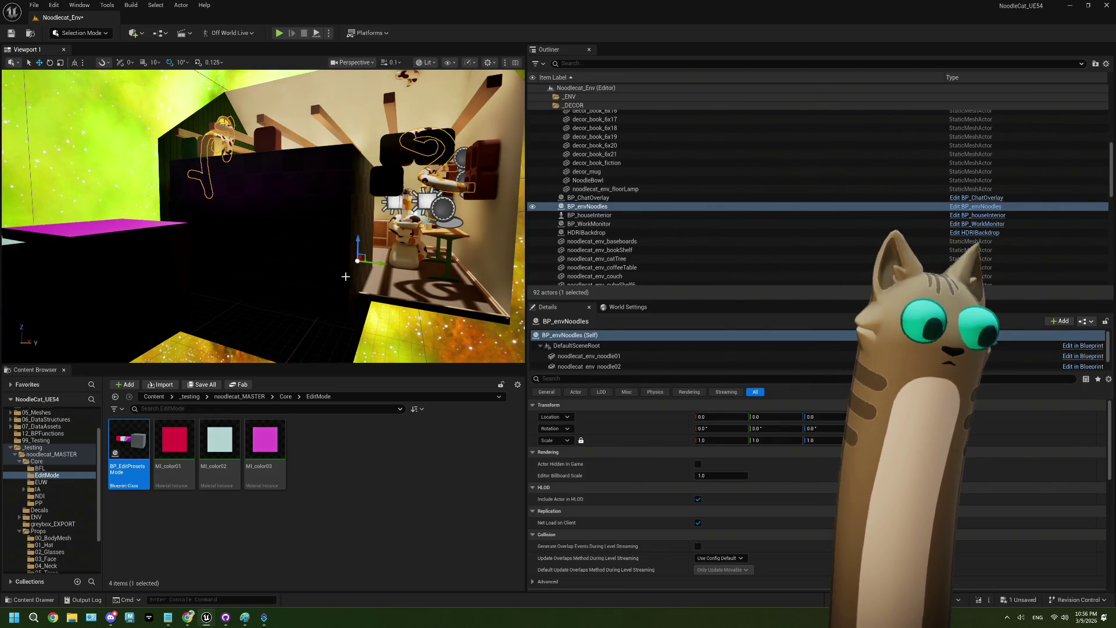
pyautogui.click(288, 398)
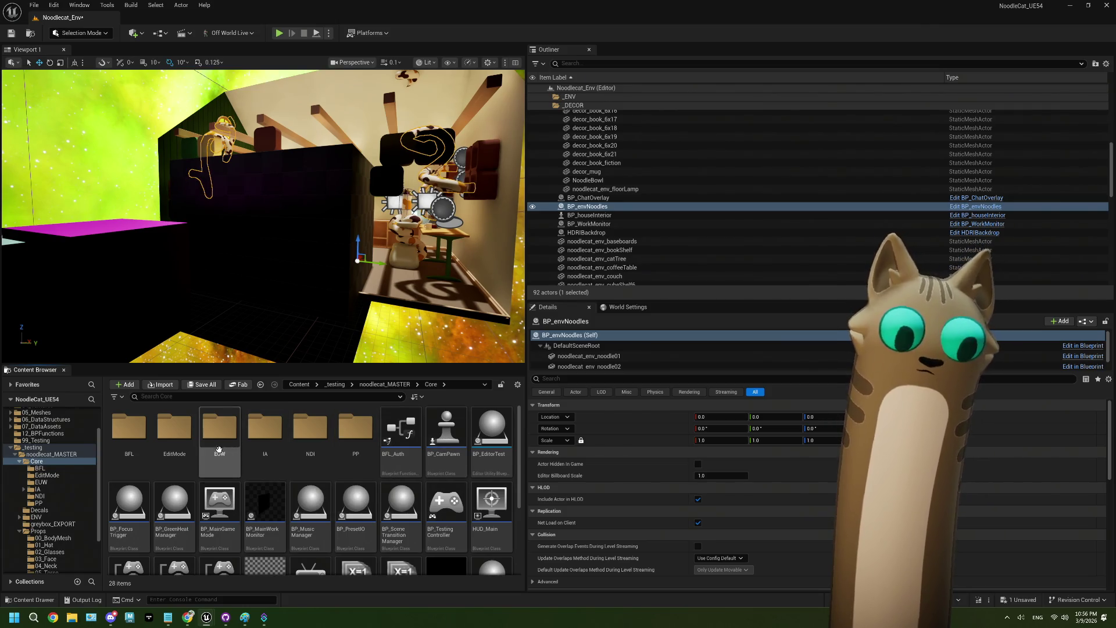
pyautogui.doubleClick(173, 436)
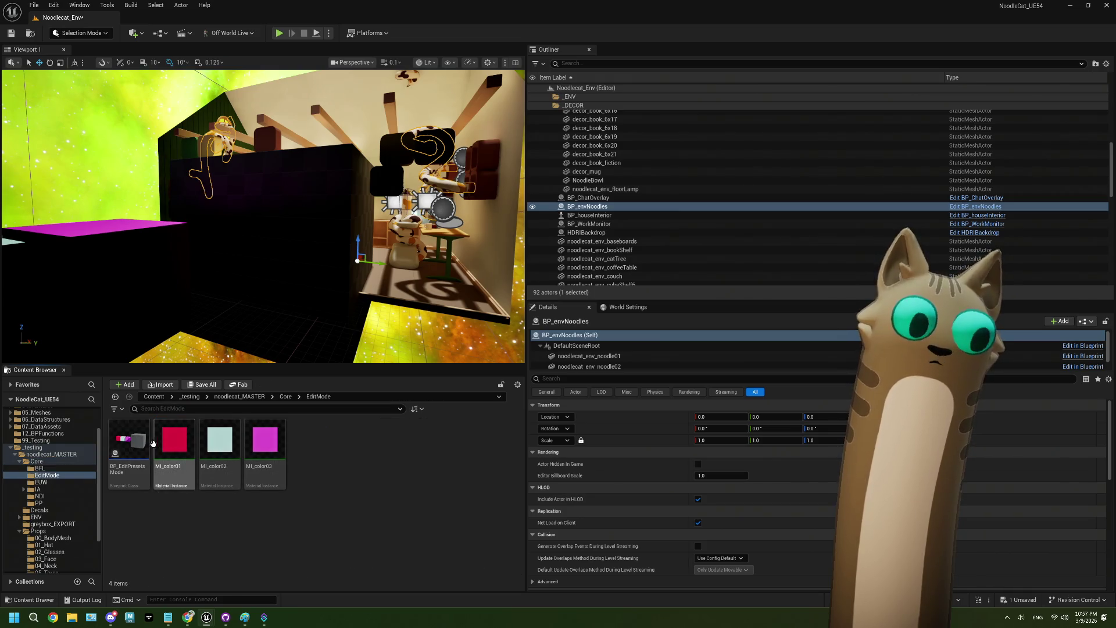
# Open BP_EditPresetsMode's event graph and delete the Append, UV conversion and Print String nodes.
pyautogui.doubleClick(129, 442)
pyautogui.click(397, 50)
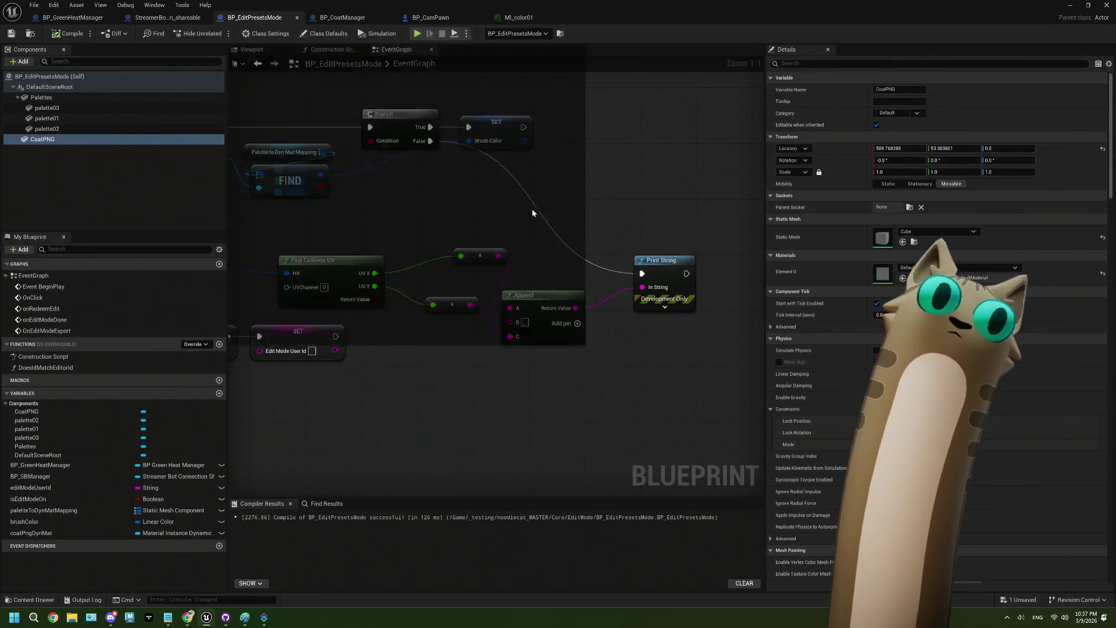
pyautogui.moveTo(529, 337); pyautogui.dragTo(453, 343)
pyautogui.click(473, 271)
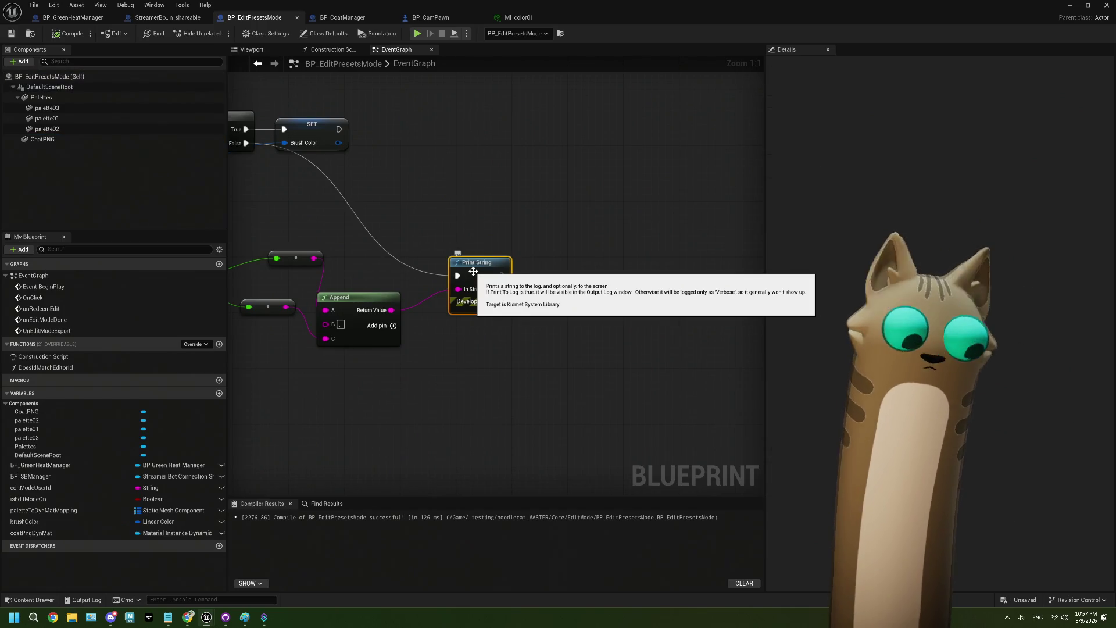
pyautogui.moveTo(459, 273); pyautogui.dragTo(589, 255)
pyautogui.moveTo(619, 356); pyautogui.dragTo(390, 232)
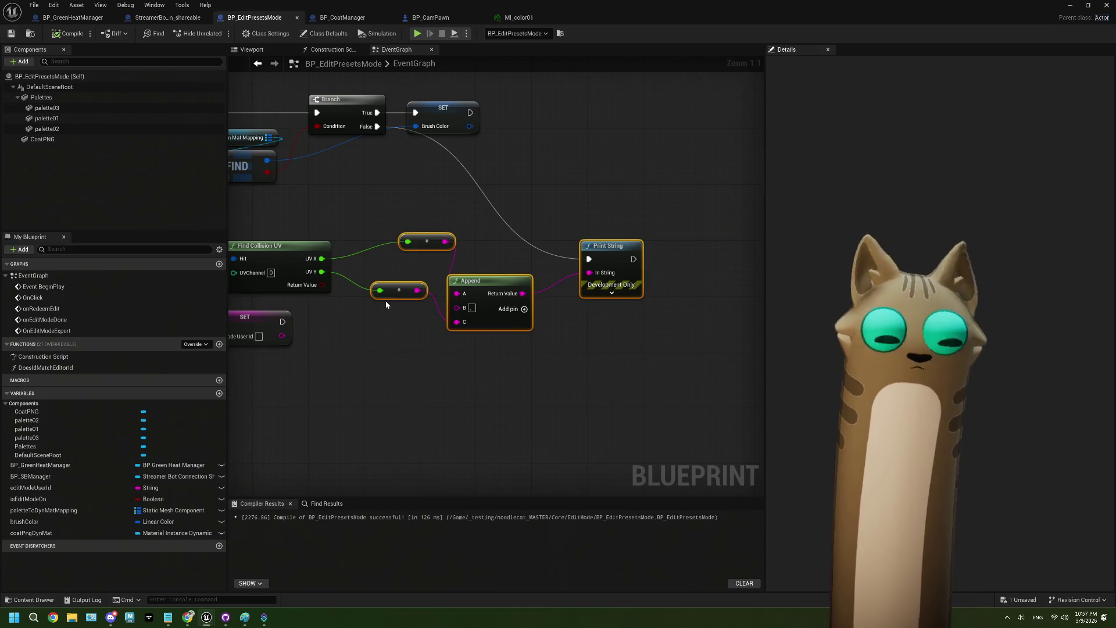
pyautogui.press('Delete')
# Place the new Branch after the first Branch's False output and move Find Collision UV closer.
pyautogui.moveTo(377, 298)
pyautogui.mouseDown()
pyautogui.moveTo(506, 303)
pyautogui.moveTo(519, 292)
pyautogui.moveTo(502, 256)
pyautogui.moveTo(530, 227)
pyautogui.mouseUp()
pyautogui.moveTo(506, 133)
pyautogui.mouseDown()
pyautogui.moveTo(527, 240)
pyautogui.moveTo(543, 197)
pyautogui.moveTo(581, 182)
pyautogui.mouseUp()
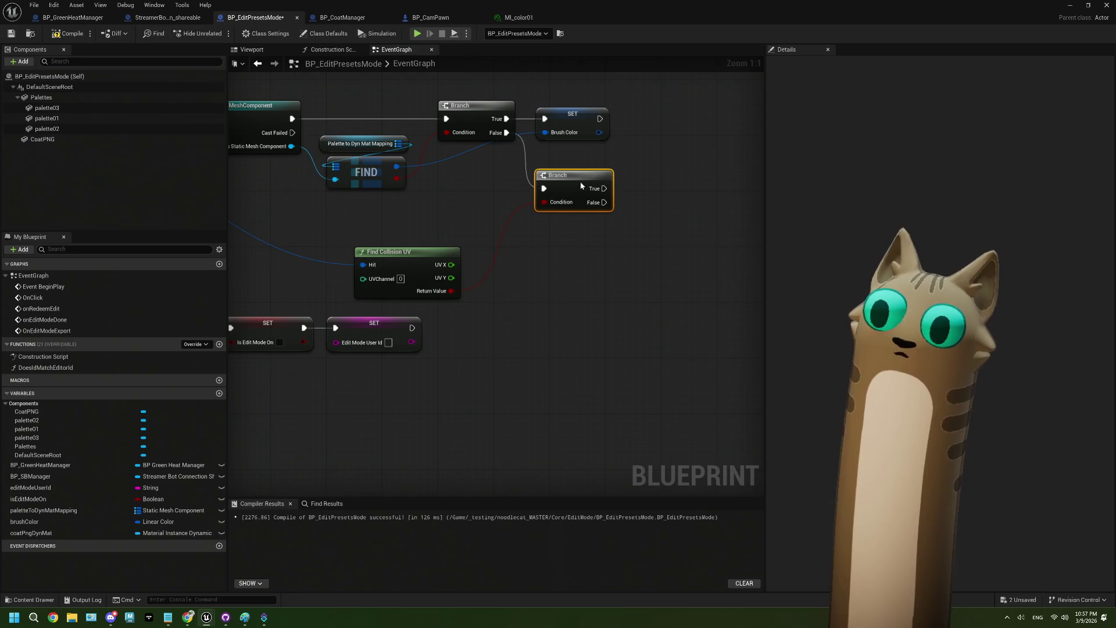
pyautogui.moveTo(557, 285); pyautogui.dragTo(579, 293)
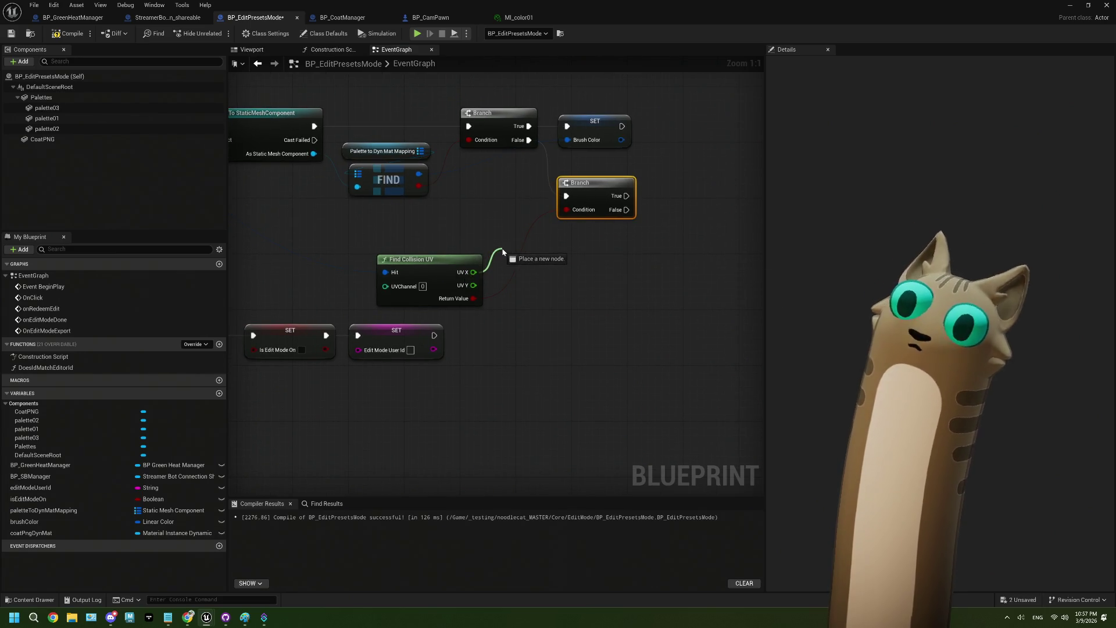
pyautogui.moveTo(418, 260); pyautogui.dragTo(459, 234)
pyautogui.moveTo(571, 251); pyautogui.dragTo(474, 264)
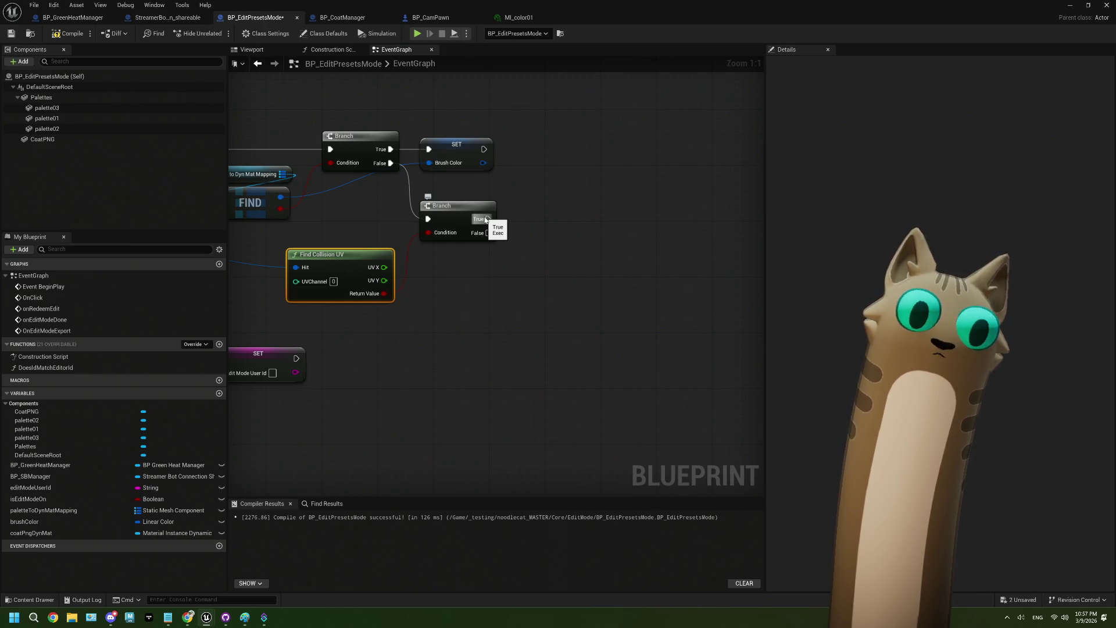
pyautogui.moveTo(480, 262)
pyautogui.mouseDown()
pyautogui.moveTo(496, 273)
pyautogui.moveTo(666, 266)
pyautogui.moveTo(615, 243)
pyautogui.mouseUp()
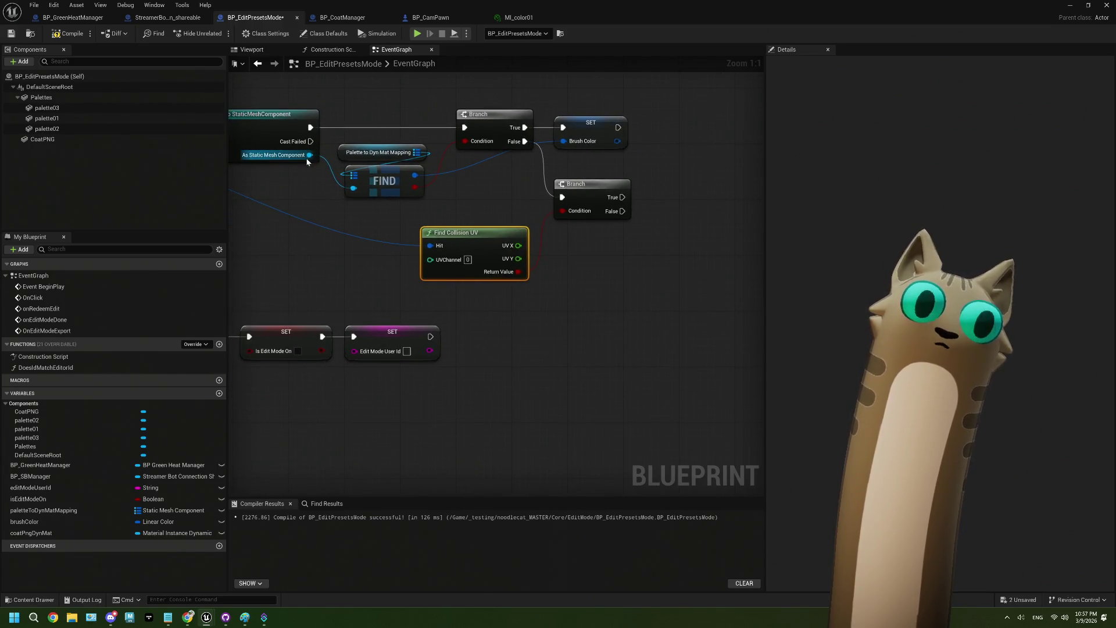
# Add a Coat PNG getter and an Equal node comparing it with the hit static mesh component.
pyautogui.moveTo(309, 155)
pyautogui.mouseDown()
pyautogui.moveTo(599, 291)
pyautogui.moveTo(588, 282)
pyautogui.mouseUp()
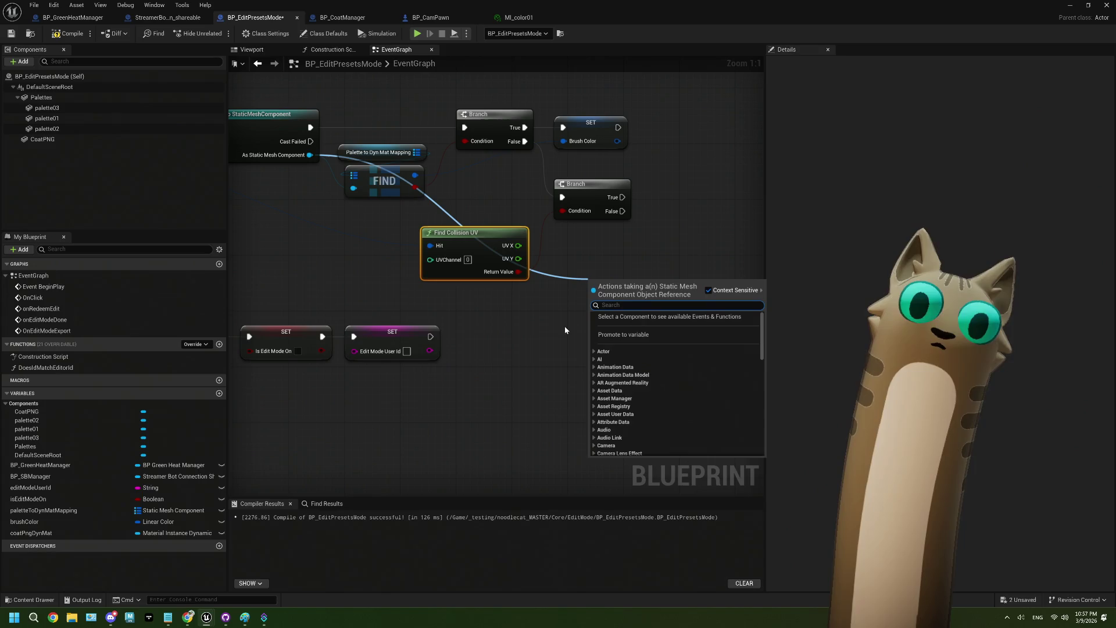
pyautogui.click(524, 380)
pyautogui.moveTo(42, 139)
pyautogui.mouseDown()
pyautogui.moveTo(174, 221)
pyautogui.moveTo(477, 331)
pyautogui.moveTo(598, 320)
pyautogui.moveTo(589, 312)
pyautogui.mouseUp()
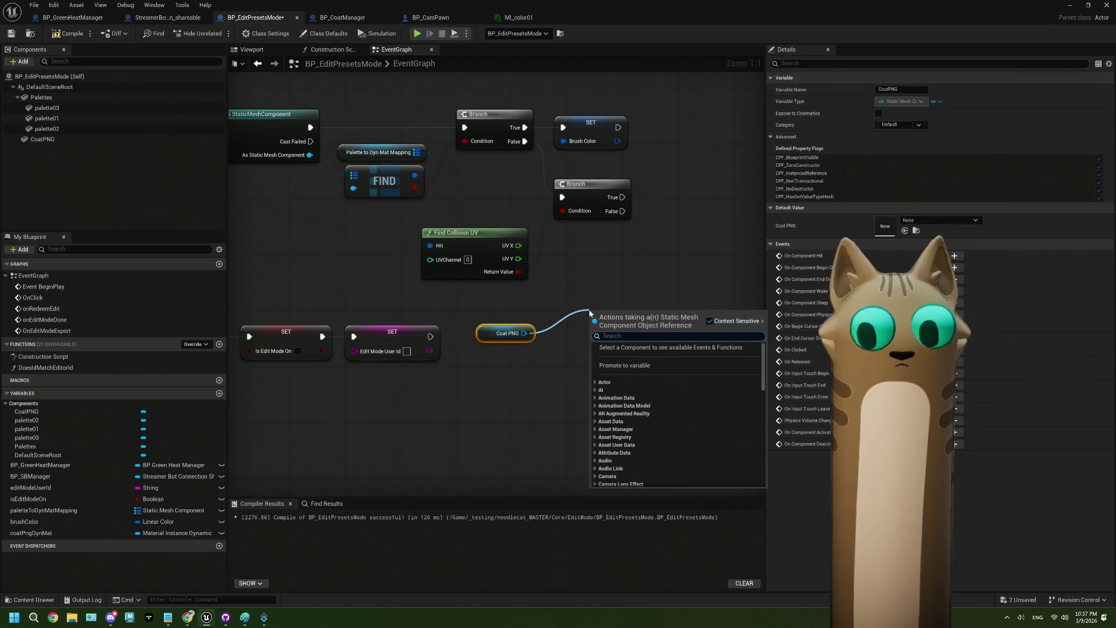
pyautogui.write('equal')
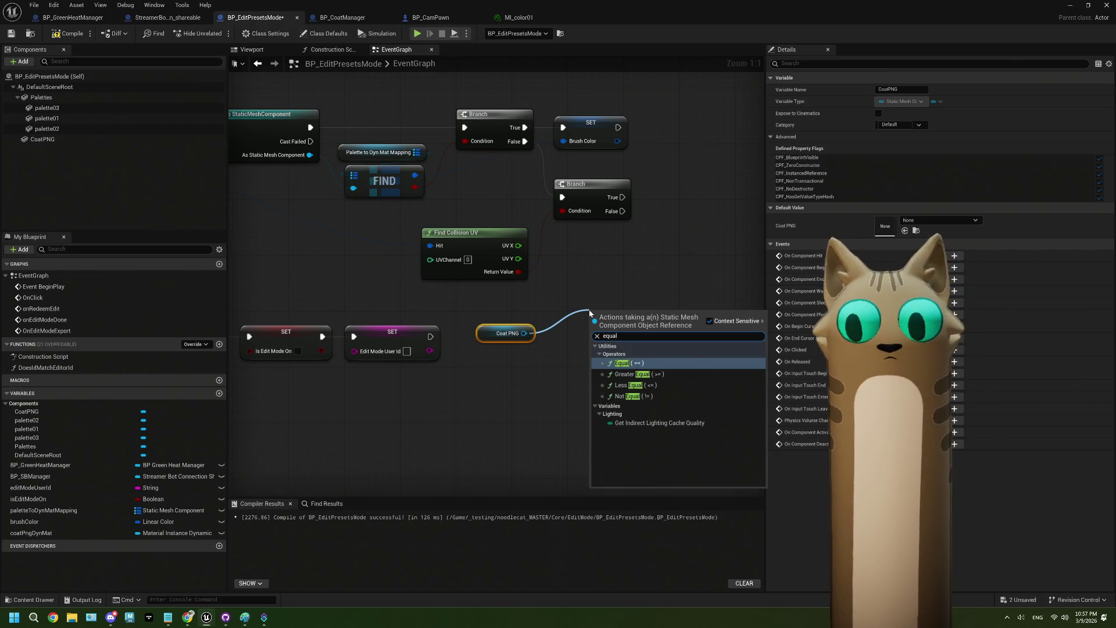
pyautogui.click(636, 364)
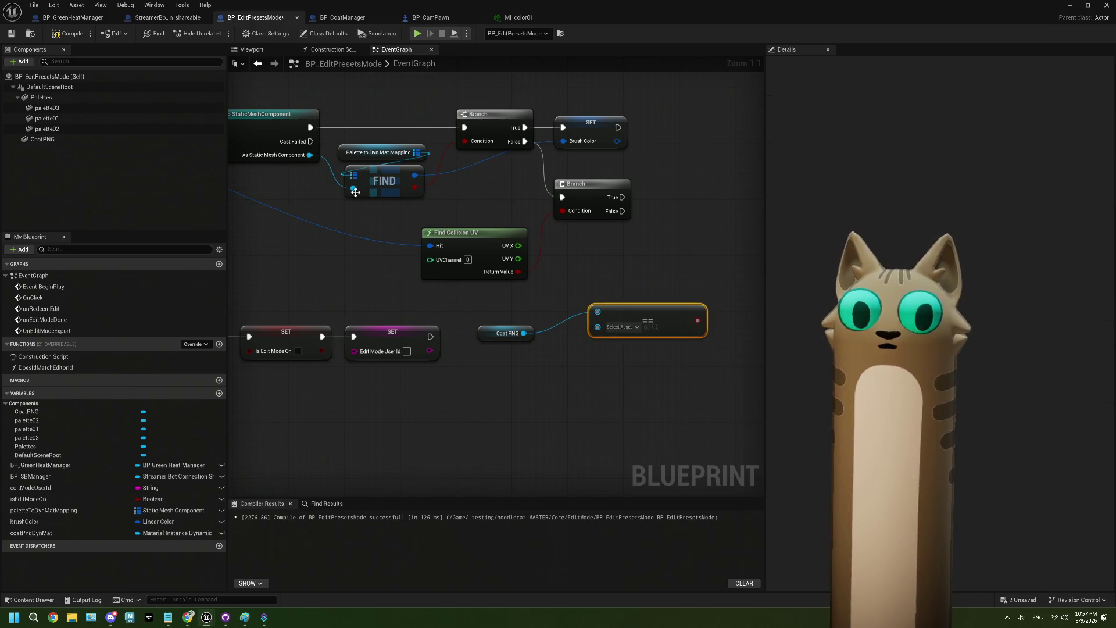
pyautogui.moveTo(309, 155)
pyautogui.mouseDown()
pyautogui.moveTo(553, 283)
pyautogui.moveTo(598, 324)
pyautogui.moveTo(514, 298)
pyautogui.mouseUp()
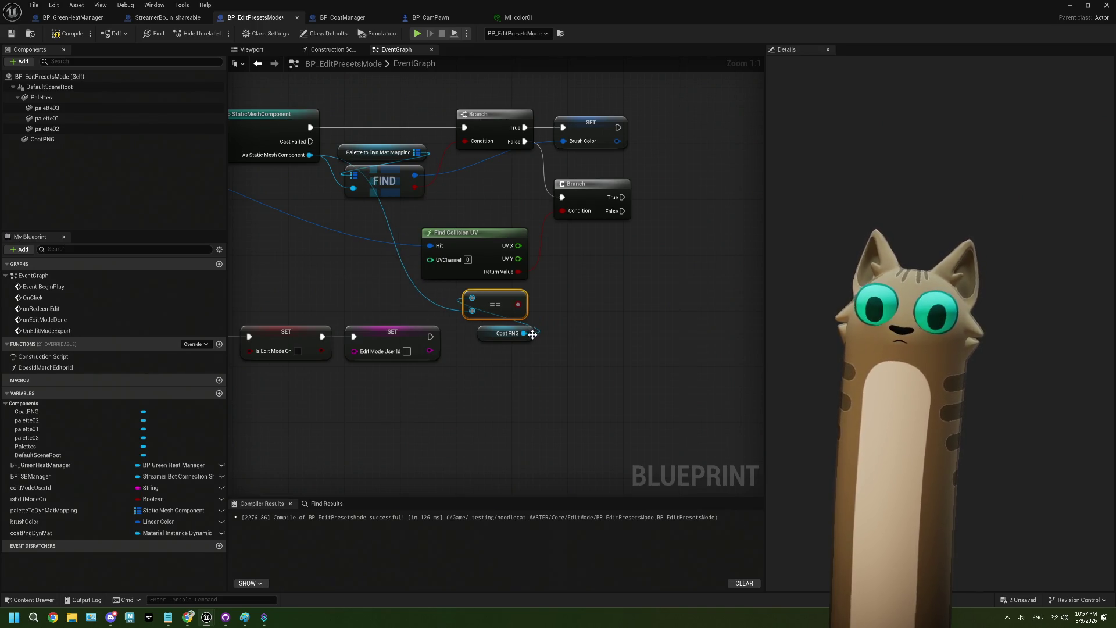
# Feed an AND result from the comparison into the second Branch's Condition.
pyautogui.moveTo(518, 305); pyautogui.dragTo(559, 289)
pyautogui.write('a')
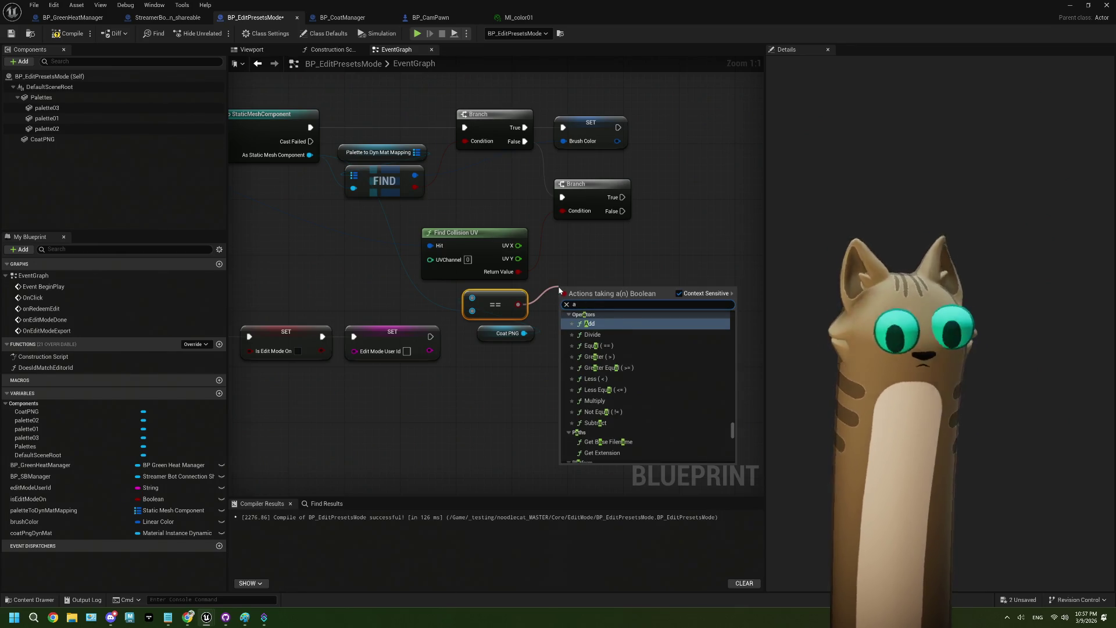
pyautogui.scroll(-3, 620, 388)
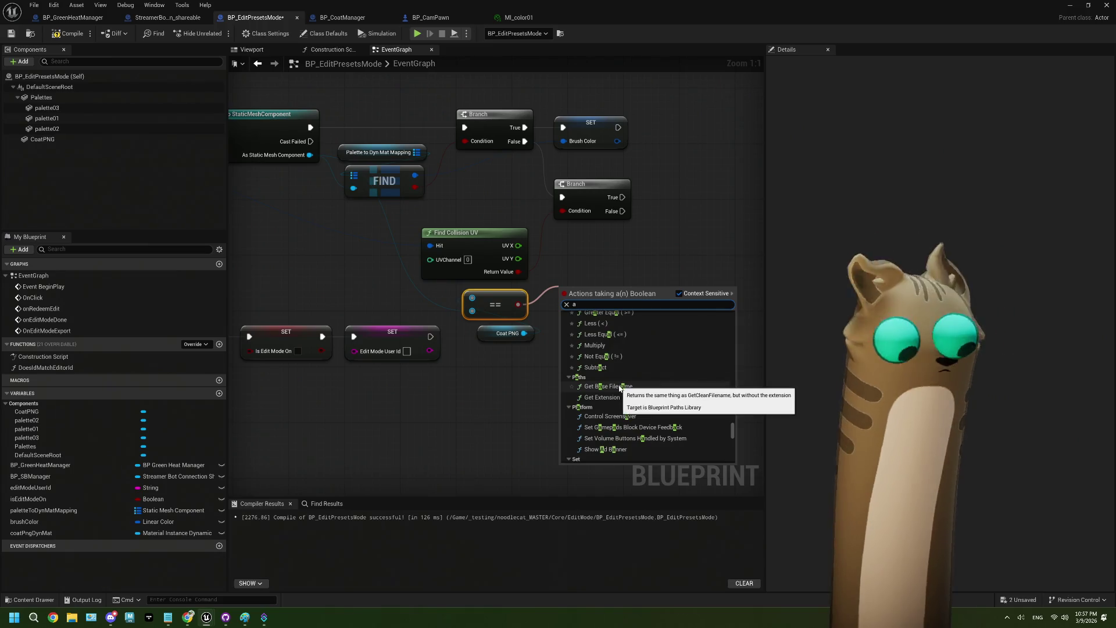
pyautogui.scroll(3, 620, 389)
pyautogui.press('Escape')
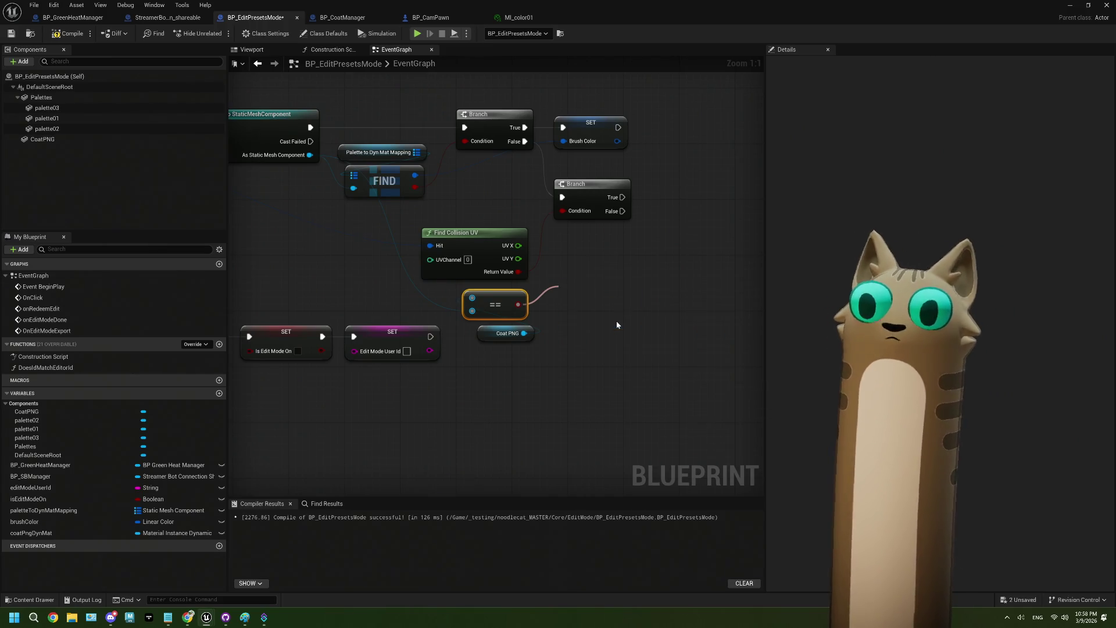
pyautogui.moveTo(618, 290); pyautogui.dragTo(562, 211)
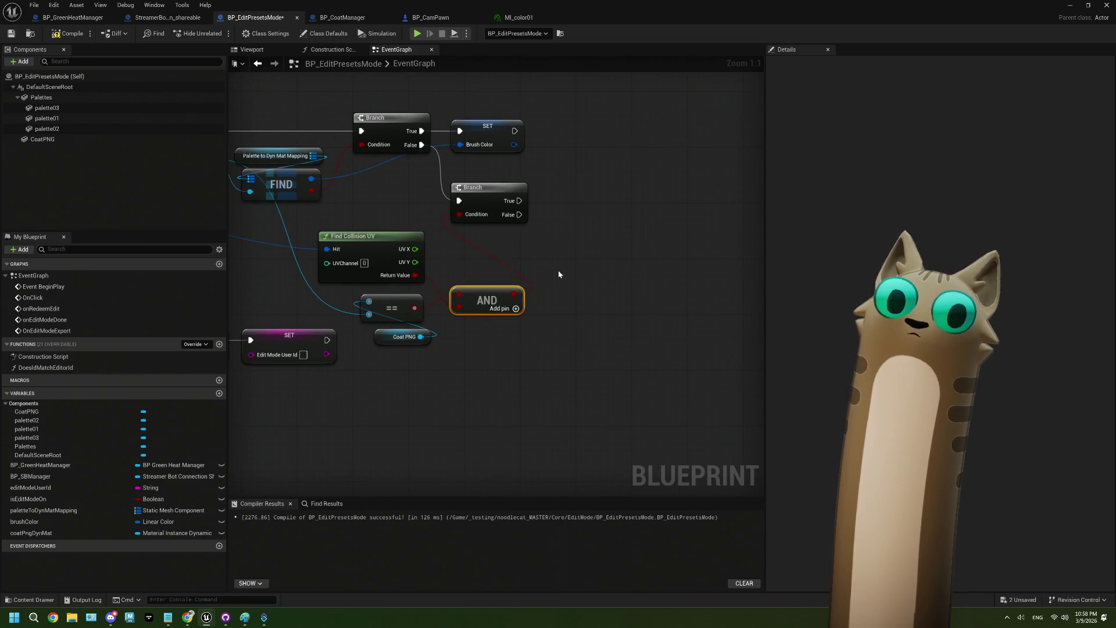
pyautogui.click(402, 337)
# Place a Get coatPngDynMat variable node beside the comparison nodes.
pyautogui.moveTo(491, 331)
pyautogui.mouseDown()
pyautogui.moveTo(529, 348)
pyautogui.moveTo(455, 369)
pyautogui.moveTo(479, 376)
pyautogui.moveTo(468, 348)
pyautogui.moveTo(487, 354)
pyautogui.moveTo(449, 359)
pyautogui.mouseUp()
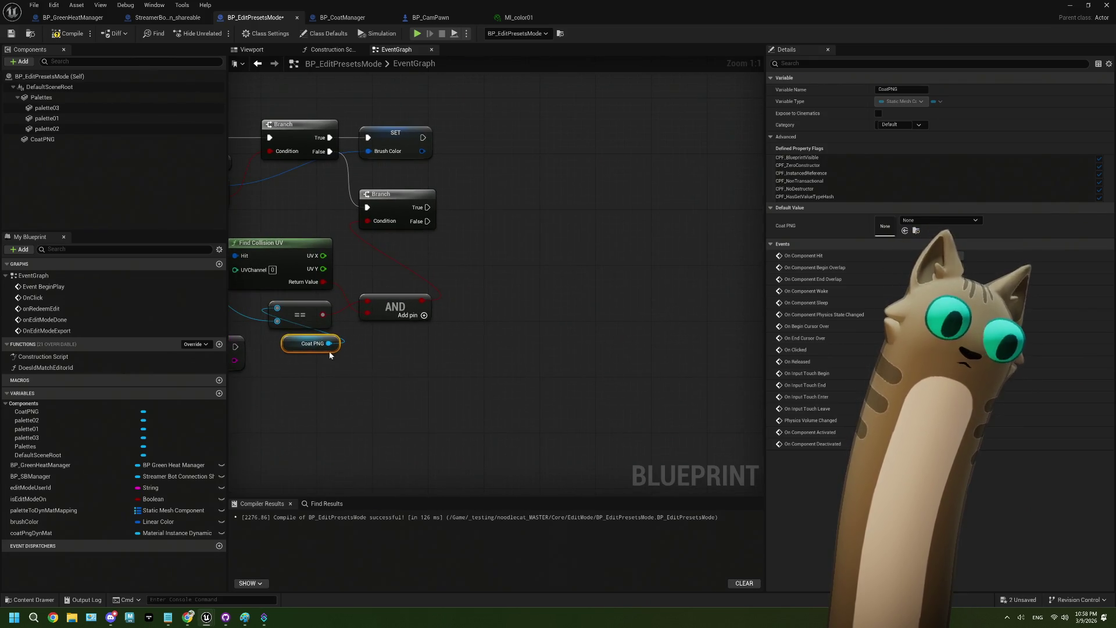
pyautogui.moveTo(329, 343); pyautogui.dragTo(399, 384)
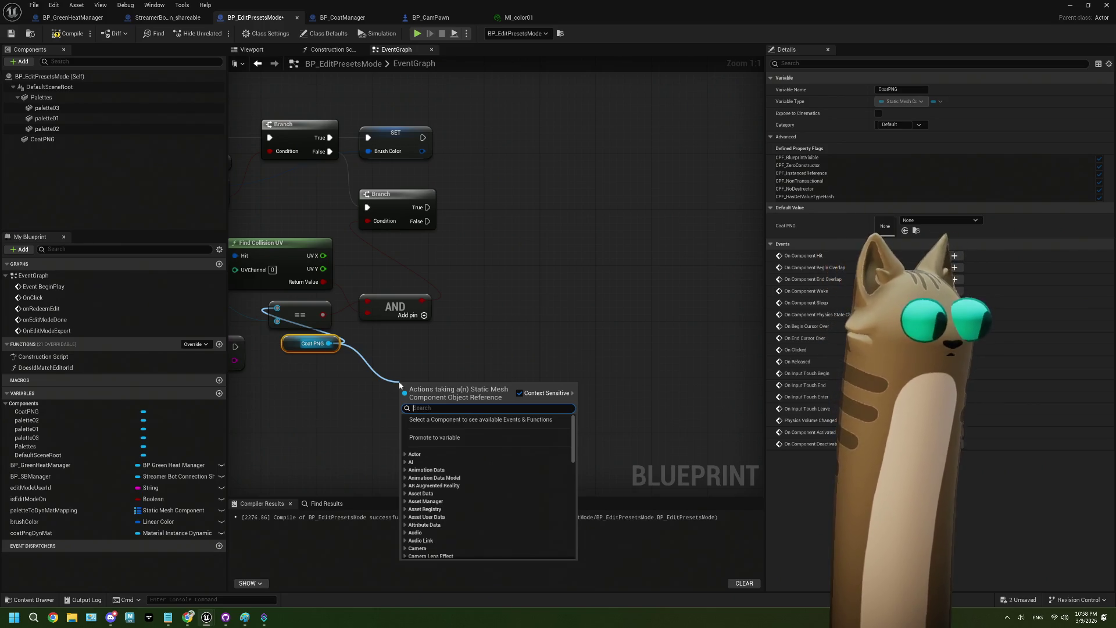
pyautogui.write('get')
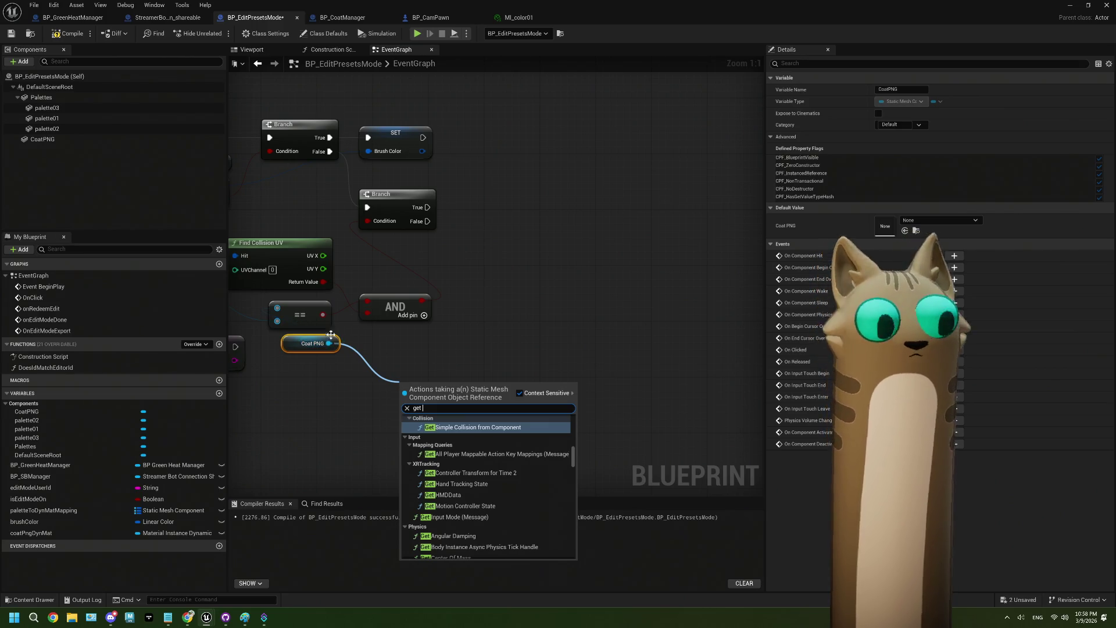
pyautogui.click(299, 382)
pyautogui.moveTo(32, 533)
pyautogui.mouseDown()
pyautogui.moveTo(298, 429)
pyautogui.moveTo(306, 396)
pyautogui.moveTo(379, 394)
pyautogui.mouseUp()
pyautogui.click(337, 405)
# Add Get Texture Parameter Value on coatPngDynMat, run from the second Branch's True output.
pyautogui.write('ge')
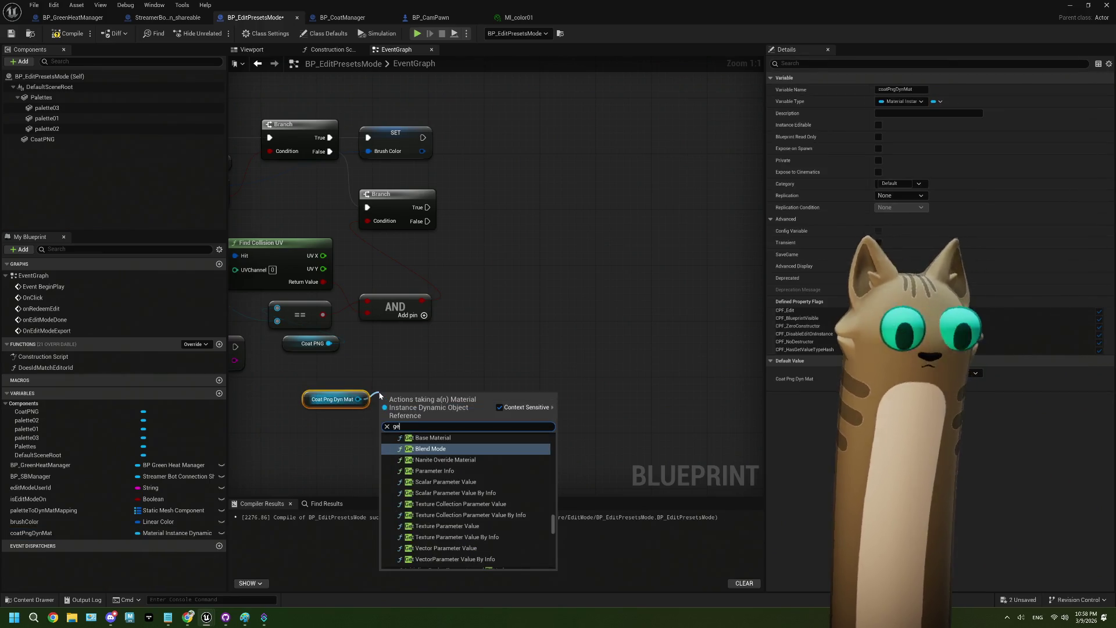
pyautogui.write('t te')
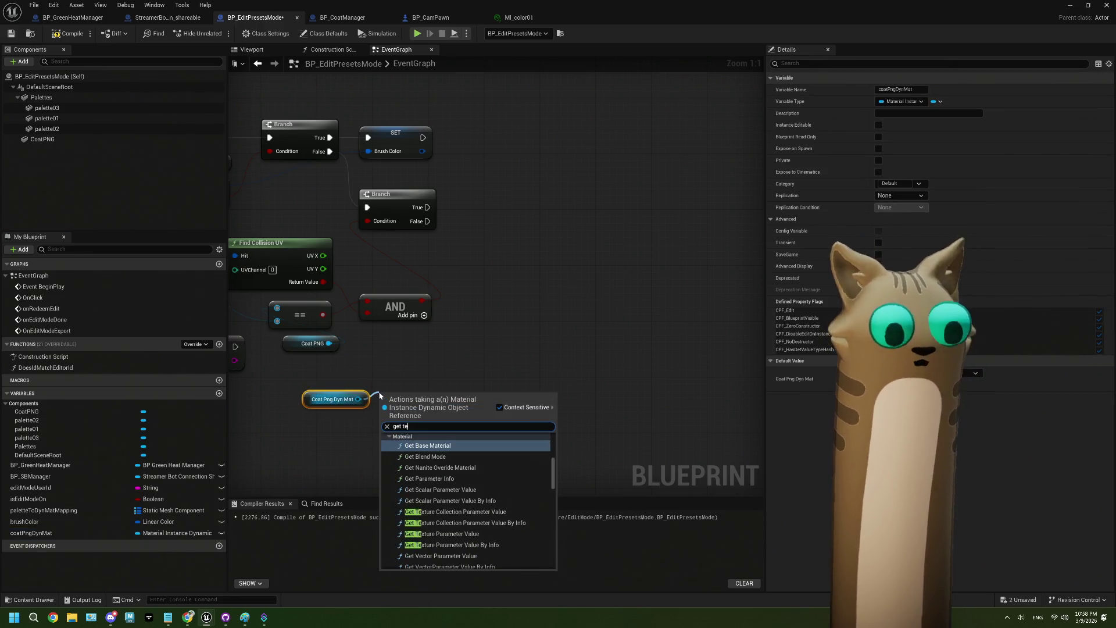
pyautogui.write('xtu')
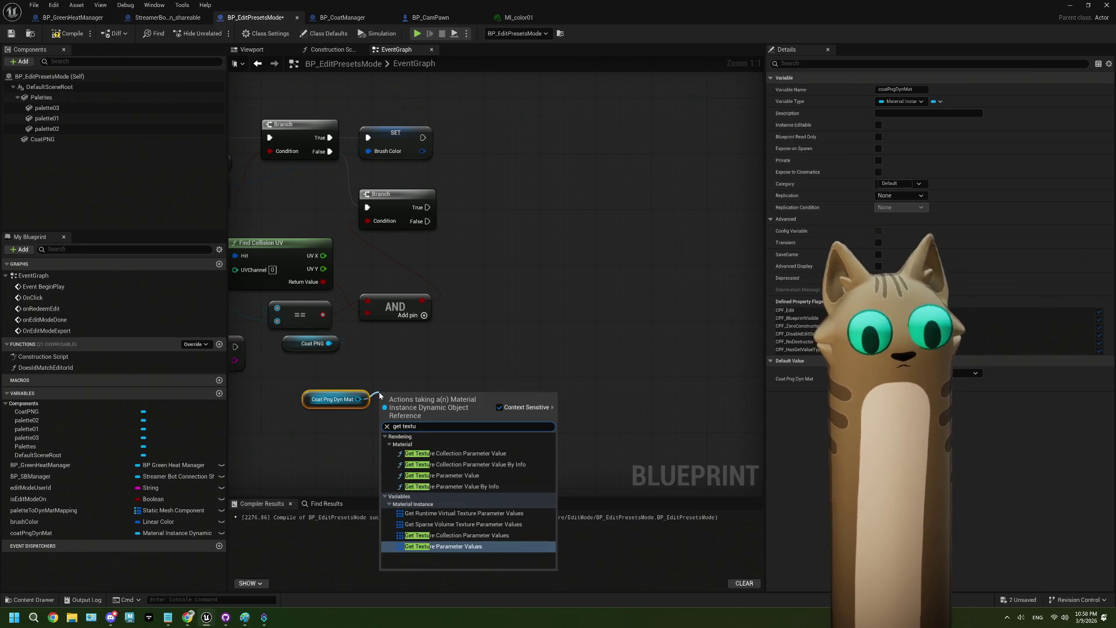
pyautogui.click(442, 475)
pyautogui.moveTo(421, 393); pyautogui.dragTo(453, 376)
pyautogui.moveTo(428, 207); pyautogui.dragTo(416, 395)
pyautogui.click(518, 18)
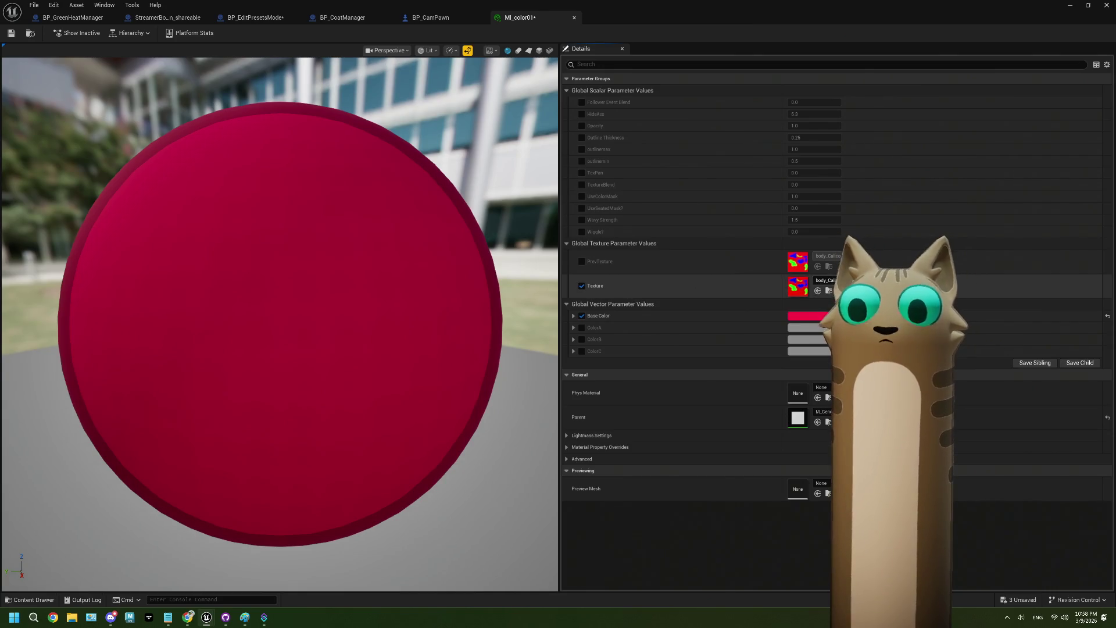
# Toggle the override checkbox under Global Texture Parameter Values in MI_color01.
pyautogui.click(582, 262)
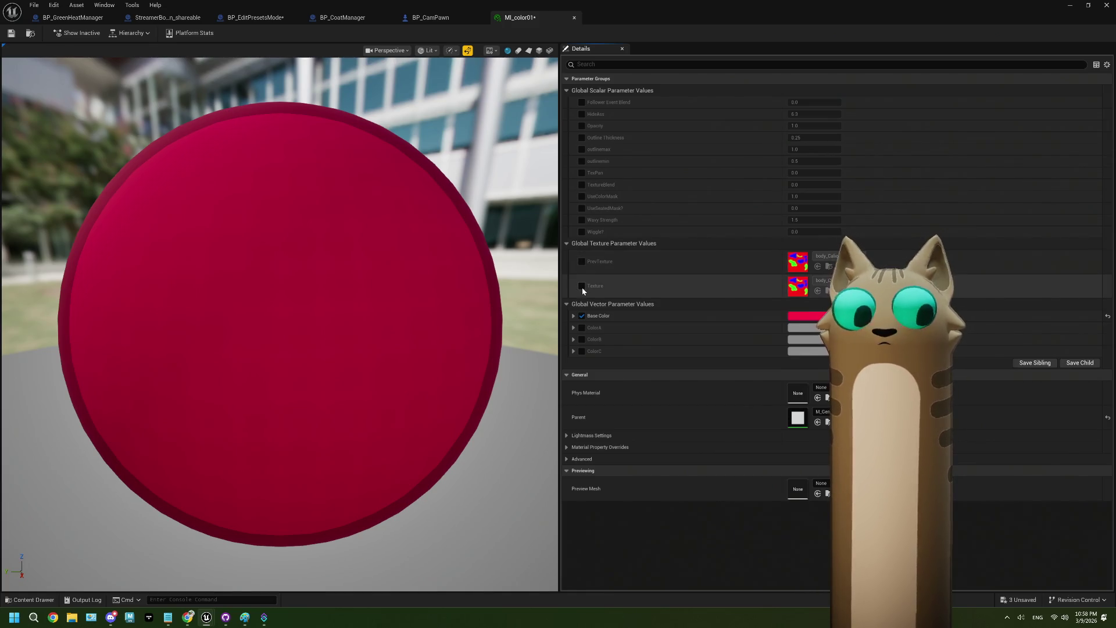
pyautogui.hotkey('alt', 'Tab')
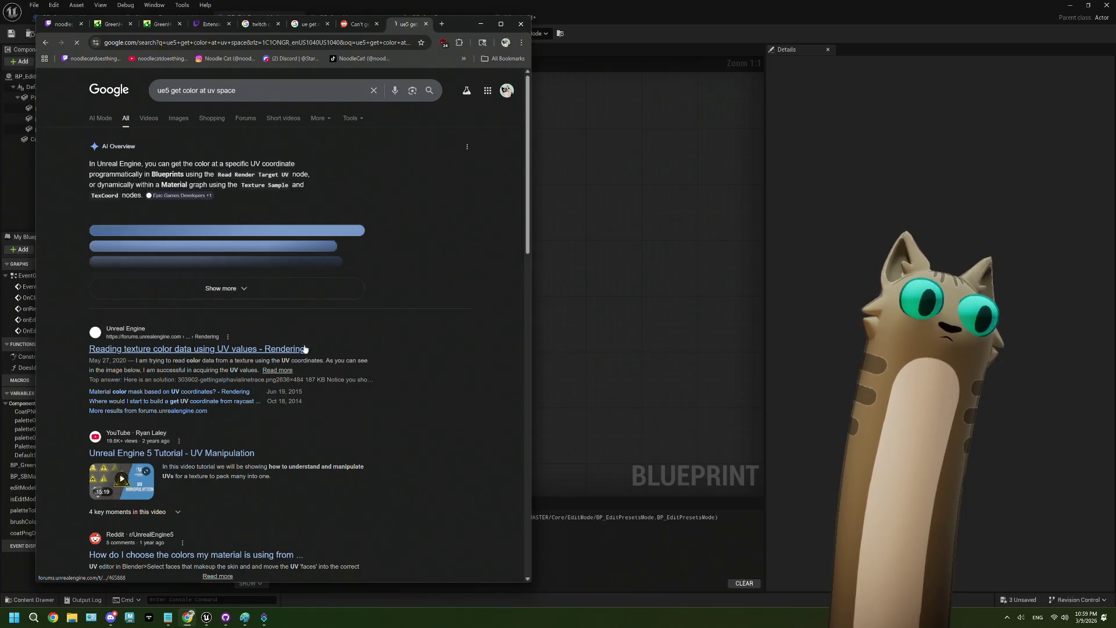
# Open the forum thread on reading texture colour from UVs and zoom into its solution blueprint.
pyautogui.click(331, 342)
pyautogui.scroll(-8, 346, 342)
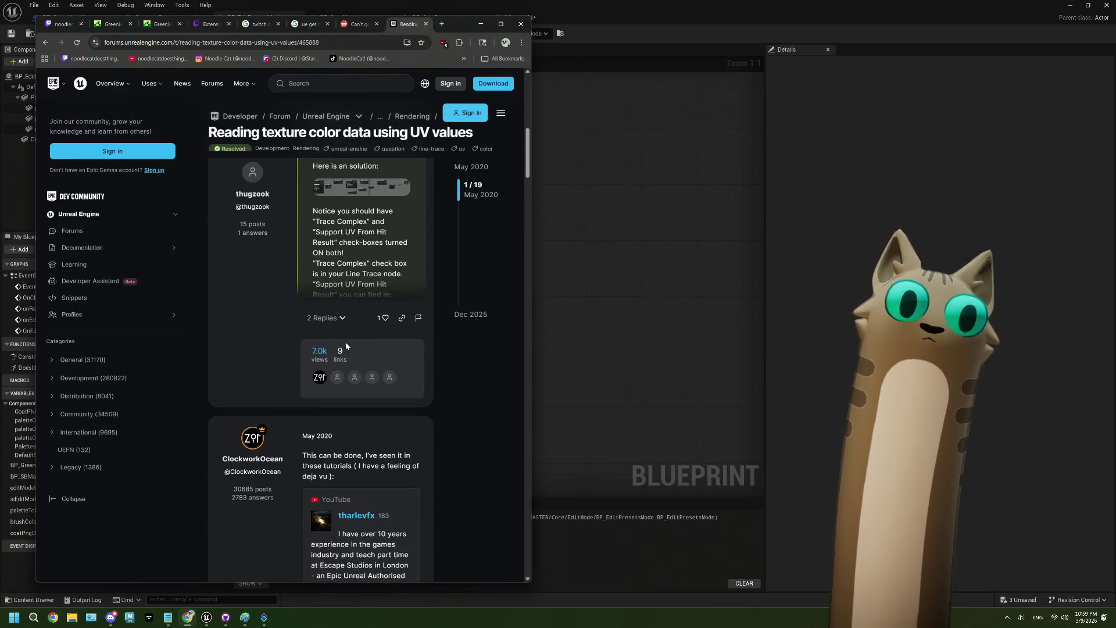
pyautogui.scroll(1, 345, 342)
pyautogui.click(361, 230)
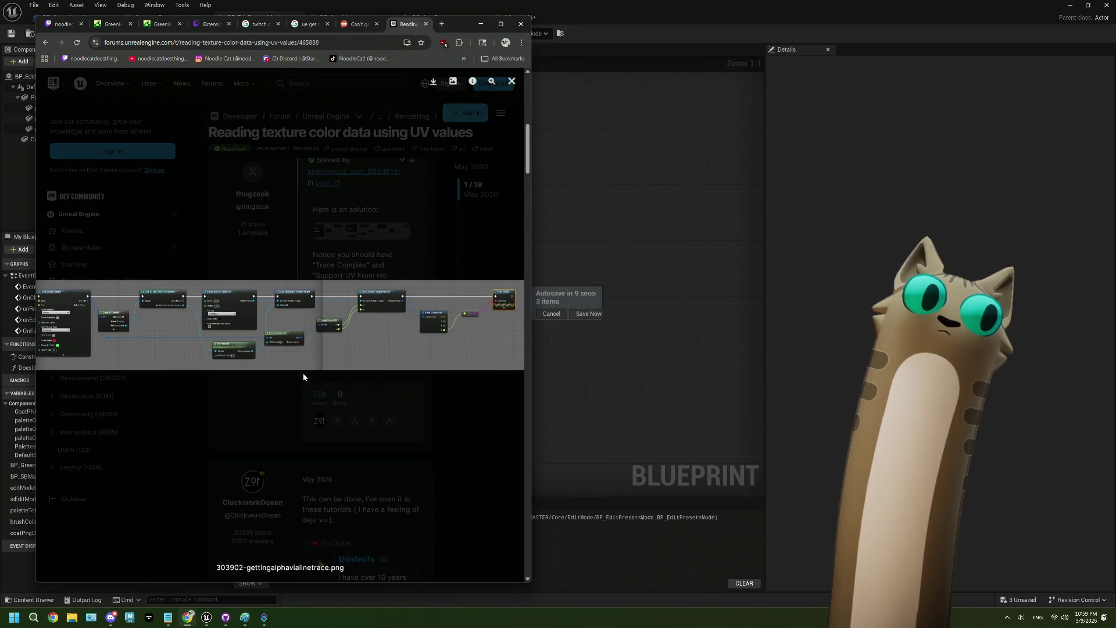
pyautogui.click(264, 323)
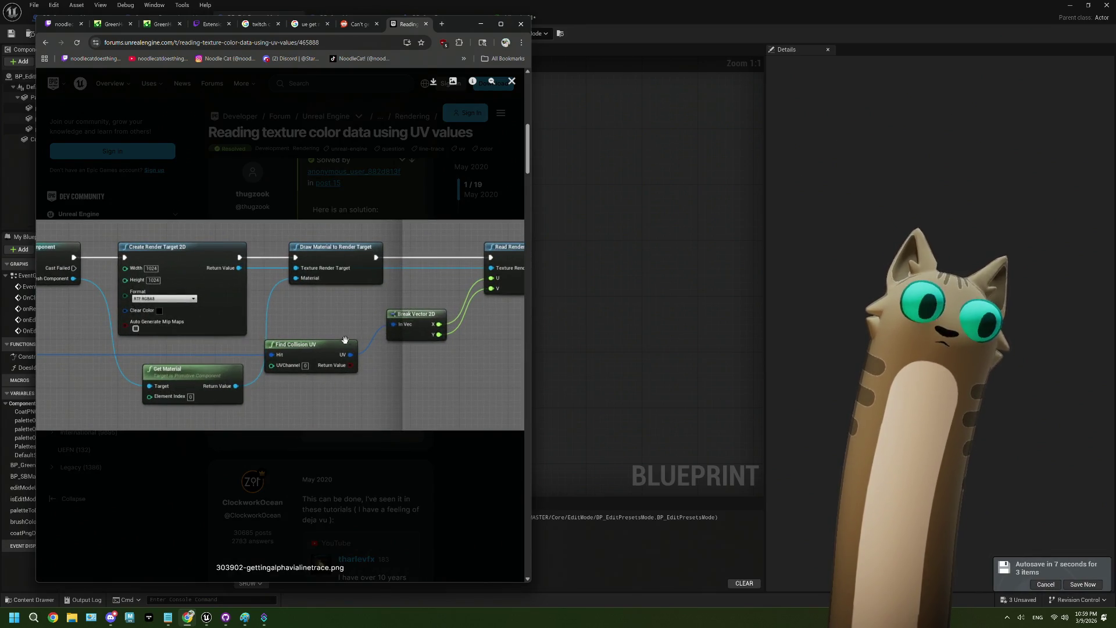
pyautogui.hscroll(6, 376, 342)
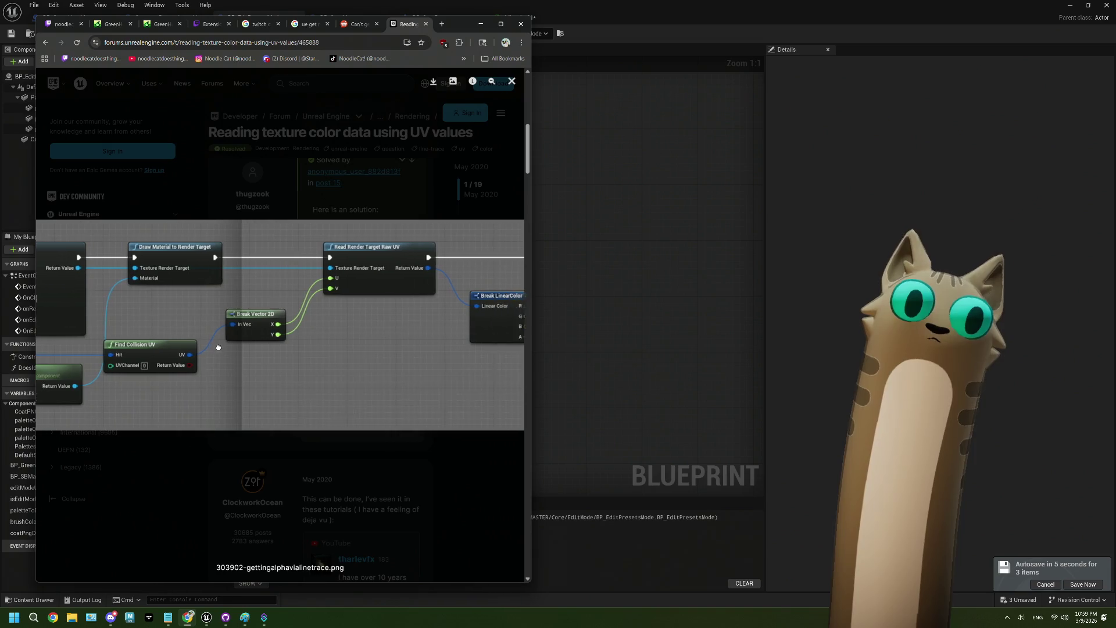
pyautogui.moveTo(354, 343)
pyautogui.mouseDown()
pyautogui.moveTo(167, 351)
pyautogui.moveTo(278, 349)
pyautogui.mouseUp()
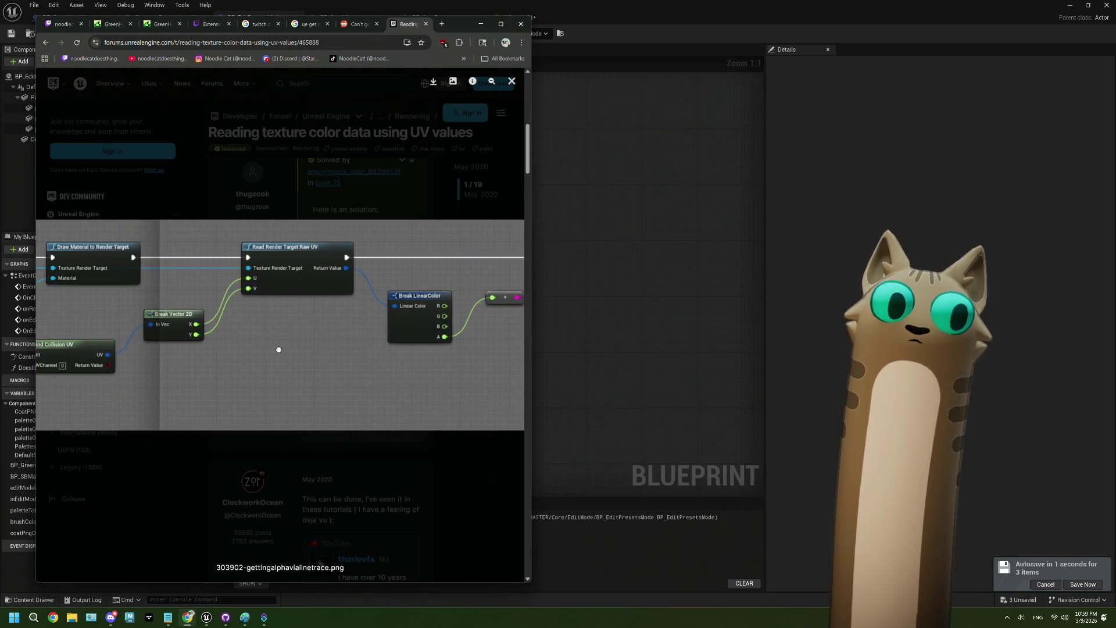
pyautogui.click(648, 303)
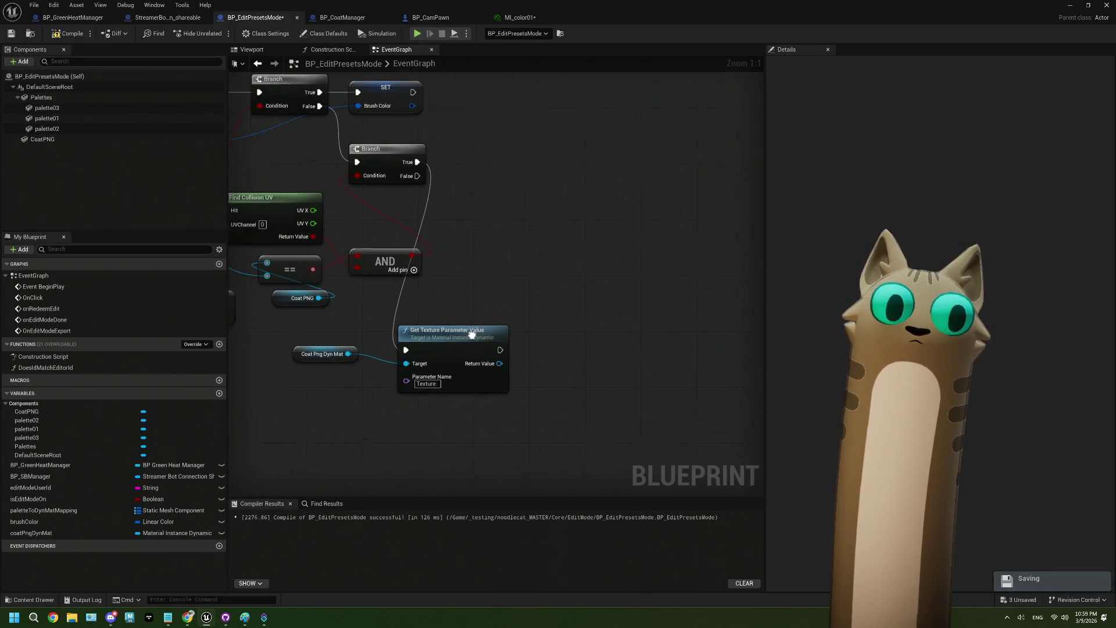
pyautogui.moveTo(510, 359); pyautogui.dragTo(567, 336)
pyautogui.write('r')
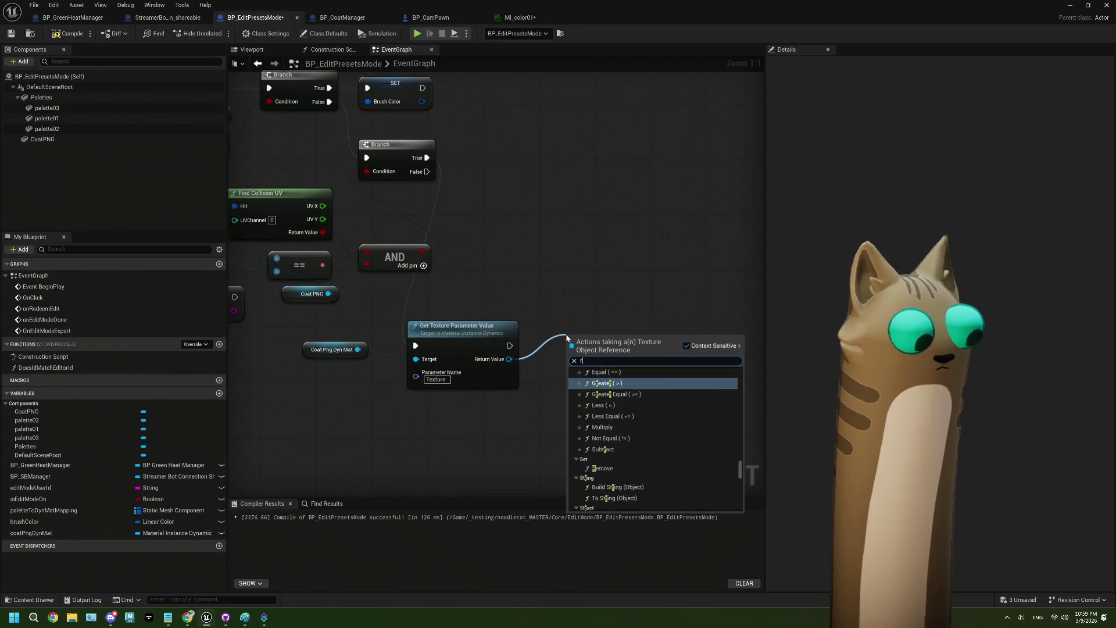
pyautogui.write('aw')
pyautogui.press('BackSpace')
pyautogui.press('BackSpace')
pyautogui.press('BackSpace')
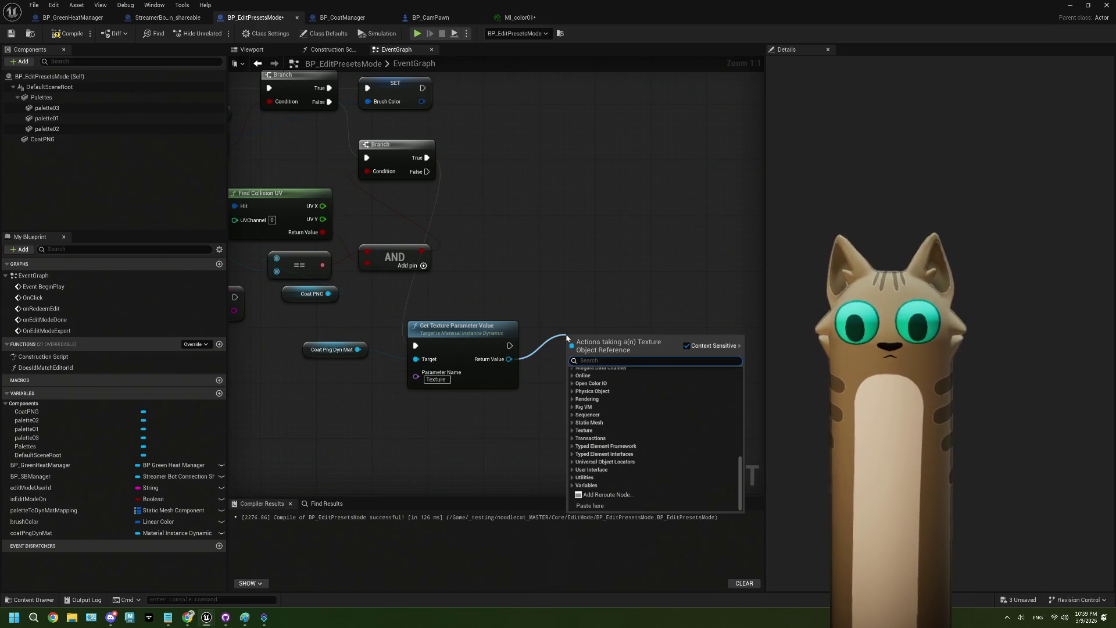
pyautogui.press('Escape')
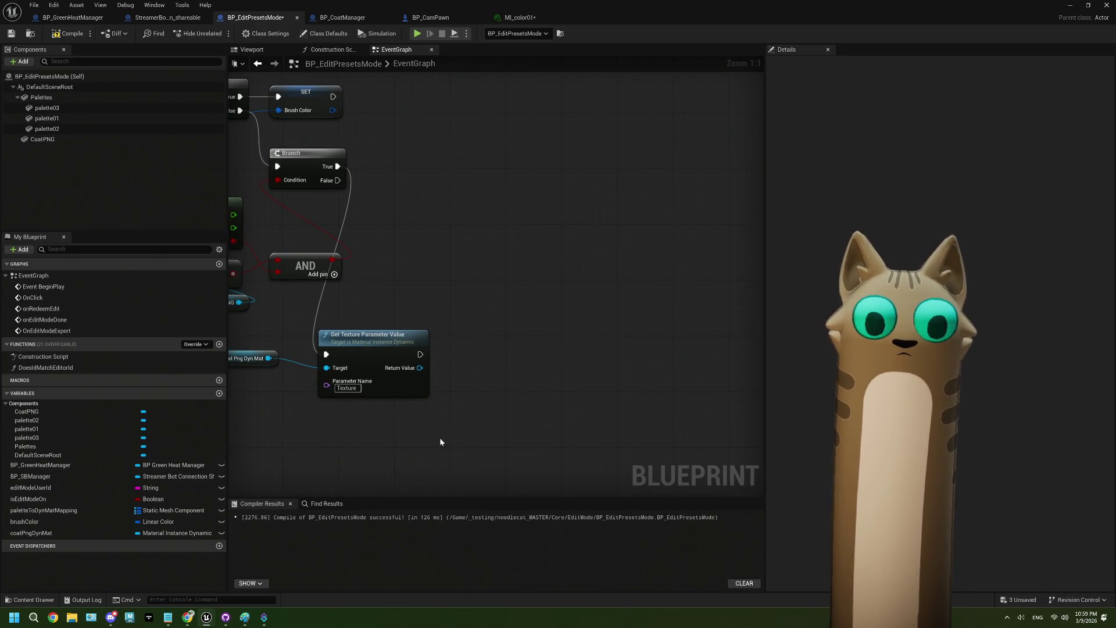
pyautogui.moveTo(420, 367)
pyautogui.mouseDown()
pyautogui.moveTo(494, 366)
pyautogui.moveTo(477, 356)
pyautogui.mouseUp()
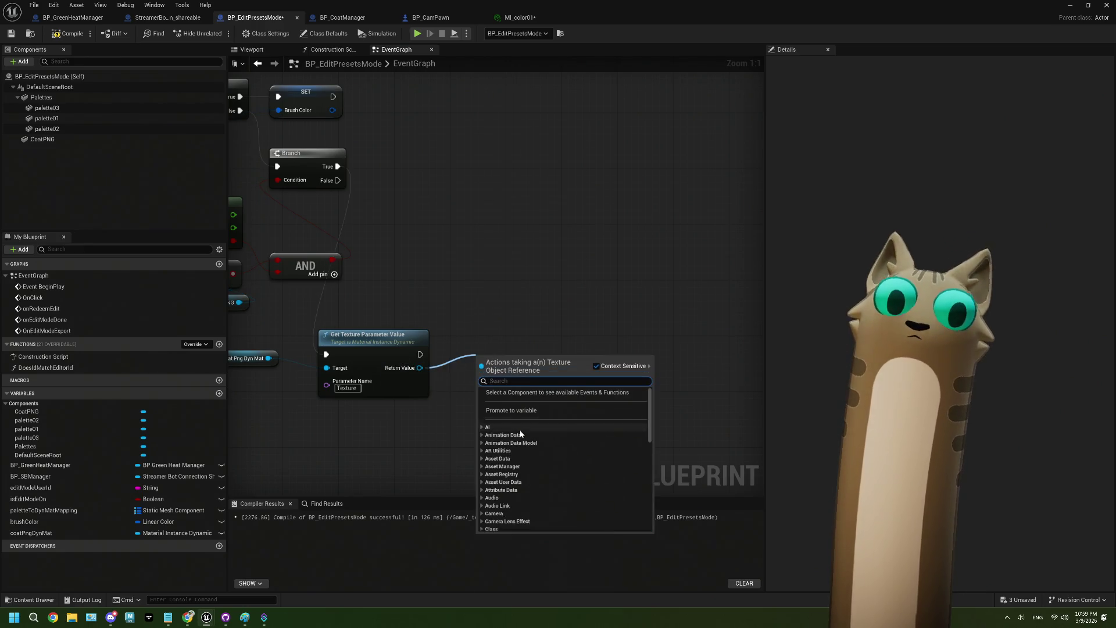
pyautogui.scroll(-10, 520, 433)
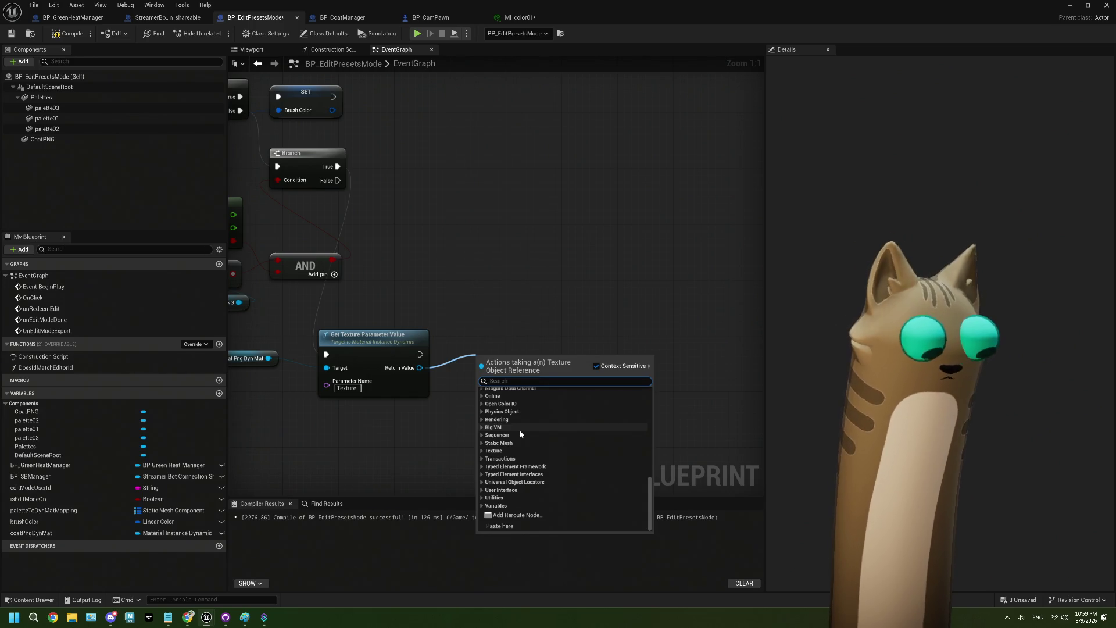
pyautogui.write('uv')
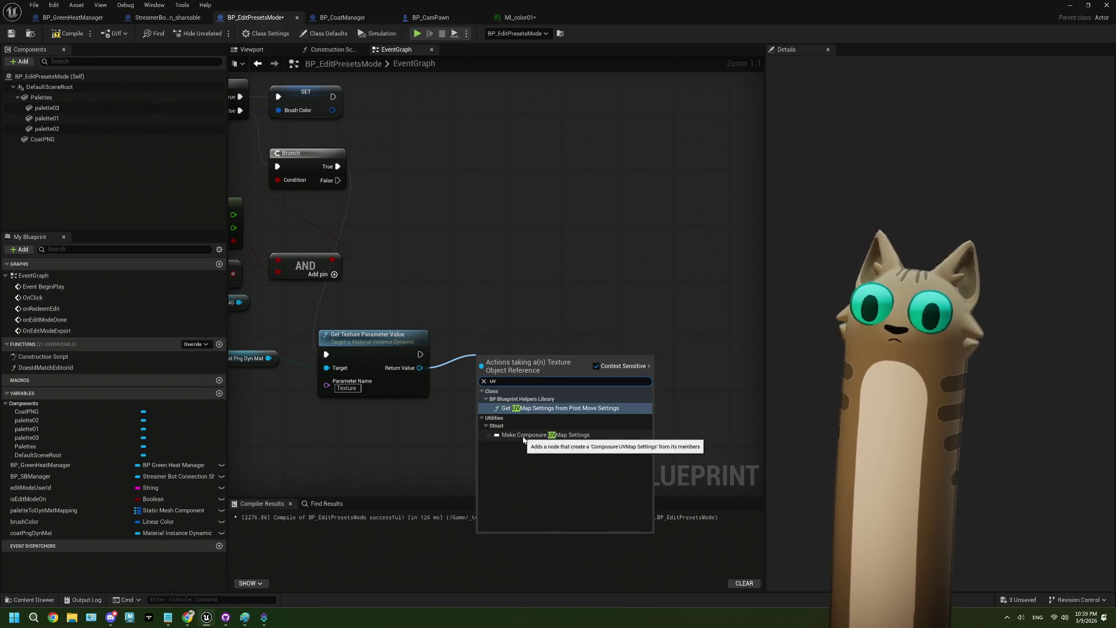
pyautogui.click(523, 435)
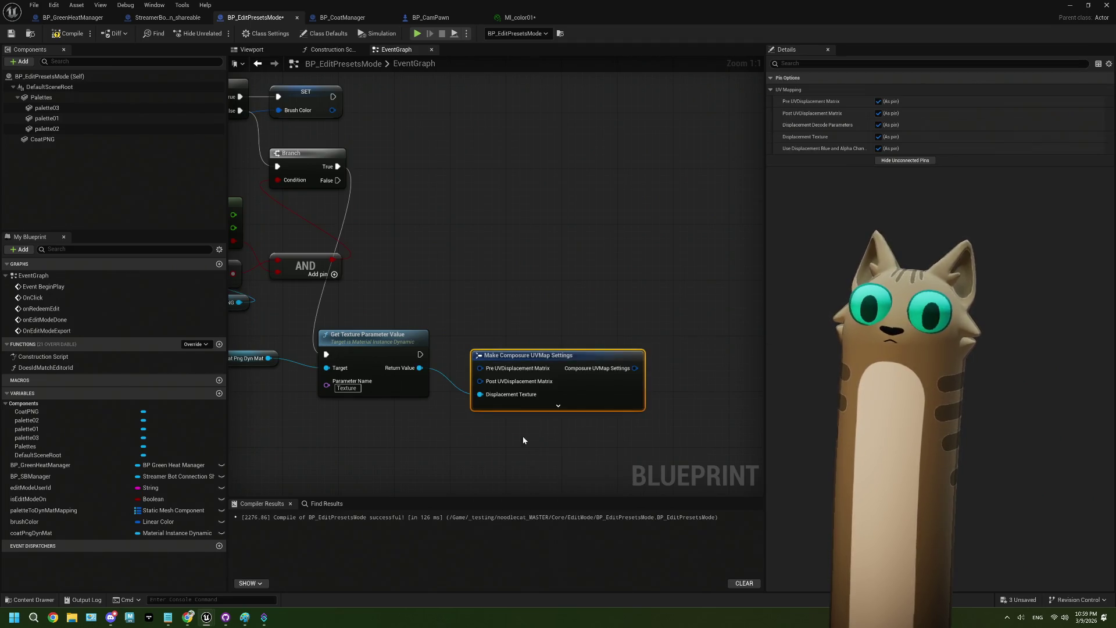
pyautogui.click(566, 408)
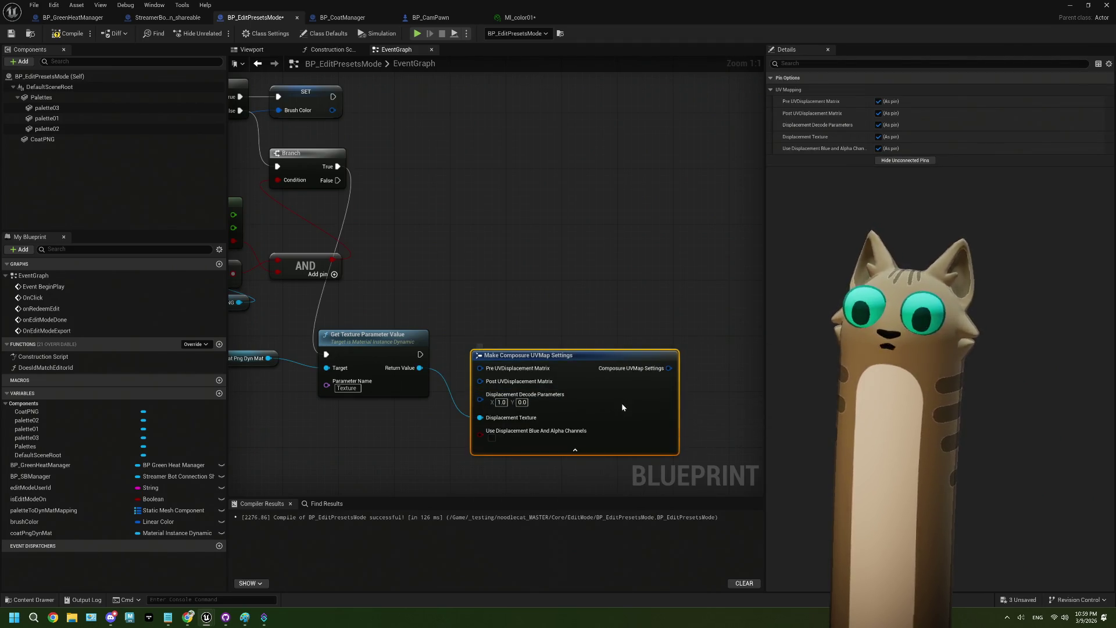
pyautogui.press('Delete')
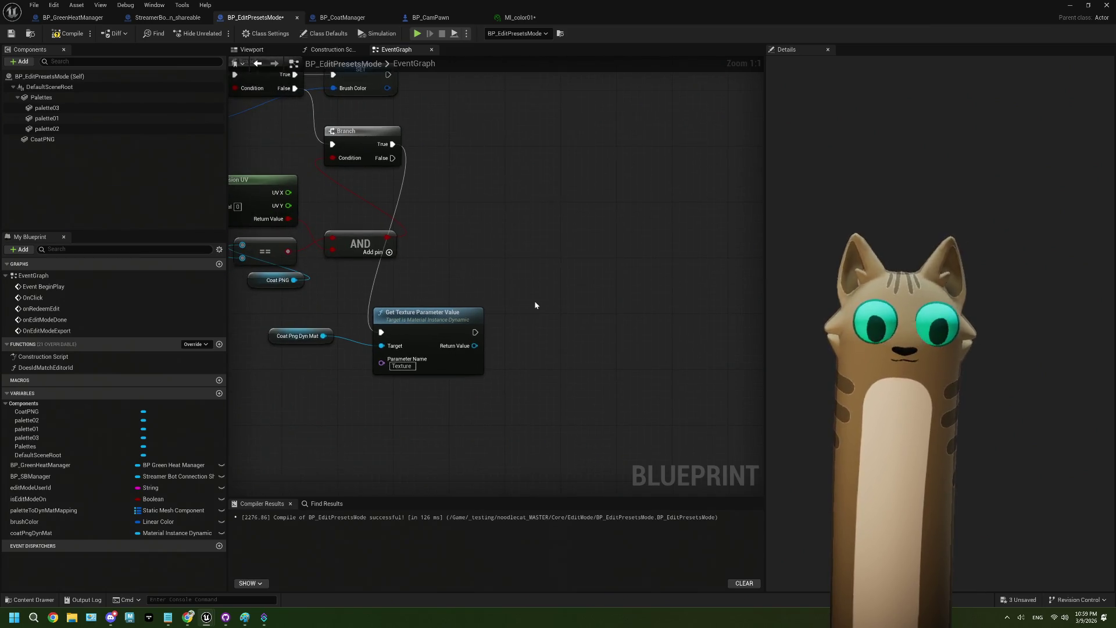
pyautogui.rightClick(535, 302)
# Search 'uv' and place Read Render Target Raw UV from the Rendering category.
pyautogui.write('uv')
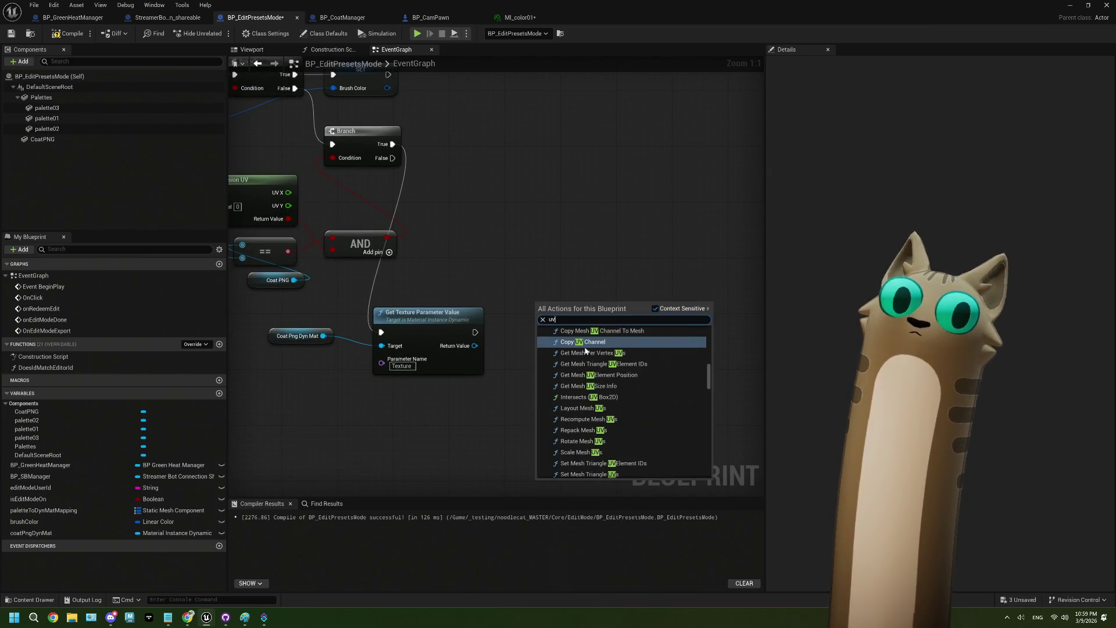
pyautogui.scroll(2, 585, 349)
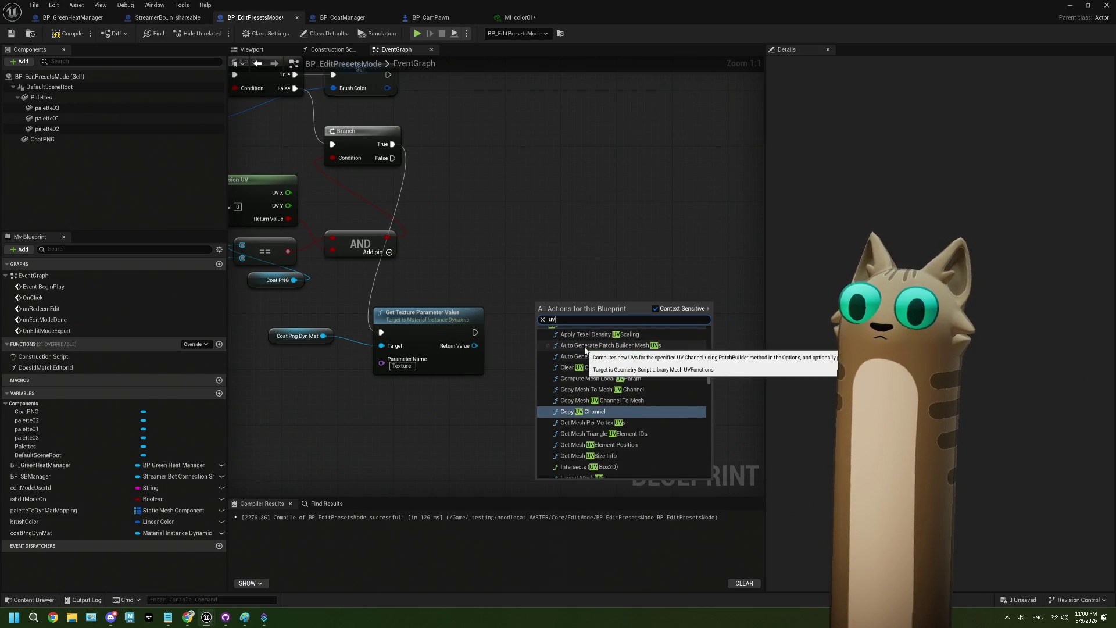
pyautogui.scroll(1, 586, 350)
pyautogui.scroll(-2, 585, 350)
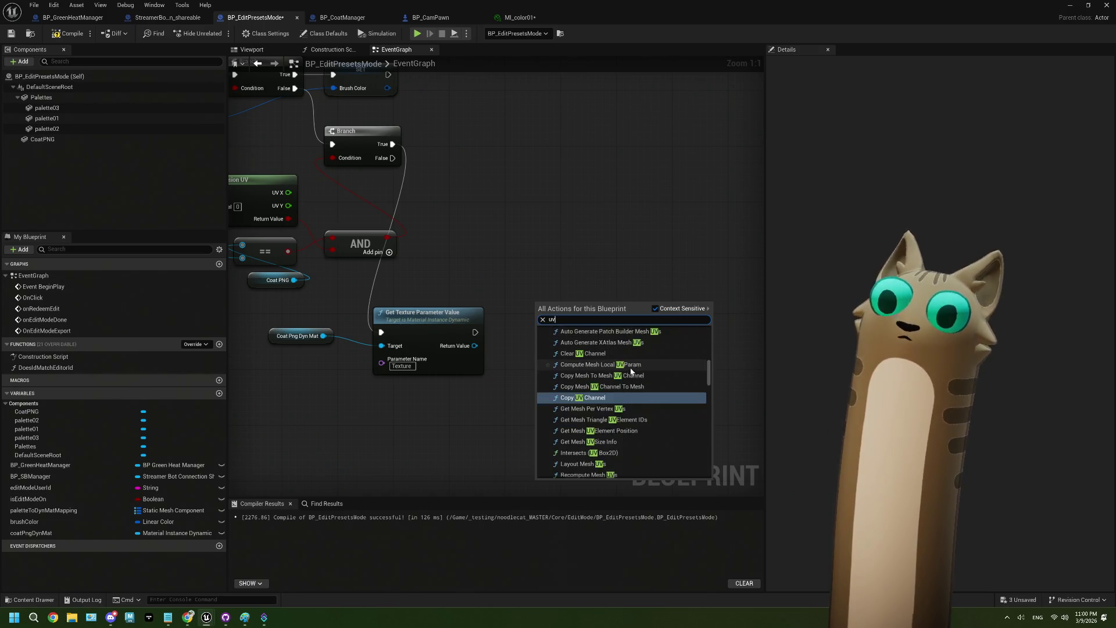
pyautogui.scroll(-2, 631, 371)
pyautogui.scroll(-3, 631, 371)
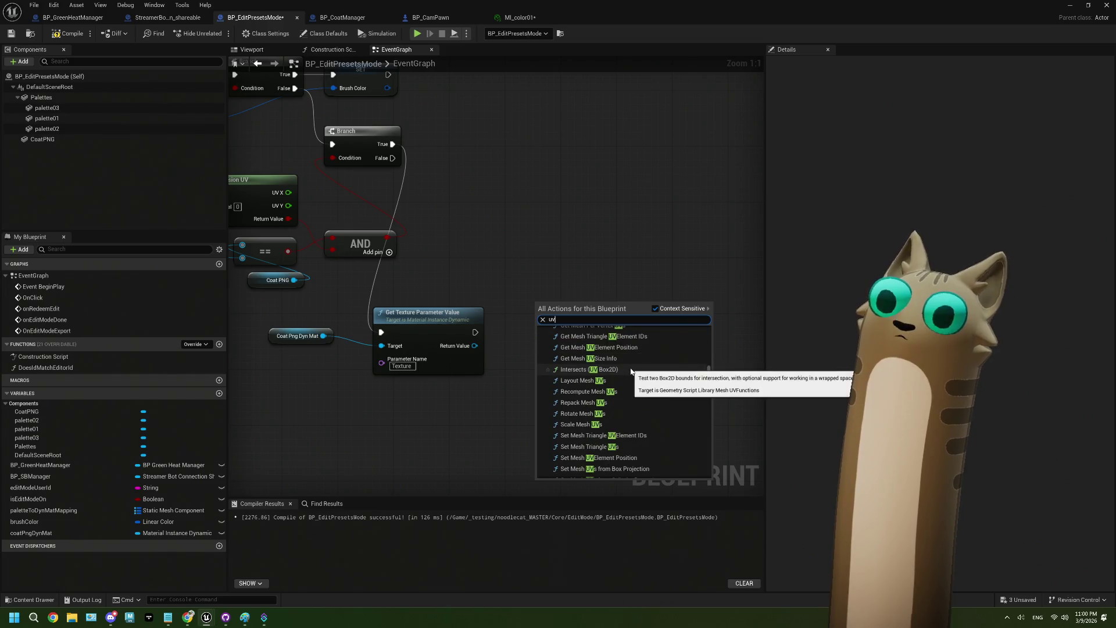
pyautogui.scroll(-3, 632, 371)
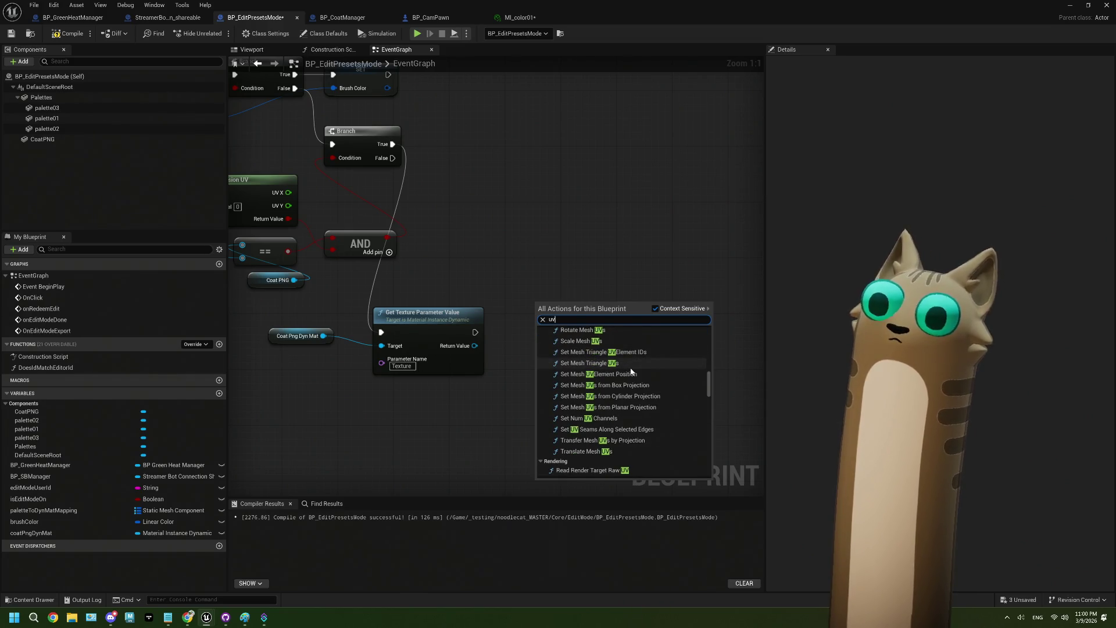
pyautogui.scroll(10, 631, 371)
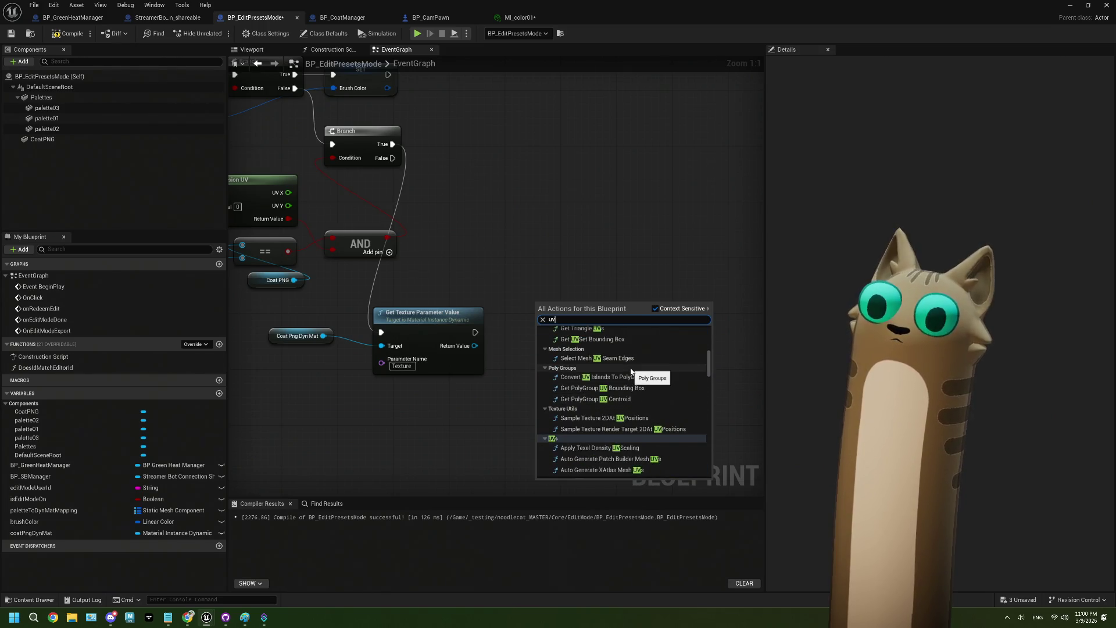
pyautogui.scroll(8, 631, 370)
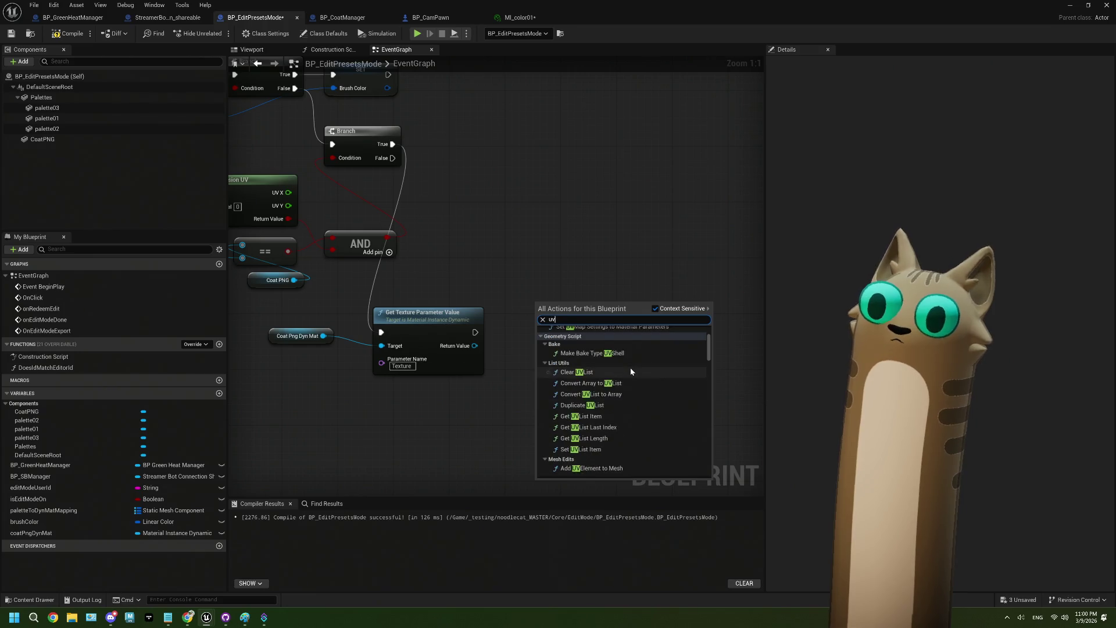
pyautogui.click(567, 350)
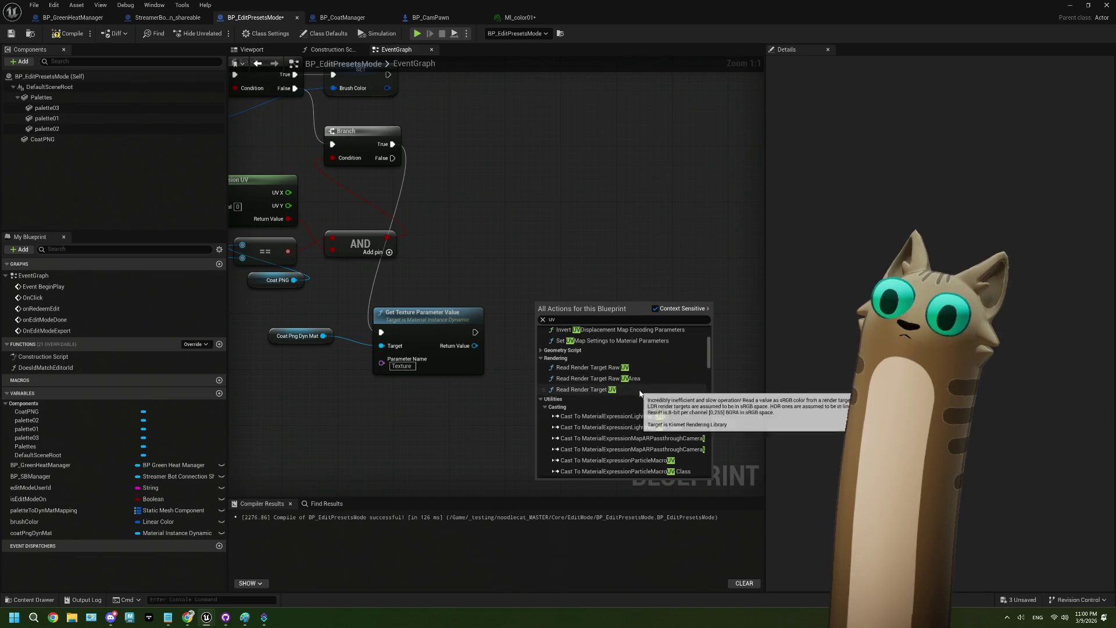
pyautogui.click(634, 369)
# Try wiring and assigning a render target to Read Render Target Raw UV, then delete it.
pyautogui.moveTo(475, 346); pyautogui.dragTo(543, 339)
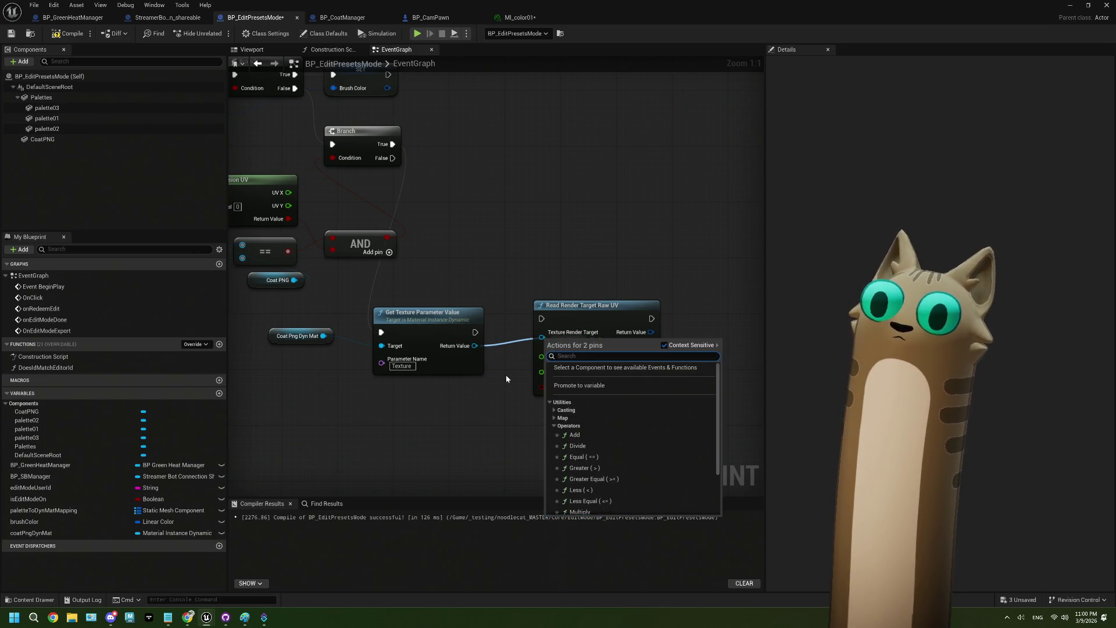
pyautogui.click(506, 376)
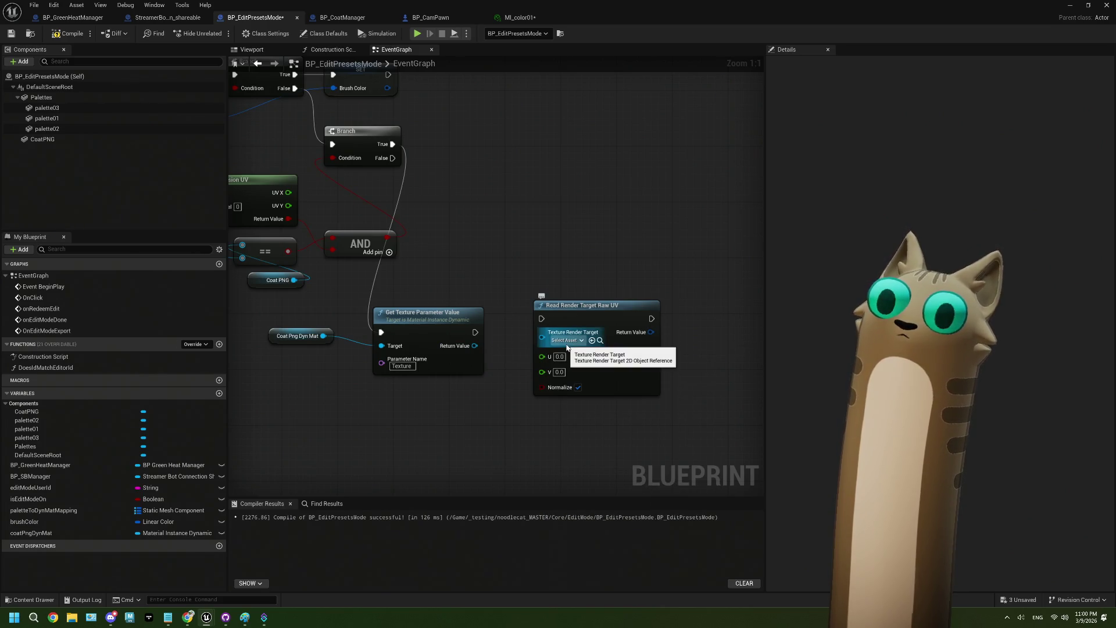
pyautogui.click(566, 341)
pyautogui.scroll(-5, 648, 435)
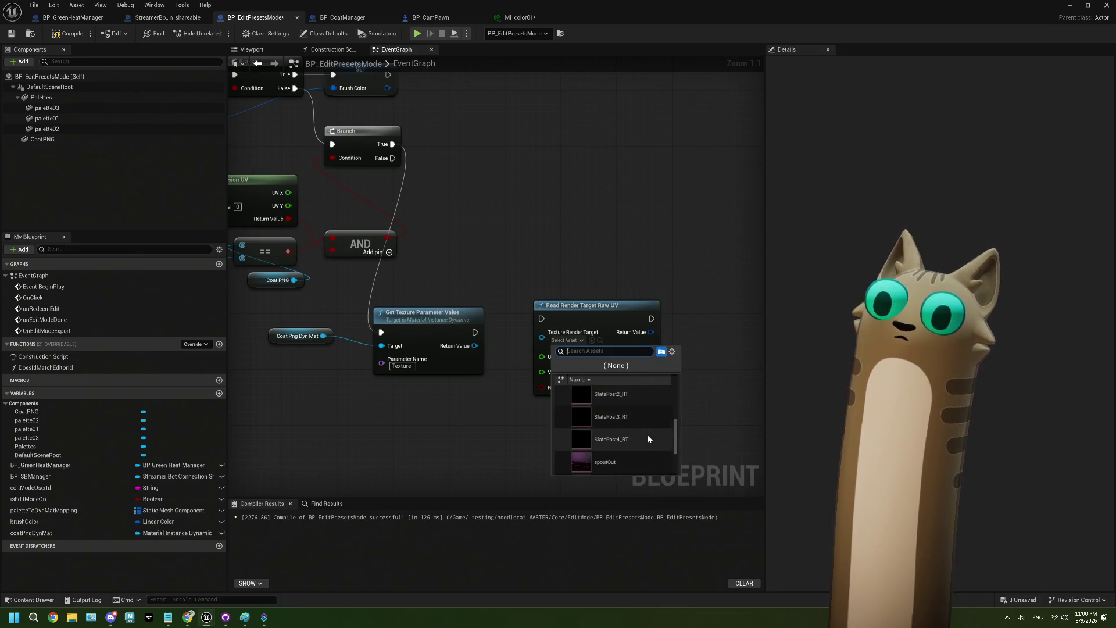
pyautogui.click(713, 402)
pyautogui.click(640, 373)
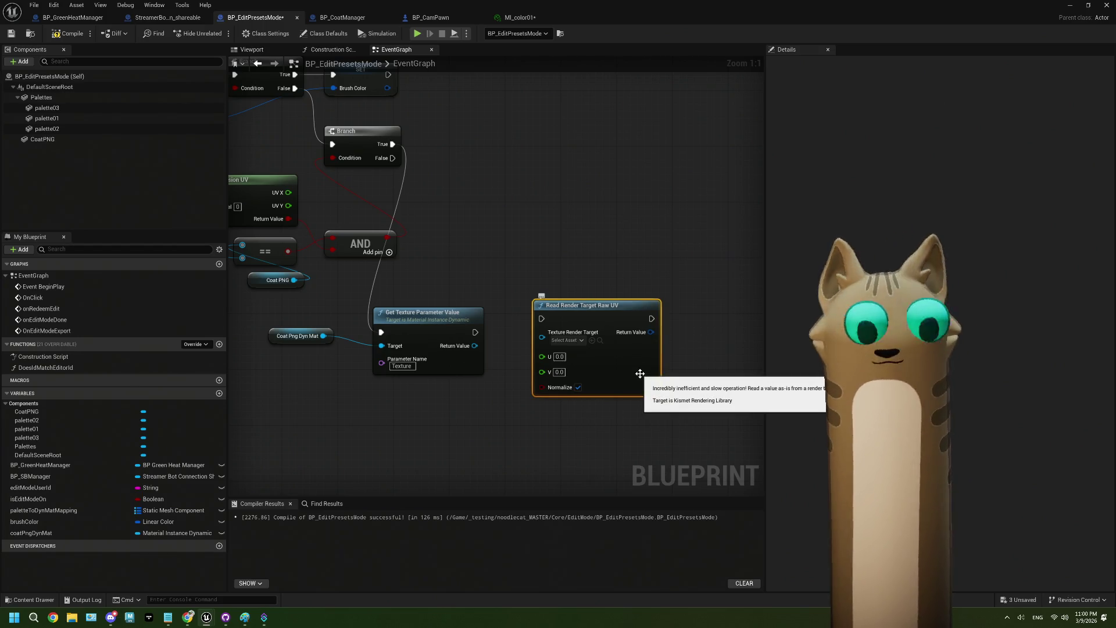
pyautogui.press('Delete')
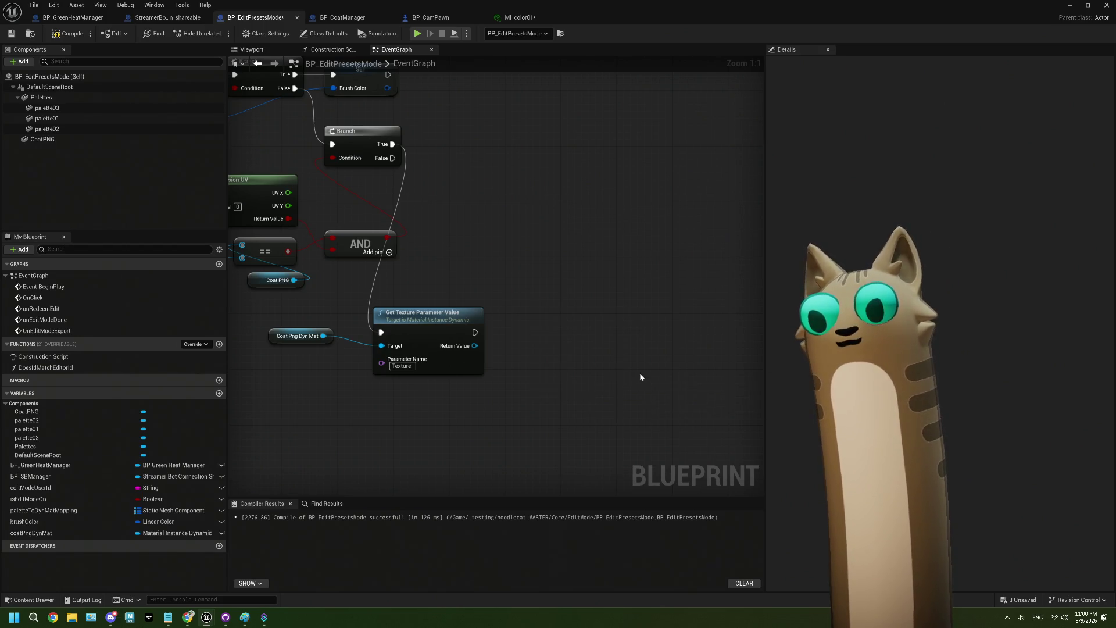
# Browse the 'uv' action search results again without adding a node.
pyautogui.rightClick(562, 364)
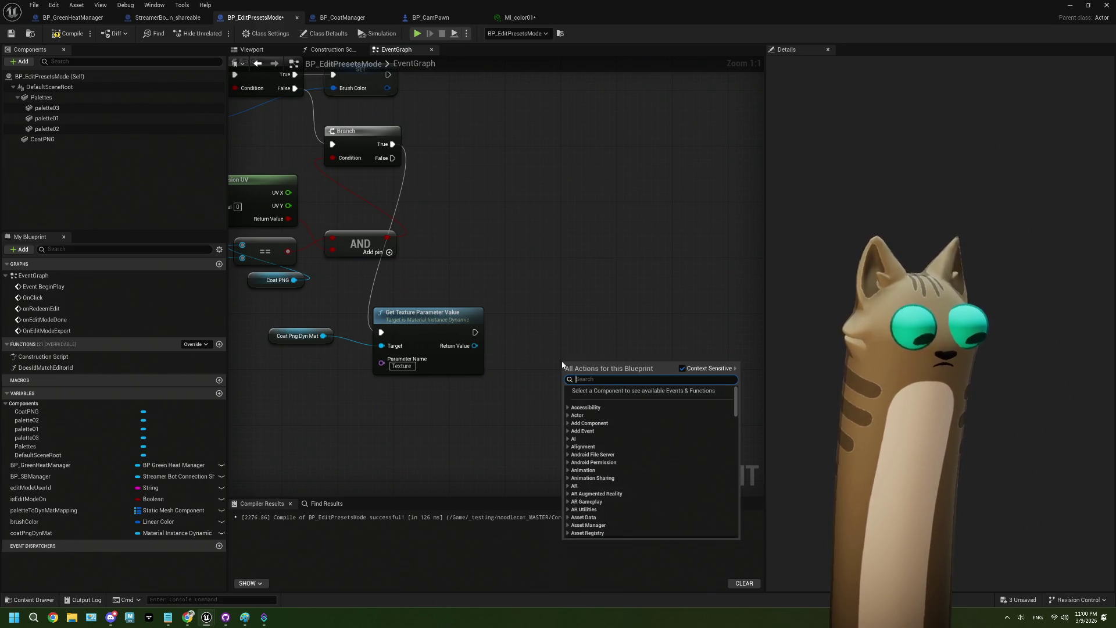
pyautogui.write('uv')
pyautogui.scroll(-3, 637, 432)
pyautogui.scroll(5, 638, 431)
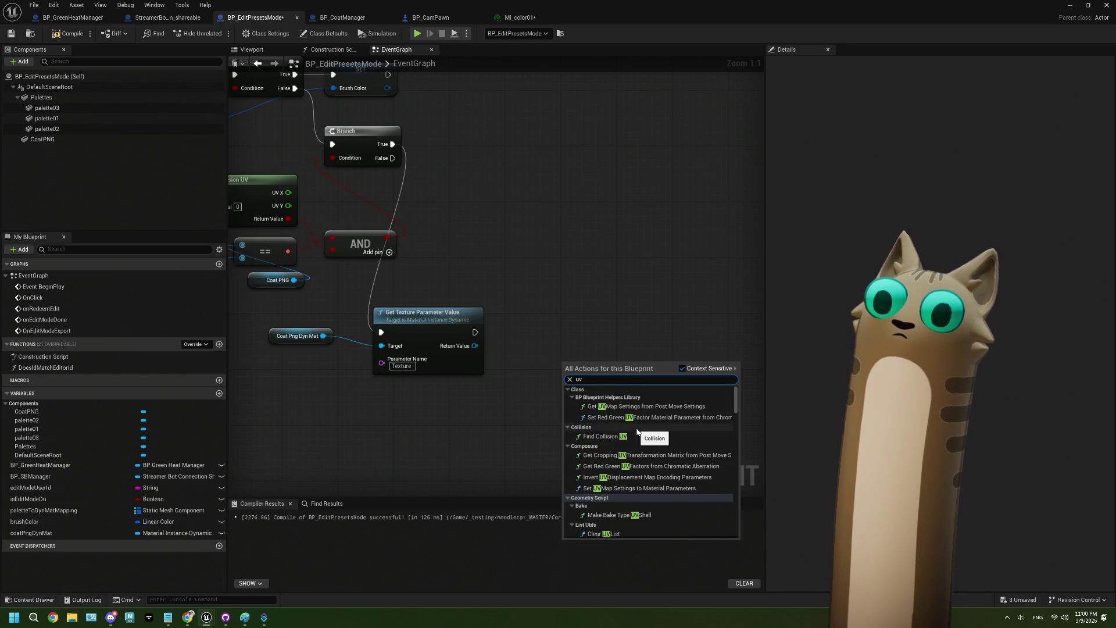
pyautogui.scroll(-2, 637, 432)
pyautogui.scroll(-1, 637, 431)
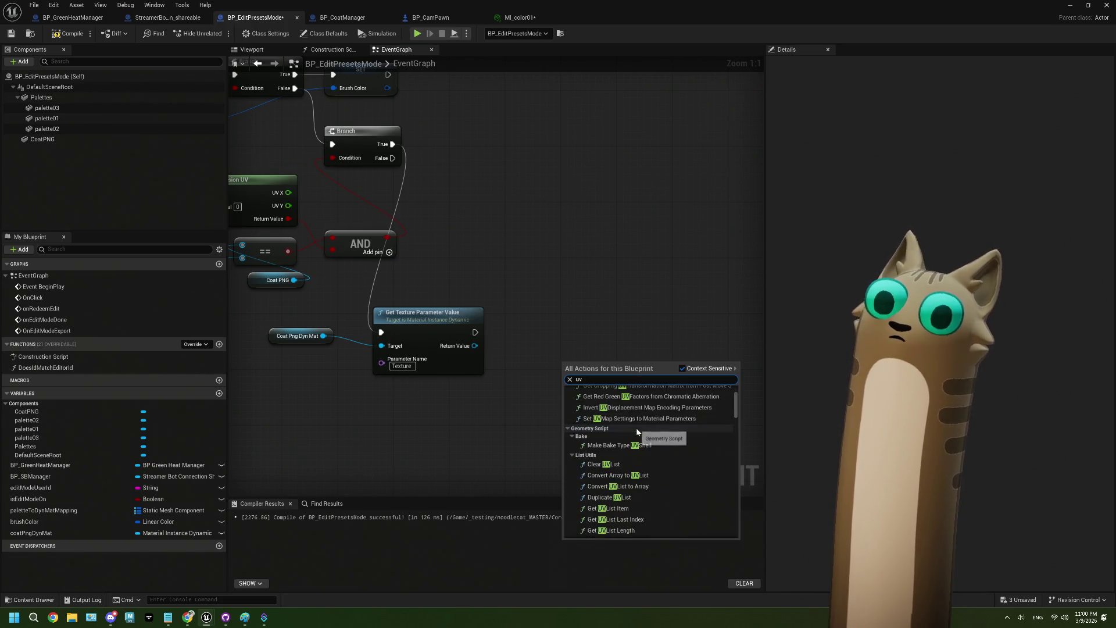
pyautogui.click(568, 429)
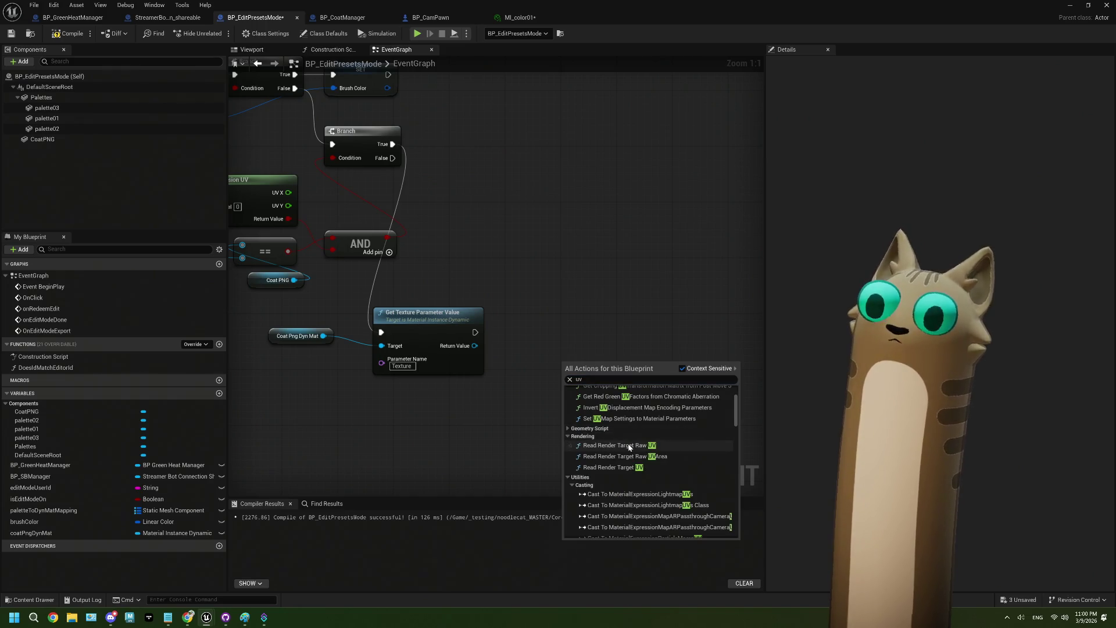
pyautogui.scroll(1, 629, 448)
pyautogui.scroll(2, 629, 448)
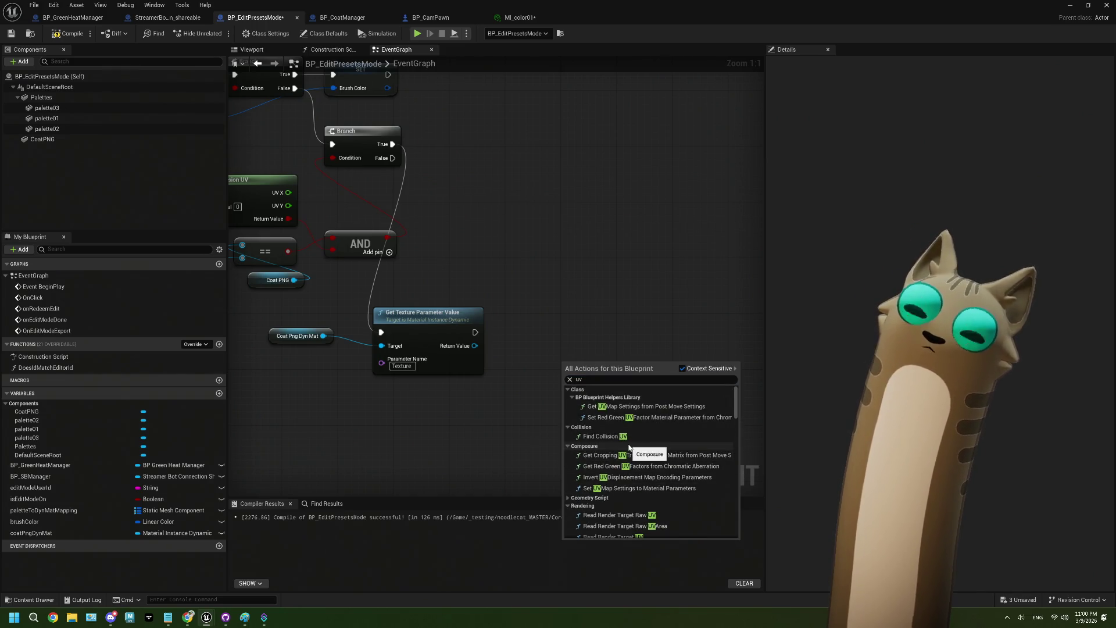
pyautogui.scroll(-10, 629, 448)
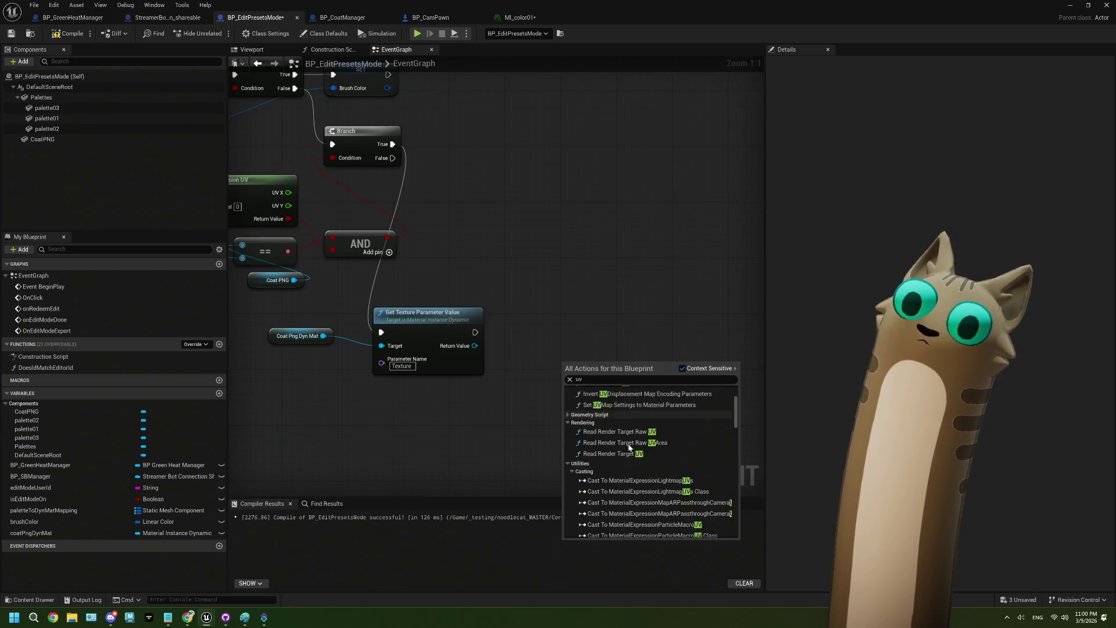
pyautogui.scroll(-10, 629, 448)
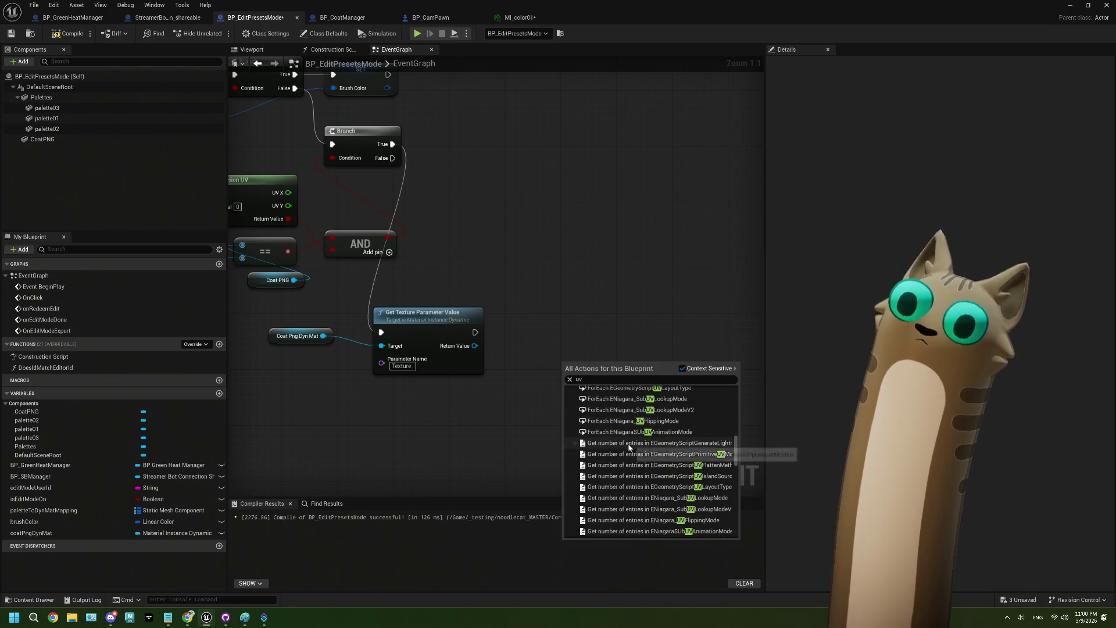
pyautogui.scroll(-10, 629, 446)
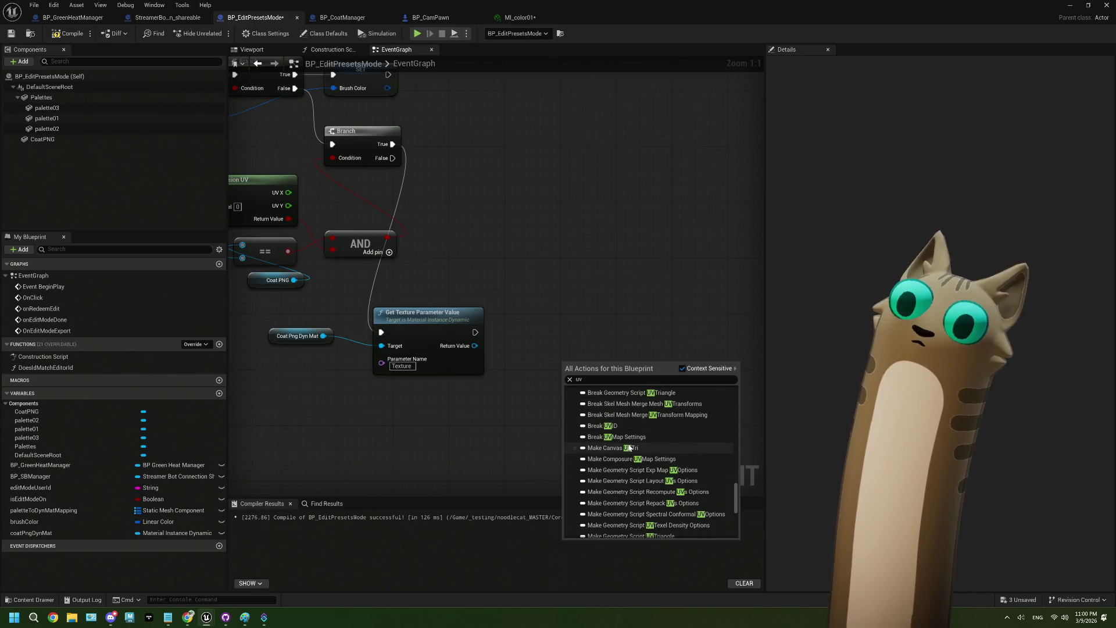
pyautogui.scroll(-5, 629, 447)
pyautogui.scroll(-5, 625, 448)
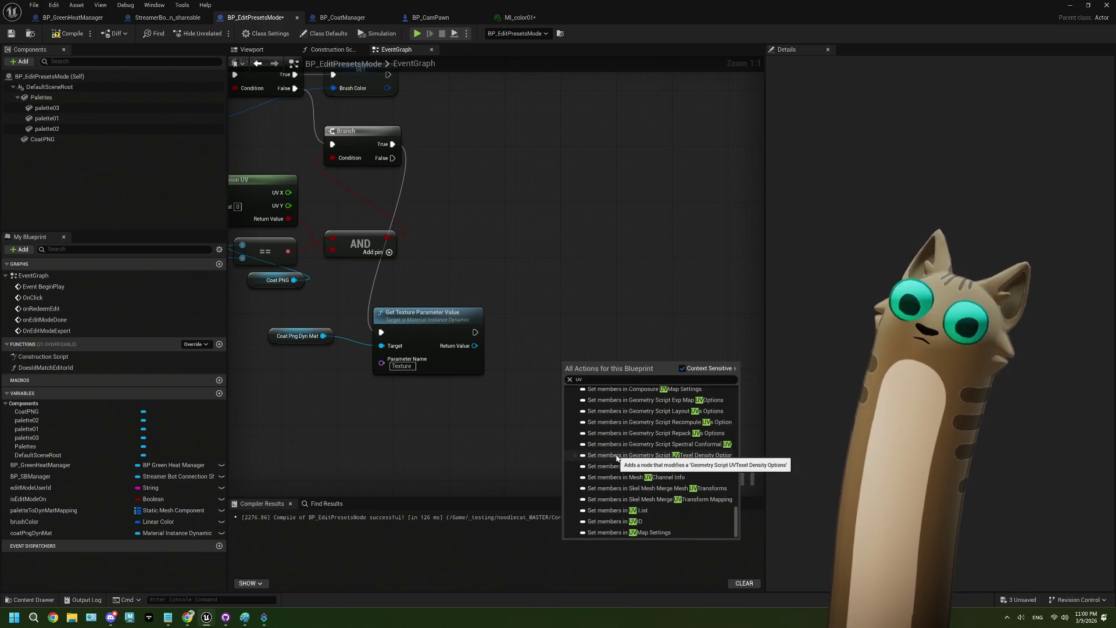
pyautogui.click(398, 416)
# Pan the graph to recentre the texture nodes.
pyautogui.moveTo(352, 371); pyautogui.dragTo(512, 410)
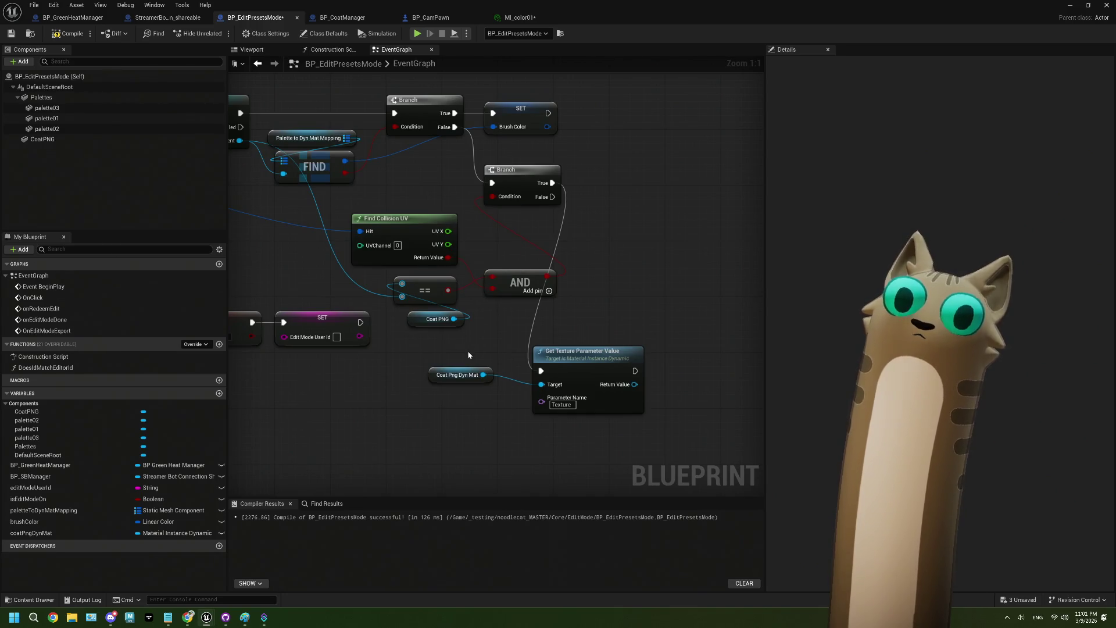
pyautogui.moveTo(473, 426); pyautogui.dragTo(379, 386)
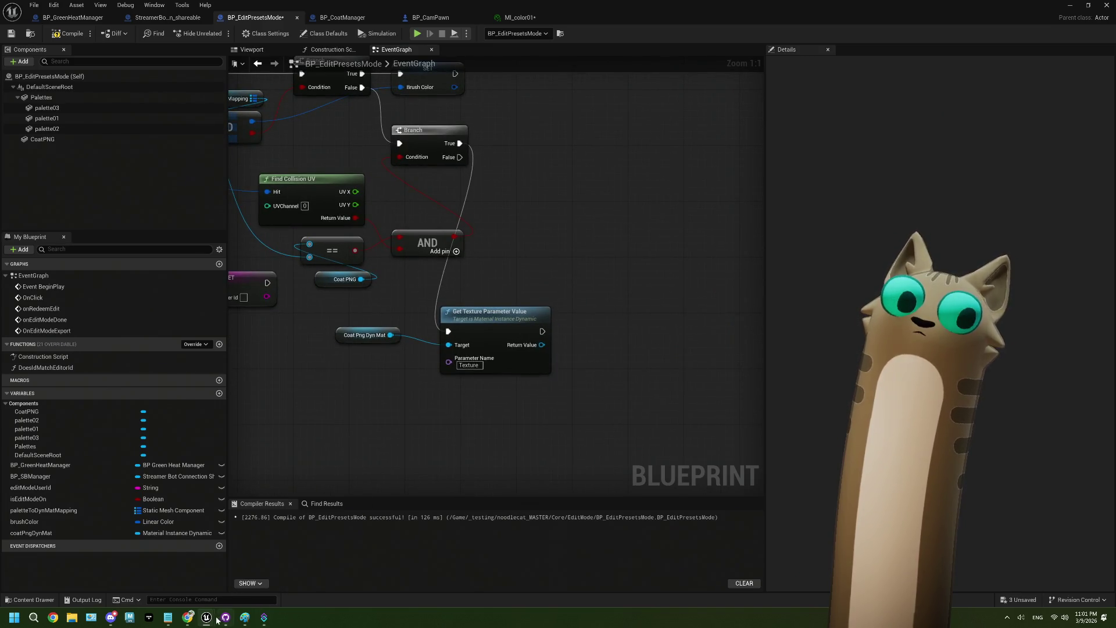
pyautogui.click(187, 617)
# Read the forum and Reddit threads, returning to the 'ue5 get color at uv space' results.
pyautogui.scroll(-5, 307, 491)
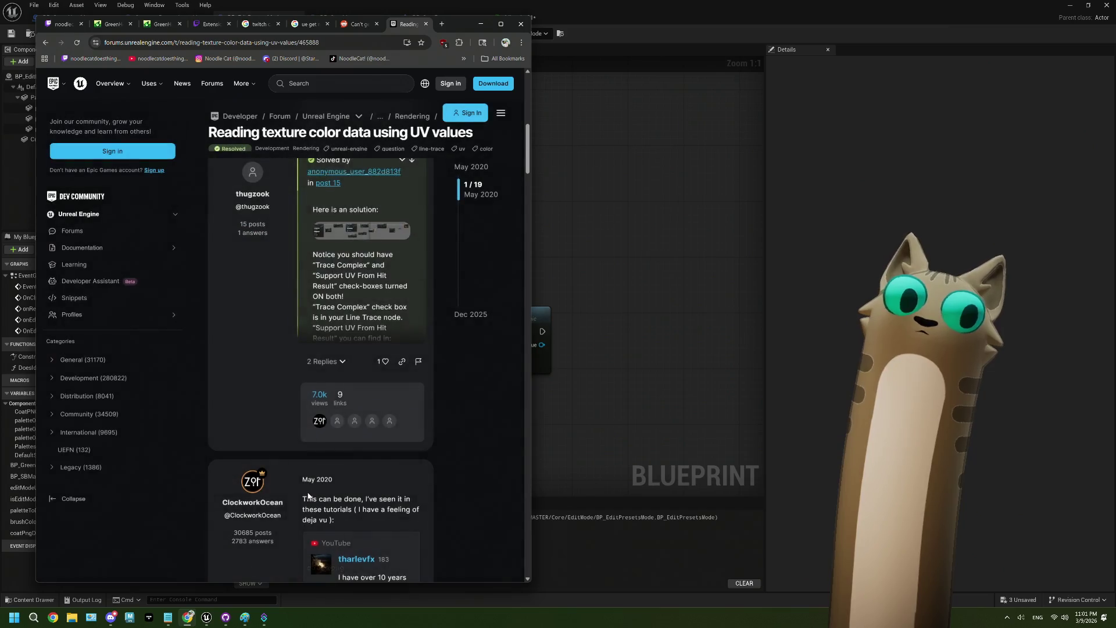
pyautogui.click(46, 43)
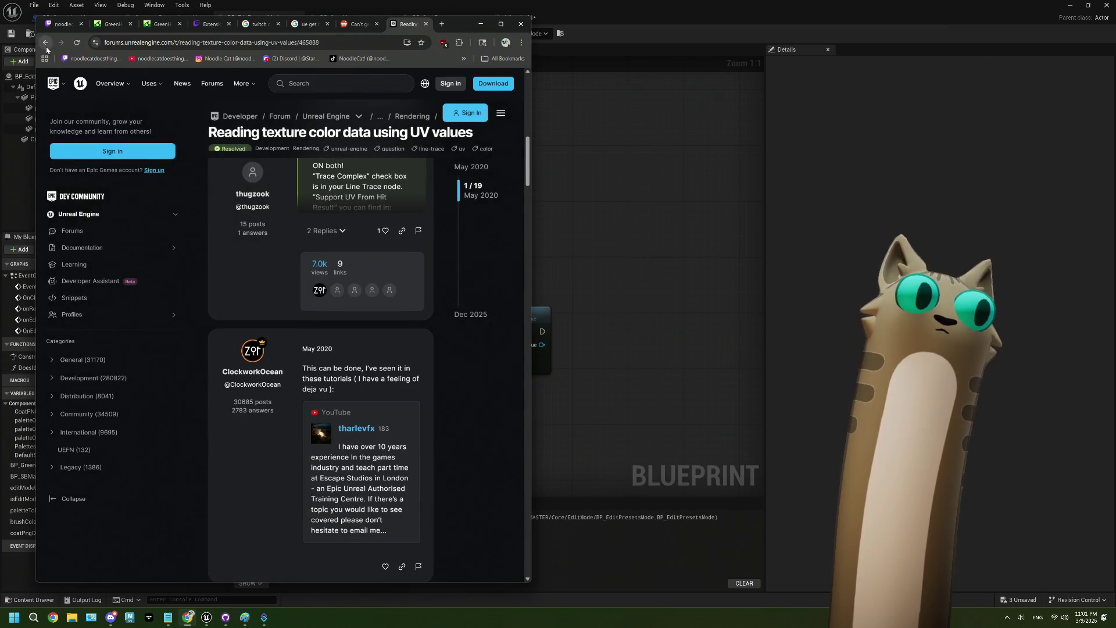
pyautogui.scroll(-2, 324, 338)
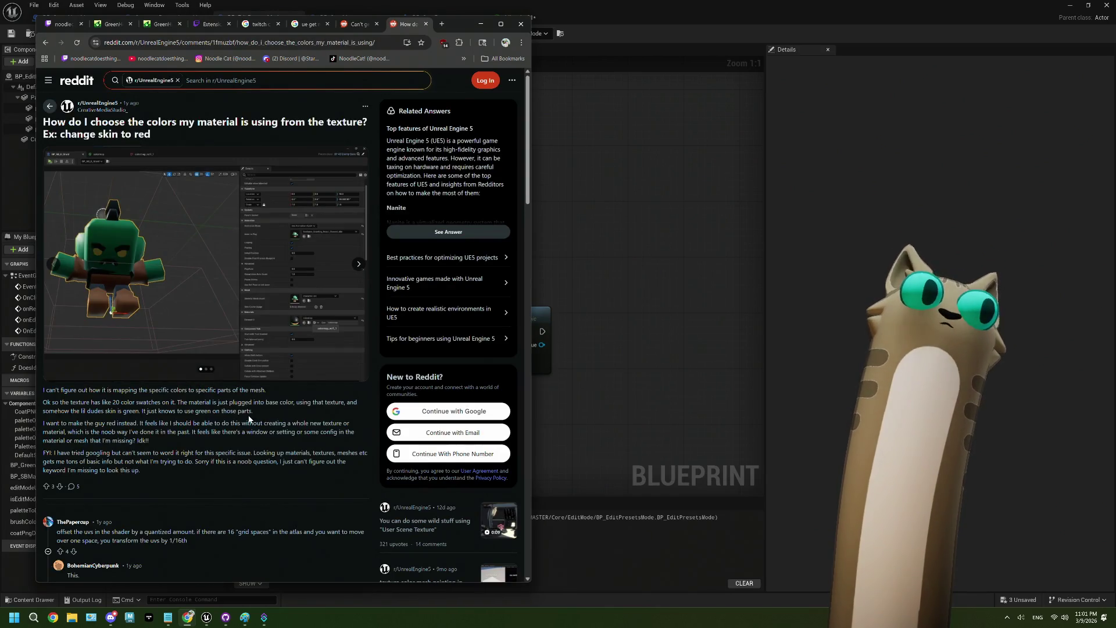
pyautogui.scroll(-3, 249, 418)
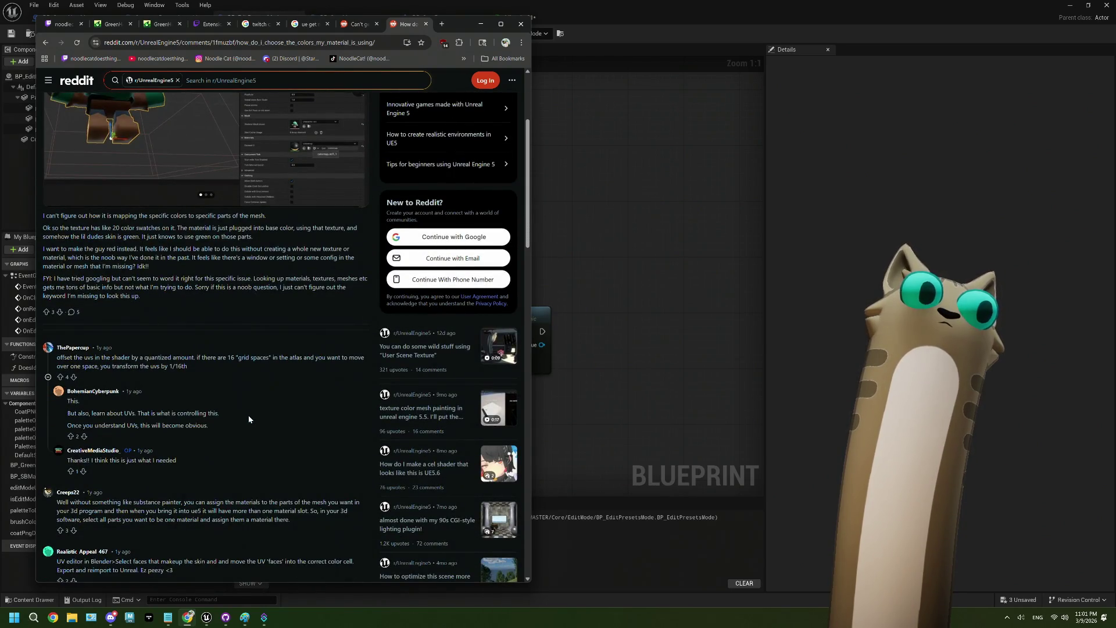
pyautogui.scroll(-2, 248, 418)
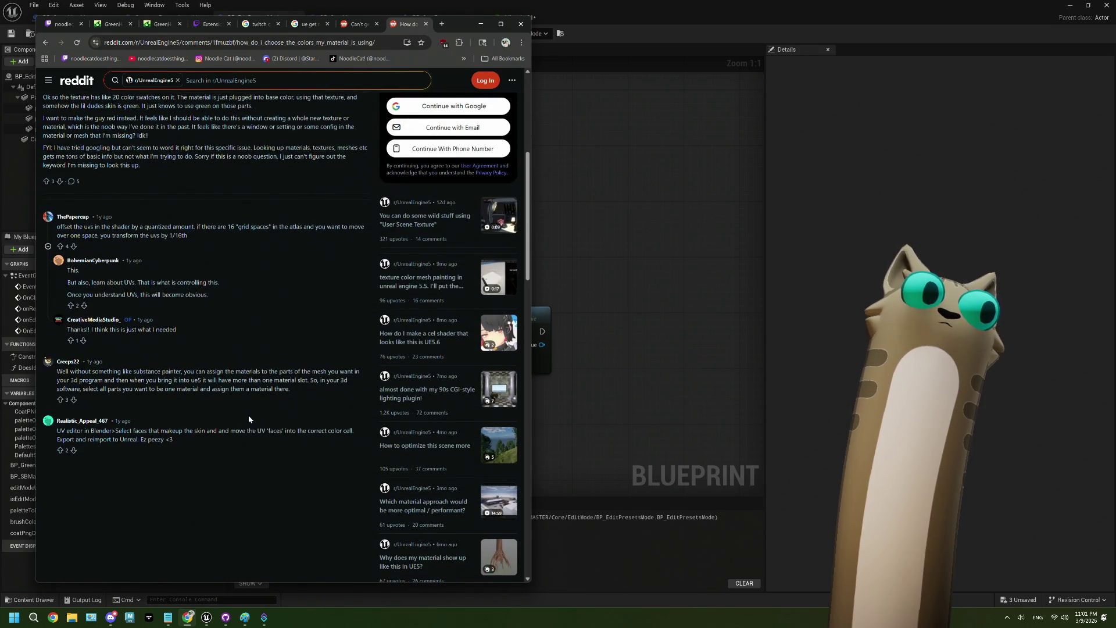
pyautogui.click(46, 43)
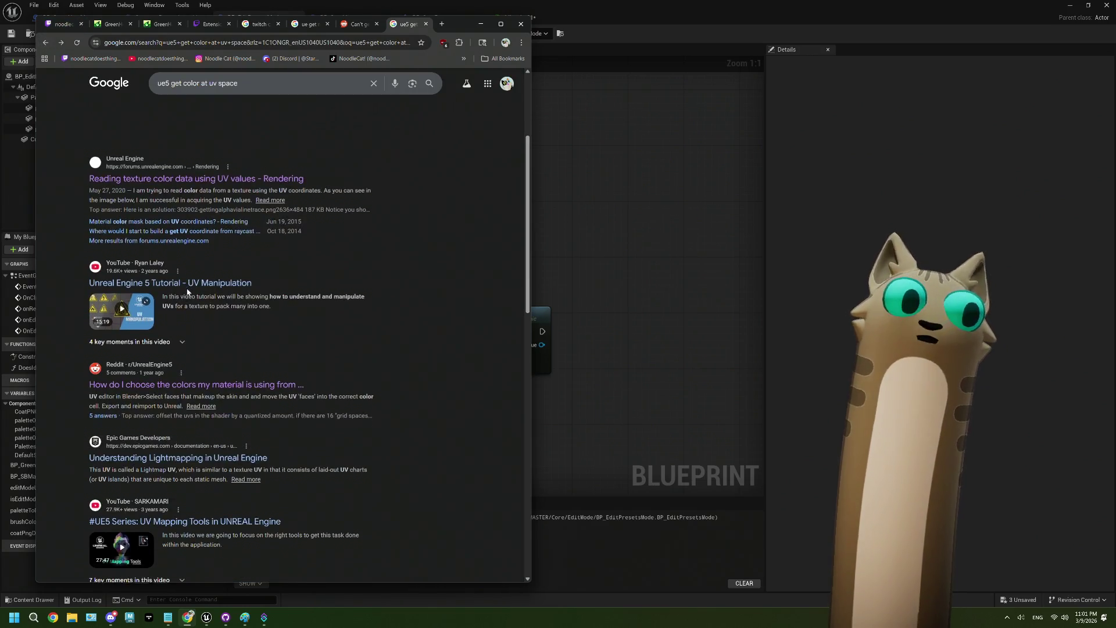
pyautogui.scroll(-6, 241, 453)
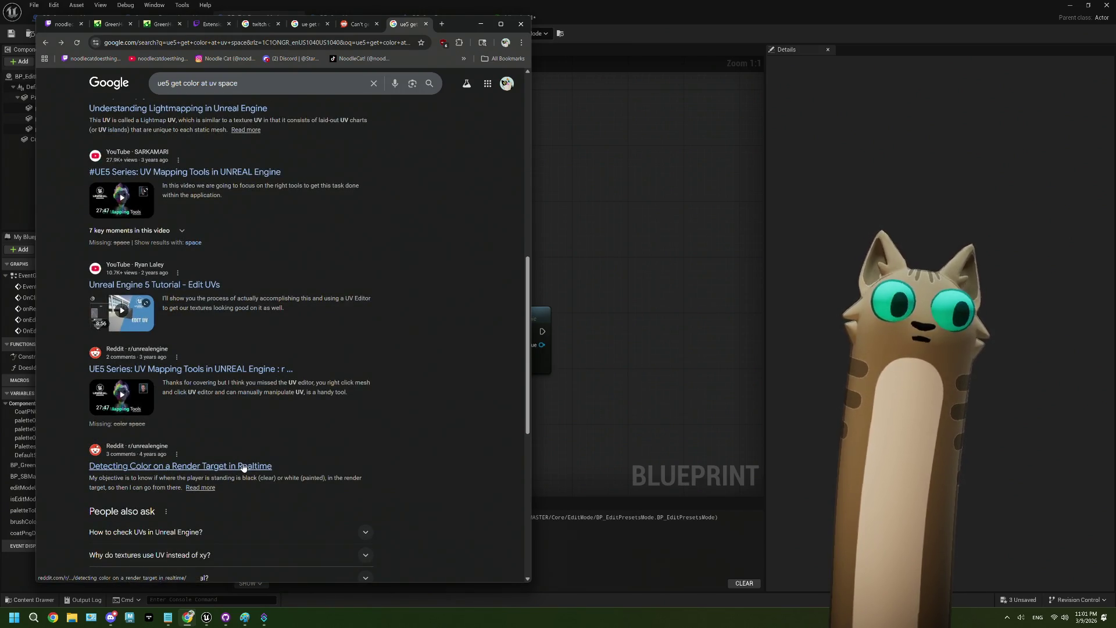
pyautogui.scroll(6, 244, 466)
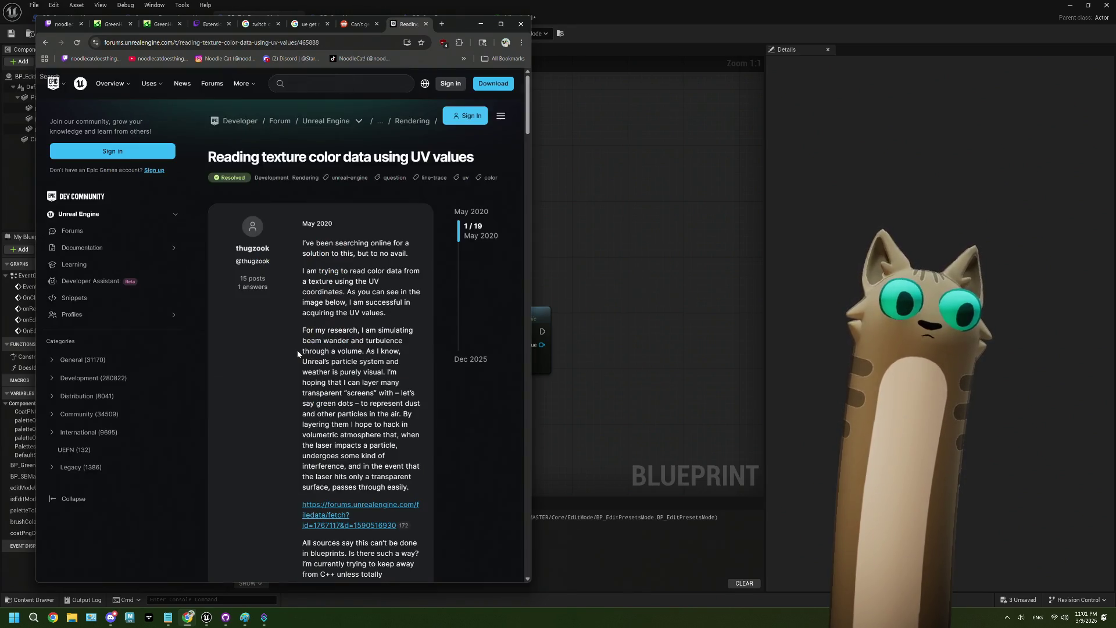
# Scroll to the accepted solution, enlarge its blueprint screenshot and pan across both sides.
pyautogui.scroll(-3, 298, 352)
pyautogui.scroll(-3, 297, 353)
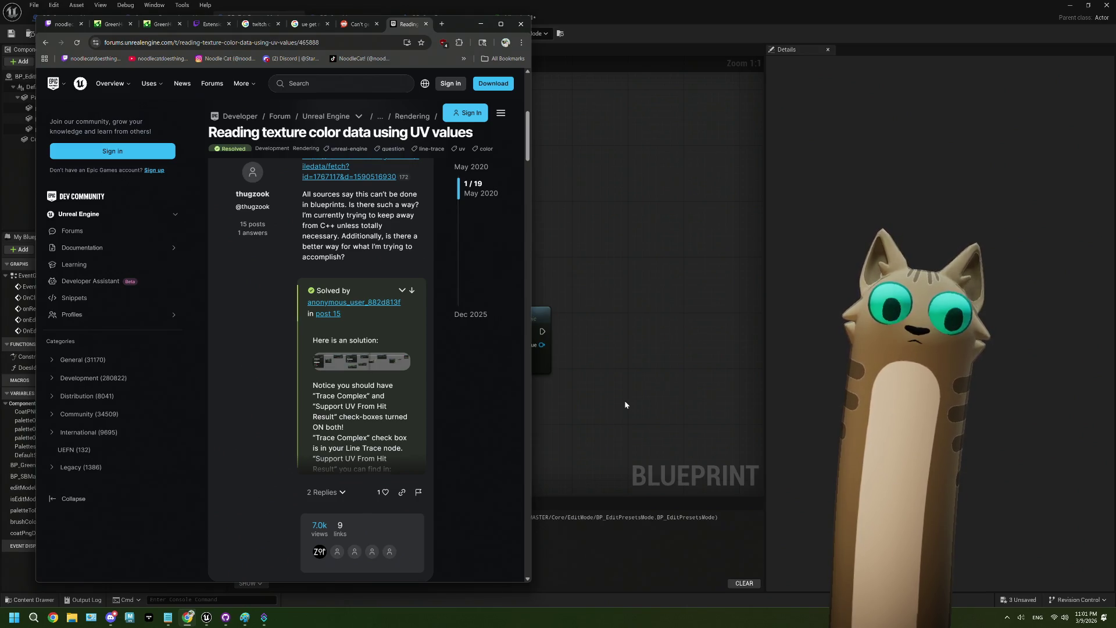
pyautogui.click(346, 364)
pyautogui.moveTo(316, 340)
pyautogui.mouseDown()
pyautogui.moveTo(335, 340)
pyautogui.moveTo(291, 351)
pyautogui.mouseUp()
pyautogui.moveTo(370, 353); pyautogui.dragTo(306, 355)
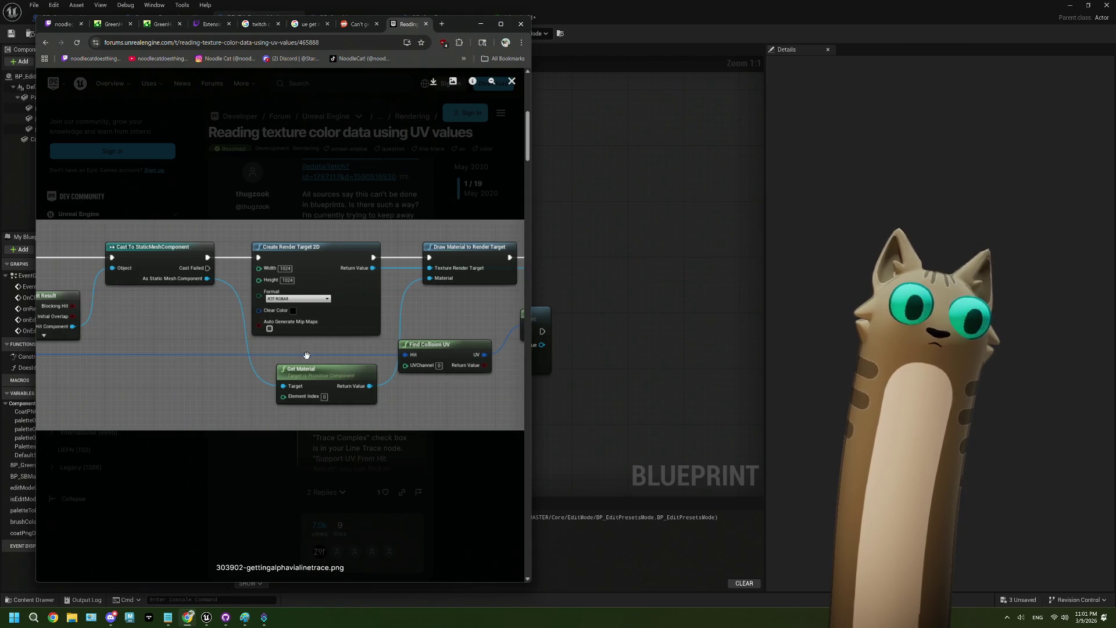
pyautogui.click(616, 364)
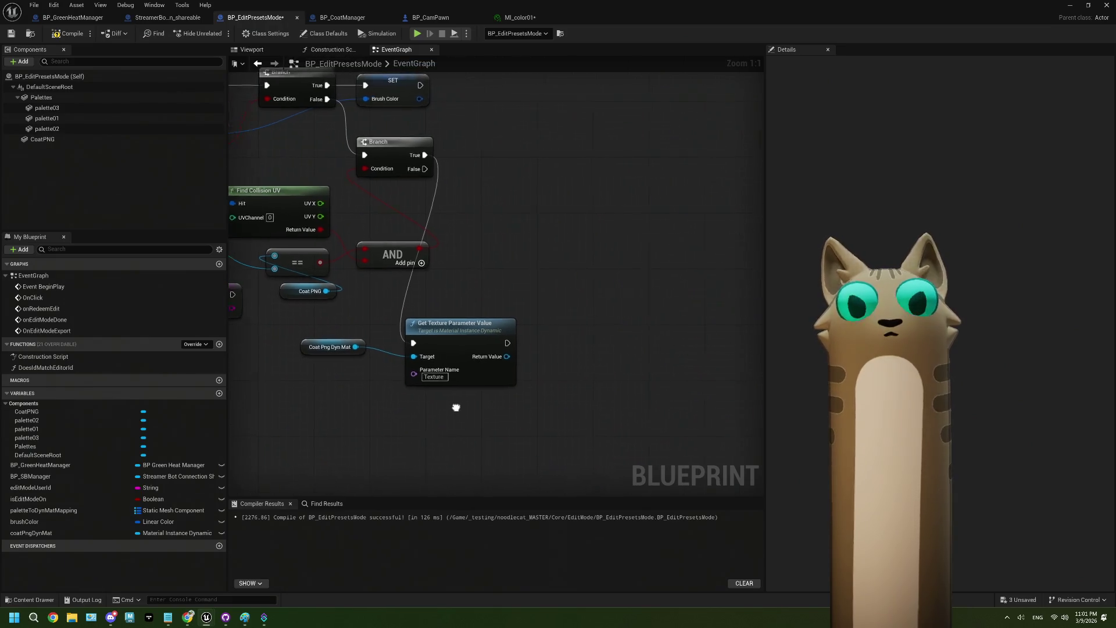
# Add a Create Render Target 2D node and position it beside Get Texture Parameter Value.
pyautogui.moveTo(496, 359); pyautogui.dragTo(531, 363)
pyautogui.write('render')
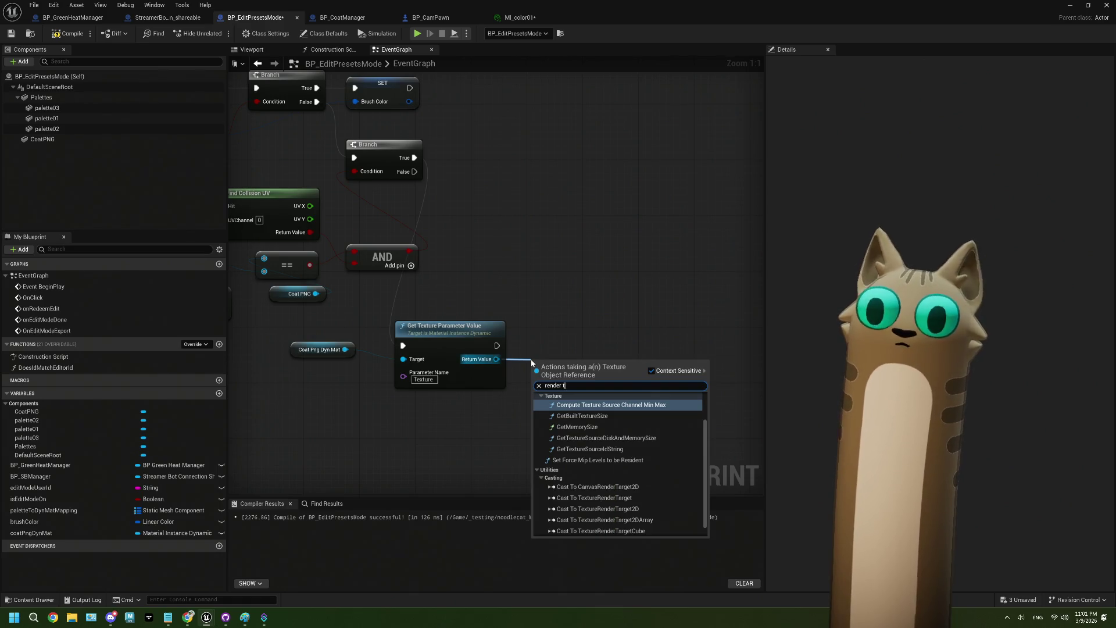
pyautogui.write(' t')
pyautogui.click(530, 268)
pyautogui.rightClick(530, 268)
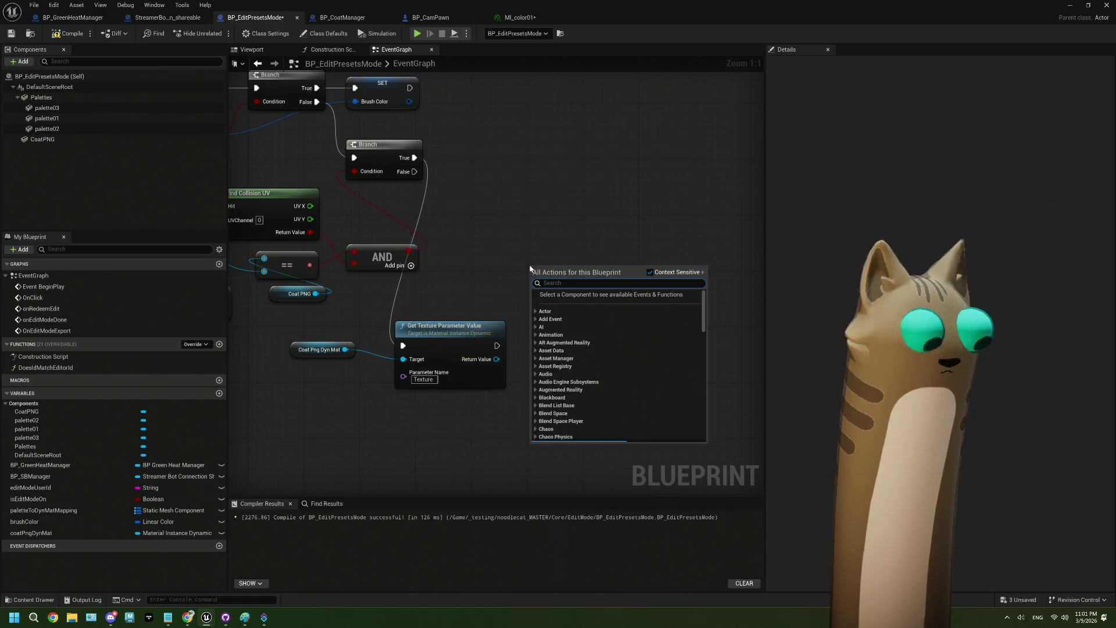
pyautogui.write('create render ')
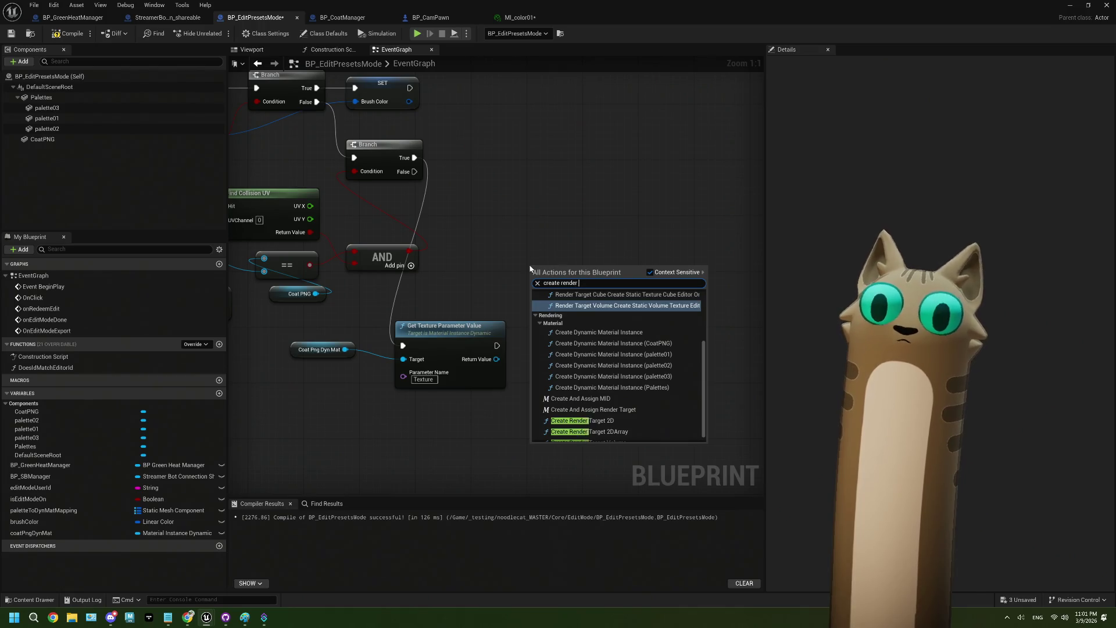
pyautogui.write('tar')
pyautogui.click(592, 414)
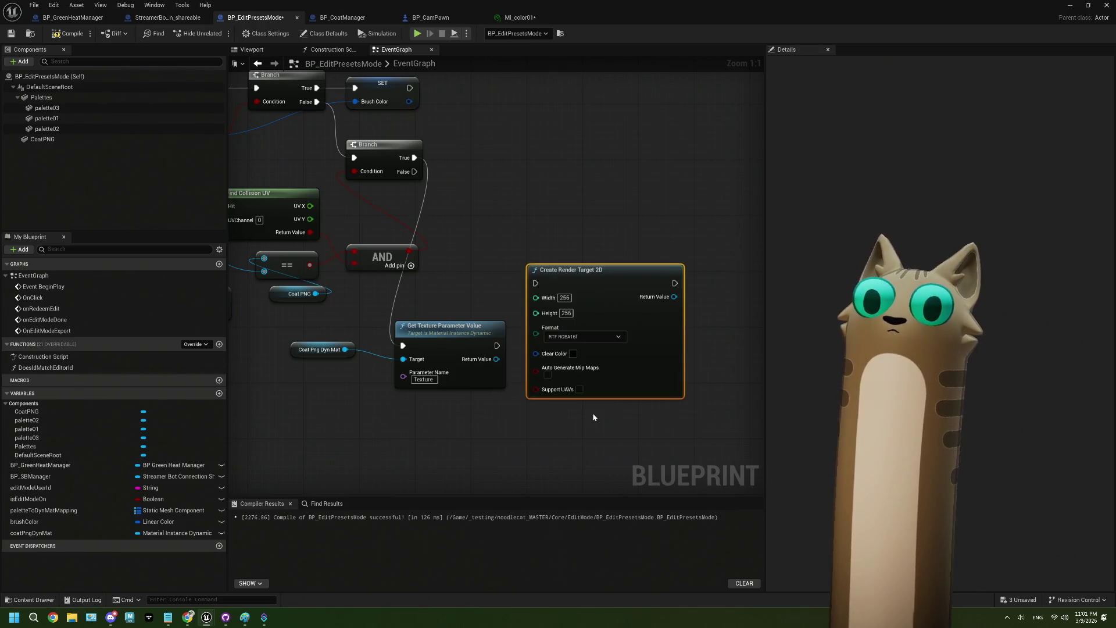
pyautogui.moveTo(593, 297); pyautogui.dragTo(631, 295)
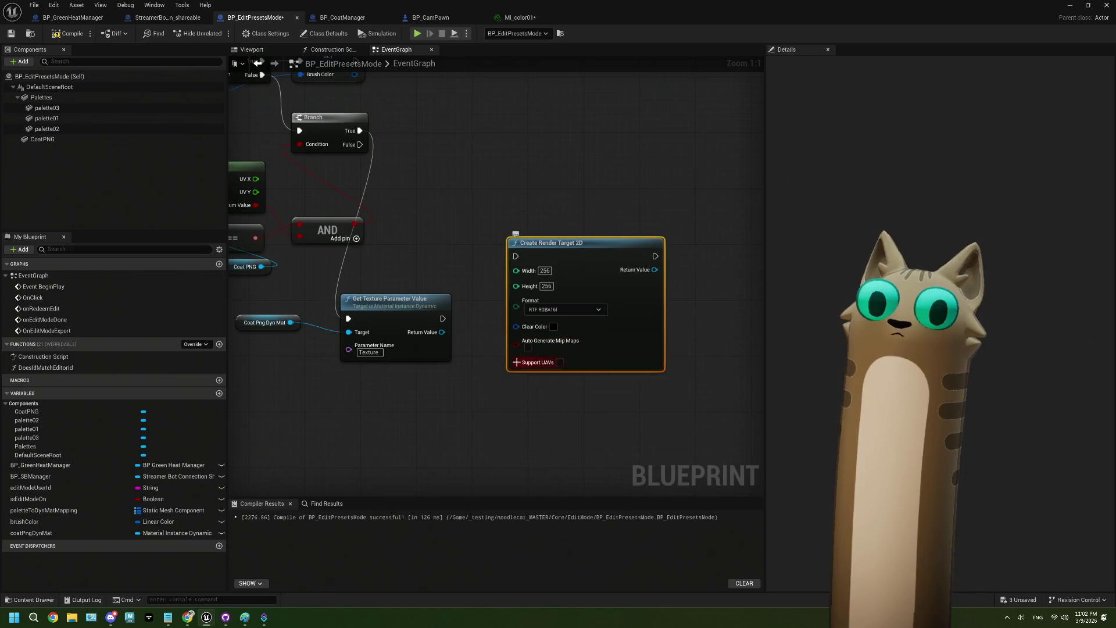
pyautogui.moveTo(587, 256)
pyautogui.mouseDown()
pyautogui.moveTo(584, 329)
pyautogui.moveTo(567, 332)
pyautogui.moveTo(564, 357)
pyautogui.mouseUp()
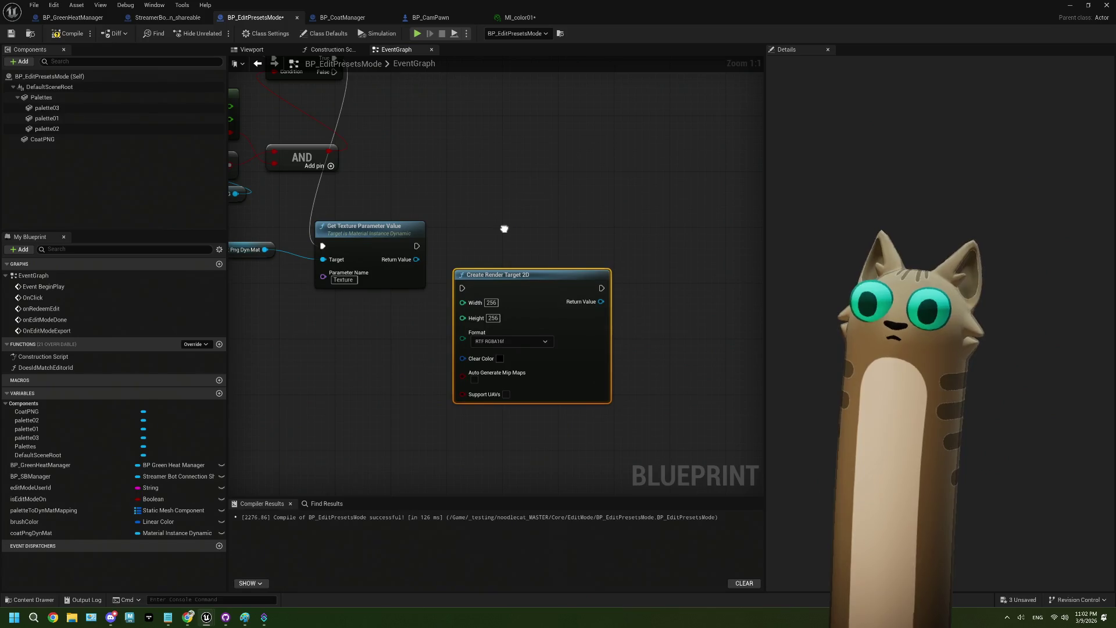
# Look for 'write' actions on the render target output, then nudge the node up.
pyautogui.moveTo(599, 302); pyautogui.dragTo(652, 252)
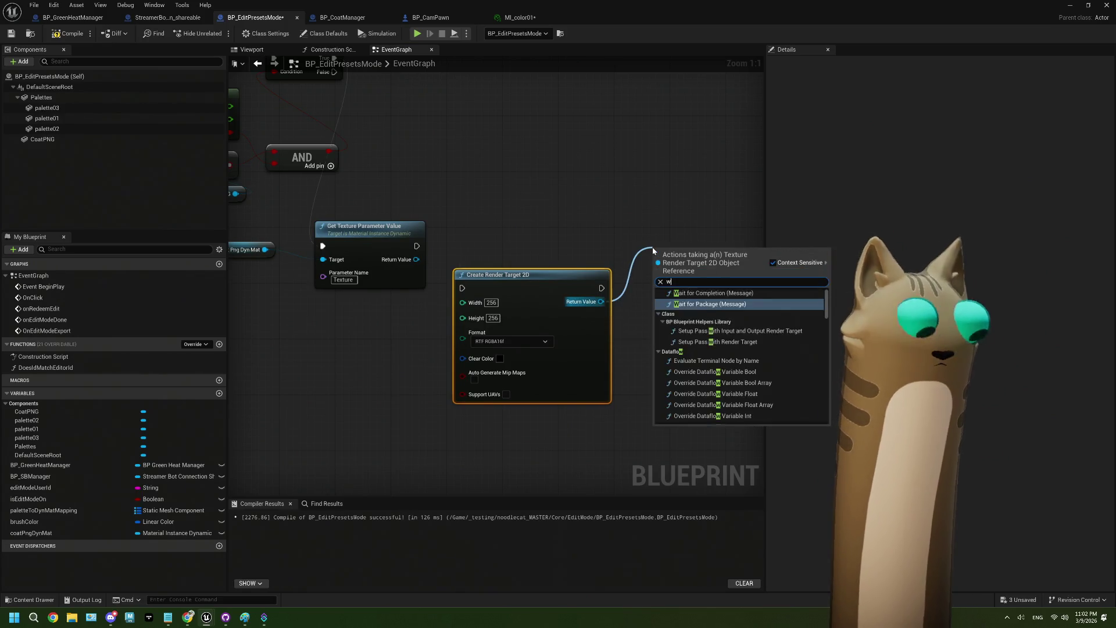
pyautogui.write('write')
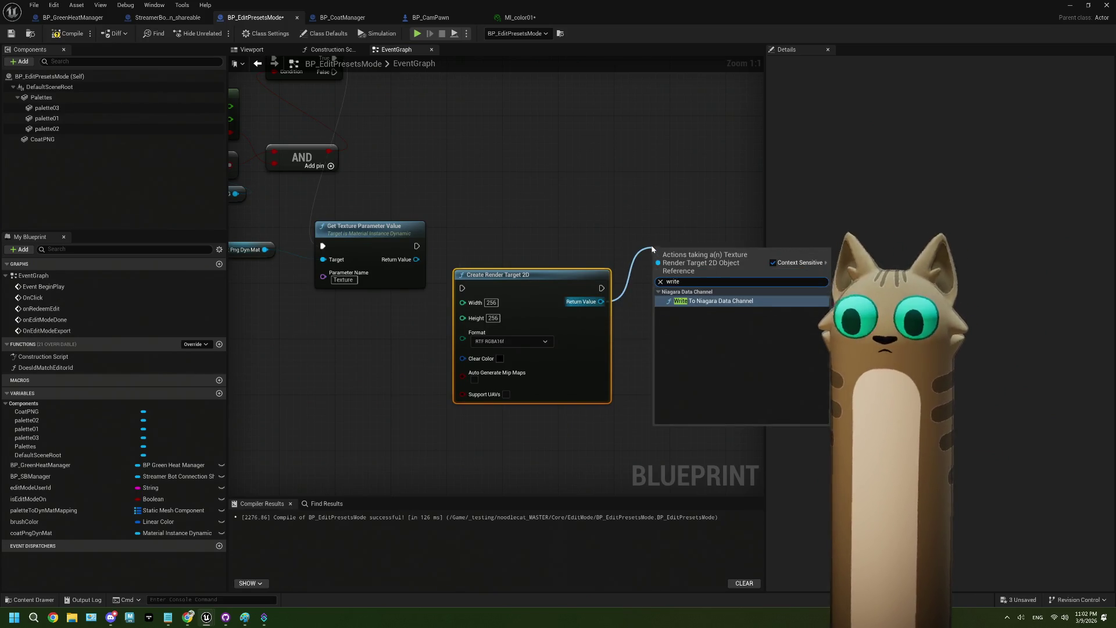
pyautogui.click(652, 253)
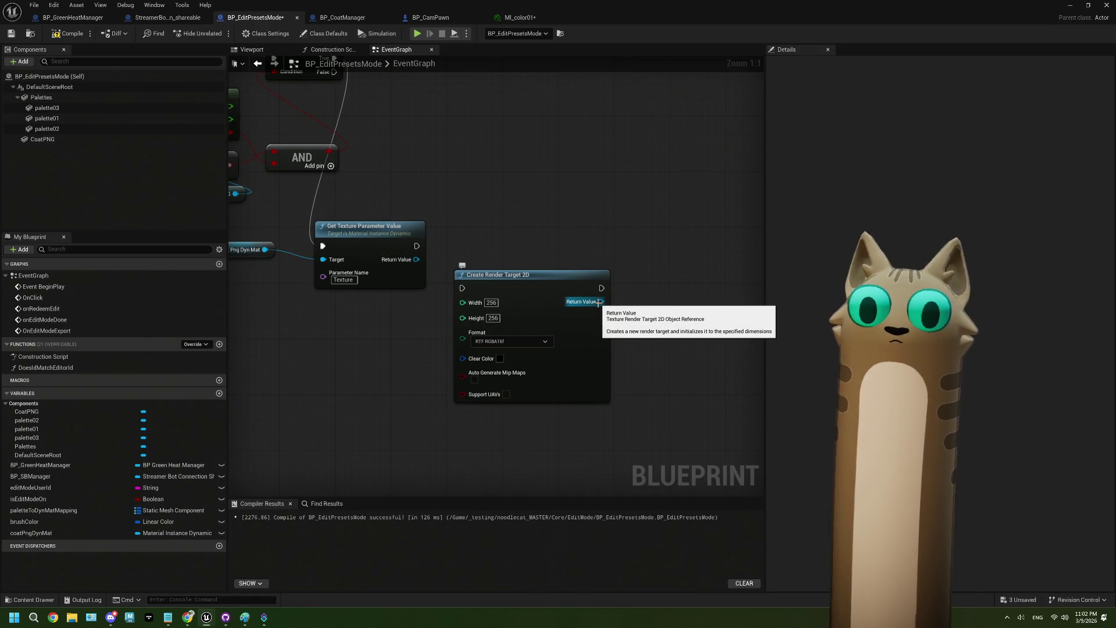
pyautogui.moveTo(591, 308); pyautogui.dragTo(591, 302)
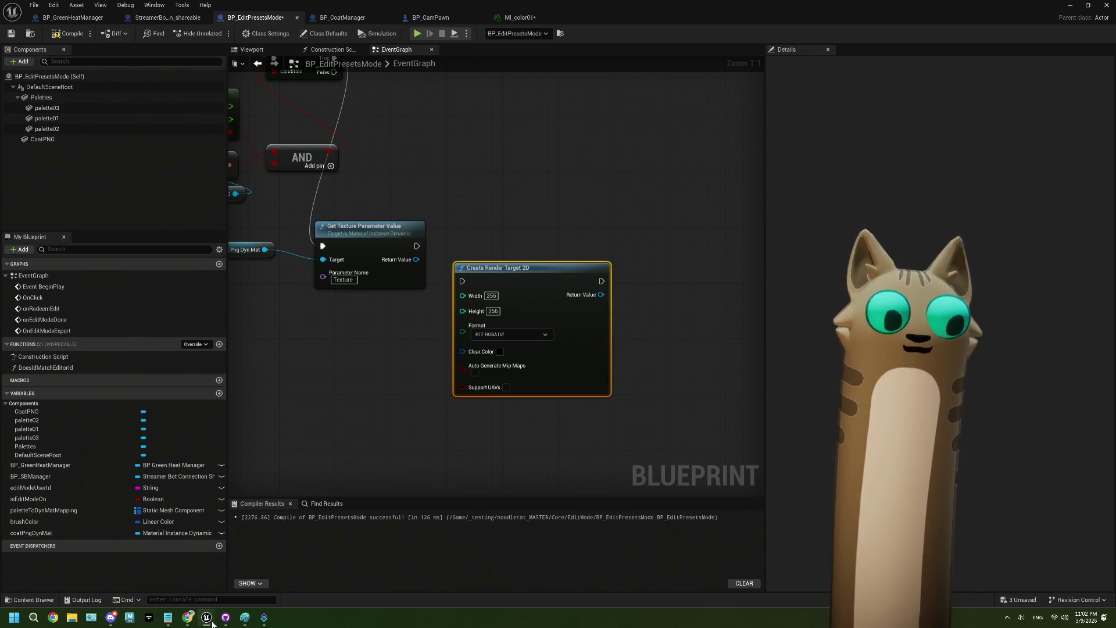
pyautogui.click(188, 618)
# Pan the enlarged solution screenshot right and back left before returning to the event graph.
pyautogui.moveTo(349, 324); pyautogui.dragTo(251, 330)
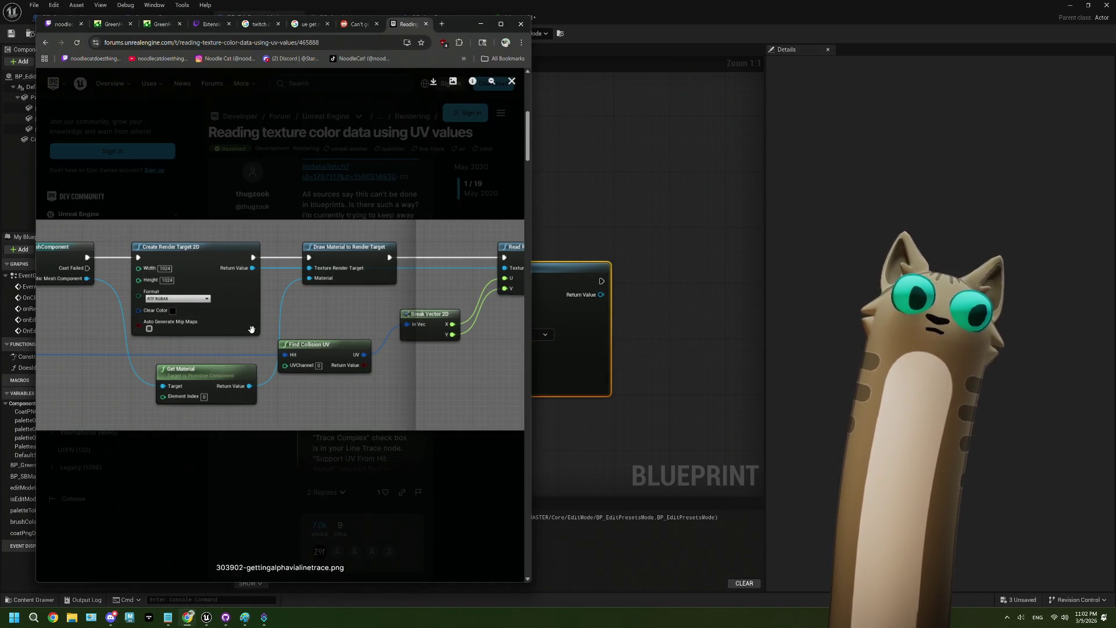
pyautogui.moveTo(176, 332); pyautogui.dragTo(273, 330)
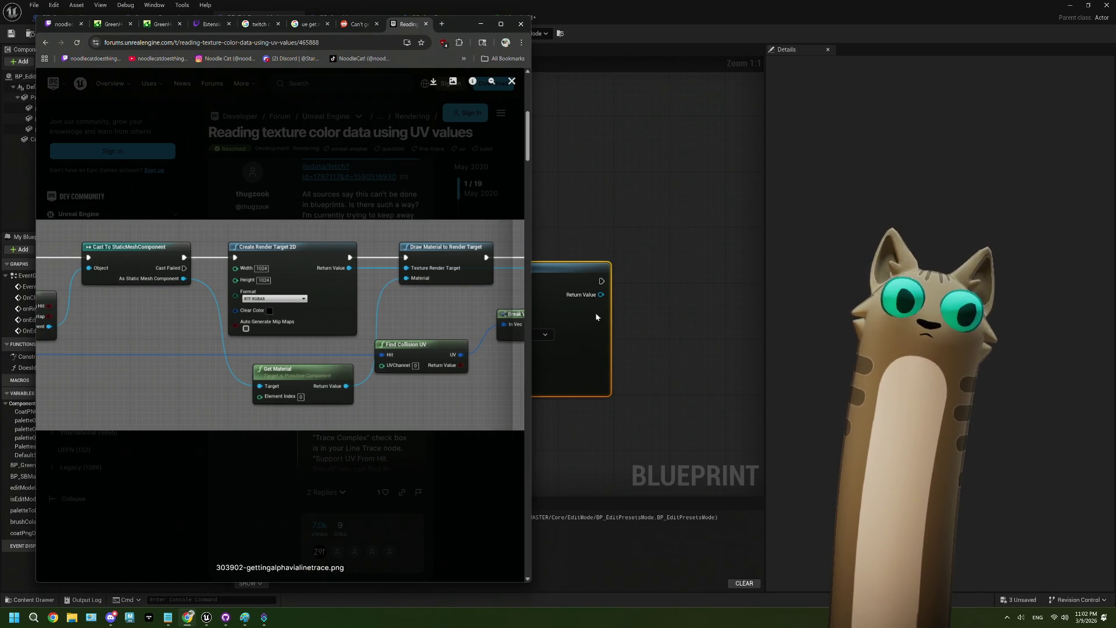
pyautogui.click(653, 312)
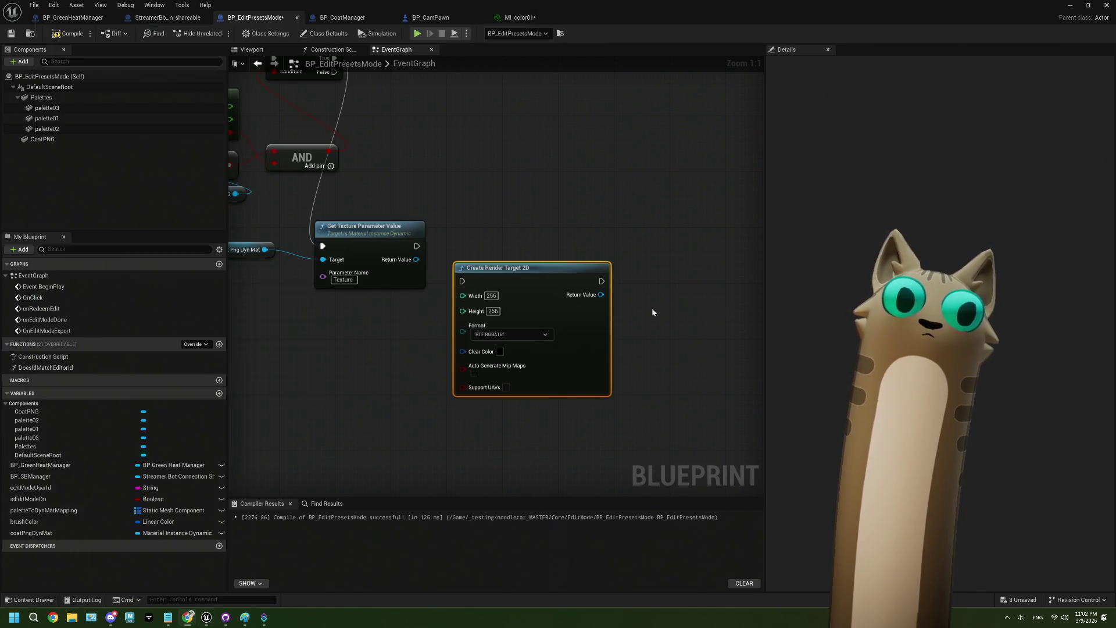
pyautogui.scroll(-2, 363, 330)
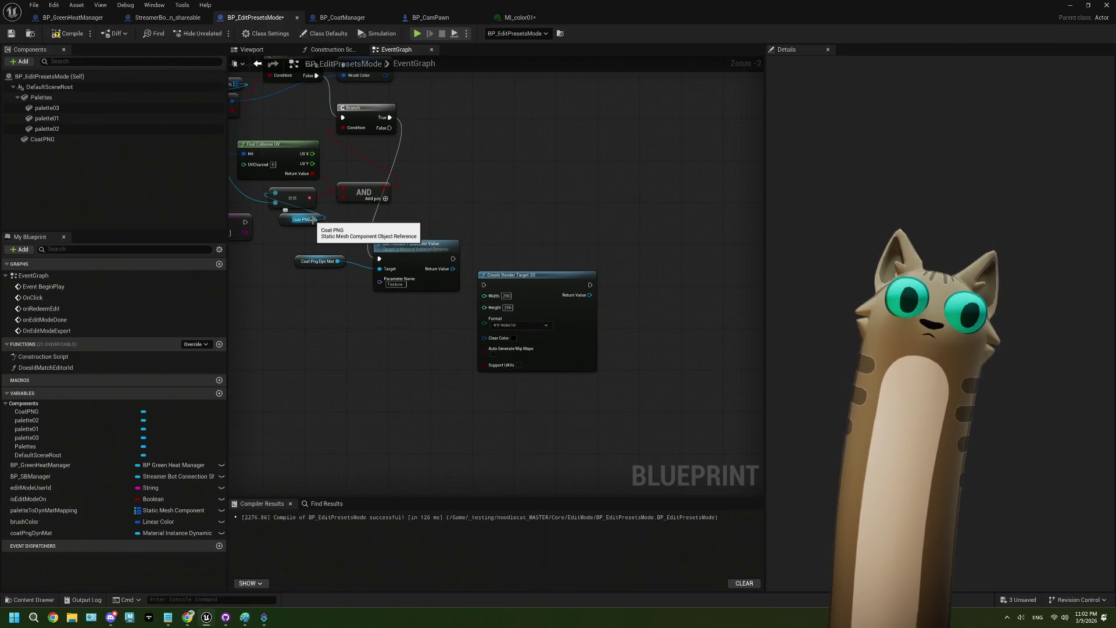
# Add a Draw Material to Render Target node from Coat Png Dyn Mat, wired after Create Render Target 2D and Branch True.
pyautogui.moveTo(337, 261); pyautogui.dragTo(340, 315)
pyautogui.write('draw m')
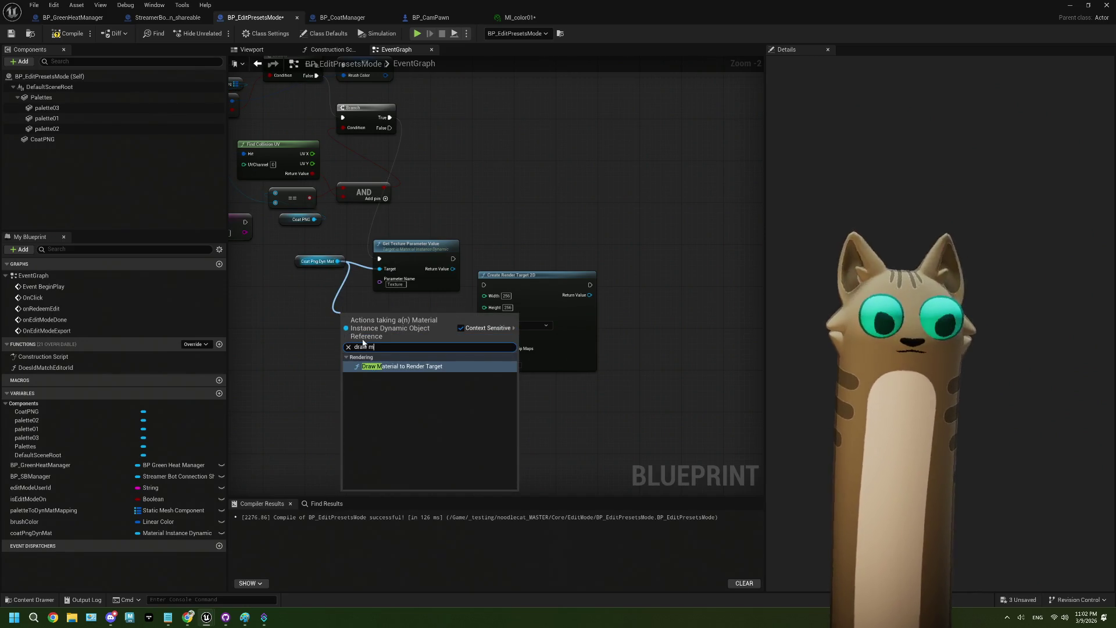
pyautogui.click(384, 367)
pyautogui.moveTo(381, 337); pyautogui.dragTo(768, 281)
pyautogui.scroll(2, 401, 337)
pyautogui.moveTo(678, 300); pyautogui.dragTo(581, 299)
pyautogui.moveTo(557, 275)
pyautogui.mouseDown()
pyautogui.moveTo(595, 295)
pyautogui.moveTo(581, 271)
pyautogui.moveTo(677, 279)
pyautogui.moveTo(696, 292)
pyautogui.moveTo(703, 373)
pyautogui.mouseUp()
pyautogui.moveTo(359, 153); pyautogui.dragTo(487, 376)
# Set the render target size to 512×512 and its Clear Color to white.
pyautogui.moveTo(539, 344); pyautogui.dragTo(496, 276)
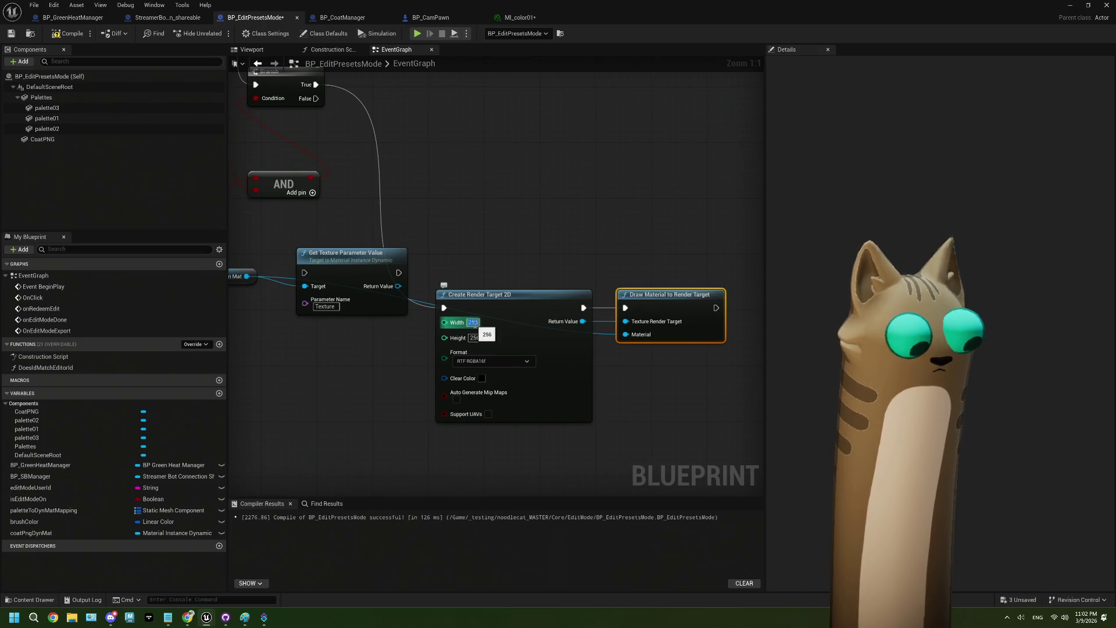
pyautogui.write('5')
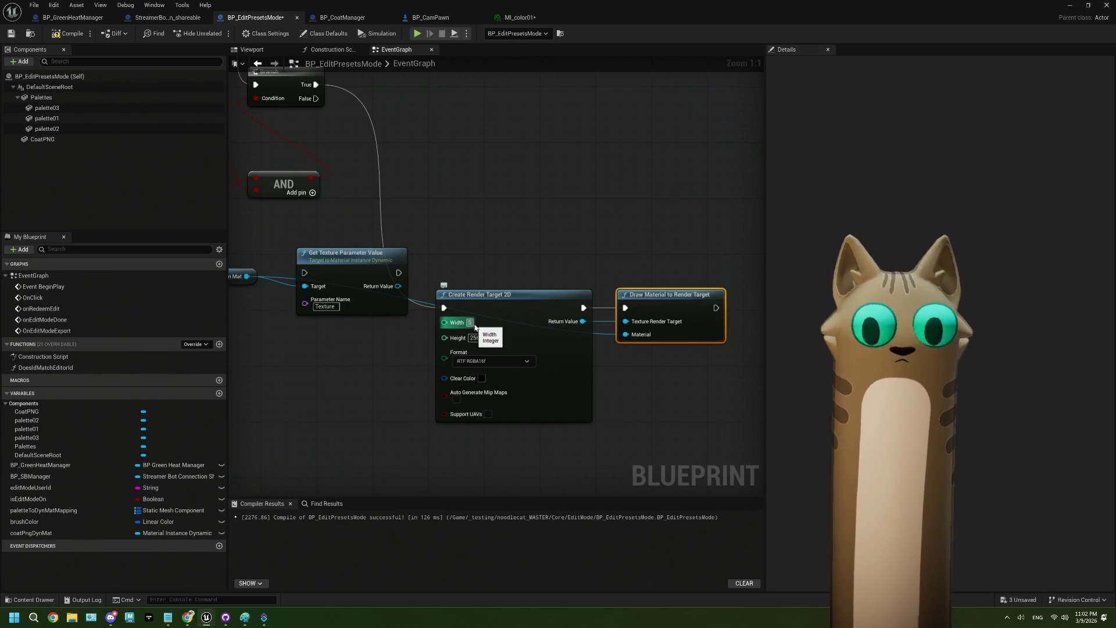
pyautogui.write('12')
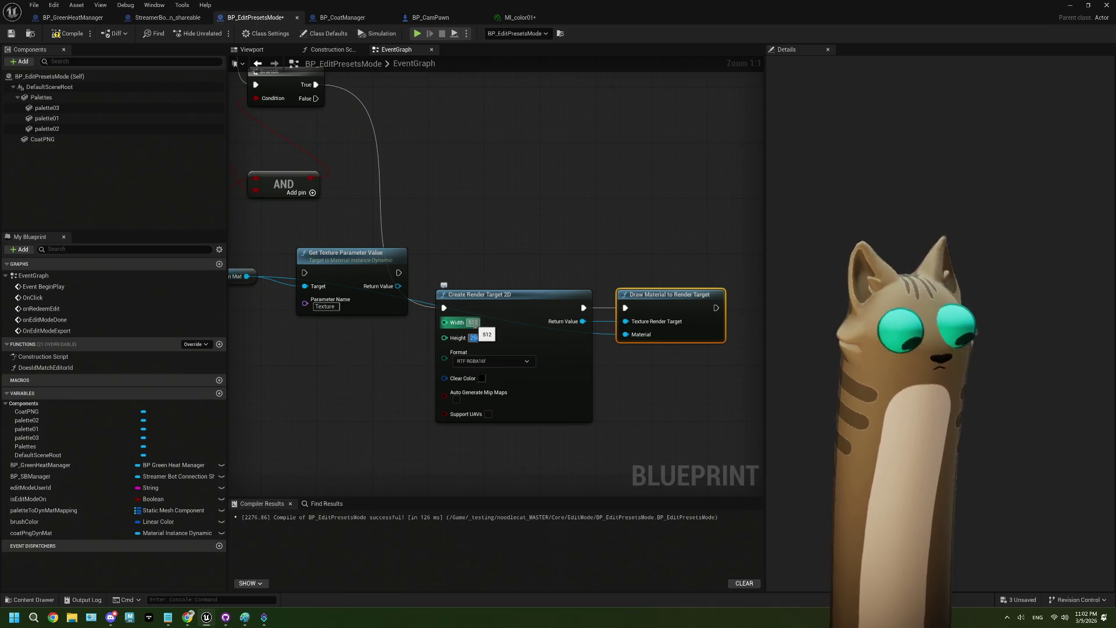
pyautogui.click(587, 431)
pyautogui.moveTo(588, 414)
pyautogui.mouseDown()
pyautogui.moveTo(563, 357)
pyautogui.moveTo(545, 364)
pyautogui.mouseUp()
pyautogui.scroll(-2, 545, 368)
pyautogui.moveTo(427, 372); pyautogui.dragTo(599, 357)
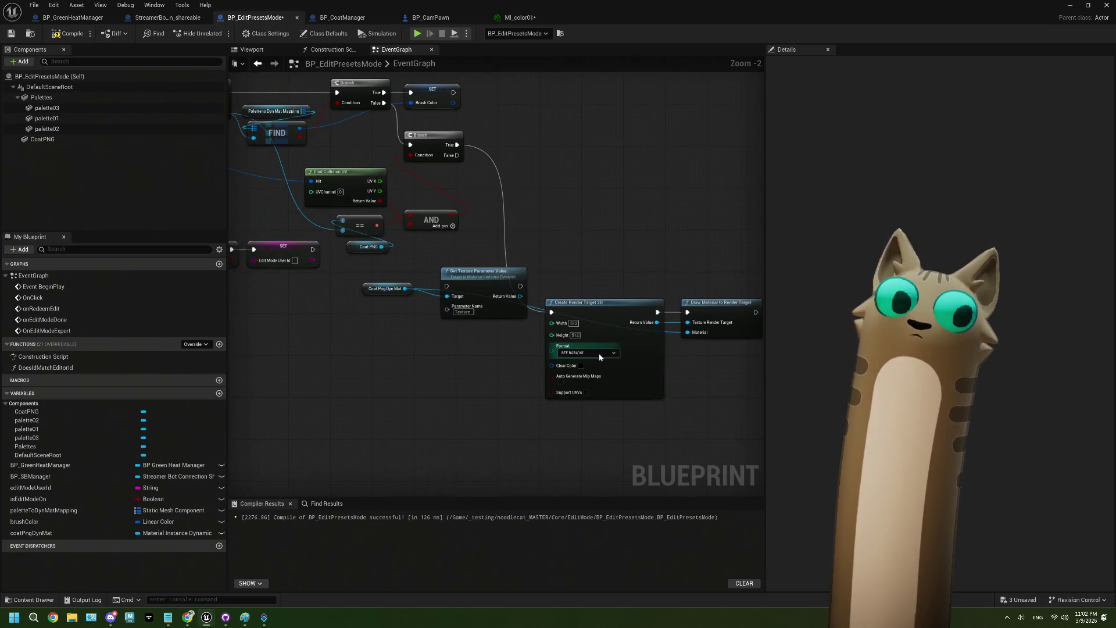
pyautogui.scroll(2, 498, 379)
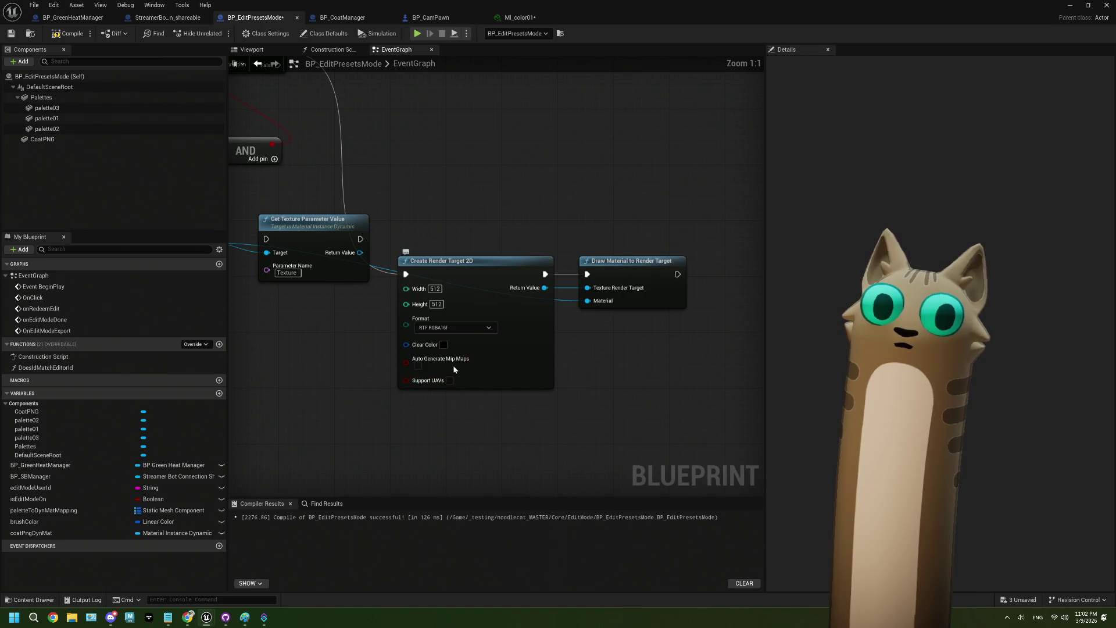
pyautogui.moveTo(443, 385)
pyautogui.mouseDown()
pyautogui.moveTo(472, 385)
pyautogui.moveTo(509, 359)
pyautogui.mouseUp()
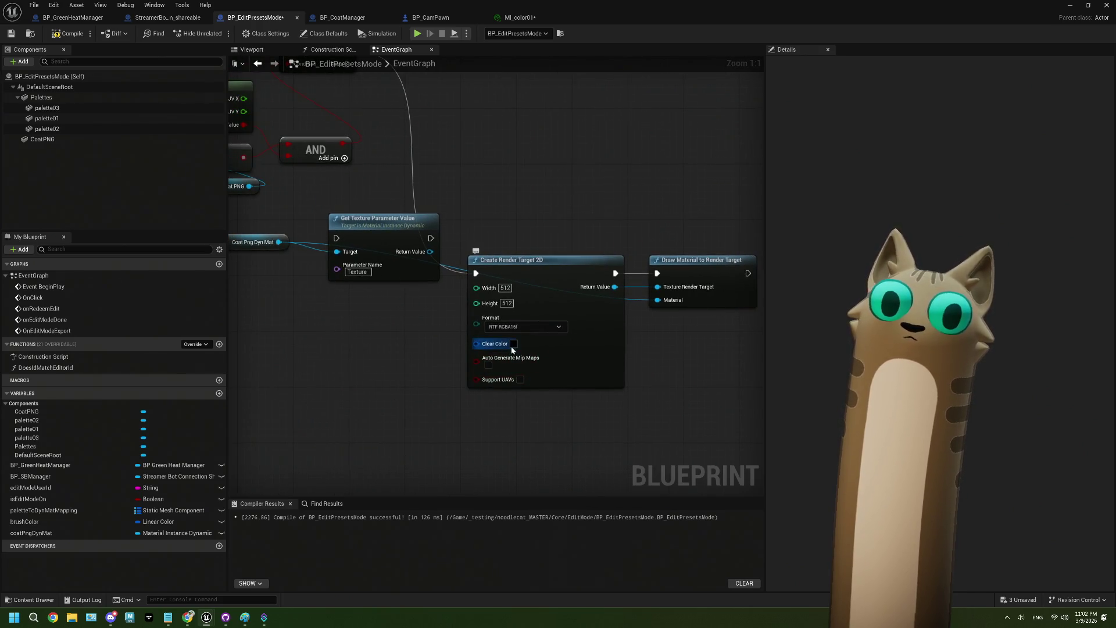
pyautogui.click(513, 345)
pyautogui.moveTo(644, 394); pyautogui.dragTo(643, 370)
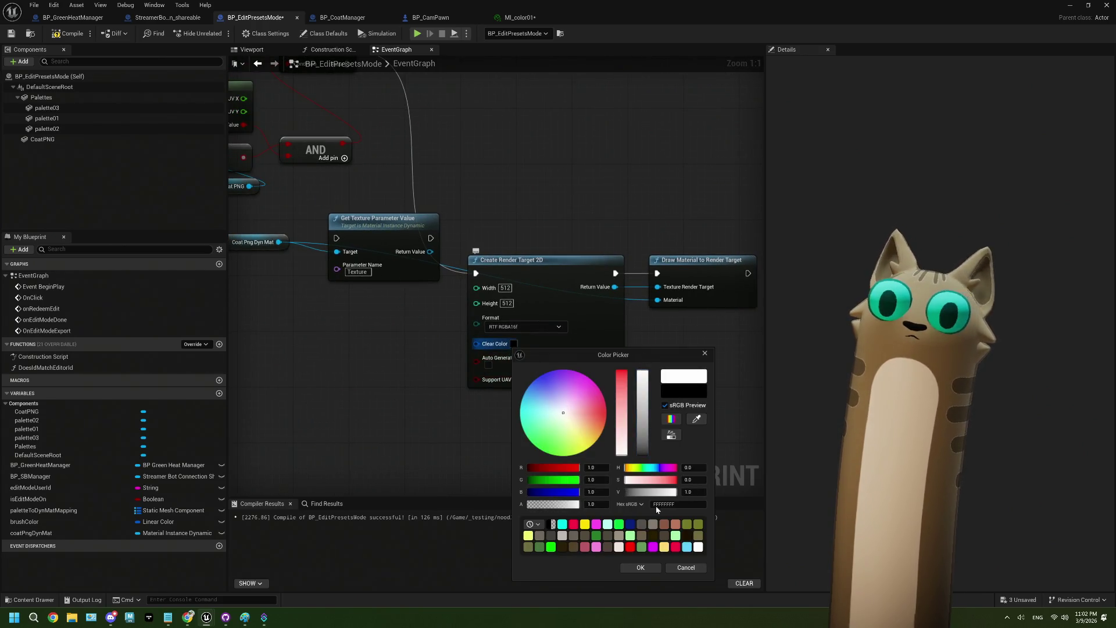
pyautogui.click(641, 568)
# Delete Get Texture Parameter Value, then remove the Create Render Target and Draw Material nodes.
pyautogui.moveTo(473, 400); pyautogui.dragTo(494, 408)
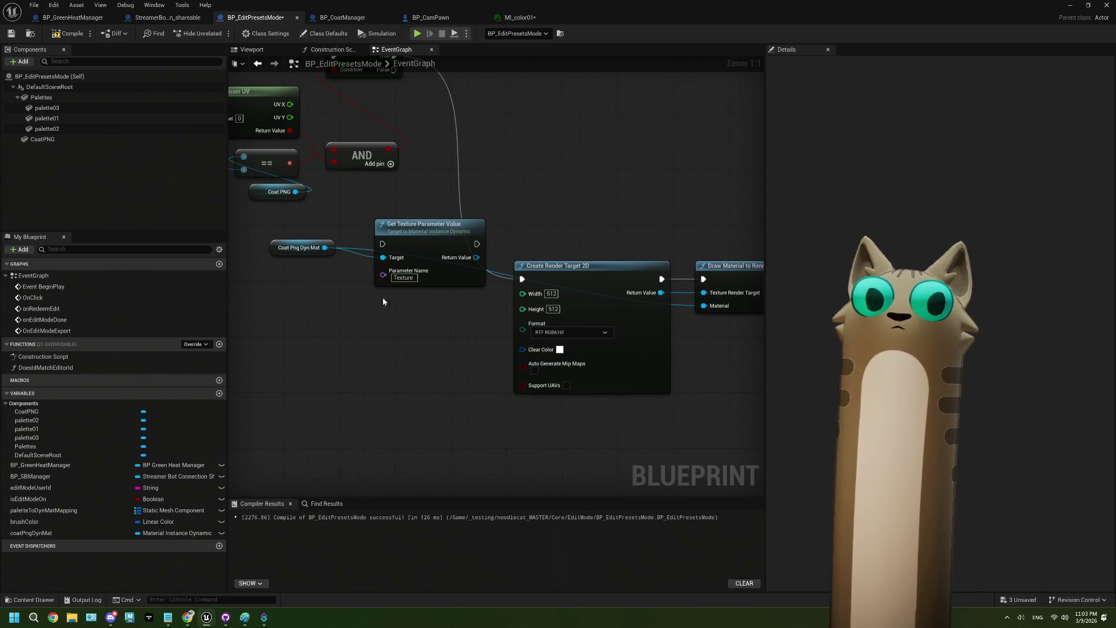
pyautogui.click(375, 274)
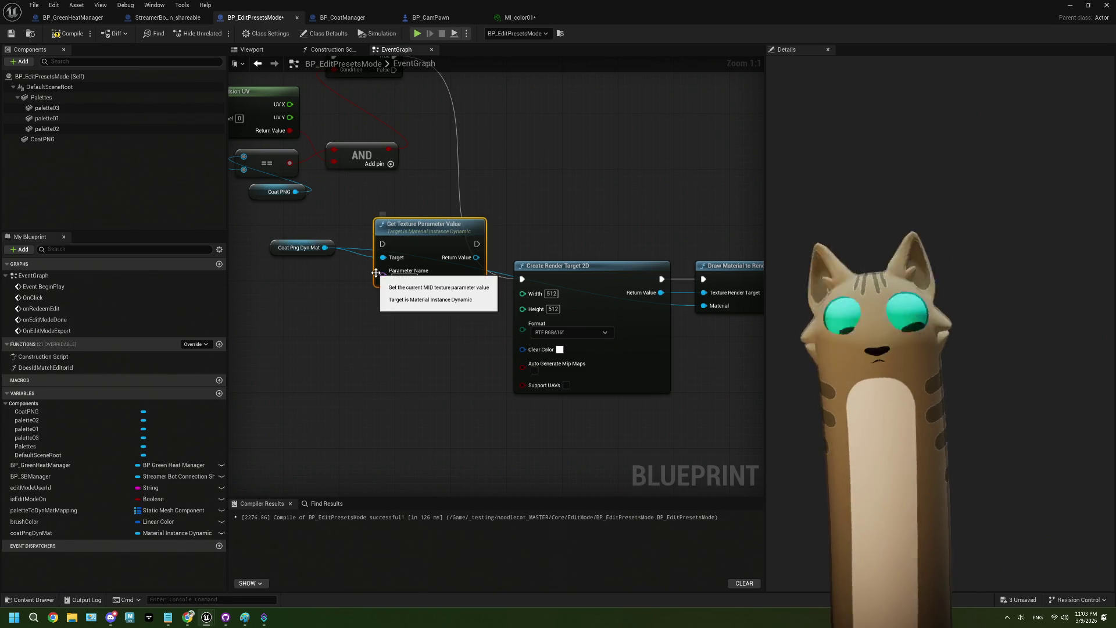
pyautogui.press('Delete')
pyautogui.moveTo(376, 275); pyautogui.dragTo(337, 282)
pyautogui.moveTo(504, 236); pyautogui.dragTo(707, 371)
pyautogui.press('Delete')
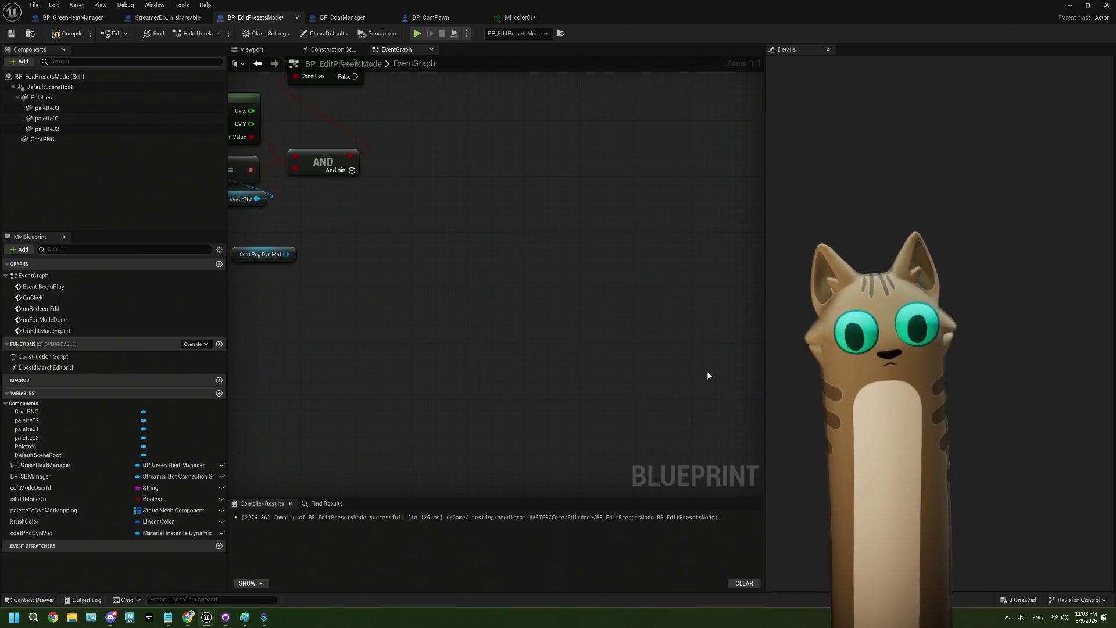
# Paste the Create Render Target 2D node into the Construction Script, then undo that paste.
pyautogui.click(331, 50)
pyautogui.scroll(-2, 562, 367)
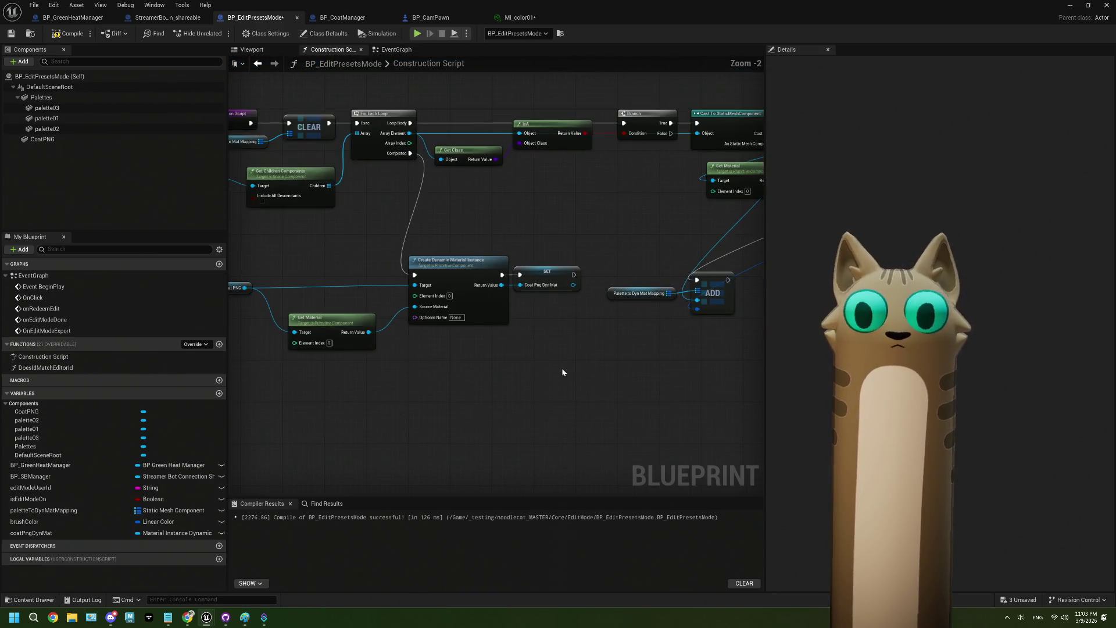
pyautogui.scroll(2, 464, 370)
pyautogui.hotkey('ctrl', 'v')
pyautogui.scroll(1, 489, 424)
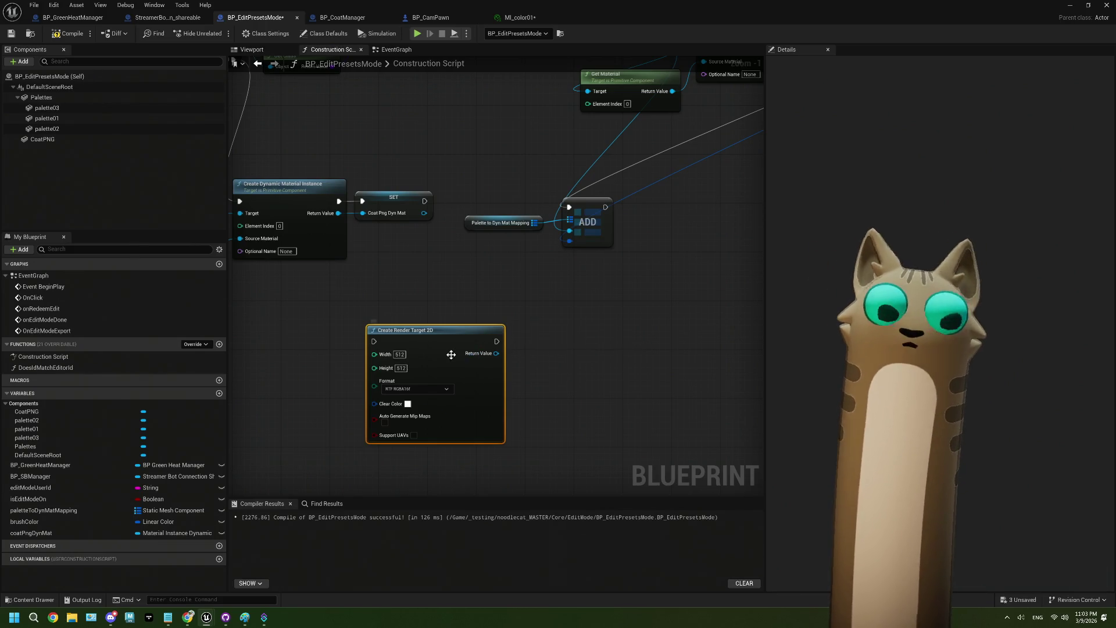
pyautogui.moveTo(447, 351); pyautogui.dragTo(453, 289)
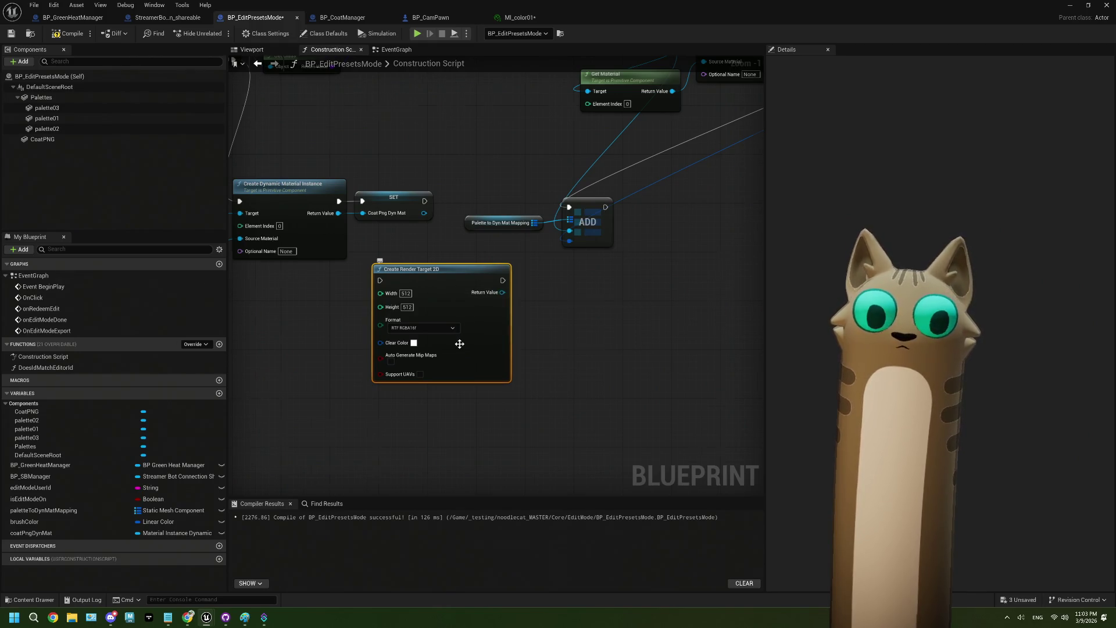
pyautogui.scroll(1, 460, 342)
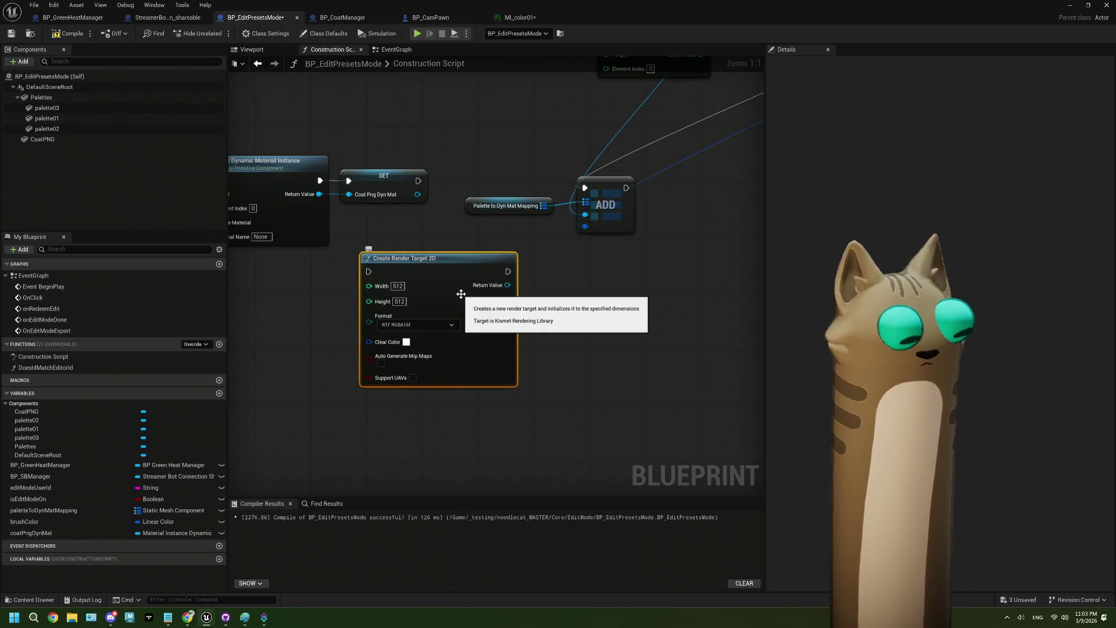
pyautogui.hotkey('ctrl', 'z')
pyautogui.hotkey('ctrl', 'z')
pyautogui.hotkey('ctrl', 'z')
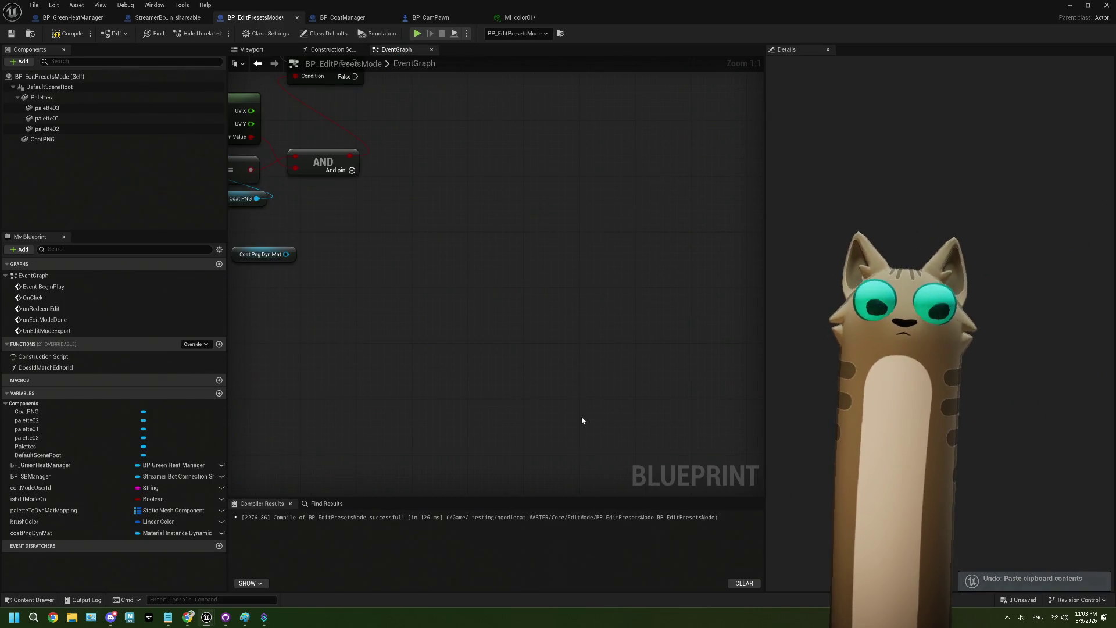
# Restore the render target nodes, run them from Branch True and feed Coat Png Dyn Mat in.
pyautogui.hotkey('ctrl', 'y')
pyautogui.hotkey('ctrl', 'y')
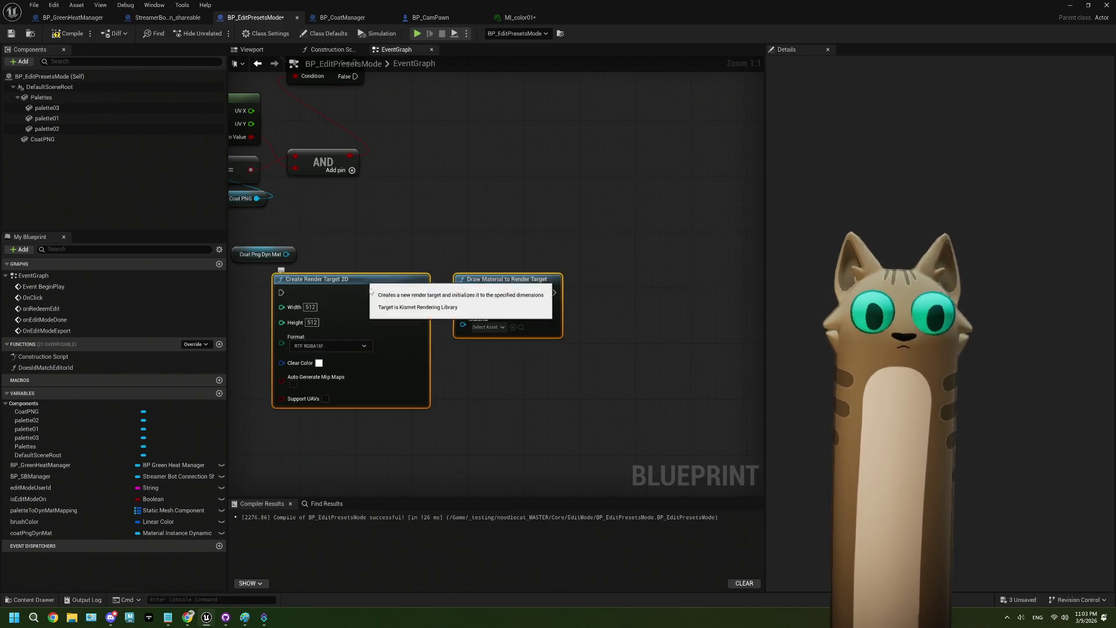
pyautogui.moveTo(385, 126); pyautogui.dragTo(374, 334)
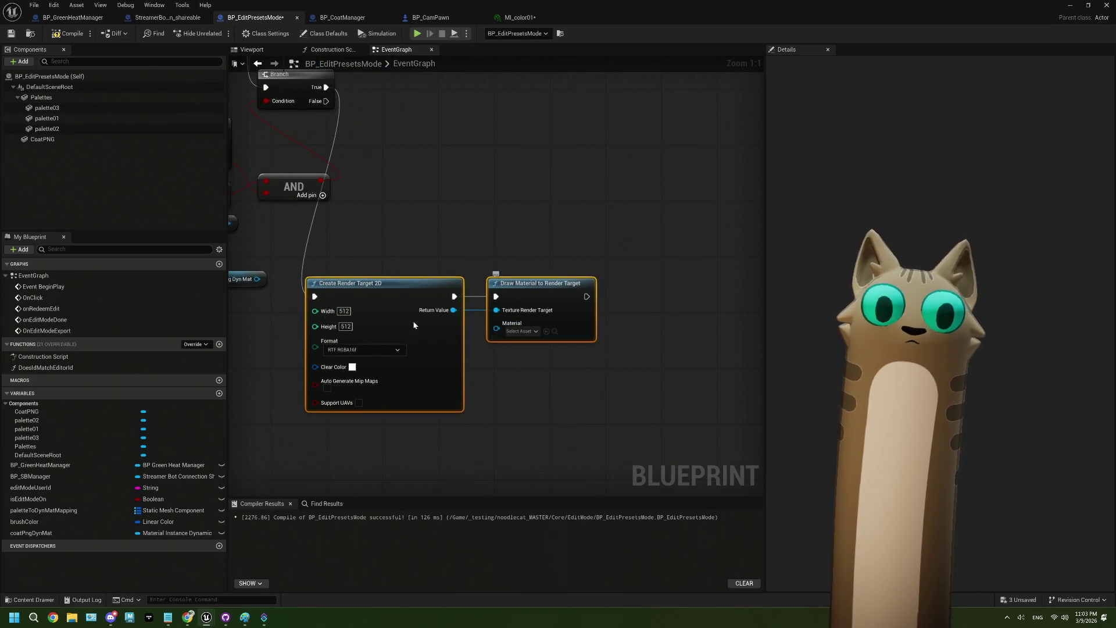
pyautogui.moveTo(256, 278); pyautogui.dragTo(497, 324)
pyautogui.moveTo(513, 376)
pyautogui.mouseDown()
pyautogui.moveTo(439, 369)
pyautogui.moveTo(573, 349)
pyautogui.mouseUp()
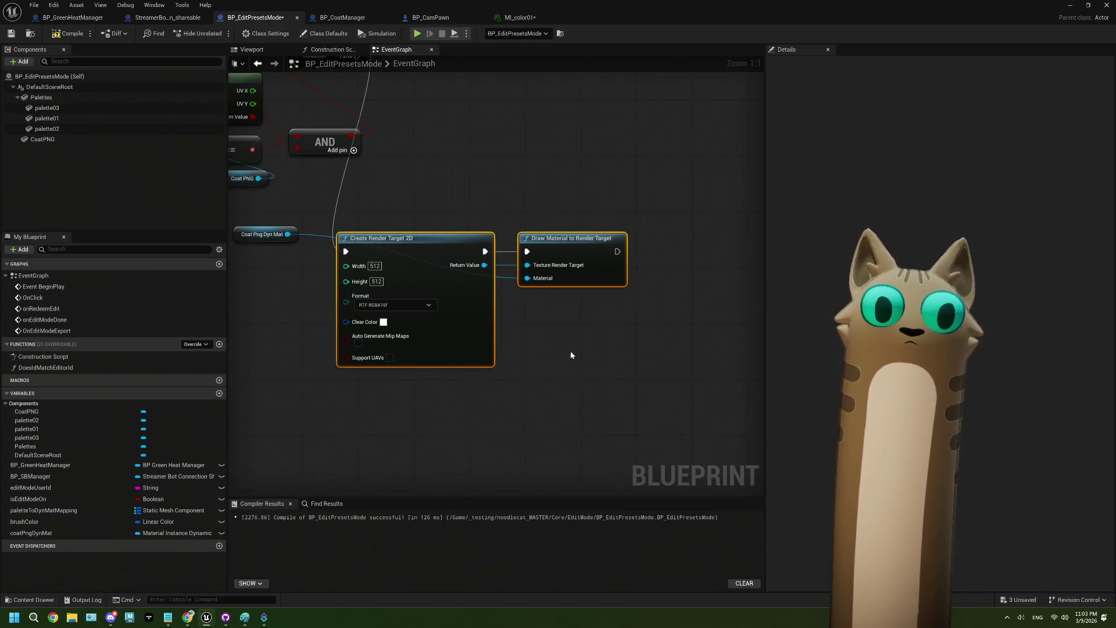
pyautogui.moveTo(487, 275)
pyautogui.mouseDown()
pyautogui.moveTo(398, 281)
pyautogui.moveTo(500, 352)
pyautogui.mouseUp()
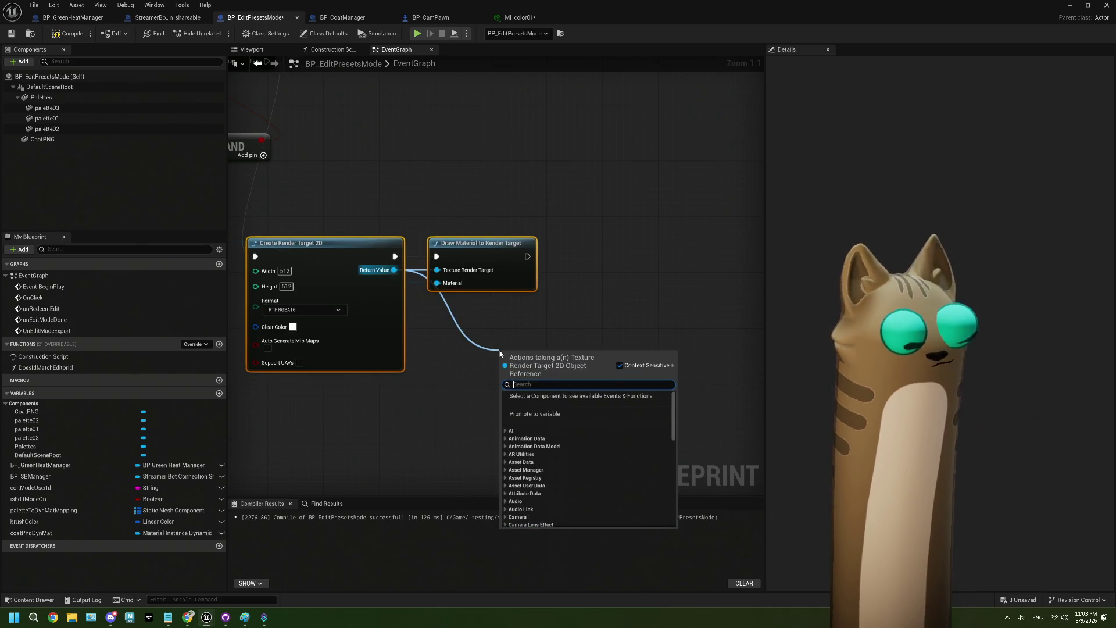
# Add Read Render Target Raw UV beside the draw node, wiring collision UV X/Y to U/V.
pyautogui.write('uv')
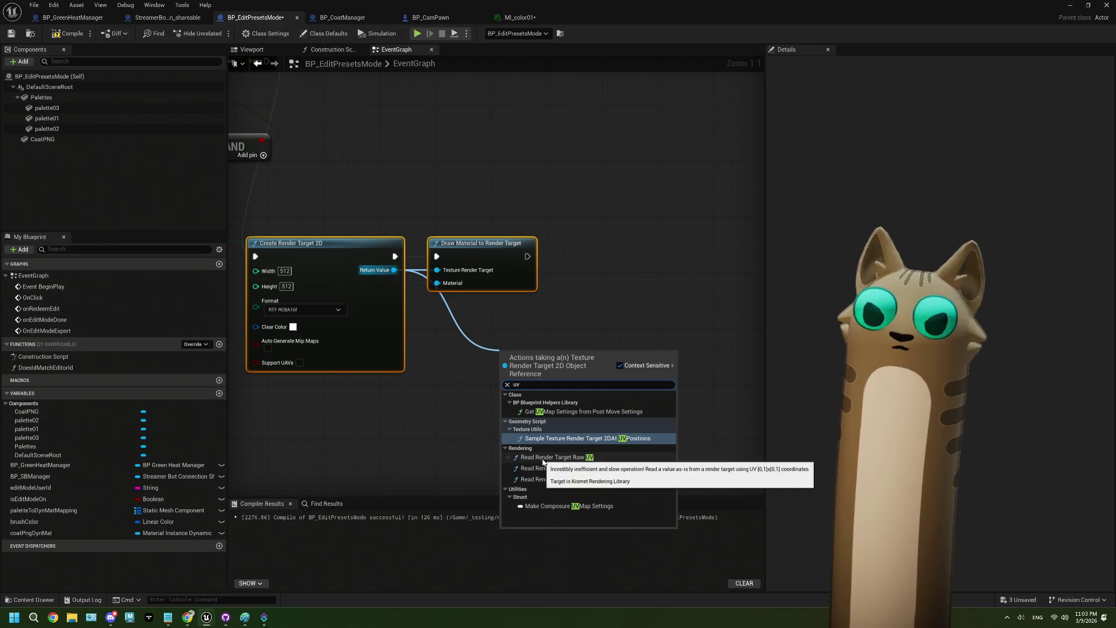
pyautogui.click(552, 457)
pyautogui.moveTo(535, 391); pyautogui.dragTo(575, 342)
pyautogui.moveTo(582, 298)
pyautogui.mouseDown()
pyautogui.moveTo(586, 251)
pyautogui.moveTo(623, 246)
pyautogui.mouseUp()
pyautogui.scroll(-1, 624, 246)
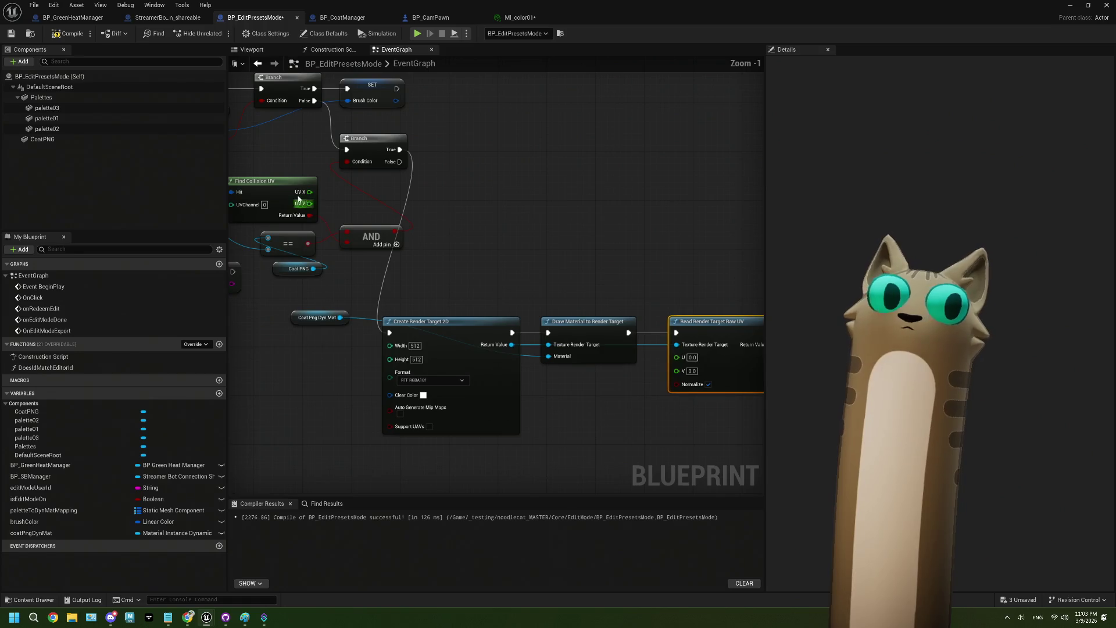
pyautogui.moveTo(309, 191); pyautogui.dragTo(688, 362)
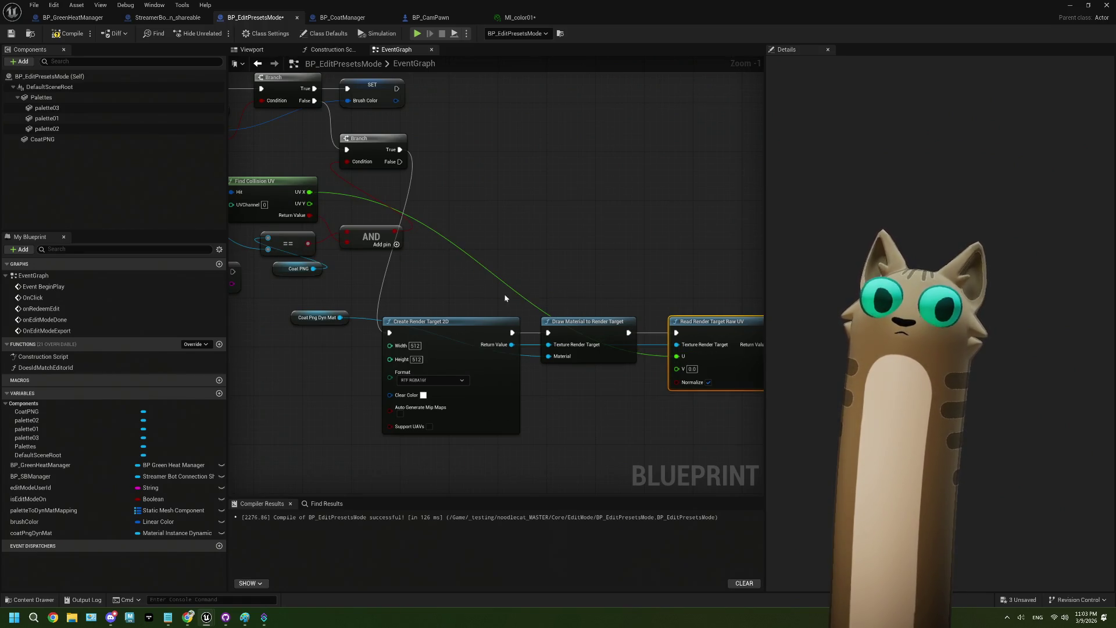
pyautogui.moveTo(313, 210); pyautogui.dragTo(688, 368)
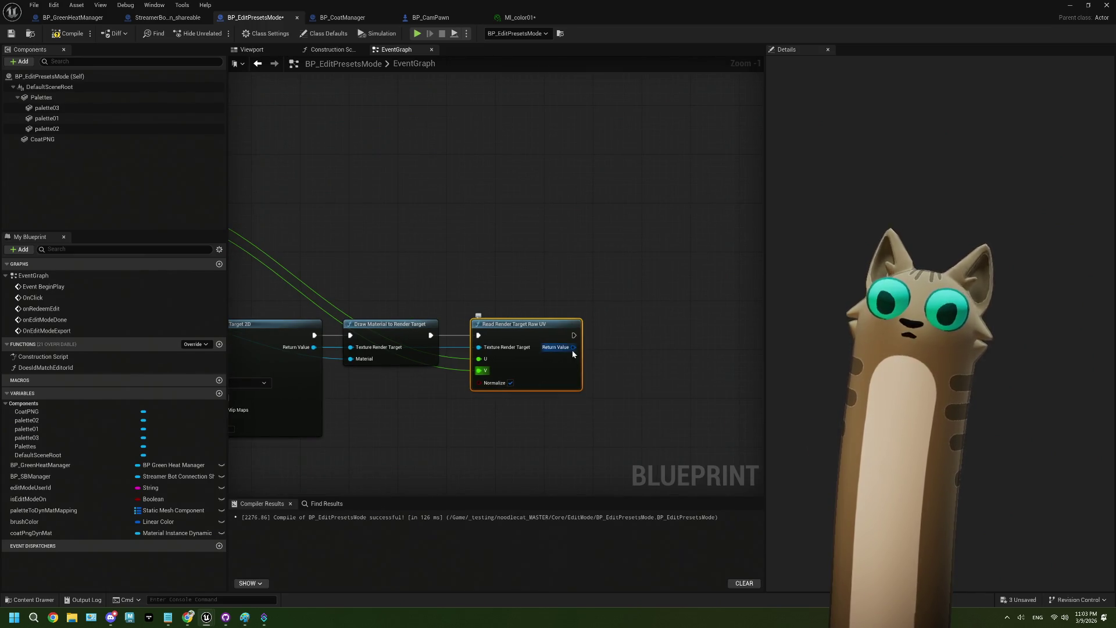
pyautogui.moveTo(572, 352)
pyautogui.mouseDown()
pyautogui.moveTo(481, 371)
pyautogui.moveTo(490, 354)
pyautogui.moveTo(558, 333)
pyautogui.mouseUp()
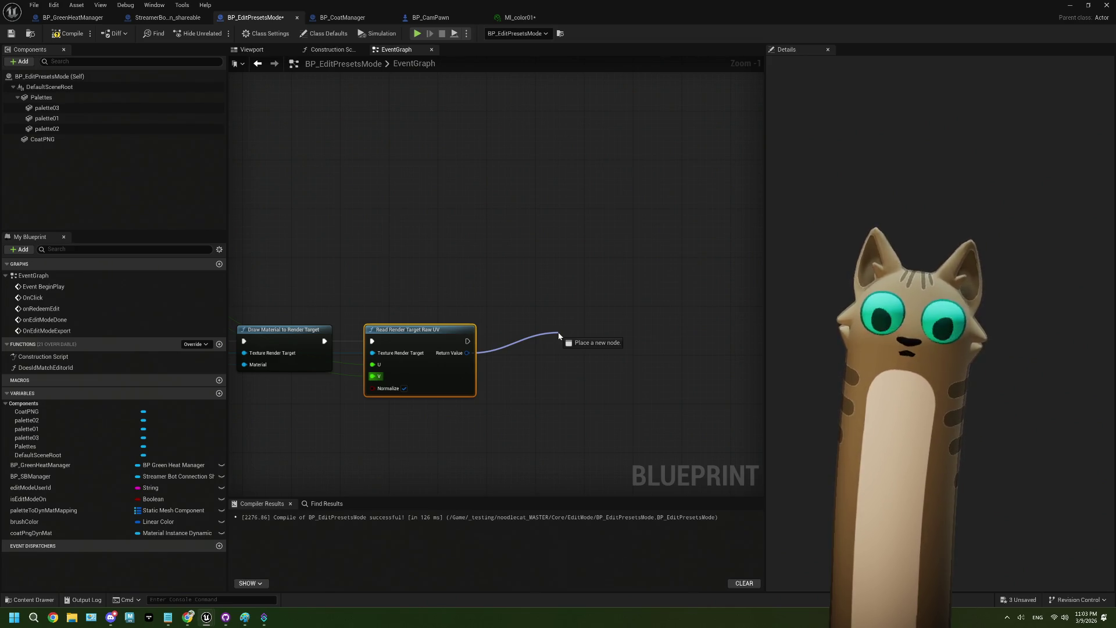
pyautogui.moveTo(558, 332); pyautogui.dragTo(558, 332)
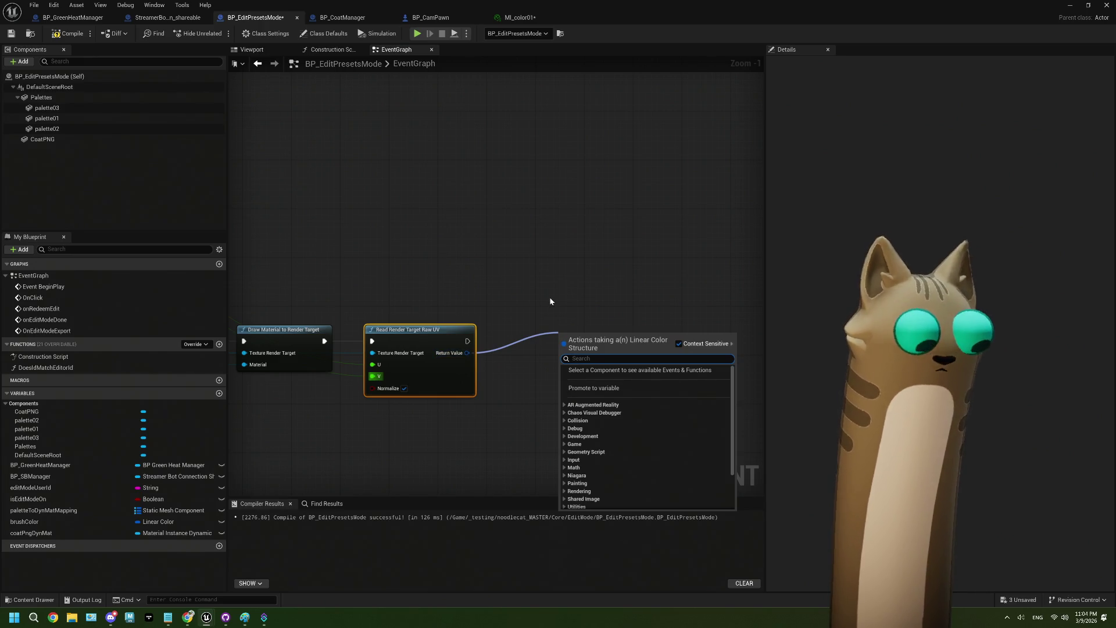
# Add a Print String of the sampled colour reading 'this is the color' with 10-second duration.
pyautogui.write('print')
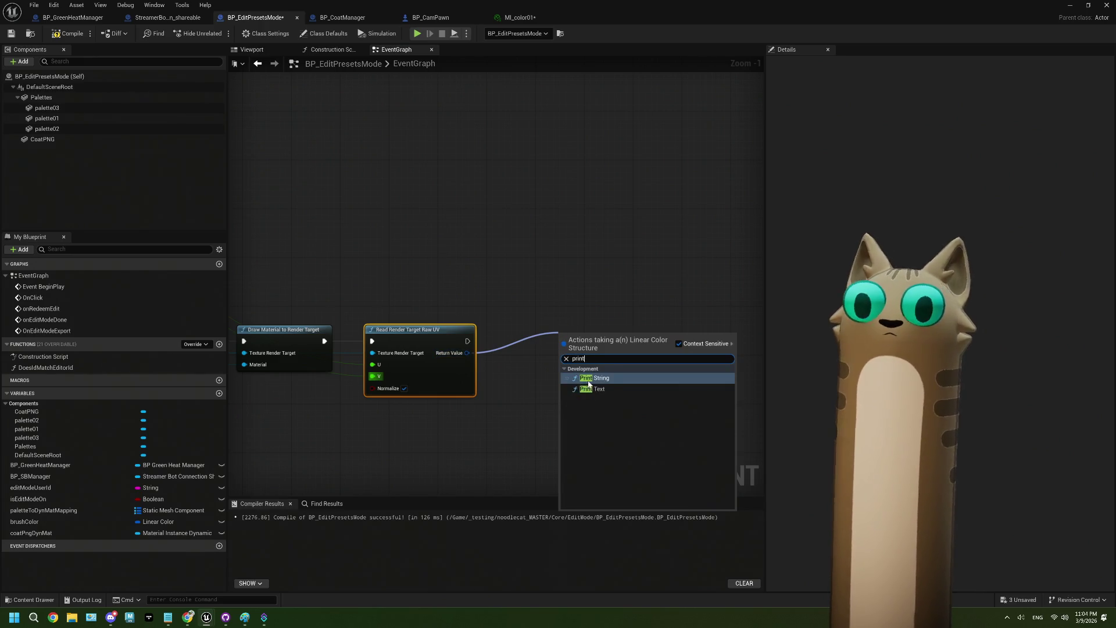
pyautogui.click(589, 381)
pyautogui.click(592, 360)
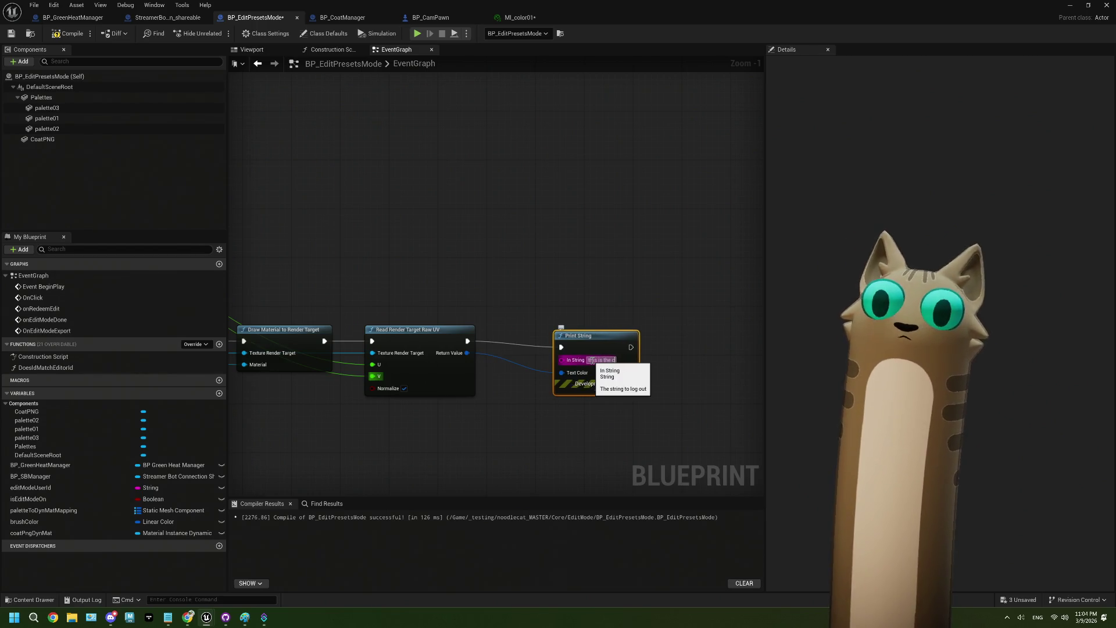
pyautogui.press('Return')
pyautogui.click(692, 404)
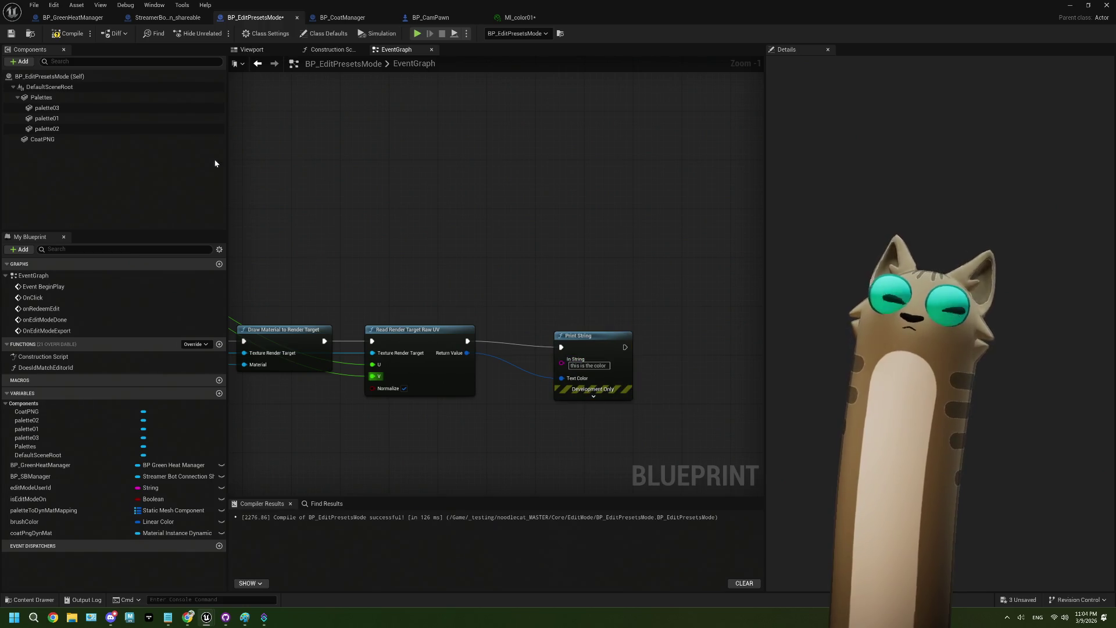
pyautogui.click(594, 391)
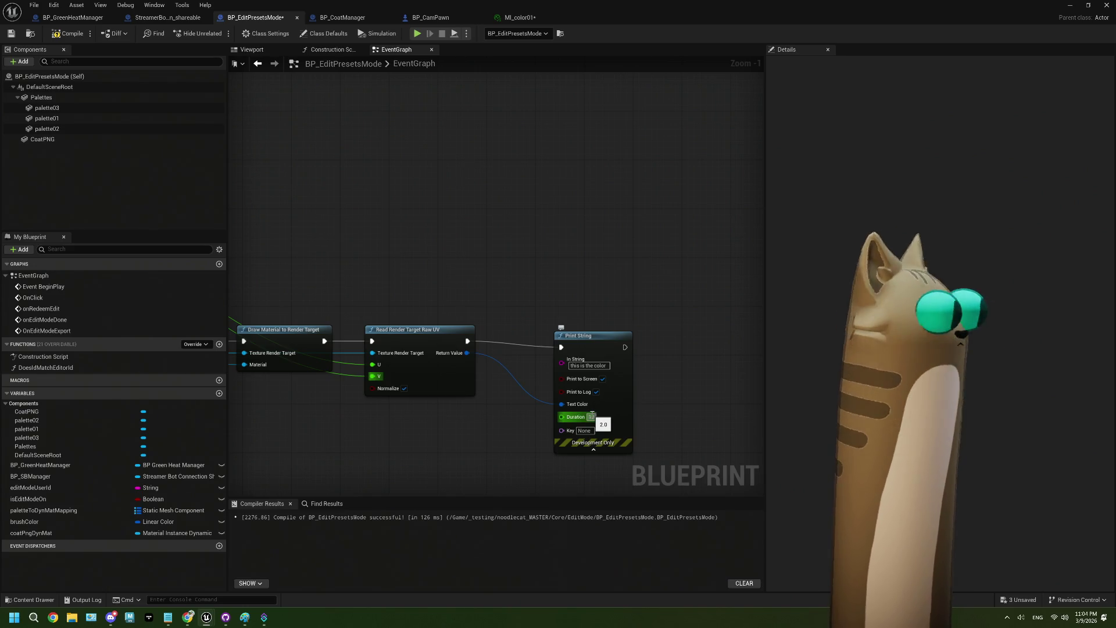
pyautogui.moveTo(587, 336); pyautogui.dragTo(526, 330)
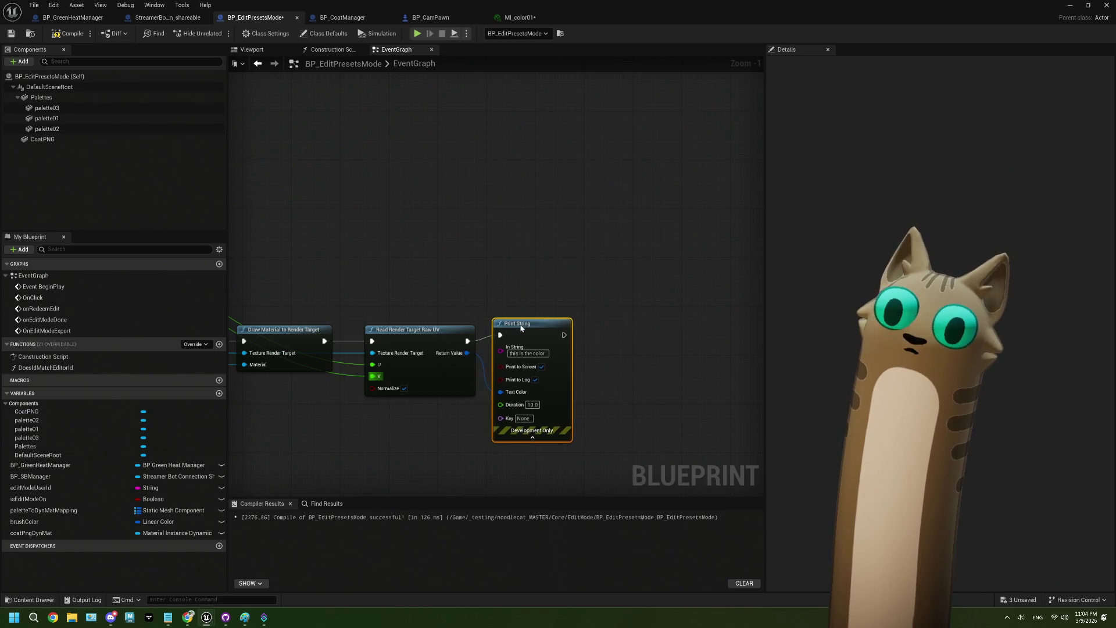
# Compile the blueprint and look over the render target chain.
pyautogui.click(13, 35)
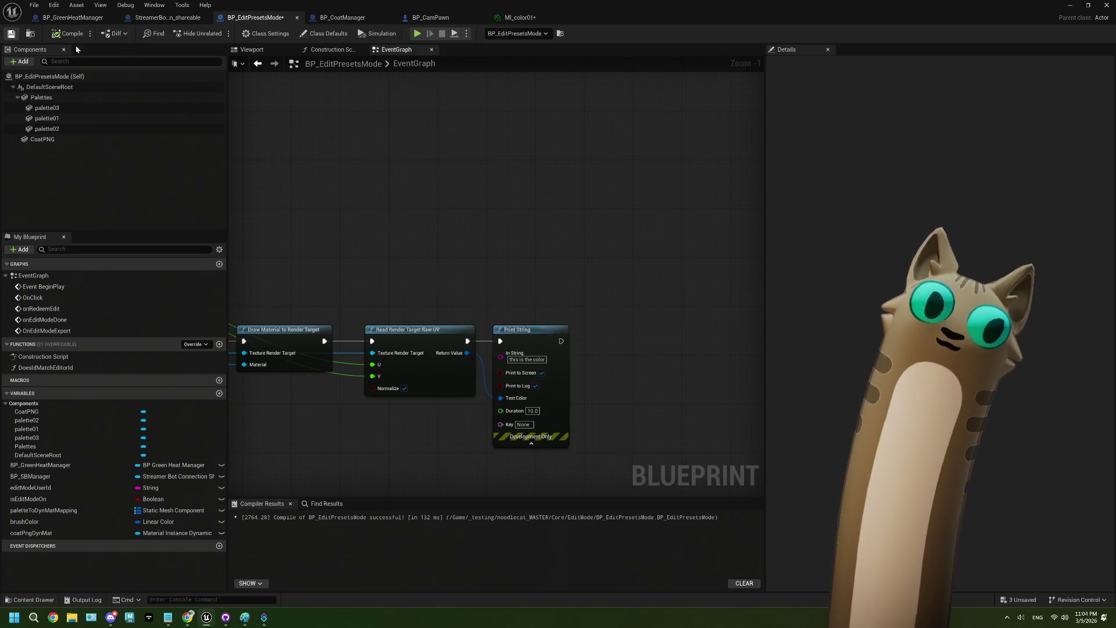
pyautogui.moveTo(563, 408)
pyautogui.mouseDown()
pyautogui.moveTo(429, 439)
pyautogui.moveTo(487, 440)
pyautogui.mouseUp()
pyautogui.scroll(-1, 452, 413)
pyautogui.moveTo(439, 412)
pyautogui.mouseDown()
pyautogui.moveTo(640, 399)
pyautogui.moveTo(502, 408)
pyautogui.mouseUp()
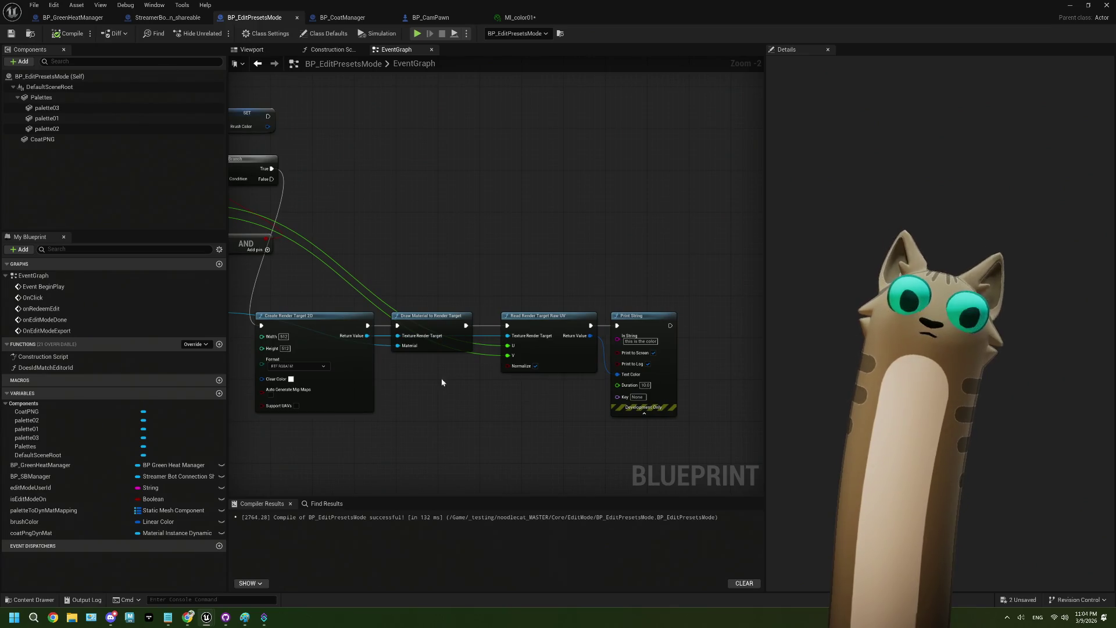
# Centre the render target chain in view and save the blueprint.
pyautogui.moveTo(421, 388); pyautogui.dragTo(469, 390)
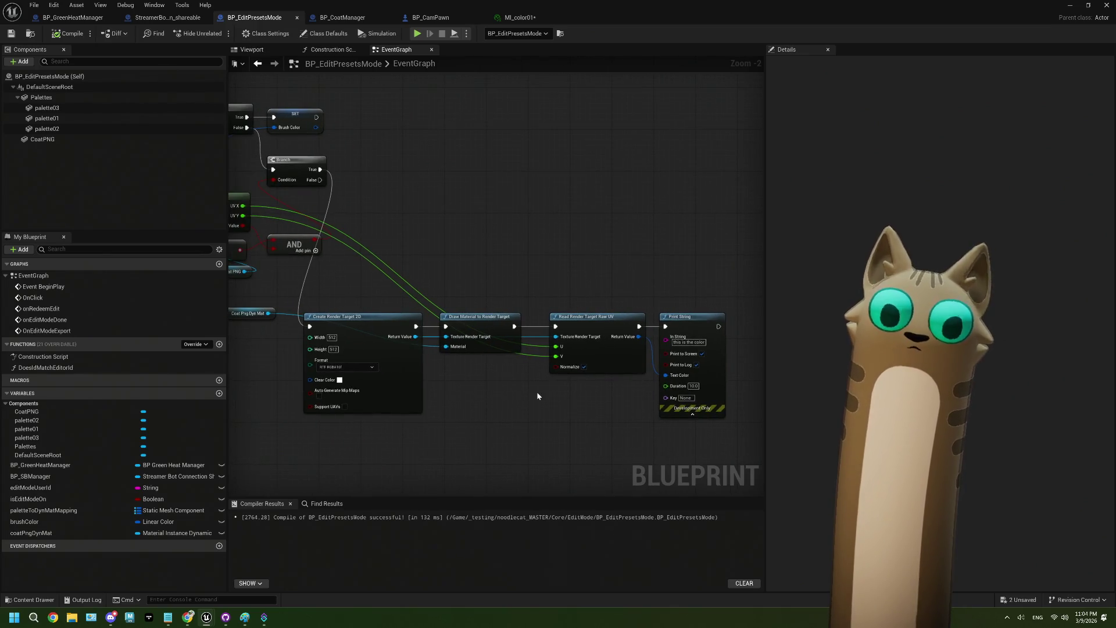
pyautogui.scroll(1, 536, 397)
pyautogui.moveTo(555, 396)
pyautogui.mouseDown()
pyautogui.moveTo(515, 392)
pyautogui.moveTo(533, 400)
pyautogui.mouseUp()
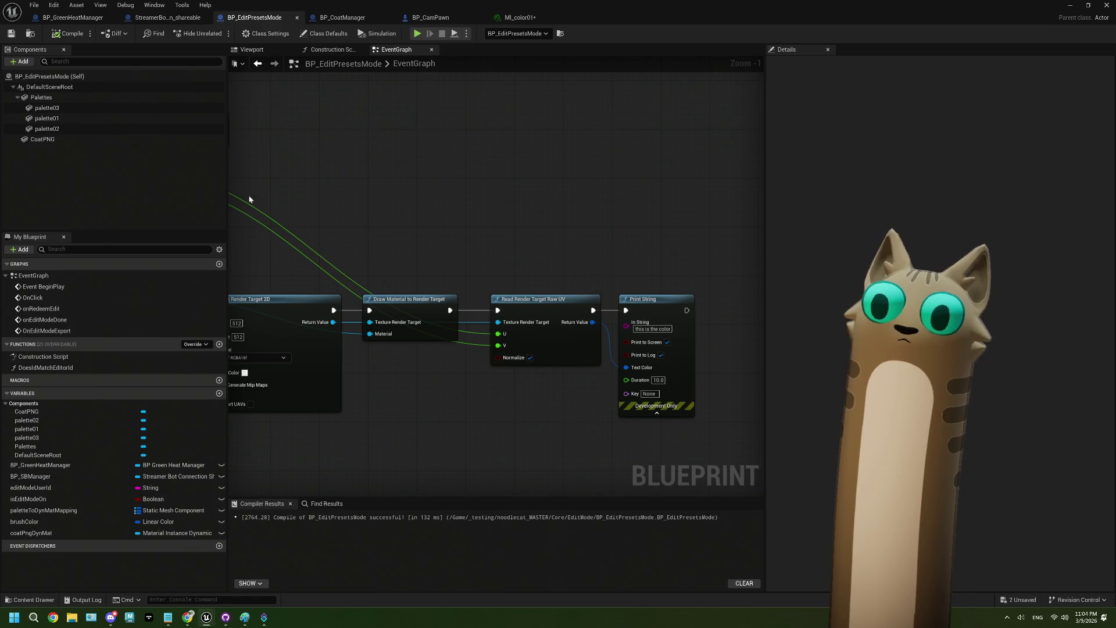
pyautogui.hotkey('ctrl', 's')
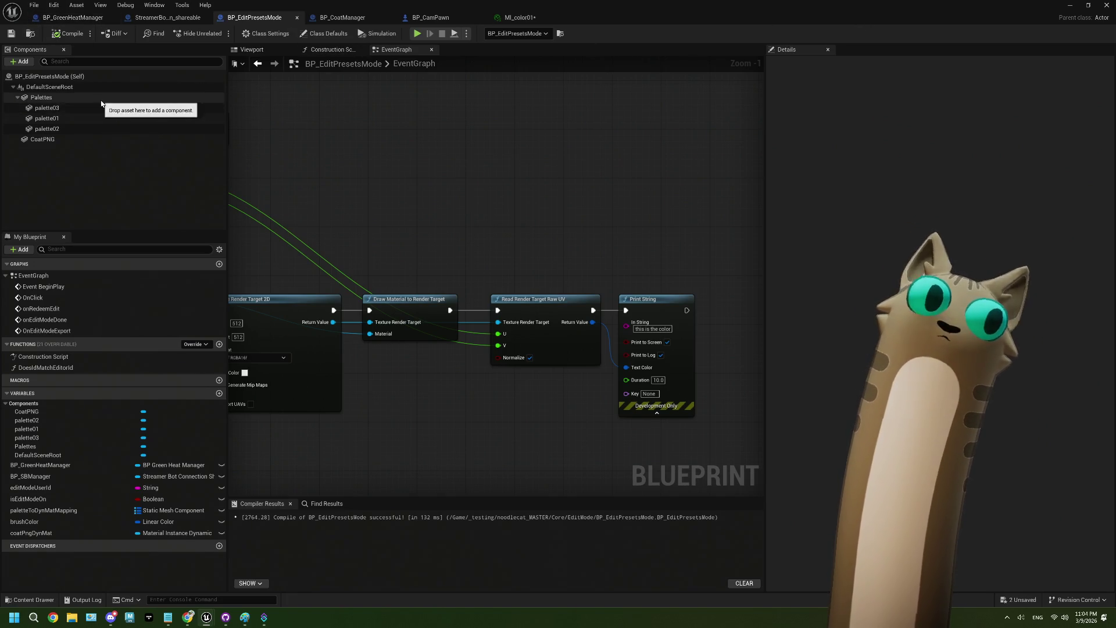
# Assign the body material to CoatPNG's Element 0, save, and minimize the blueprint editor.
pyautogui.click(42, 139)
pyautogui.click(906, 269)
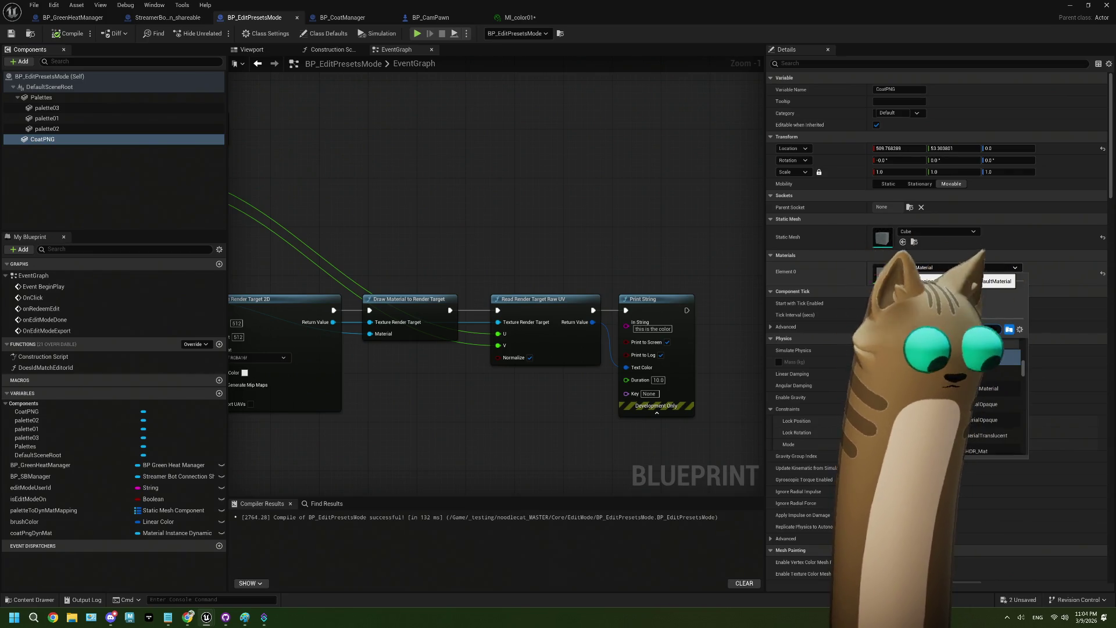
pyautogui.write('body')
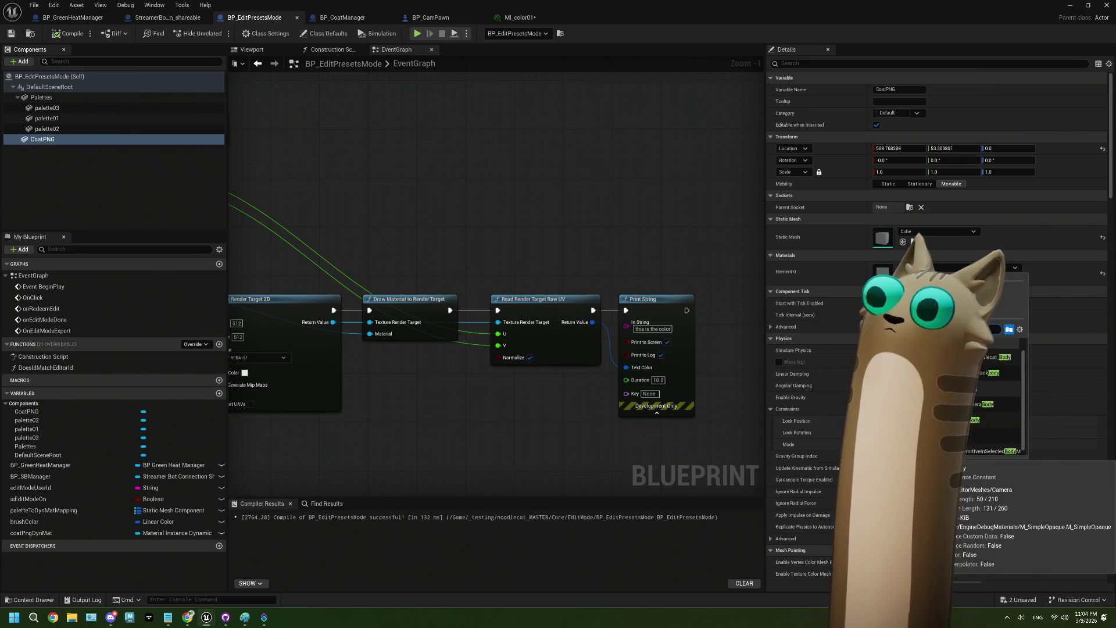
pyautogui.scroll(-1, 994, 401)
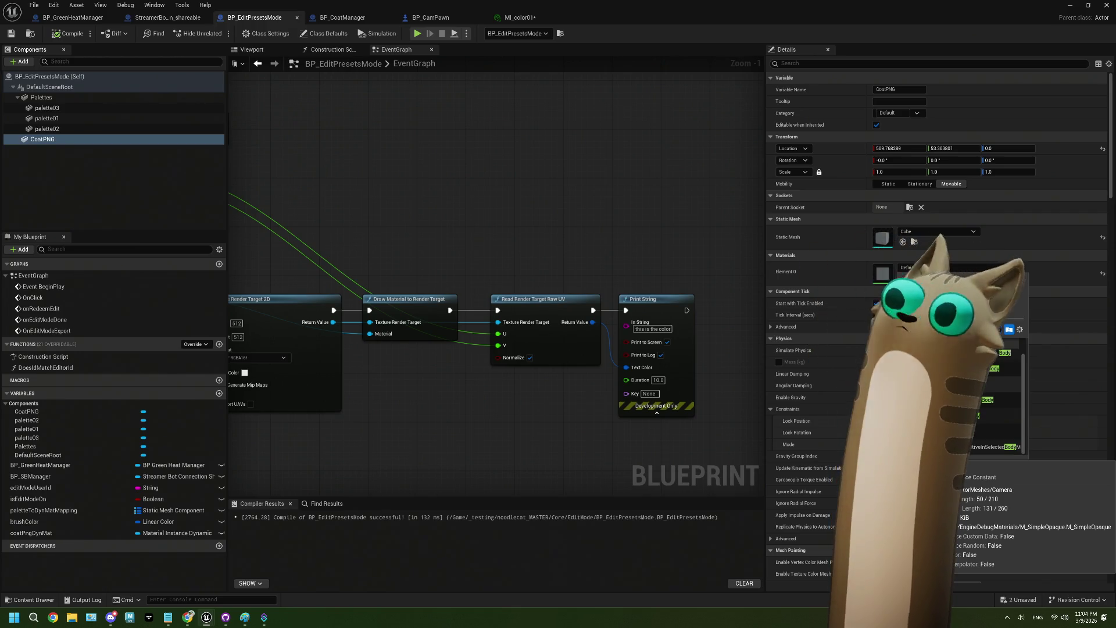
pyautogui.click(971, 420)
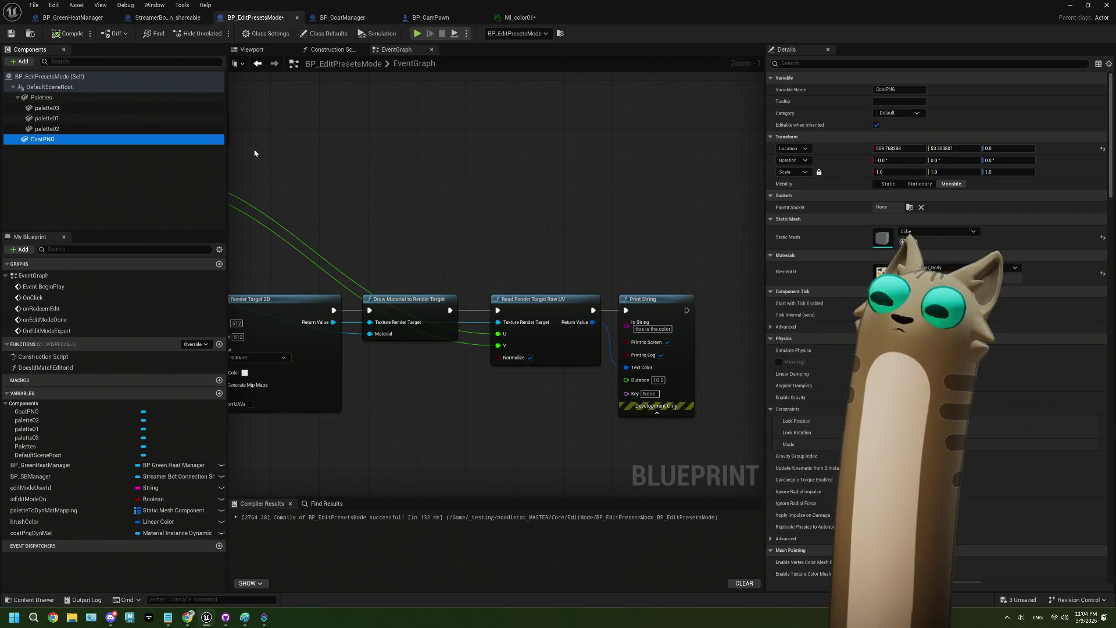
pyautogui.click(252, 49)
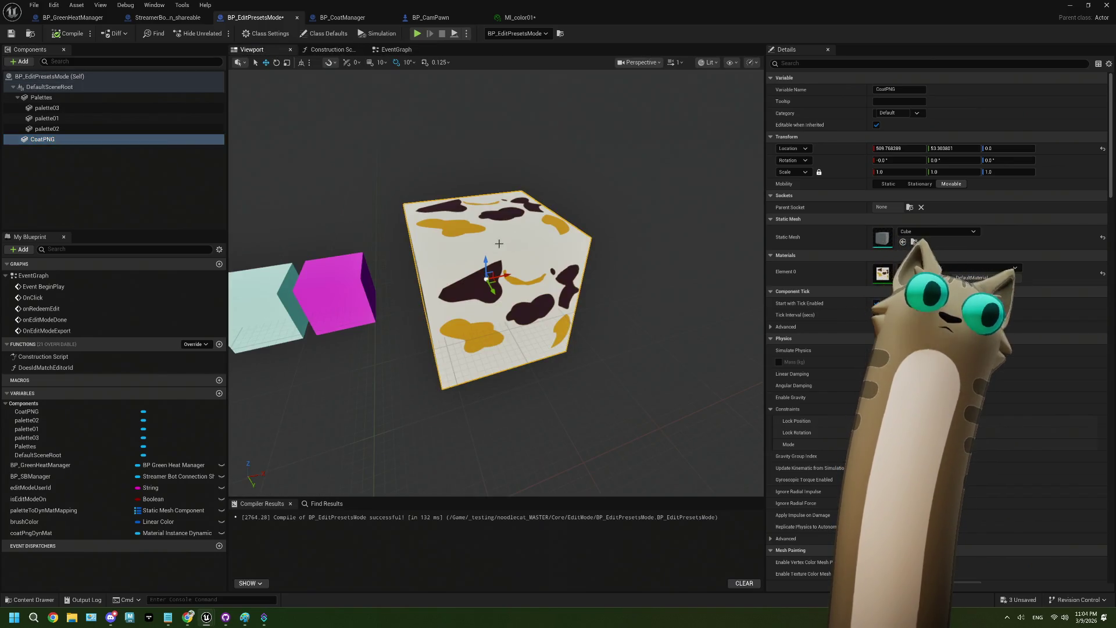
pyautogui.hotkey('ctrl', 's')
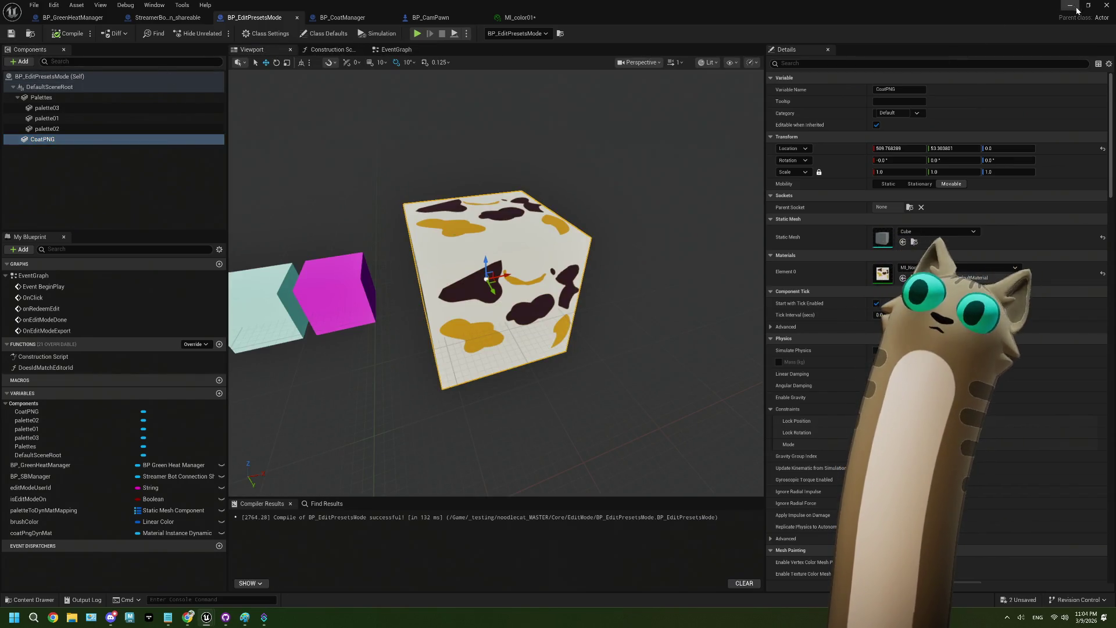
pyautogui.click(1079, 10)
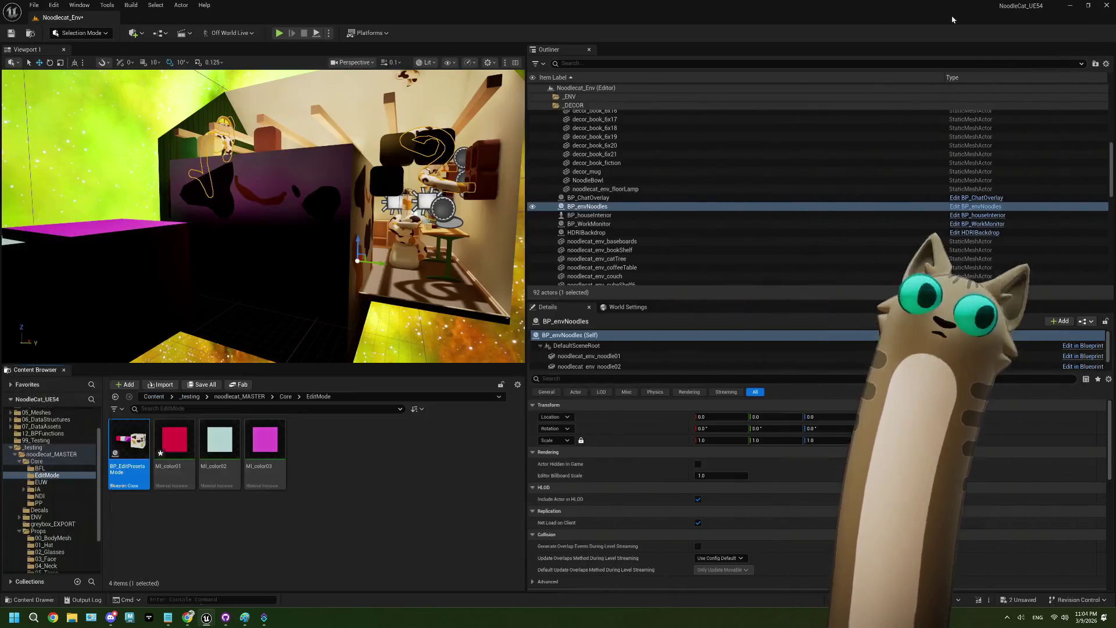
# Run a play test of the level, then reopen BP_EditPresetsMode from the Content Browser.
pyautogui.click(279, 33)
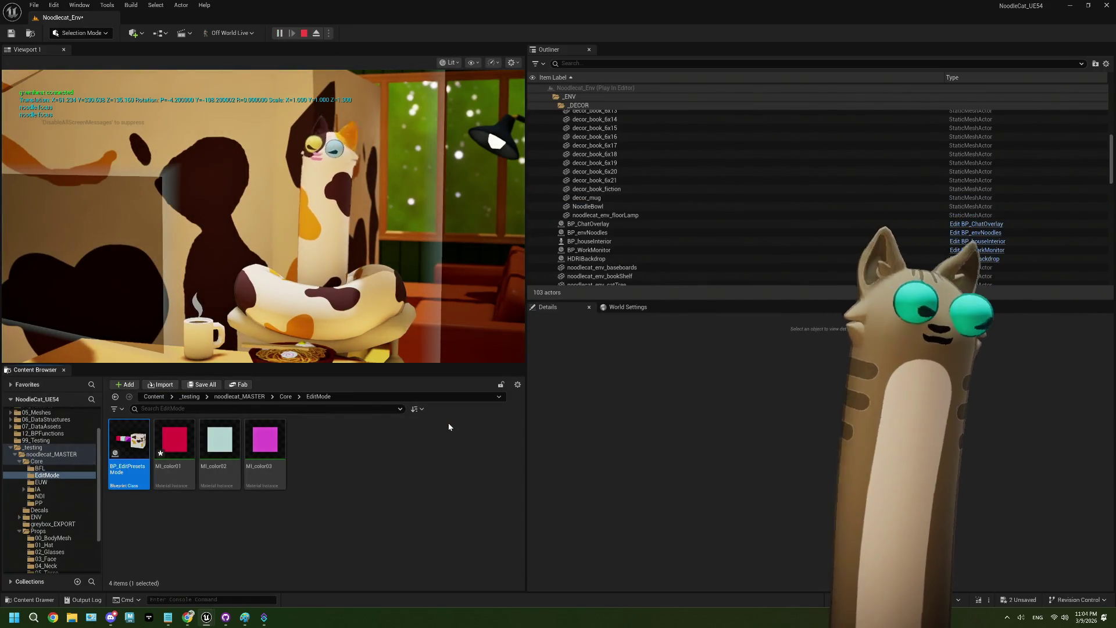
pyautogui.click(375, 187)
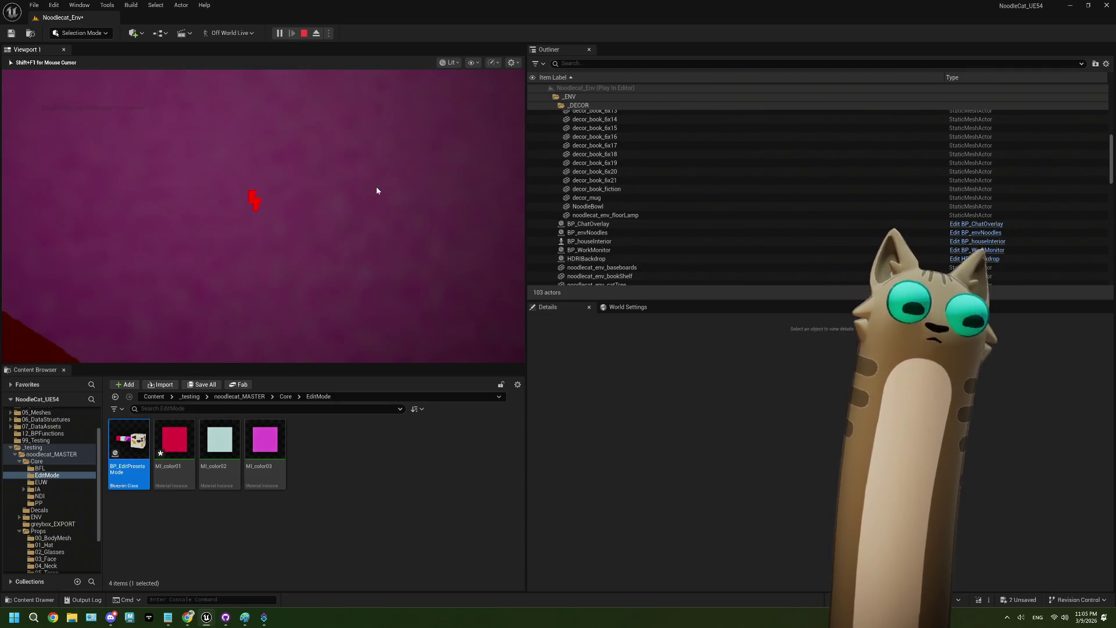
pyautogui.doubleClick(128, 448)
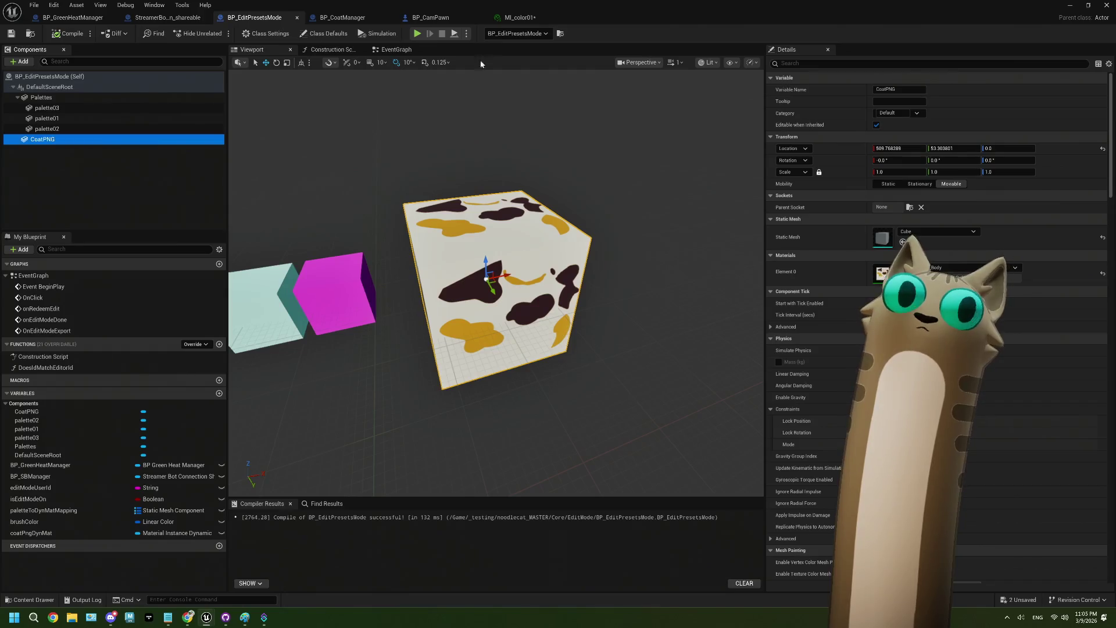
# Review the EventGraph, the 3D preview and the Construction Script's dynamic material setup.
pyautogui.click(396, 49)
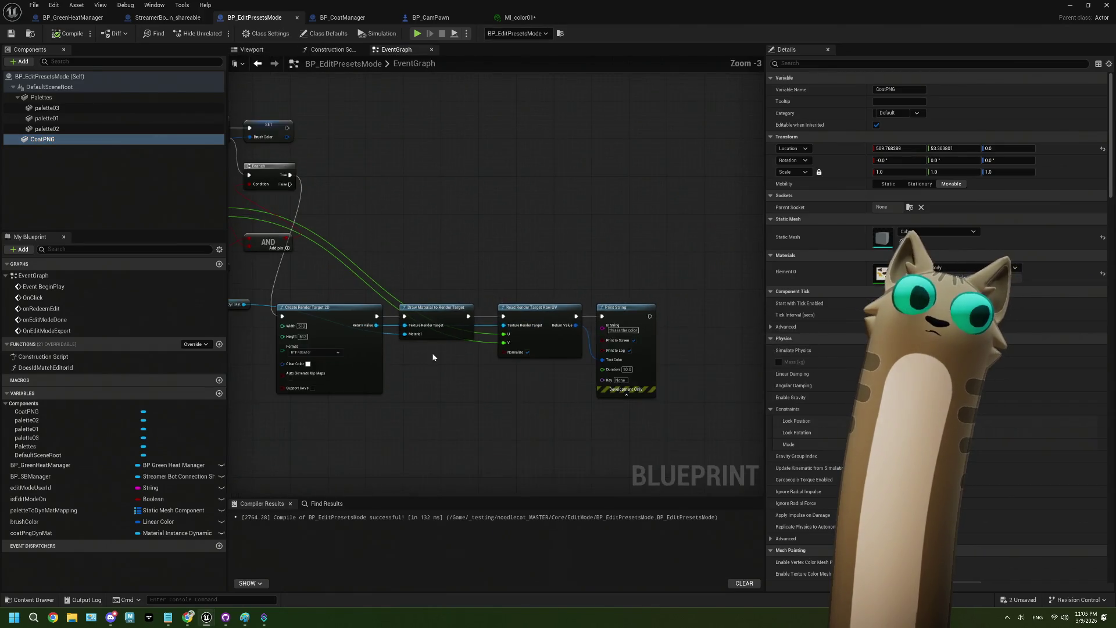
pyautogui.moveTo(437, 352); pyautogui.dragTo(613, 375)
pyautogui.scroll(2, 435, 339)
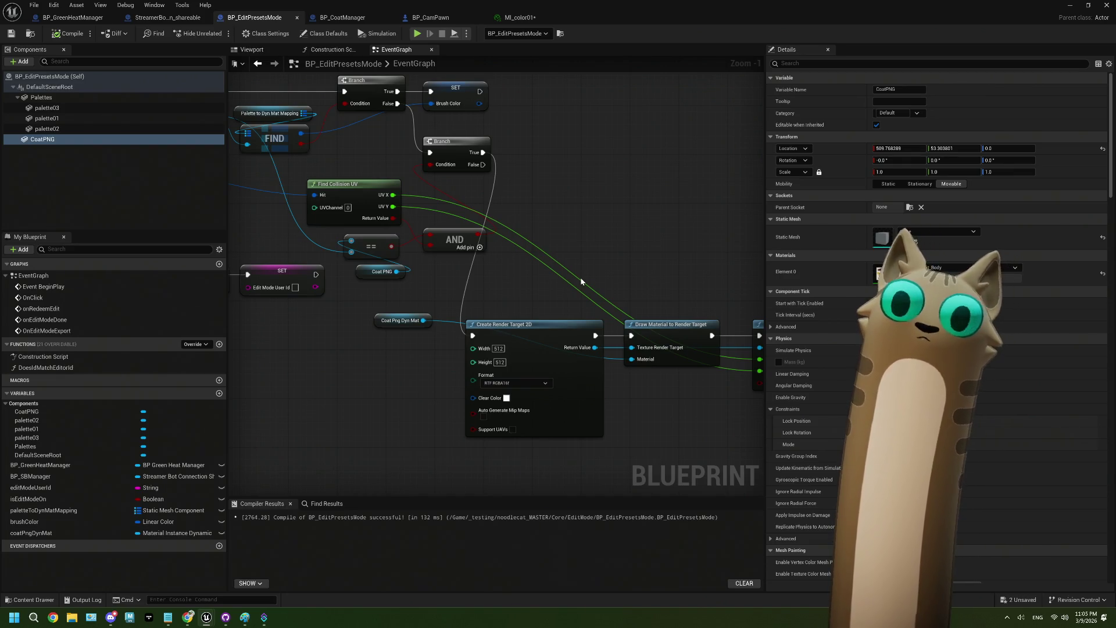
pyautogui.click(268, 51)
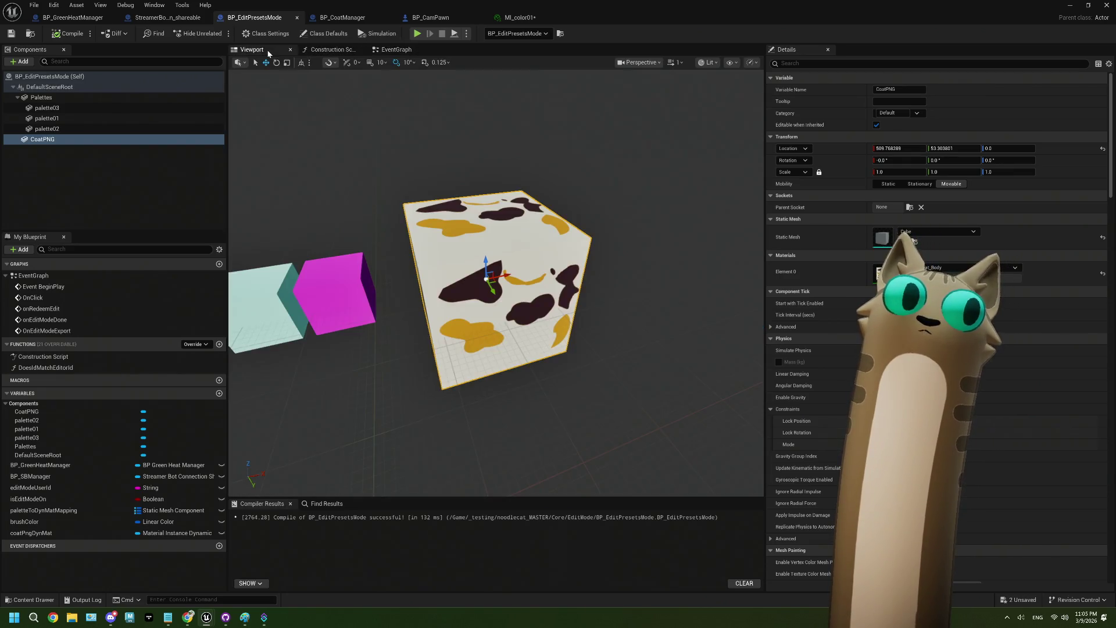
pyautogui.click(332, 50)
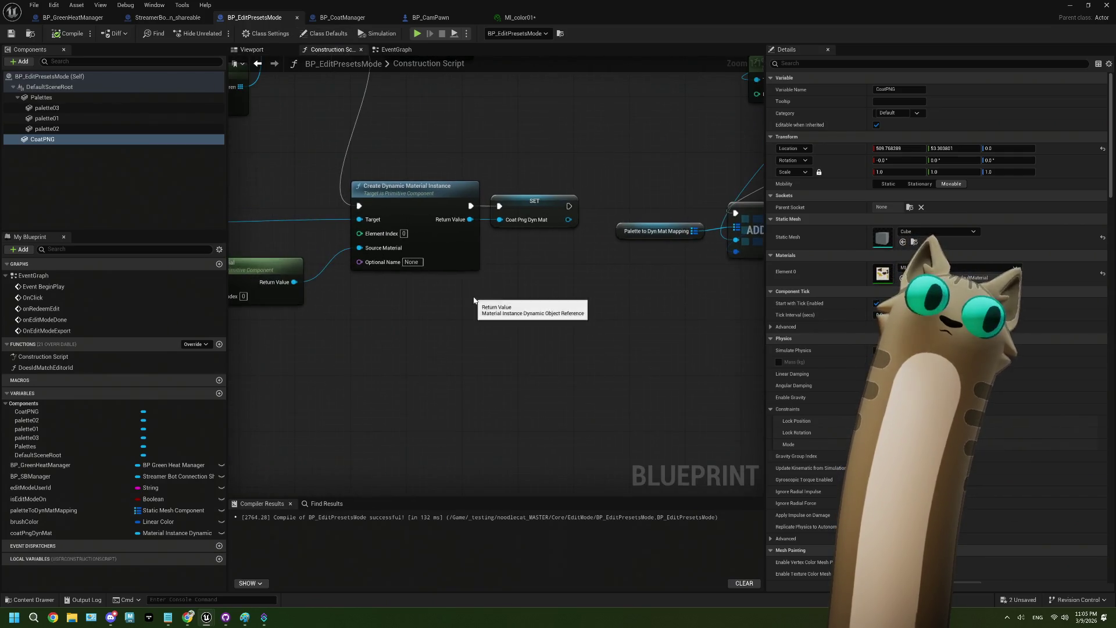
pyautogui.moveTo(473, 300); pyautogui.dragTo(604, 299)
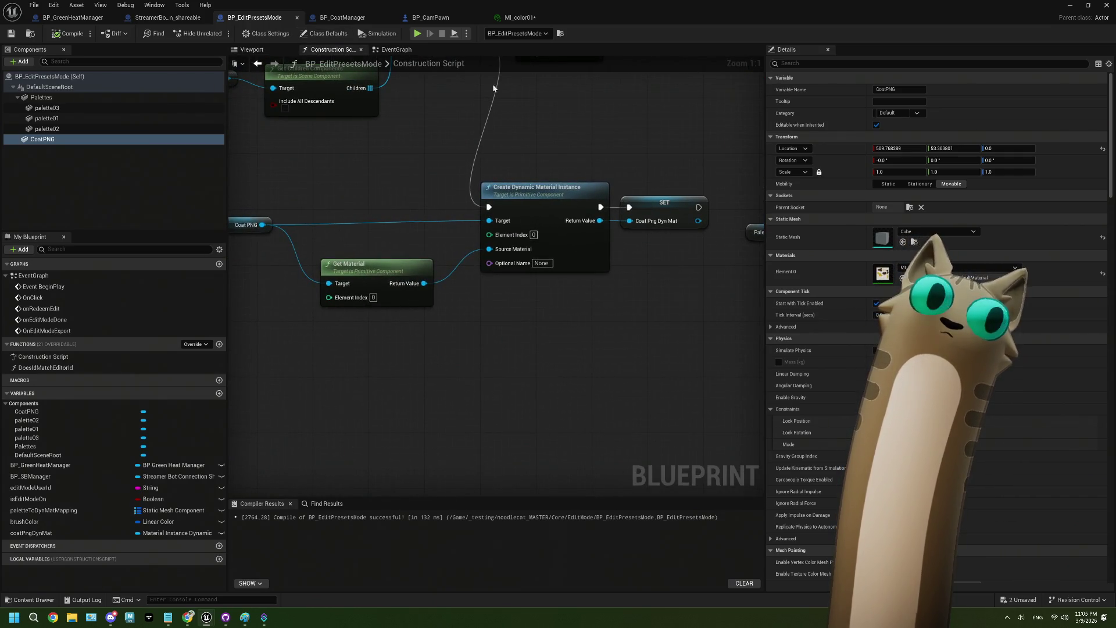
pyautogui.click(389, 50)
# Locate the second Branch and pull a new connection from its True output.
pyautogui.moveTo(598, 359); pyautogui.dragTo(335, 351)
pyautogui.moveTo(482, 410)
pyautogui.mouseDown()
pyautogui.moveTo(541, 412)
pyautogui.moveTo(533, 249)
pyautogui.moveTo(698, 262)
pyautogui.mouseUp()
pyautogui.scroll(-2, 565, 393)
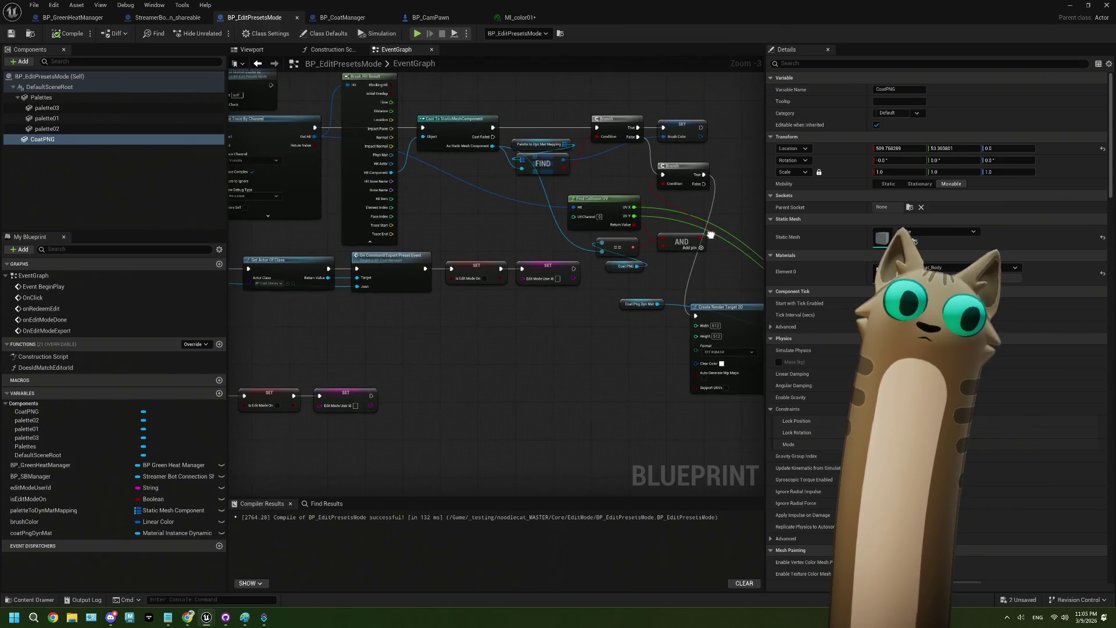
pyautogui.moveTo(361, 250); pyautogui.dragTo(495, 256)
pyautogui.moveTo(326, 233); pyautogui.dragTo(465, 239)
pyautogui.moveTo(290, 192)
pyautogui.mouseDown()
pyautogui.moveTo(407, 198)
pyautogui.moveTo(286, 182)
pyautogui.mouseUp()
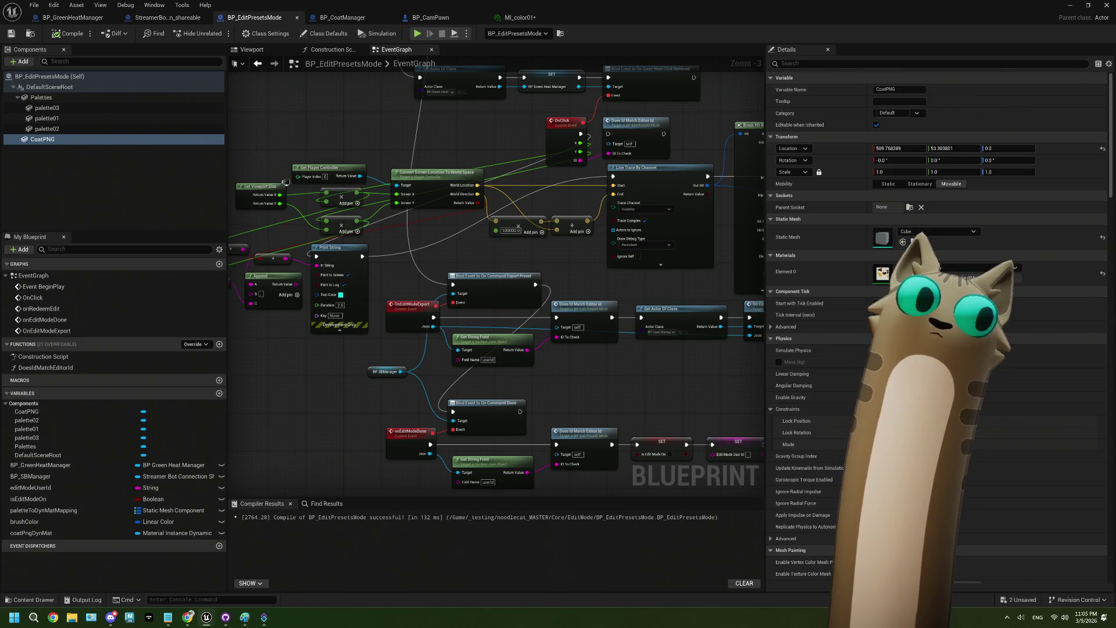
pyautogui.moveTo(286, 182); pyautogui.dragTo(244, 192)
pyautogui.moveTo(726, 262); pyautogui.dragTo(524, 256)
pyautogui.moveTo(715, 291)
pyautogui.mouseDown()
pyautogui.moveTo(651, 295)
pyautogui.moveTo(666, 295)
pyautogui.moveTo(457, 261)
pyautogui.mouseUp()
pyautogui.moveTo(469, 190)
pyautogui.mouseDown()
pyautogui.moveTo(453, 173)
pyautogui.moveTo(549, 180)
pyautogui.mouseUp()
# Add a Print String reading 'hit PNG' on the Branch True output and save.
pyautogui.write('print')
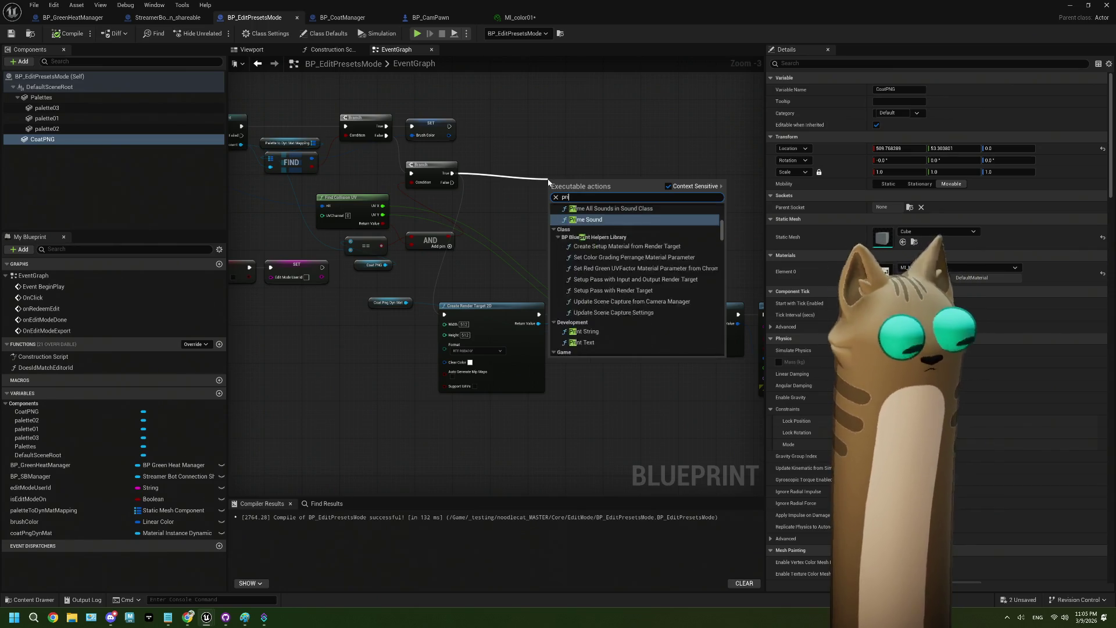
pyautogui.press('Return')
pyautogui.scroll(1, 532, 181)
pyautogui.scroll(2, 540, 183)
pyautogui.click(599, 207)
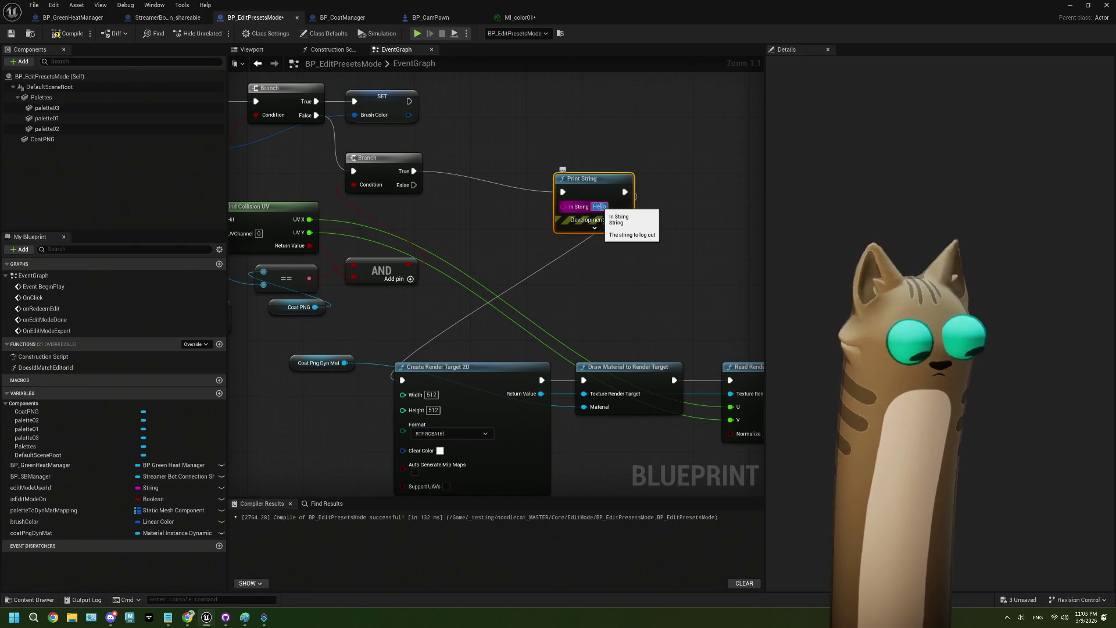
pyautogui.write('hit PNG')
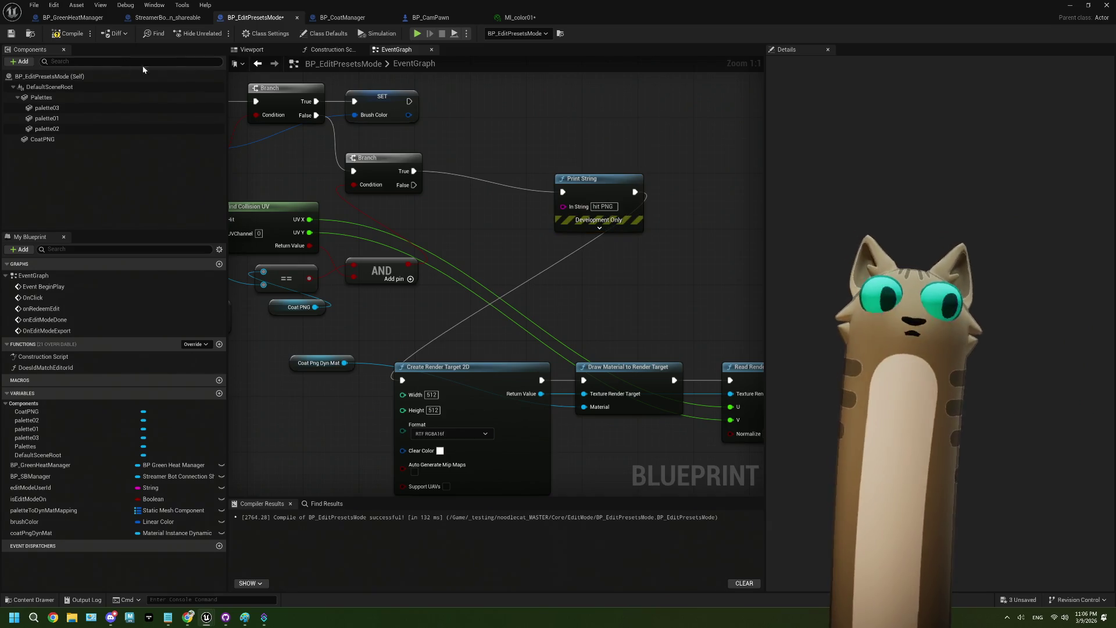
pyautogui.click(11, 34)
# Return to the level editor and start a play test.
pyautogui.doubleClick(1054, 7)
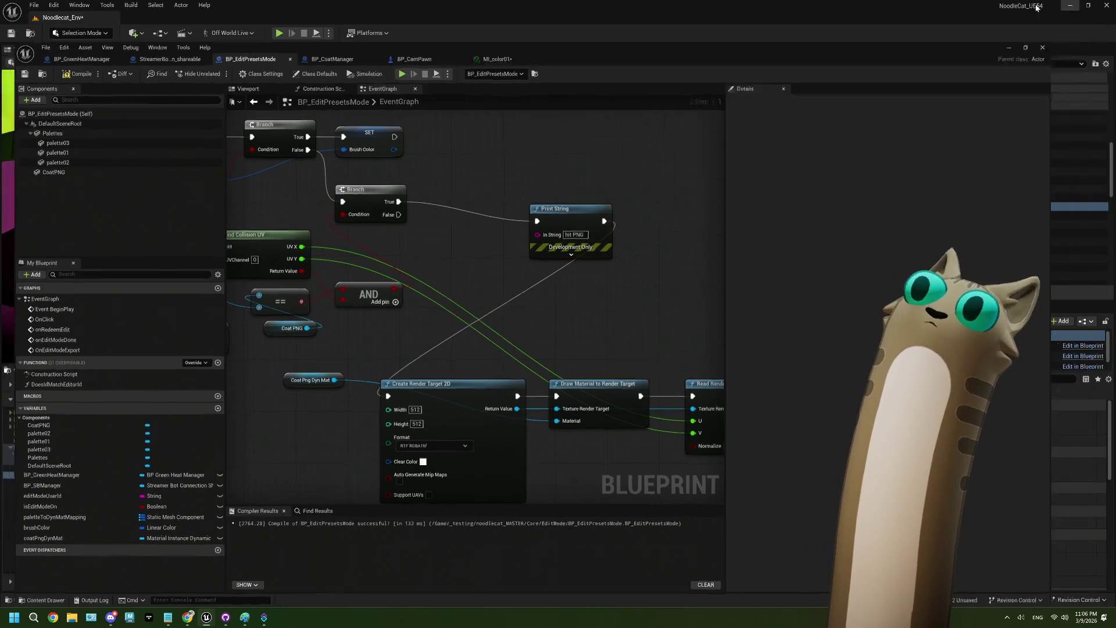
pyautogui.click(1054, 7)
pyautogui.click(279, 33)
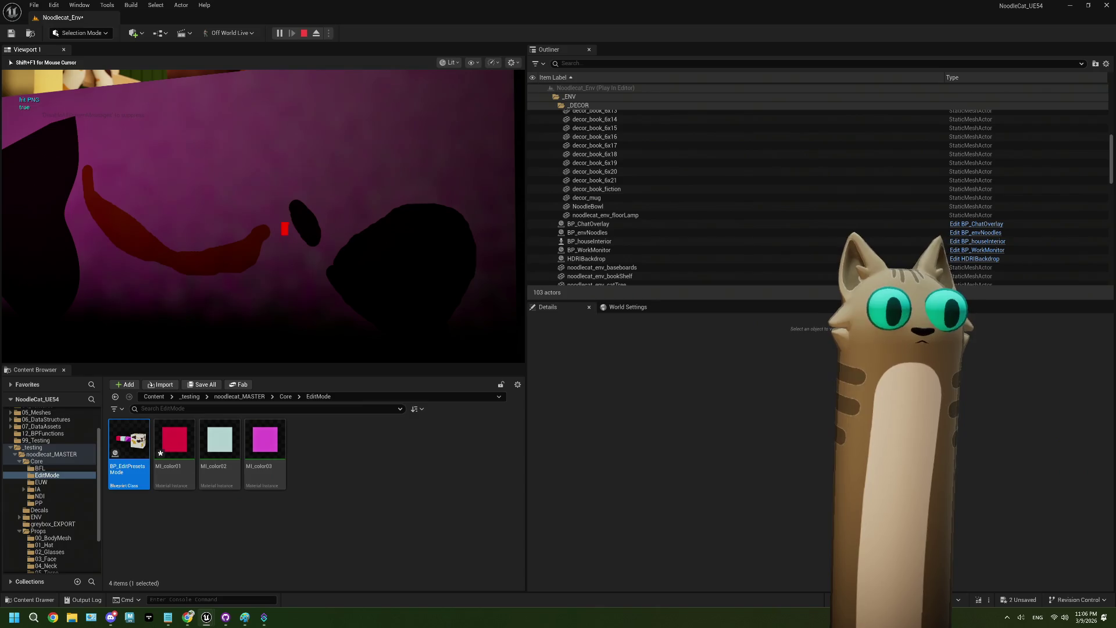
# Click the coat during play to check the 'hit PNG' print, stop, and reopen BP_EditPresetsMode.
pyautogui.click(253, 236)
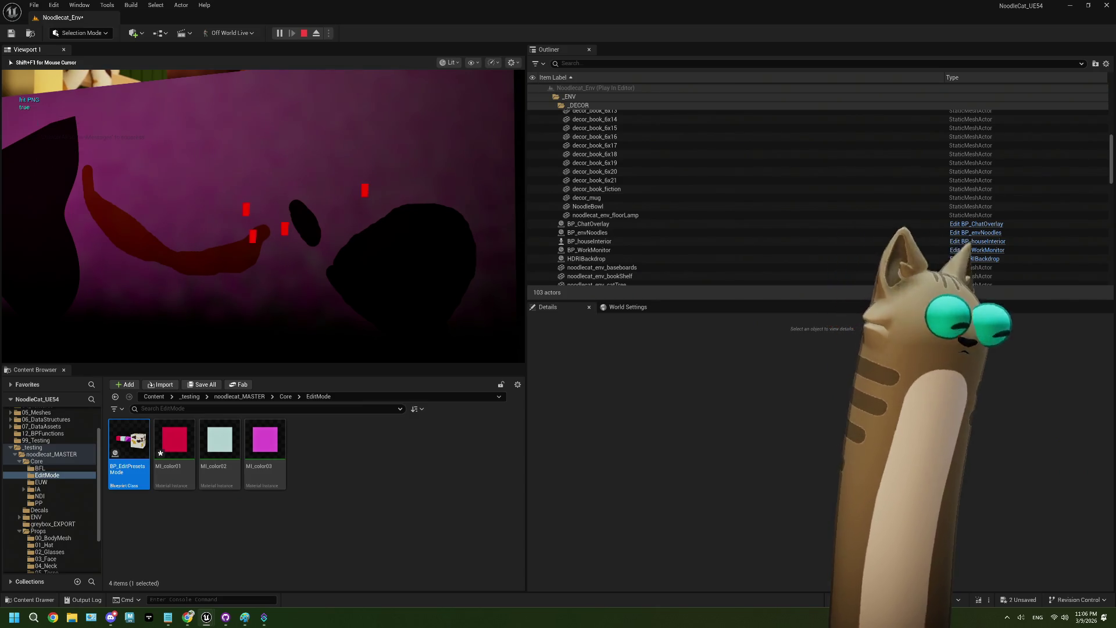
pyautogui.press('Escape')
pyautogui.doubleClick(135, 439)
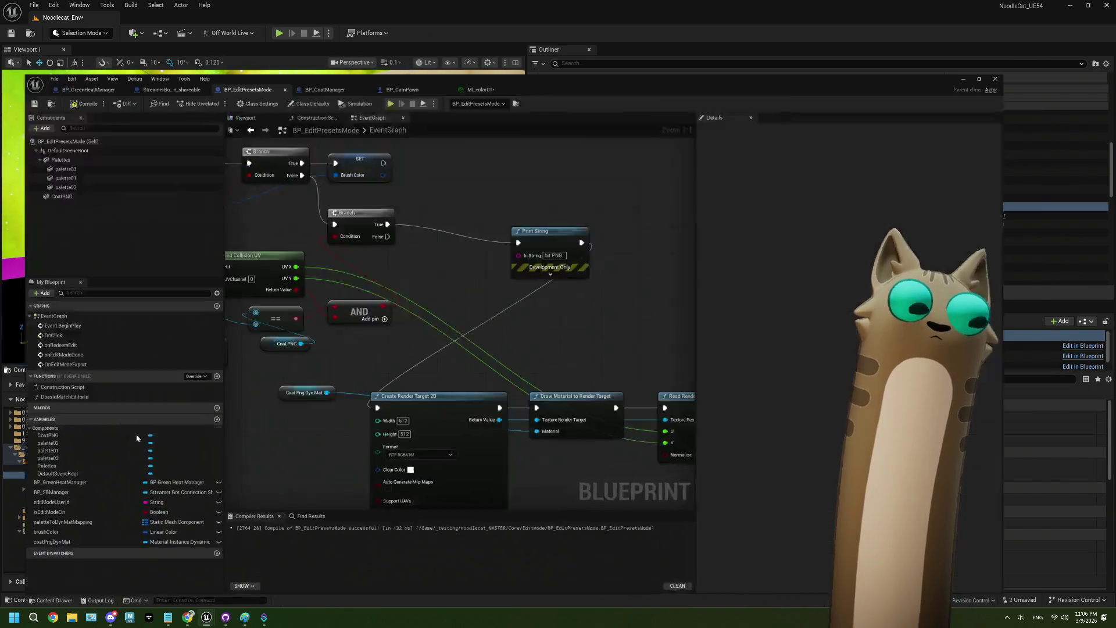
# Reconnect Branch True to Create Render Target 2D and delete the debug Print String.
pyautogui.moveTo(414, 171); pyautogui.dragTo(402, 380)
pyautogui.click(590, 194)
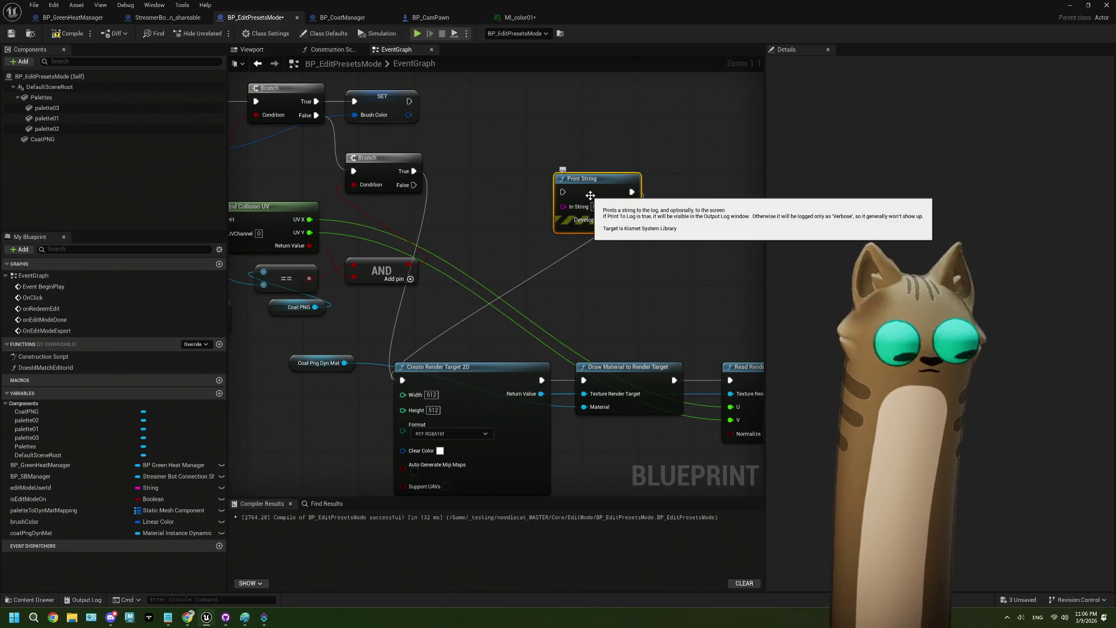
pyautogui.press('Delete')
pyautogui.moveTo(586, 279)
pyautogui.mouseDown()
pyautogui.moveTo(575, 231)
pyautogui.moveTo(472, 168)
pyautogui.mouseUp()
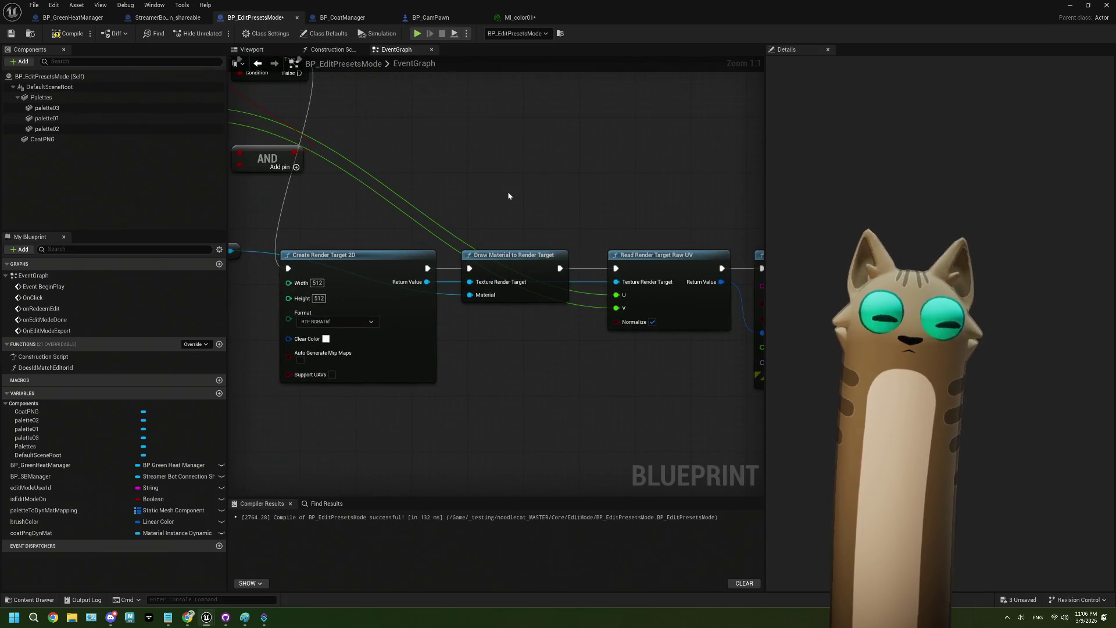
pyautogui.click(526, 297)
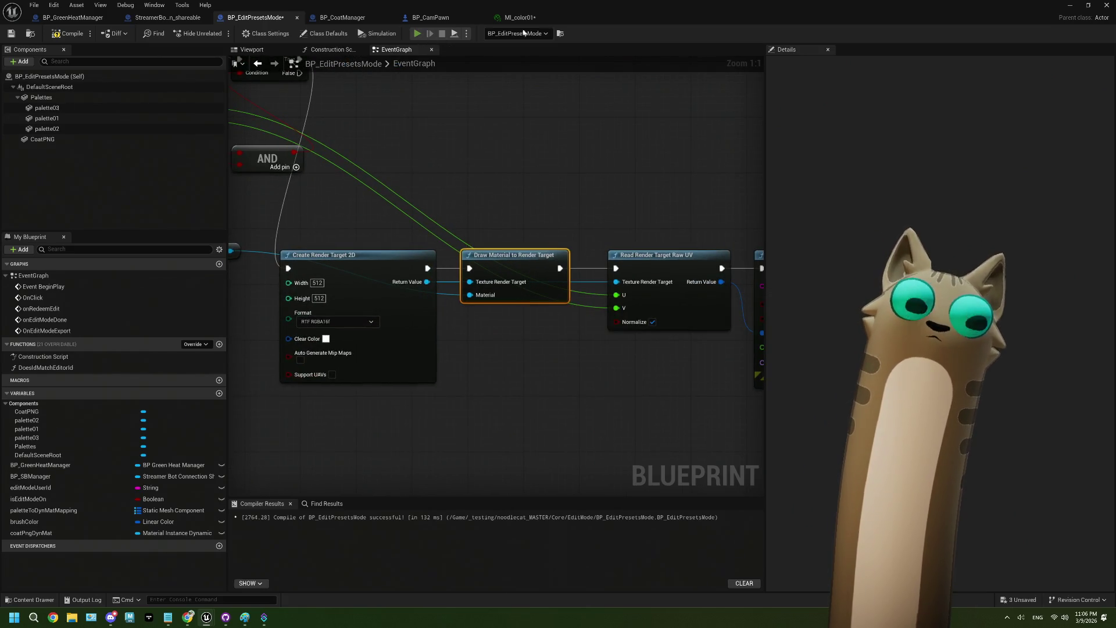
# Run another play session, then maximize the blueprint editor on the render target chain.
pyautogui.hotkey('alt', 'p')
pyautogui.moveTo(597, 13)
pyautogui.mouseDown()
pyautogui.moveTo(883, 131)
pyautogui.moveTo(871, 124)
pyautogui.mouseUp()
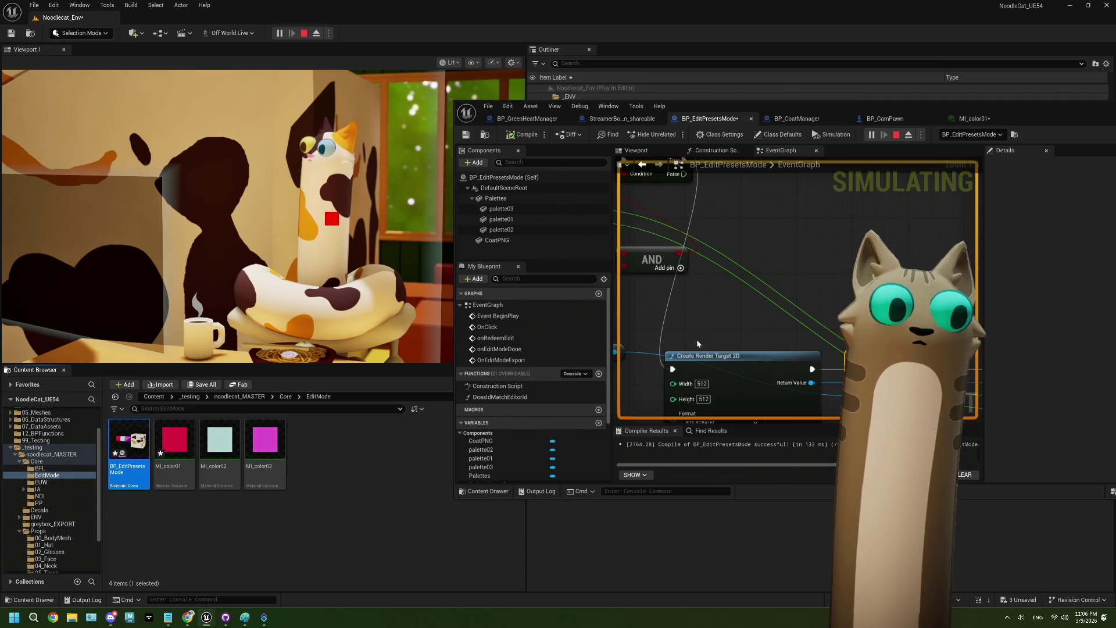
pyautogui.scroll(-3, 69, 487)
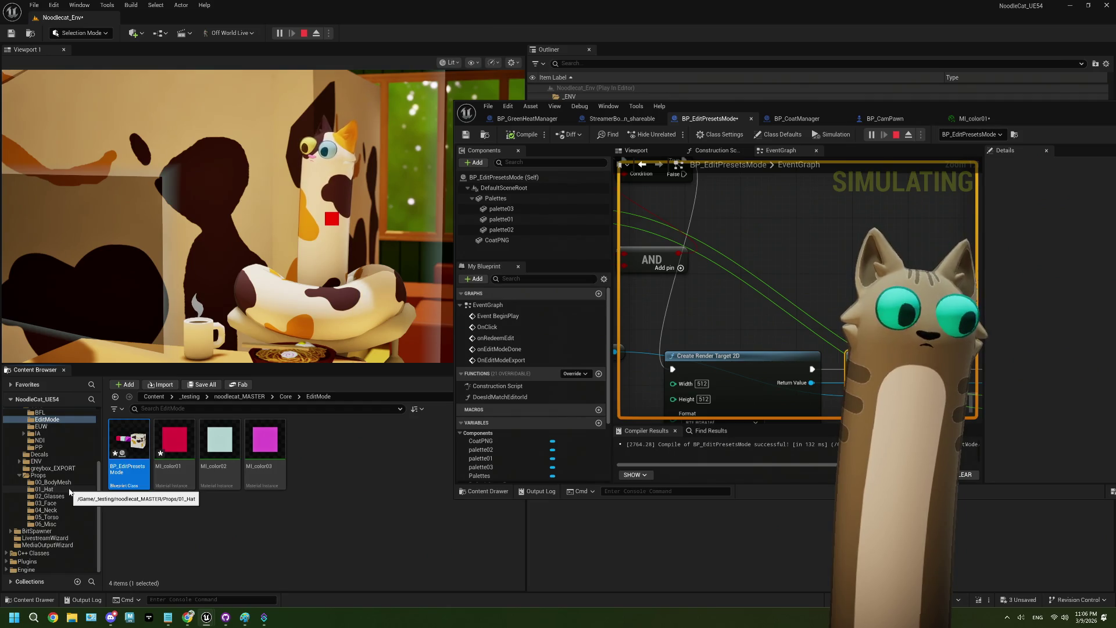
pyautogui.scroll(2, 69, 490)
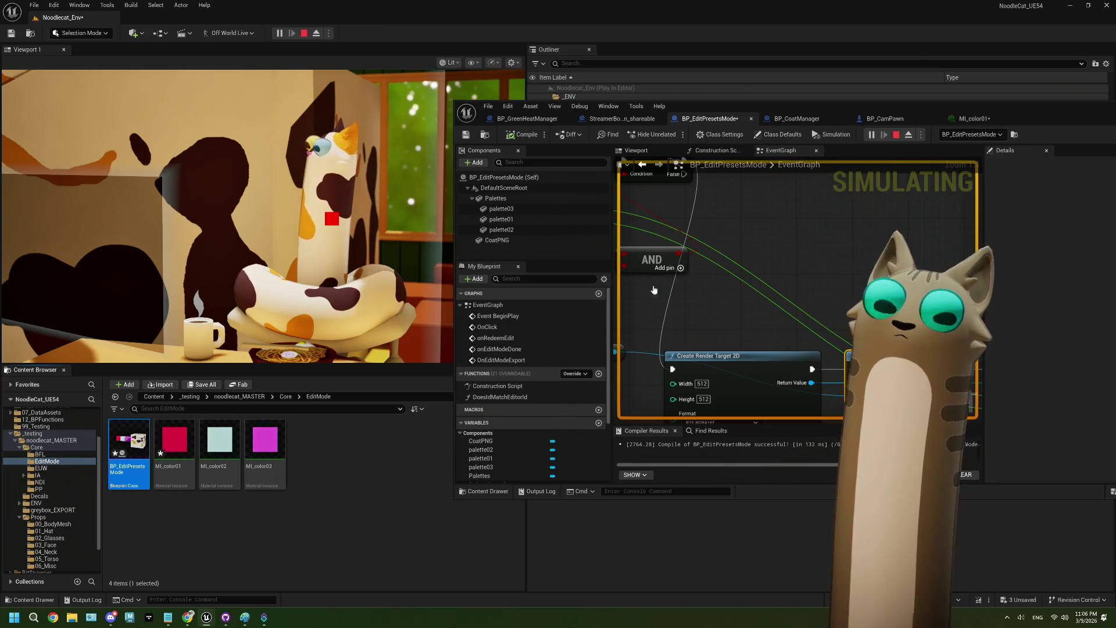
pyautogui.moveTo(786, 332); pyautogui.dragTo(807, 225)
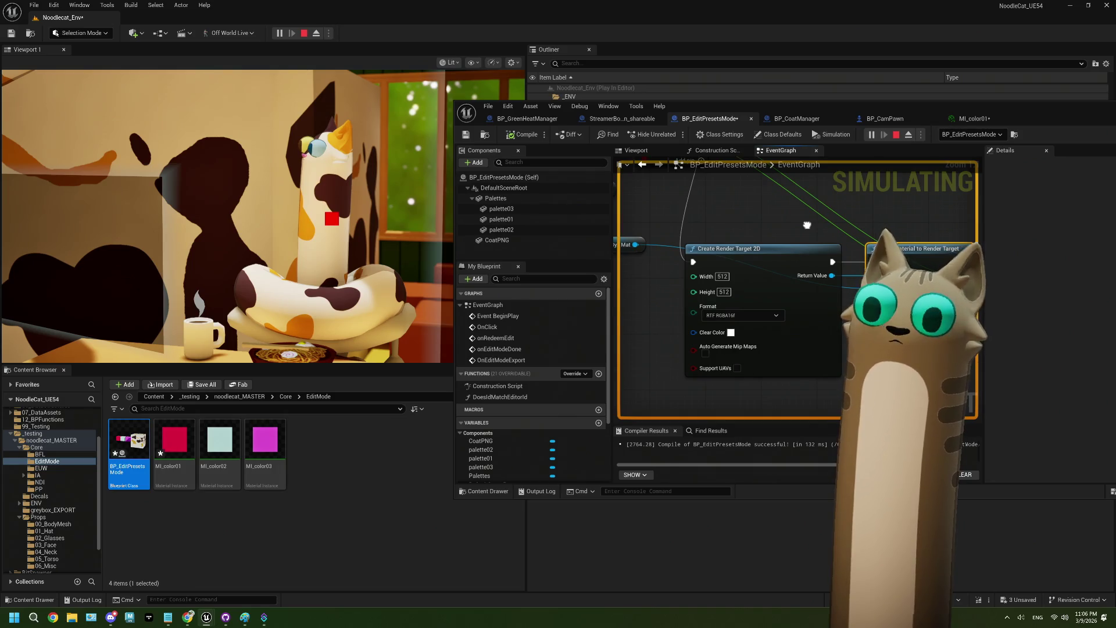
pyautogui.click(808, 314)
pyautogui.doubleClick(965, 129)
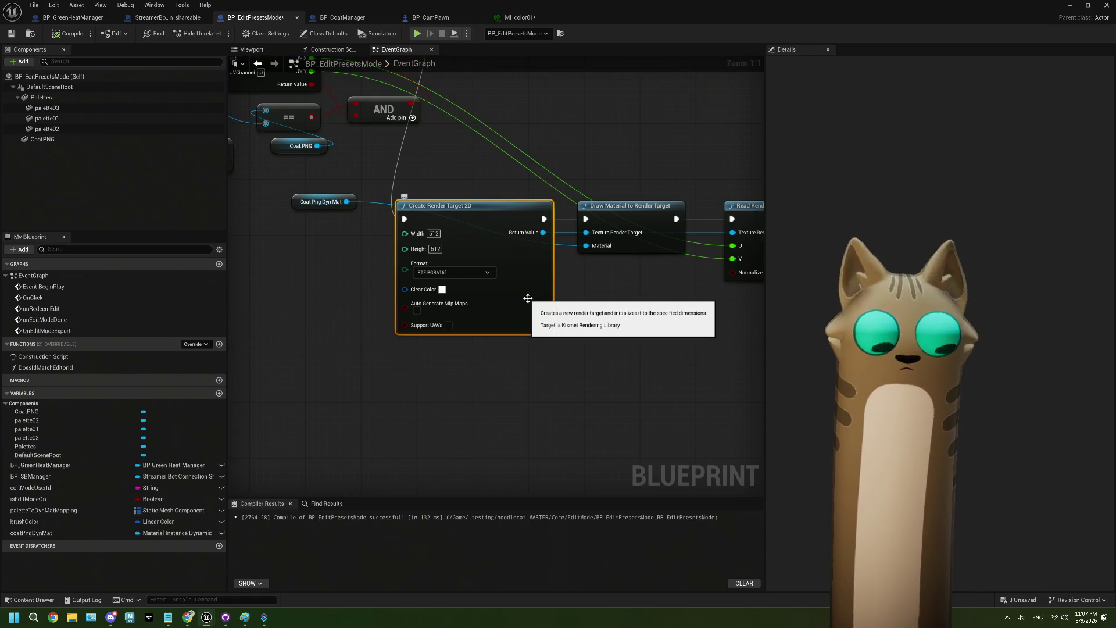
# Replace Create Render Target 2D with Noodlecat1 on the draw node, wire Branch True to it, and save.
pyautogui.press('Delete')
pyautogui.click(594, 286)
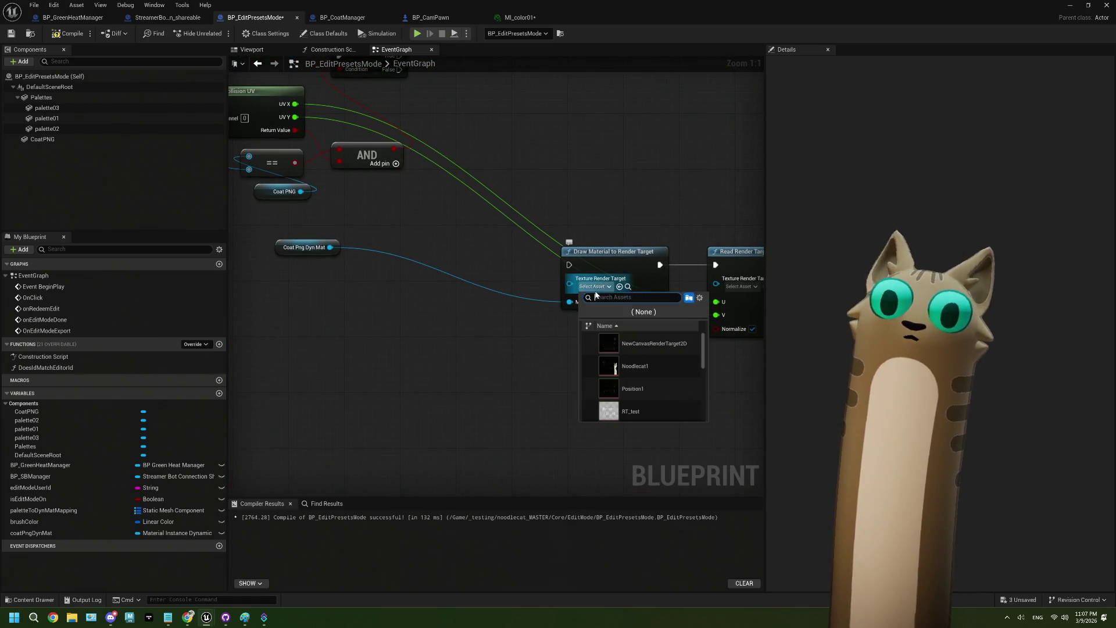
pyautogui.scroll(-5, 681, 378)
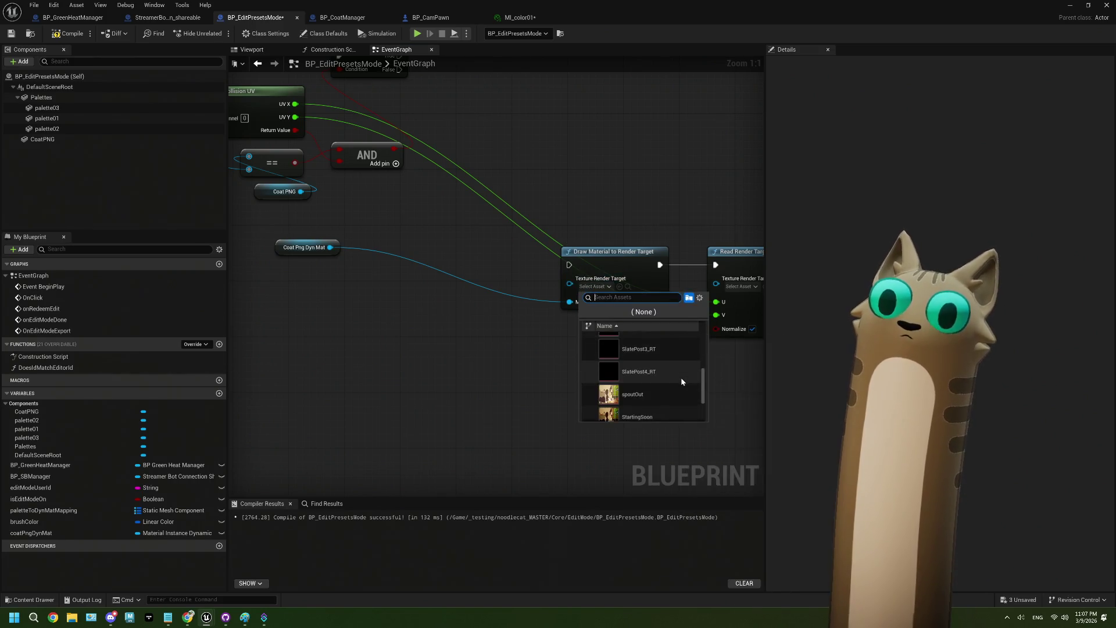
pyautogui.scroll(5, 682, 379)
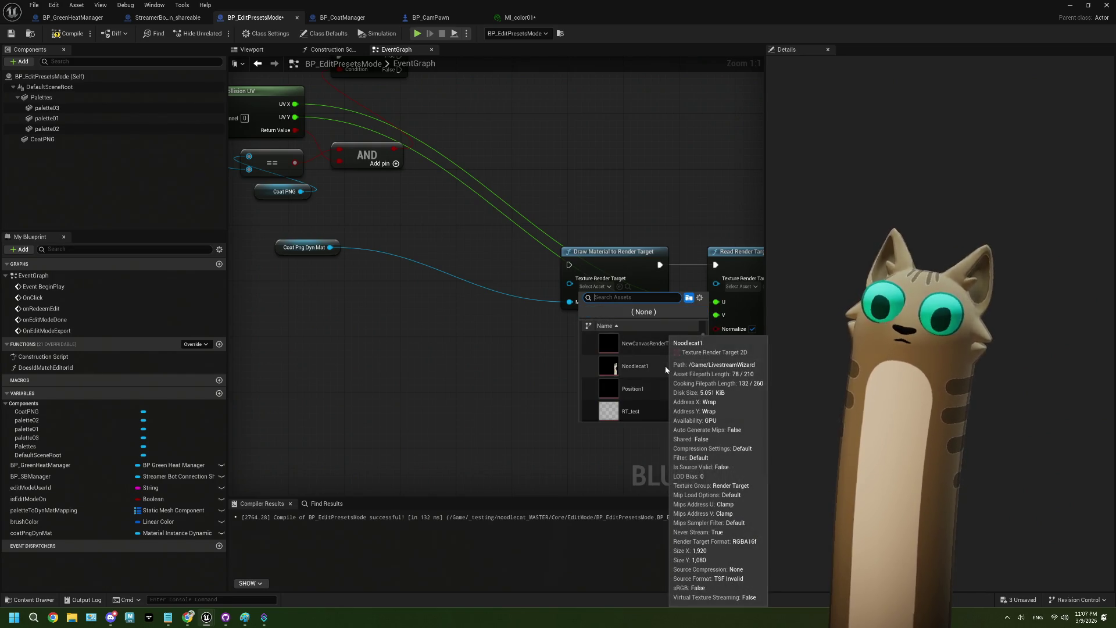
pyautogui.click(665, 366)
pyautogui.moveTo(510, 302); pyautogui.dragTo(557, 401)
pyautogui.moveTo(446, 155)
pyautogui.mouseDown()
pyautogui.moveTo(607, 367)
pyautogui.moveTo(618, 364)
pyautogui.mouseUp()
pyautogui.moveTo(605, 372); pyautogui.dragTo(506, 328)
pyautogui.click(10, 33)
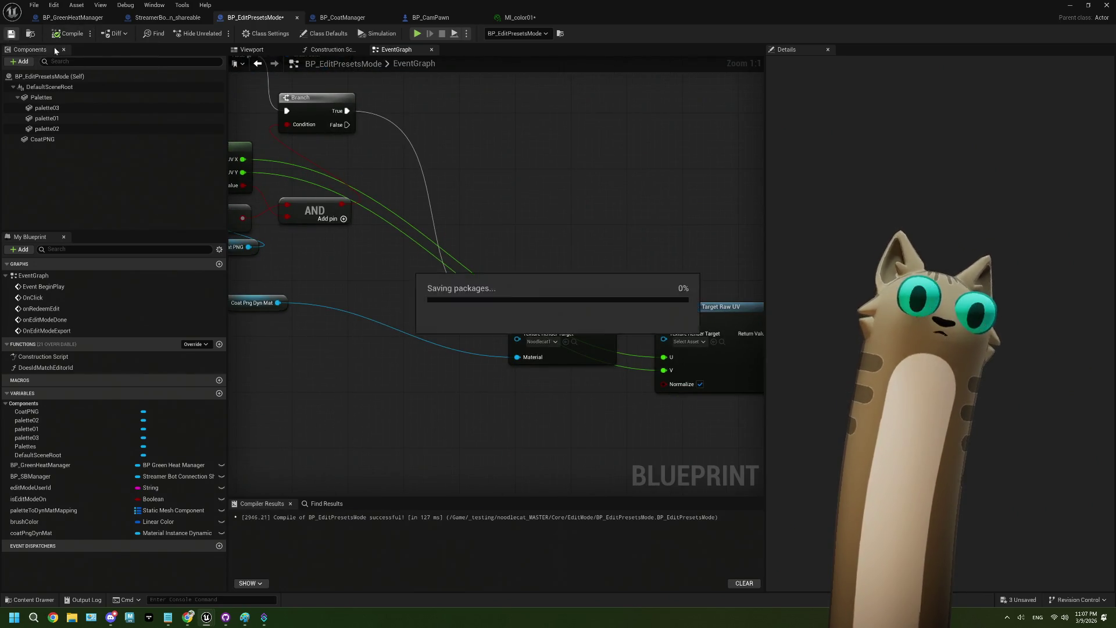
# Set the Read Render Target Raw UV node to Noodlecat1, then compile and save the blueprint.
pyautogui.moveTo(669, 307); pyautogui.dragTo(619, 293)
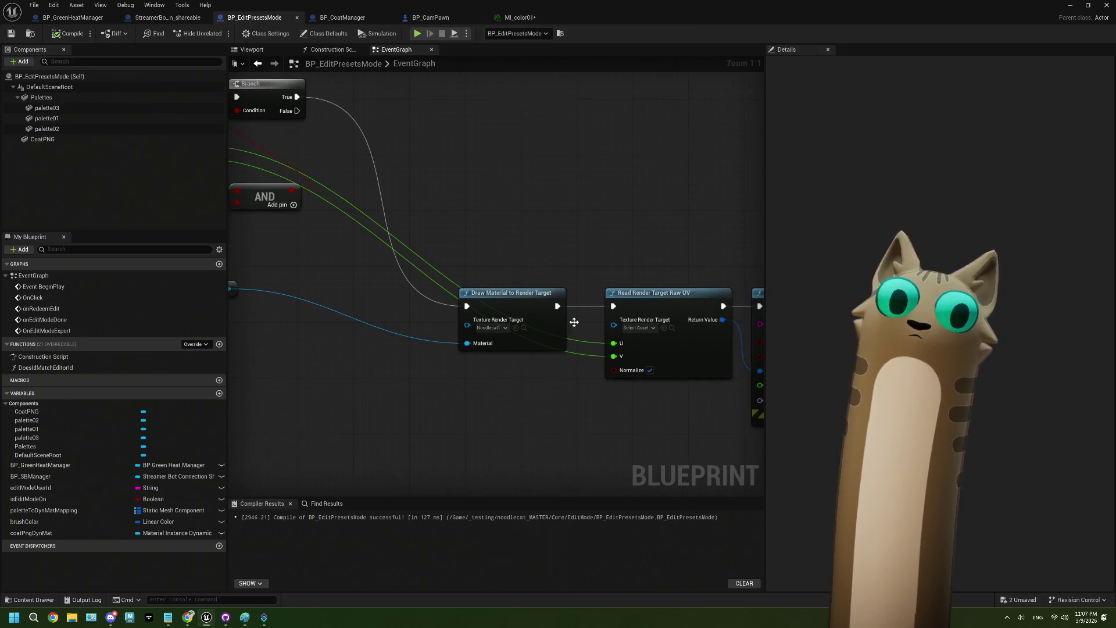
pyautogui.click(638, 327)
pyautogui.click(693, 403)
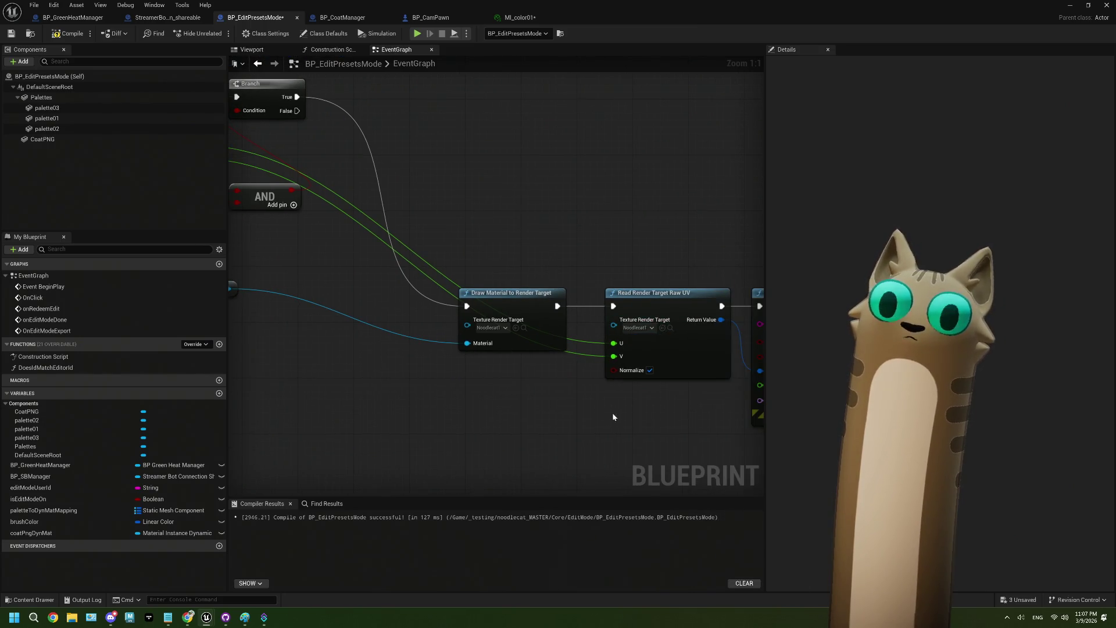
pyautogui.moveTo(612, 413); pyautogui.dragTo(461, 370)
pyautogui.click(69, 33)
pyautogui.click(10, 33)
pyautogui.moveTo(648, 14)
pyautogui.mouseDown()
pyautogui.moveTo(512, 64)
pyautogui.moveTo(657, 302)
pyautogui.mouseUp()
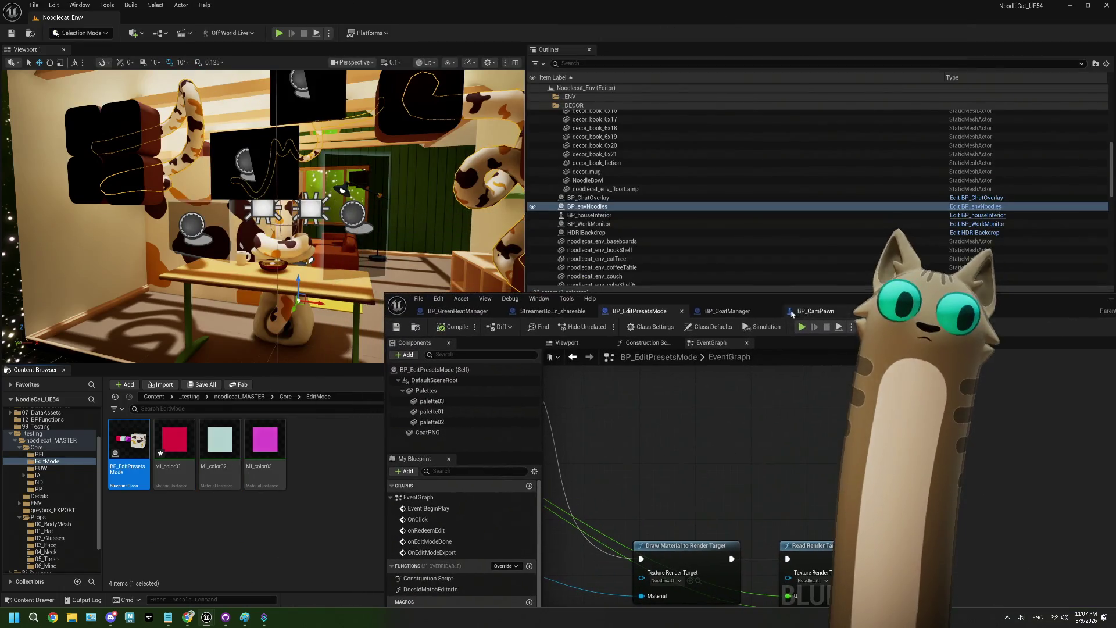
# Open the Noodlecat1 render target from the LivestreamWizard folder in the texture editor.
pyautogui.click(45, 538)
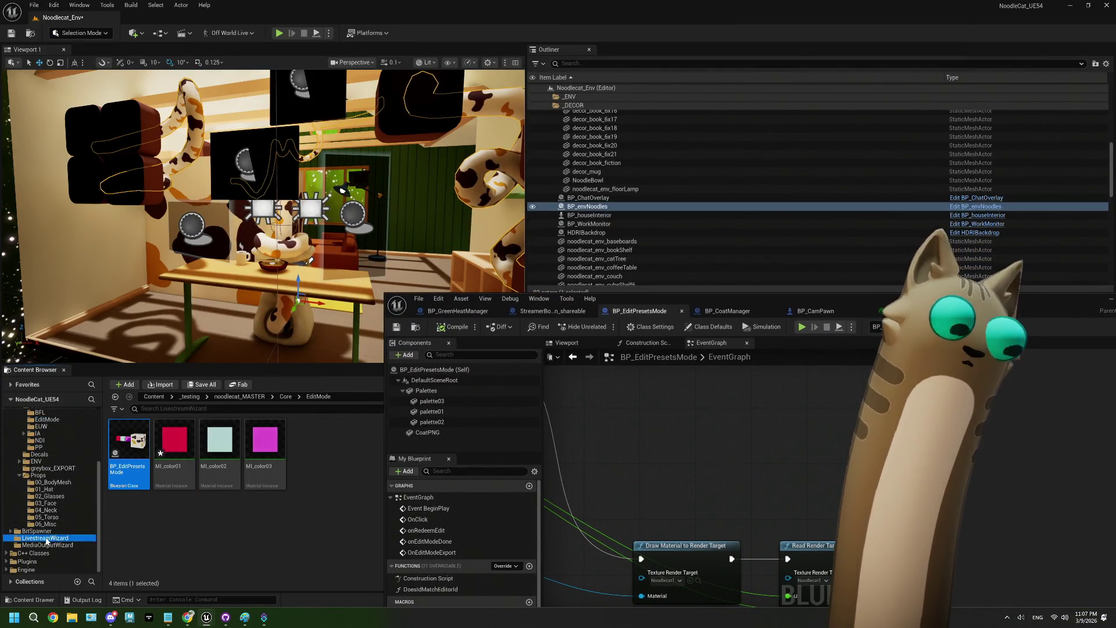
pyautogui.rightClick(131, 442)
pyautogui.click(145, 314)
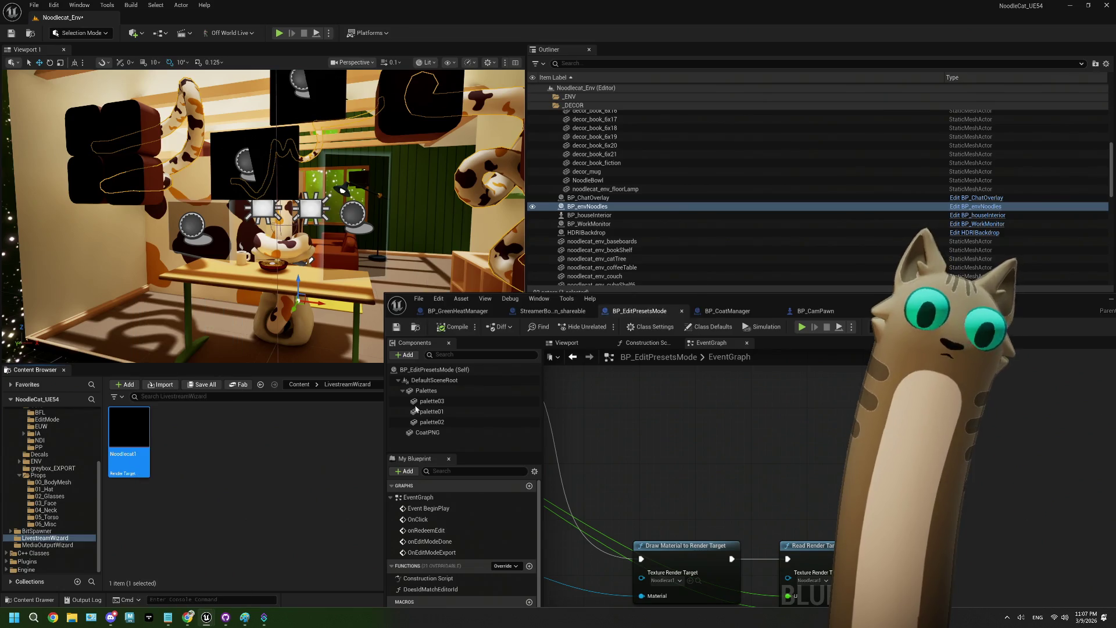
pyautogui.moveTo(828, 267); pyautogui.dragTo(652, 71)
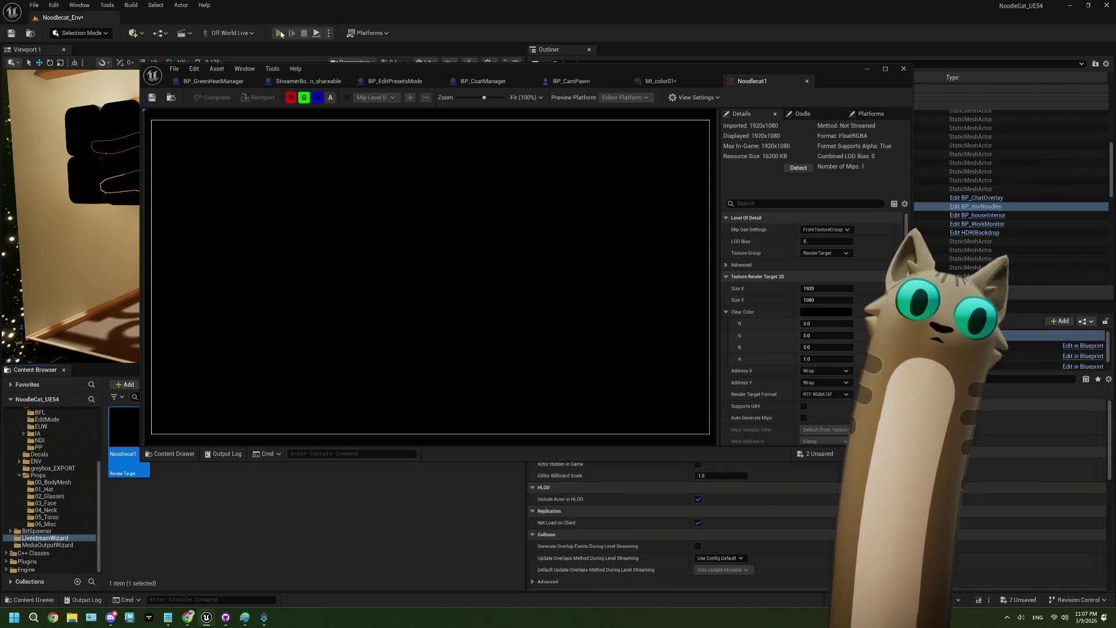
# Play the level with Noodlecat1 visible to check for the coat drawing, then stop.
pyautogui.click(280, 33)
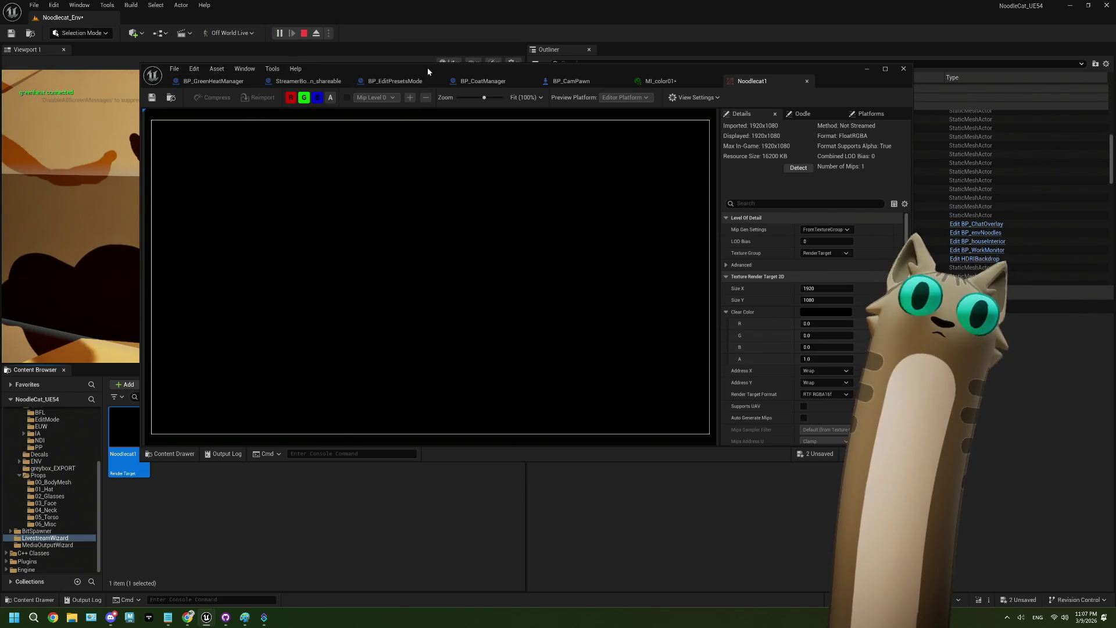
pyautogui.moveTo(427, 68); pyautogui.dragTo(720, 150)
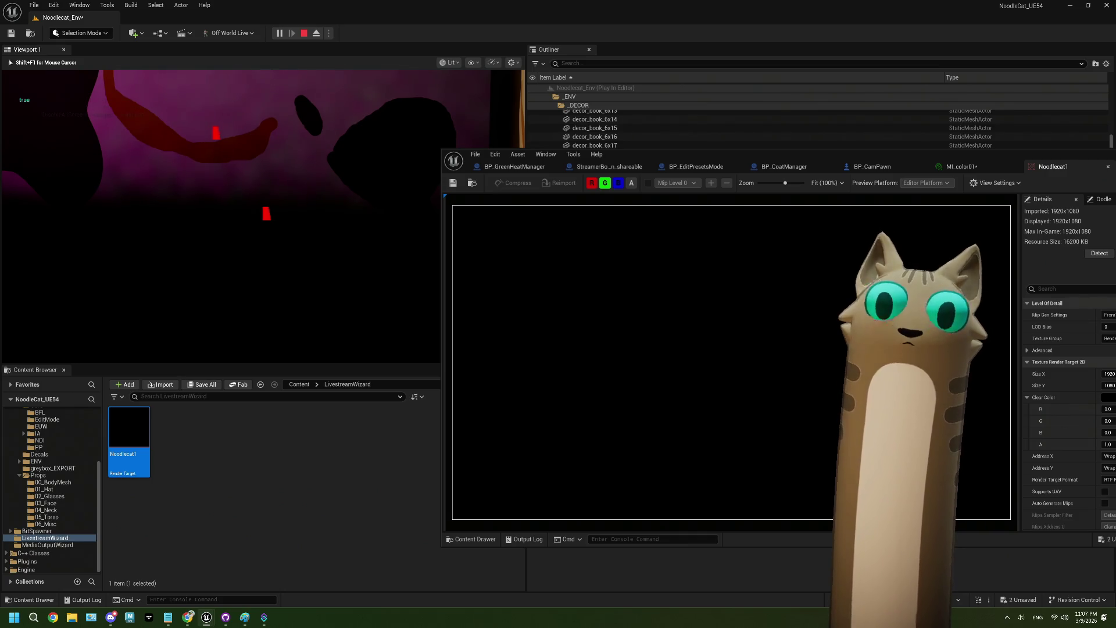
pyautogui.press('Escape')
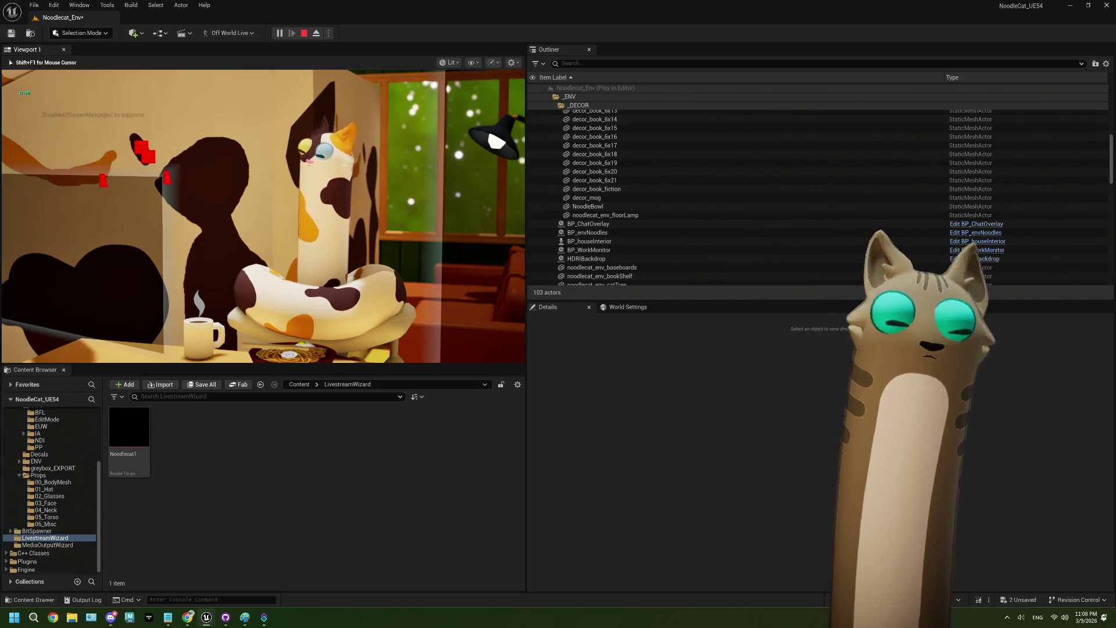
pyautogui.press('Escape')
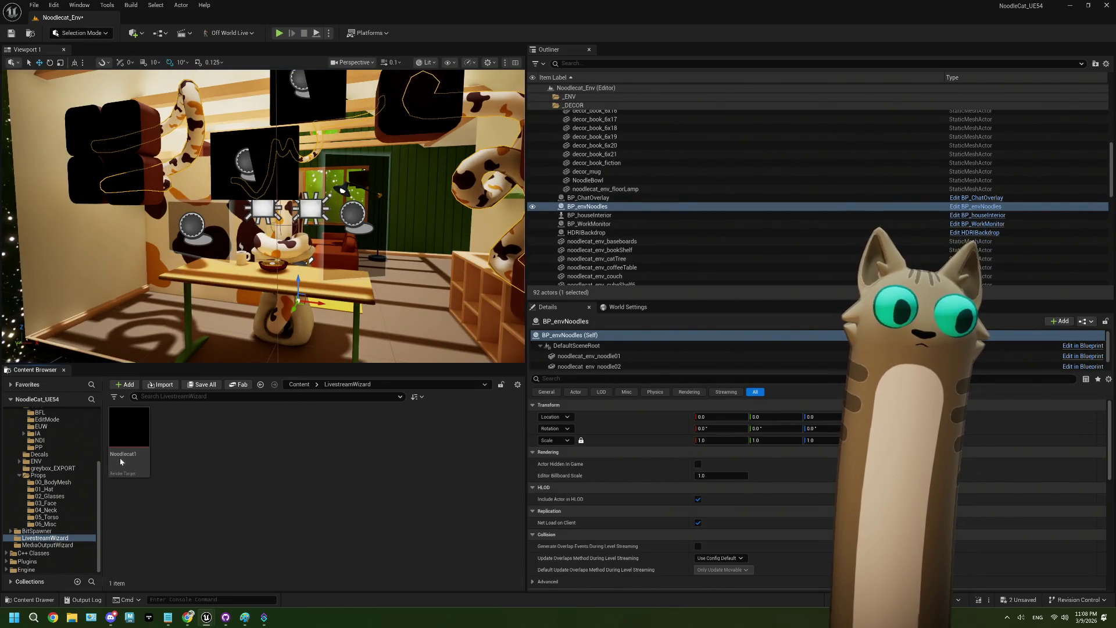
# Inspect Noodlecat1's alpha channel and close the MI_color01 material instance.
pyautogui.doubleClick(129, 439)
pyautogui.click(362, 87)
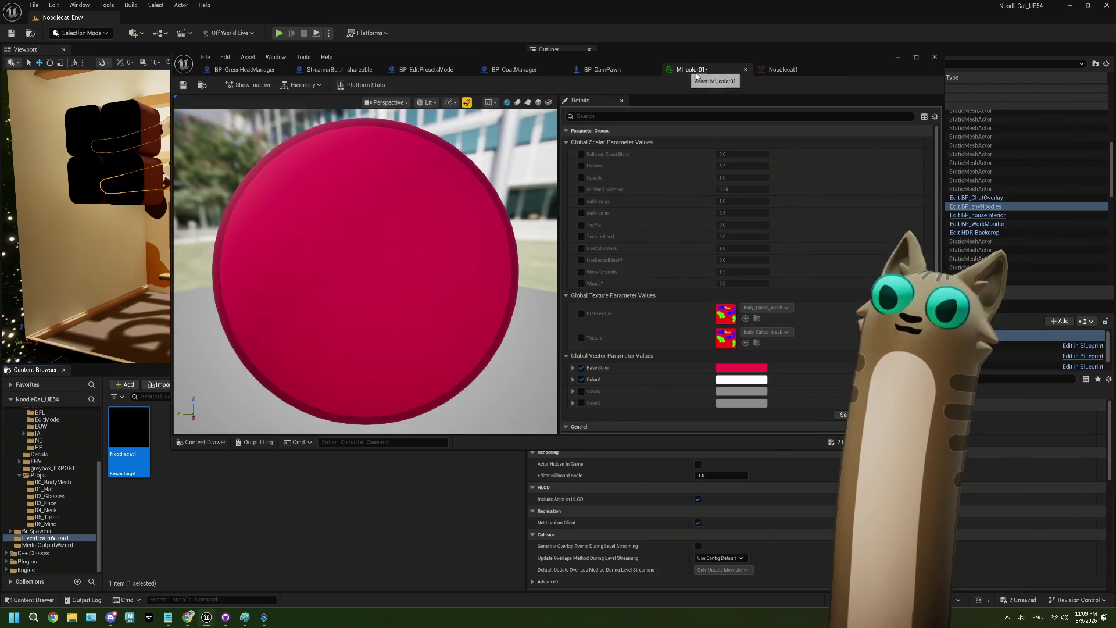
pyautogui.click(709, 70)
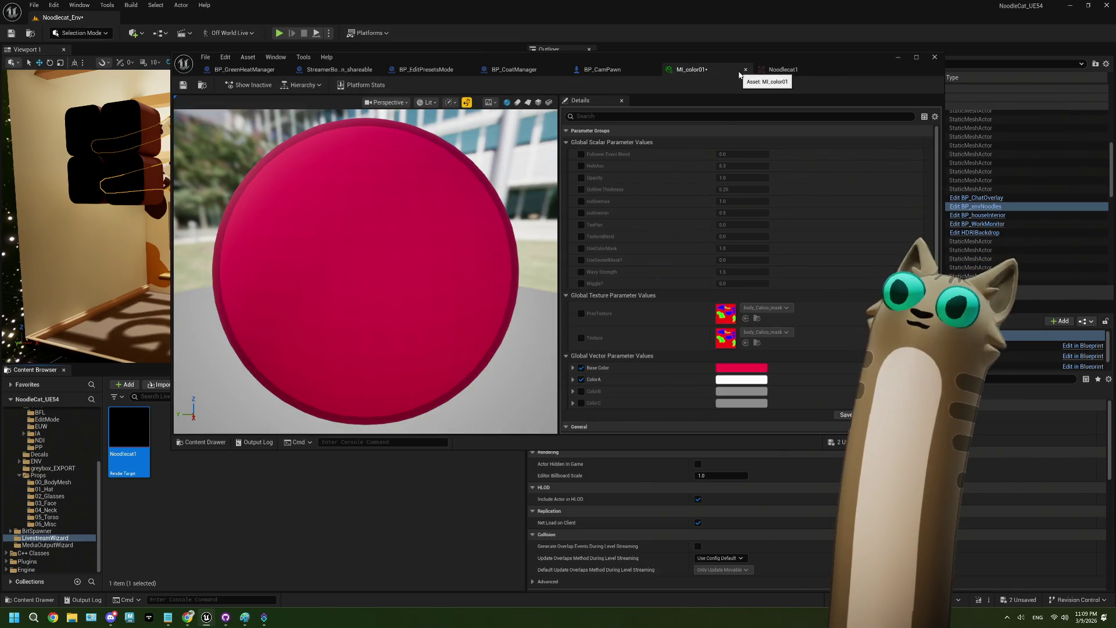
pyautogui.middleClick(685, 72)
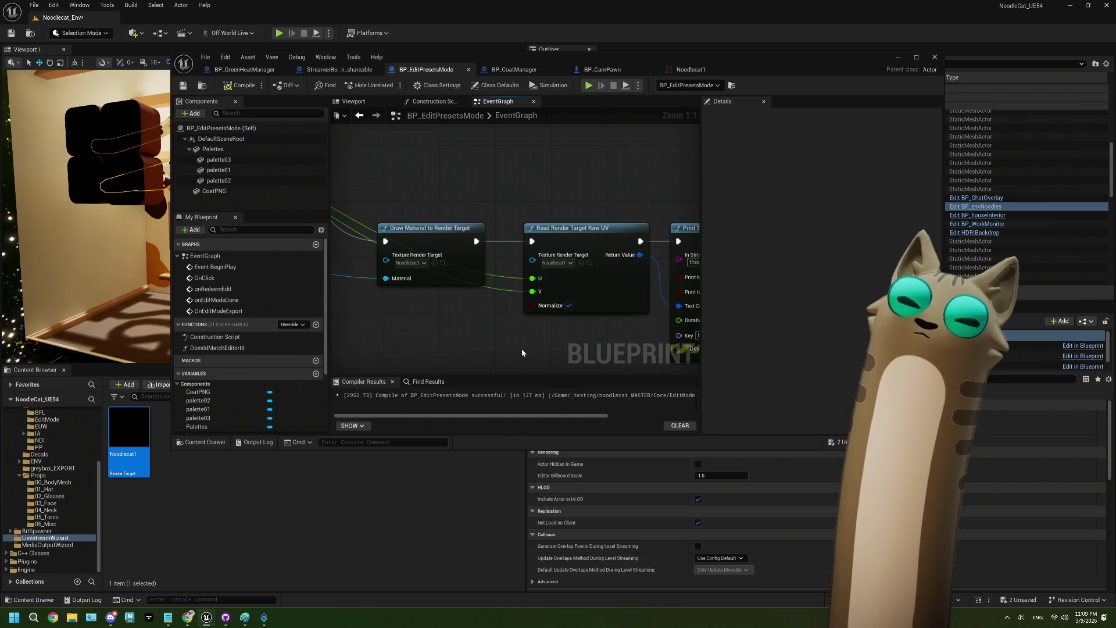
# Delete the Coat Png Dyn Mat variable node from the event graph.
pyautogui.moveTo(421, 300); pyautogui.dragTo(542, 299)
pyautogui.scroll(-1, 421, 300)
pyautogui.moveTo(421, 300); pyautogui.dragTo(564, 307)
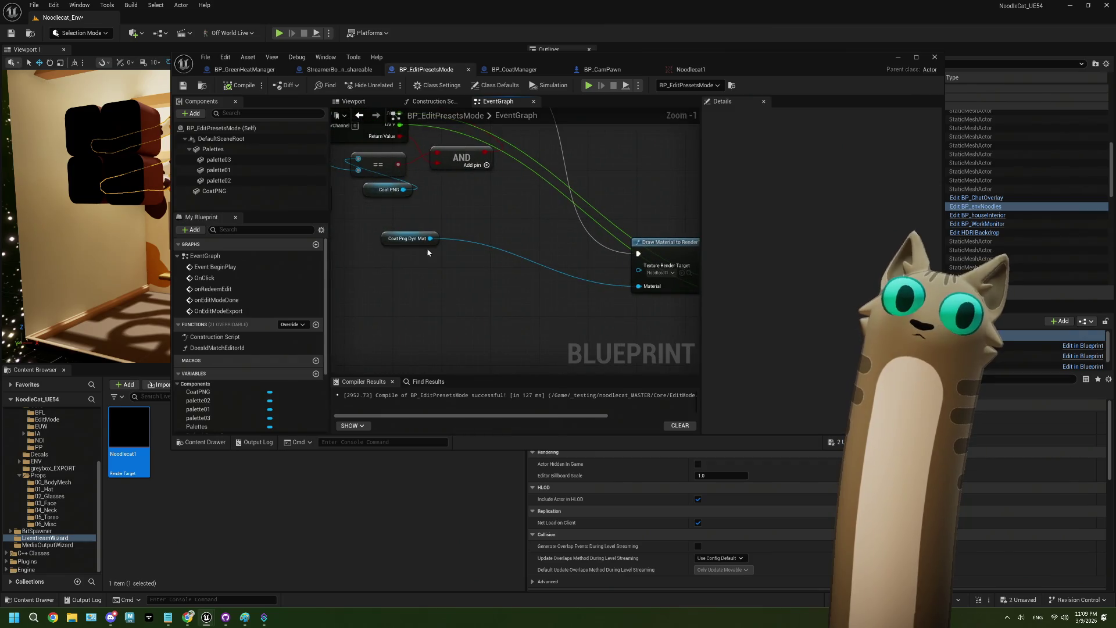
pyautogui.moveTo(420, 247)
pyautogui.mouseDown()
pyautogui.moveTo(445, 259)
pyautogui.moveTo(428, 278)
pyautogui.mouseUp()
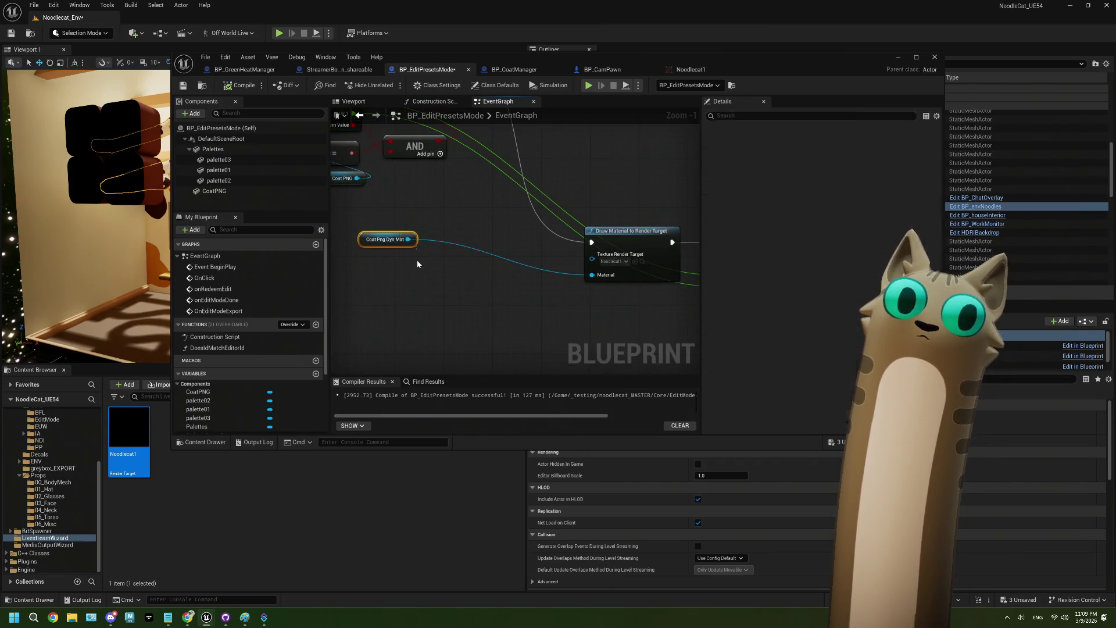
pyautogui.press('Delete')
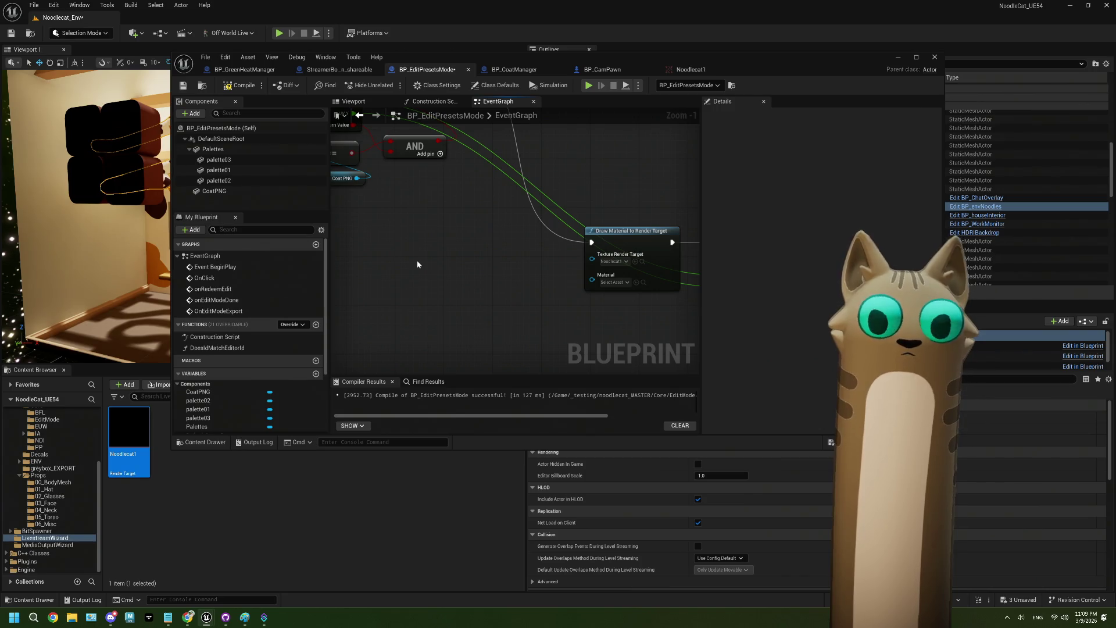
# Set Draw Material's Material pin to a COLORTEST Noodlecat material instance, then compile and save.
pyautogui.click(612, 282)
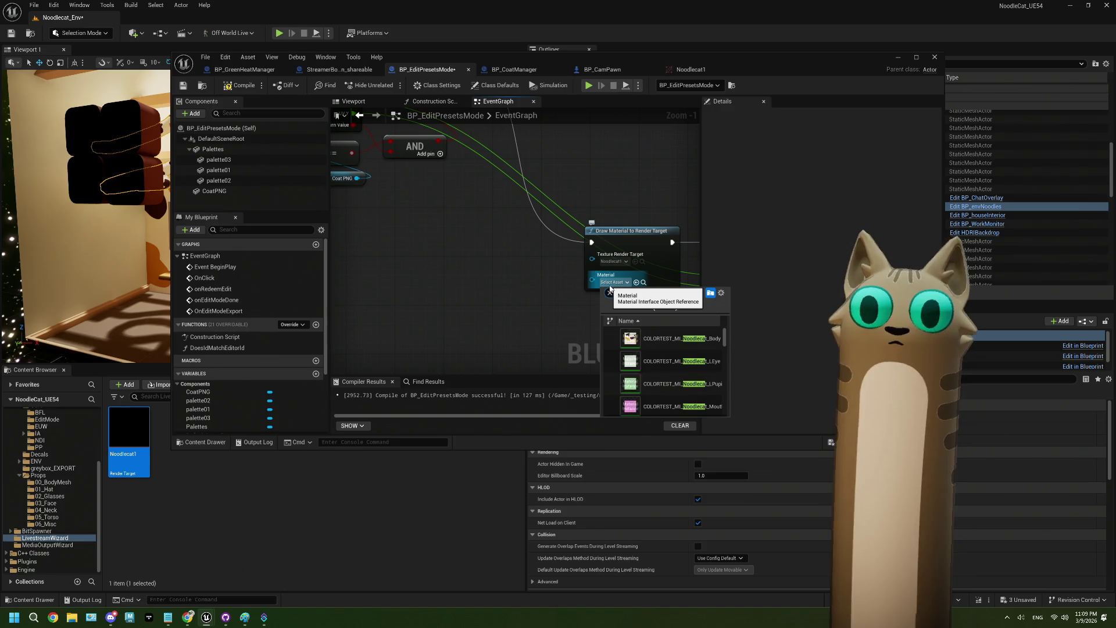
pyautogui.write('noodleca')
pyautogui.scroll(-10, 672, 329)
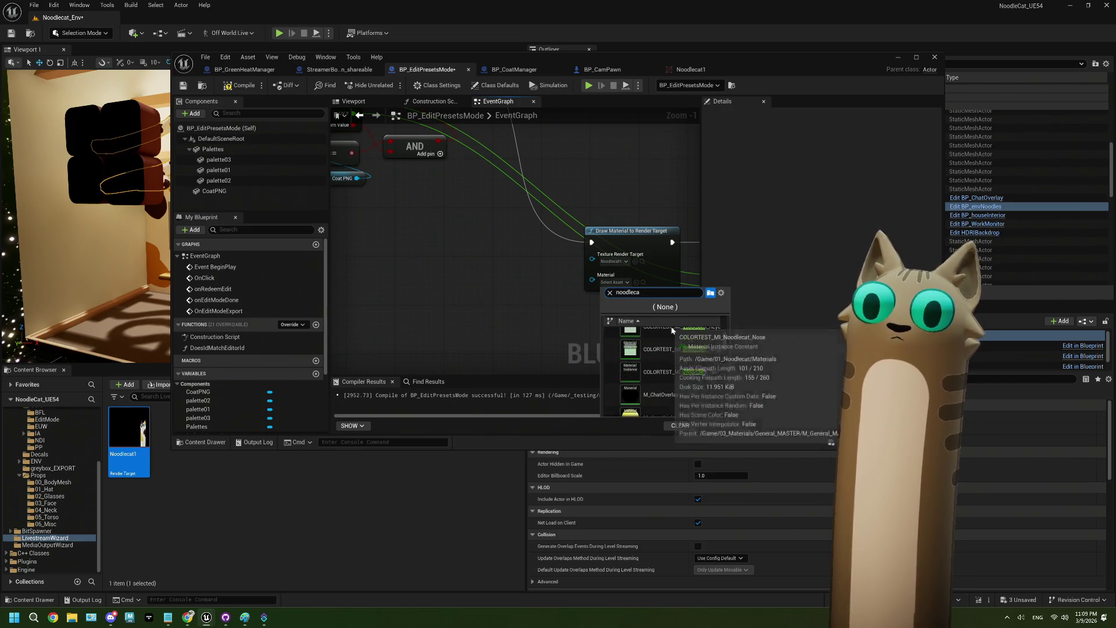
pyautogui.scroll(5, 672, 330)
pyautogui.click(673, 341)
pyautogui.click(240, 85)
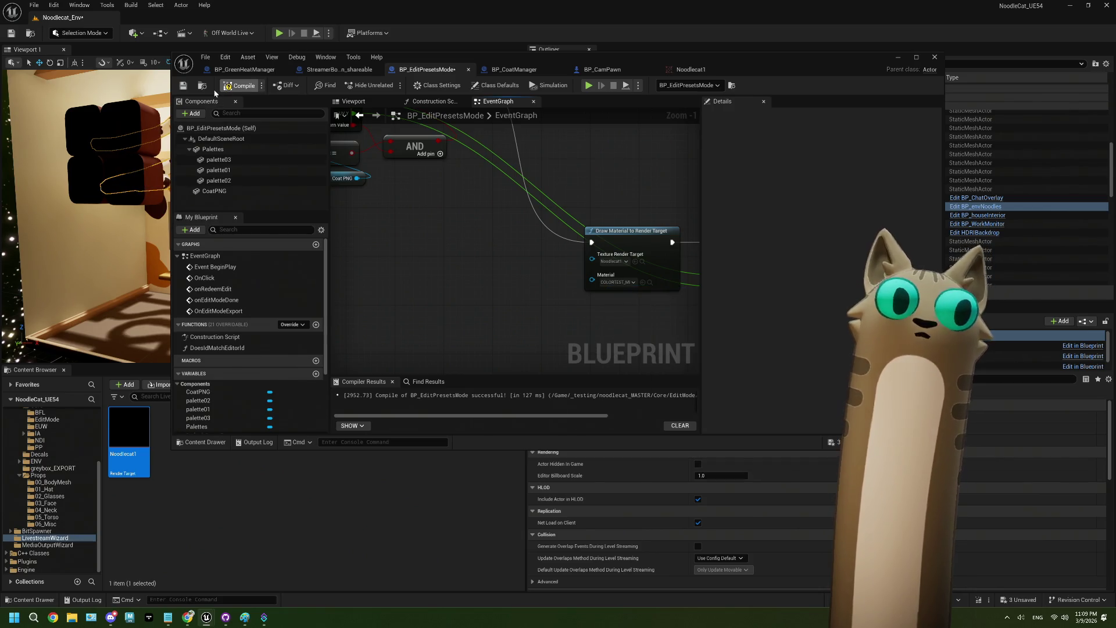
pyautogui.click(183, 85)
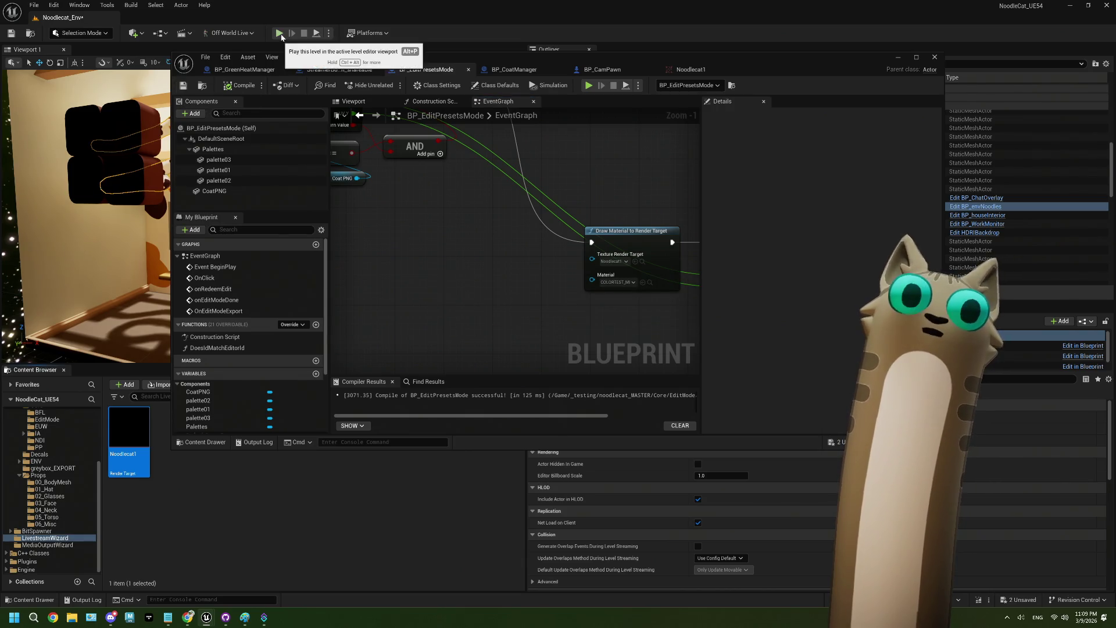
# Play the level with Noodlecat1 still blank, then reframe the blueprint's draw, read and print nodes.
pyautogui.click(280, 33)
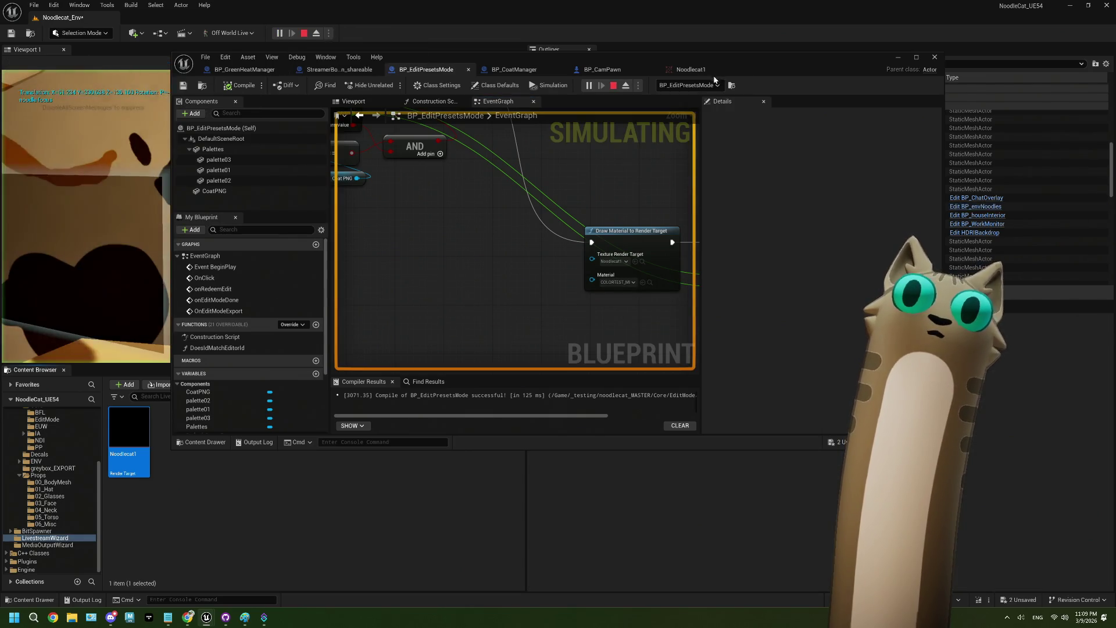
pyautogui.click(691, 69)
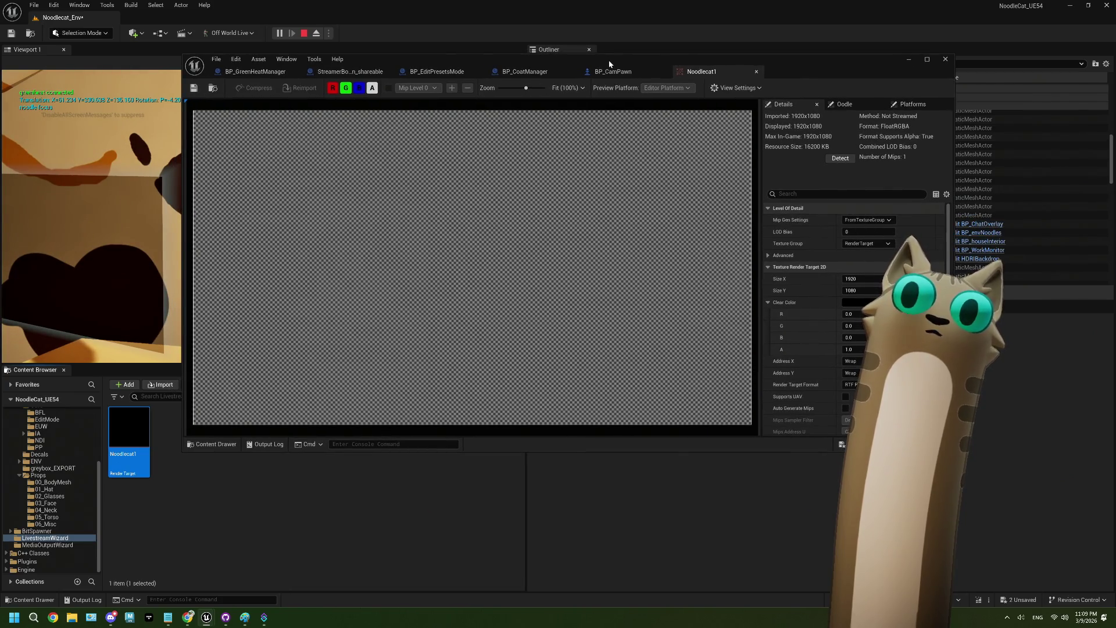
pyautogui.moveTo(607, 64); pyautogui.dragTo(719, 208)
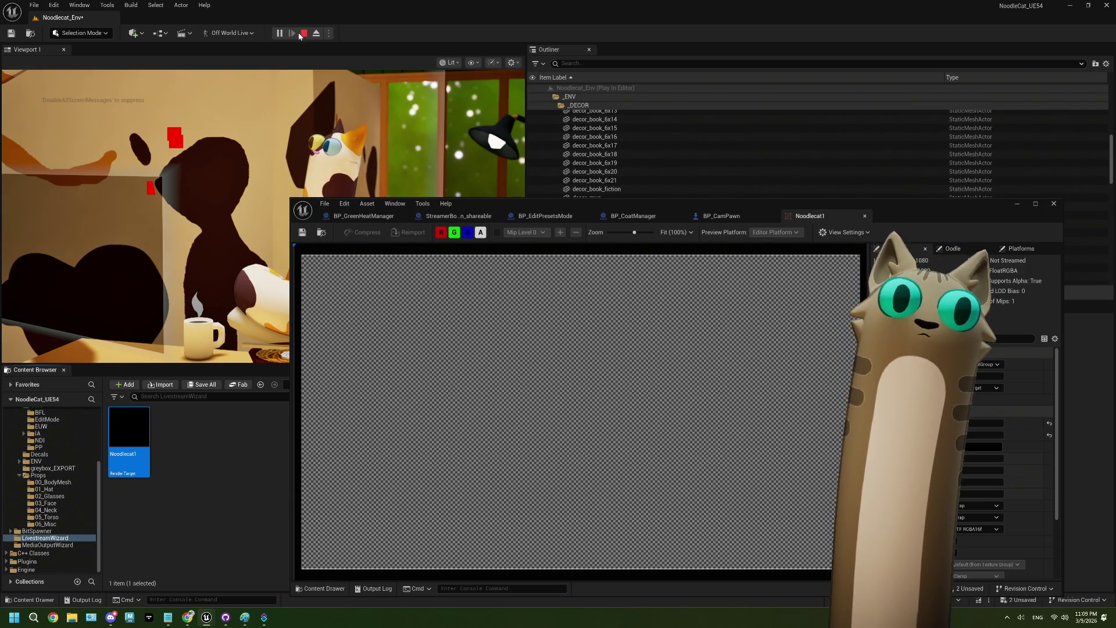
pyautogui.doubleClick(897, 219)
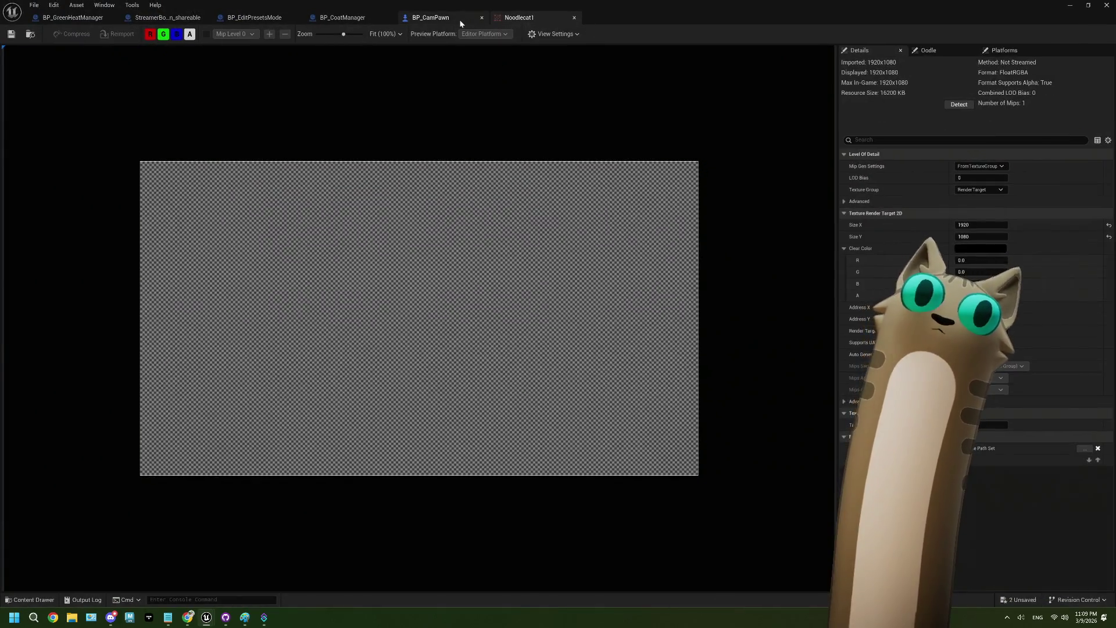
pyautogui.click(460, 20)
pyautogui.press('Home')
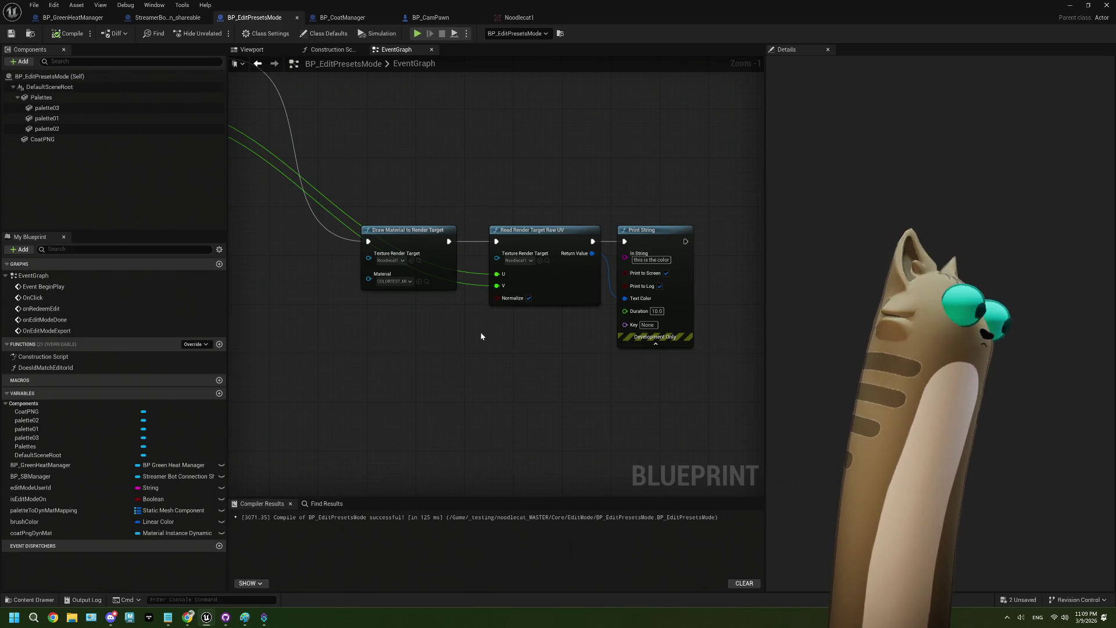
# Wire Read Render Target Raw UV's Return Value into Print String's Text Color, then view the forum post.
pyautogui.scroll(1, 502, 317)
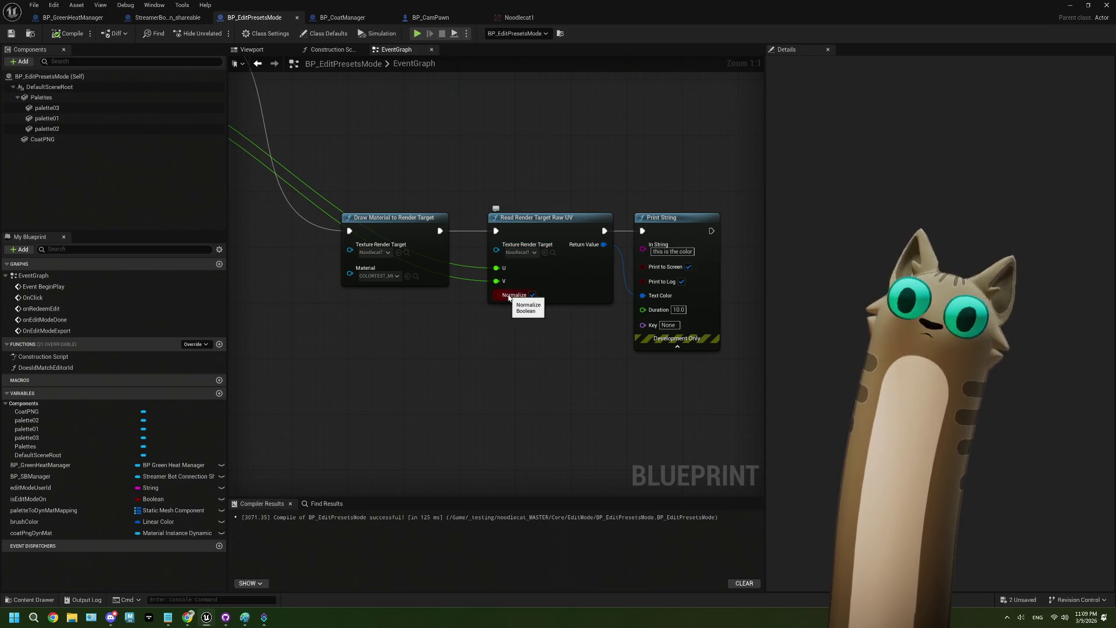
pyautogui.moveTo(605, 244); pyautogui.dragTo(643, 296)
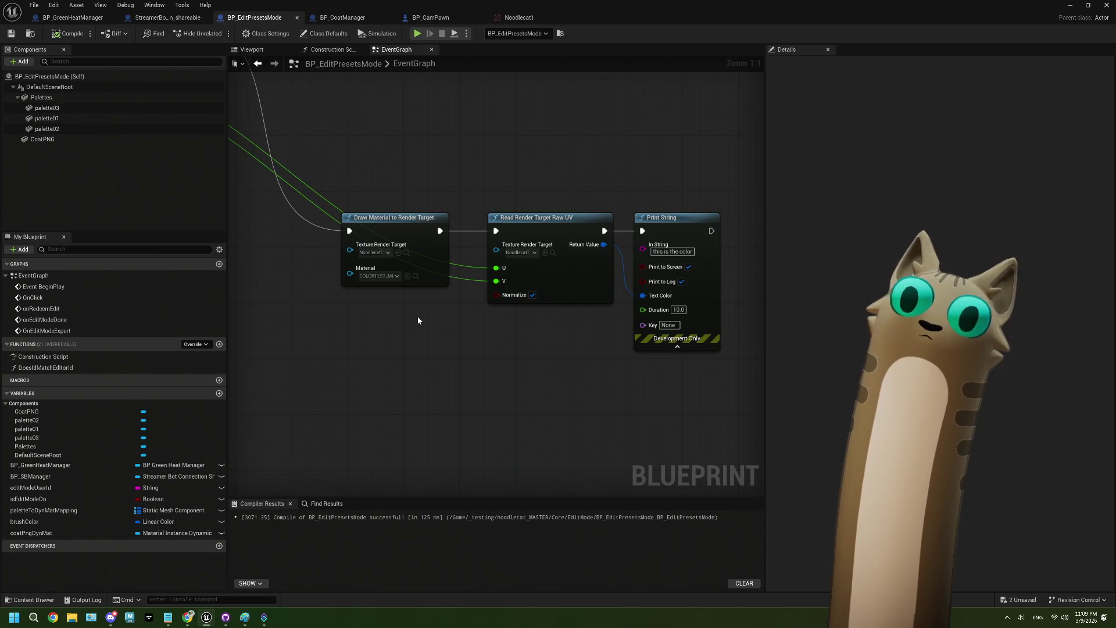
pyautogui.moveTo(187, 618)
pyautogui.click(190, 588)
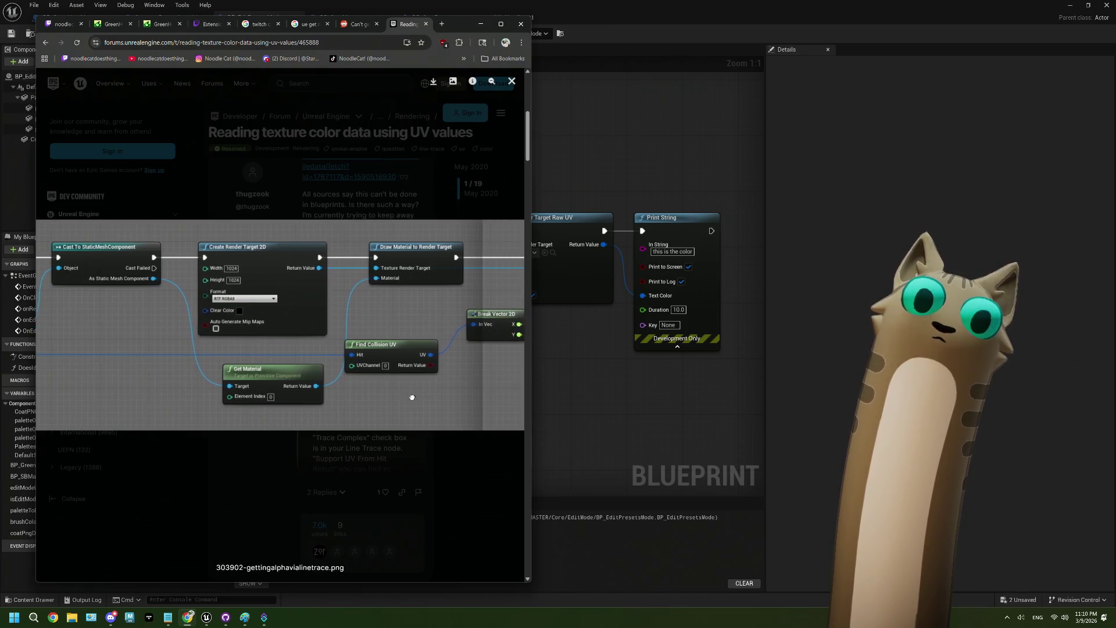
# Feed Draw Material's Material pin from a Get Material node on the FIND mesh, then compile and save.
pyautogui.click(604, 398)
pyautogui.scroll(-3, 552, 329)
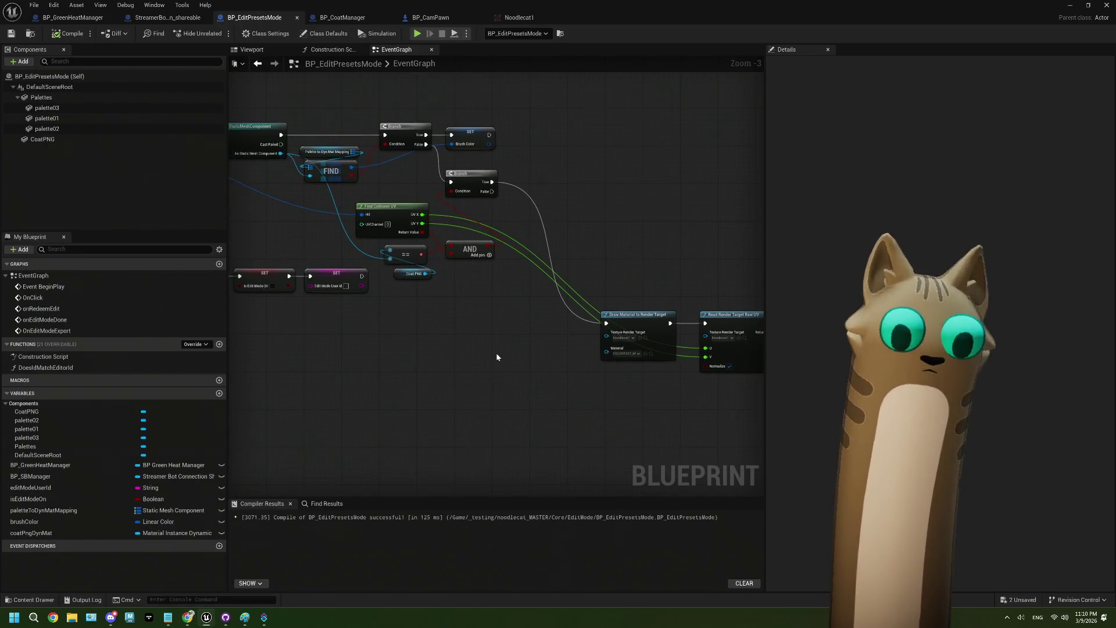
pyautogui.moveTo(327, 185); pyautogui.dragTo(453, 357)
pyautogui.write('get mater')
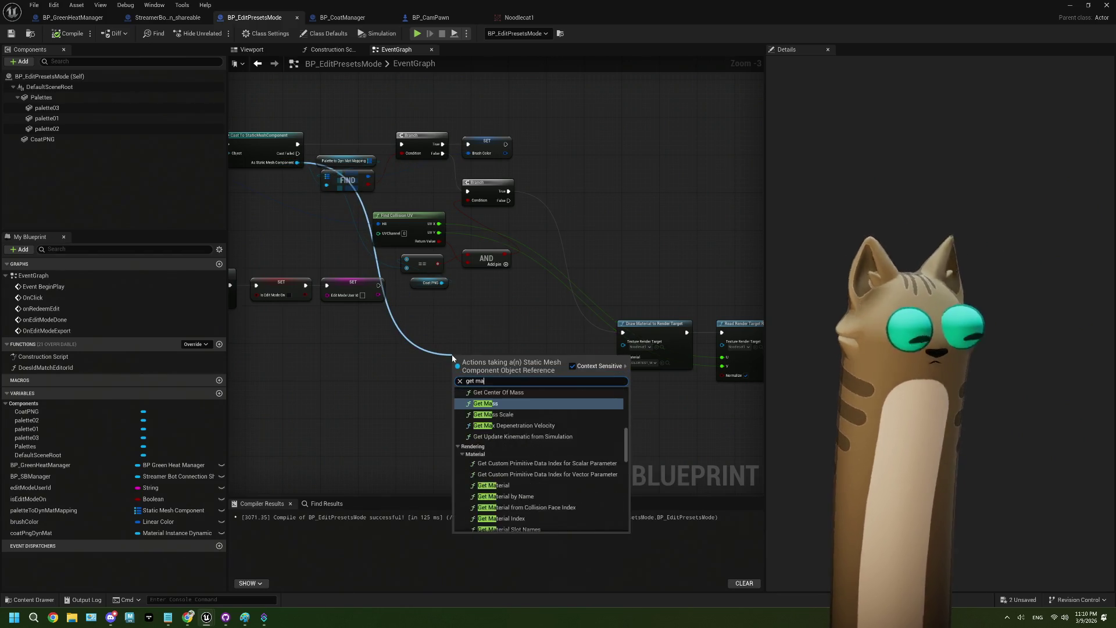
pyautogui.click(529, 406)
pyautogui.moveTo(519, 369)
pyautogui.mouseDown()
pyautogui.moveTo(618, 368)
pyautogui.moveTo(623, 358)
pyautogui.mouseUp()
pyautogui.click(68, 33)
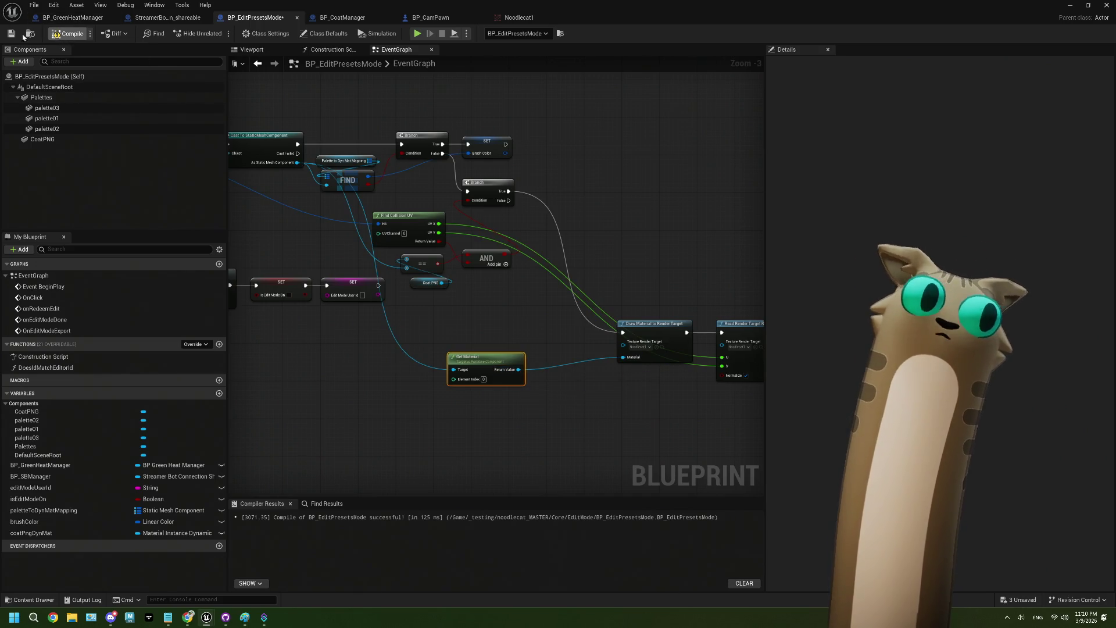
pyautogui.click(9, 33)
pyautogui.click(1070, 5)
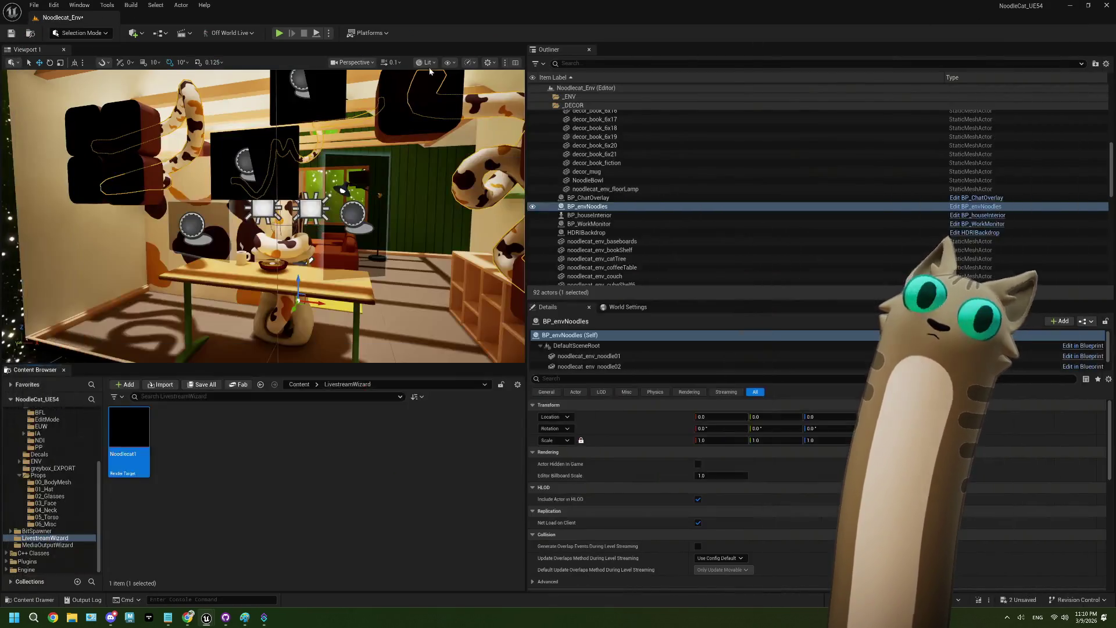
pyautogui.hotkey('alt', 'p')
pyautogui.click(339, 444)
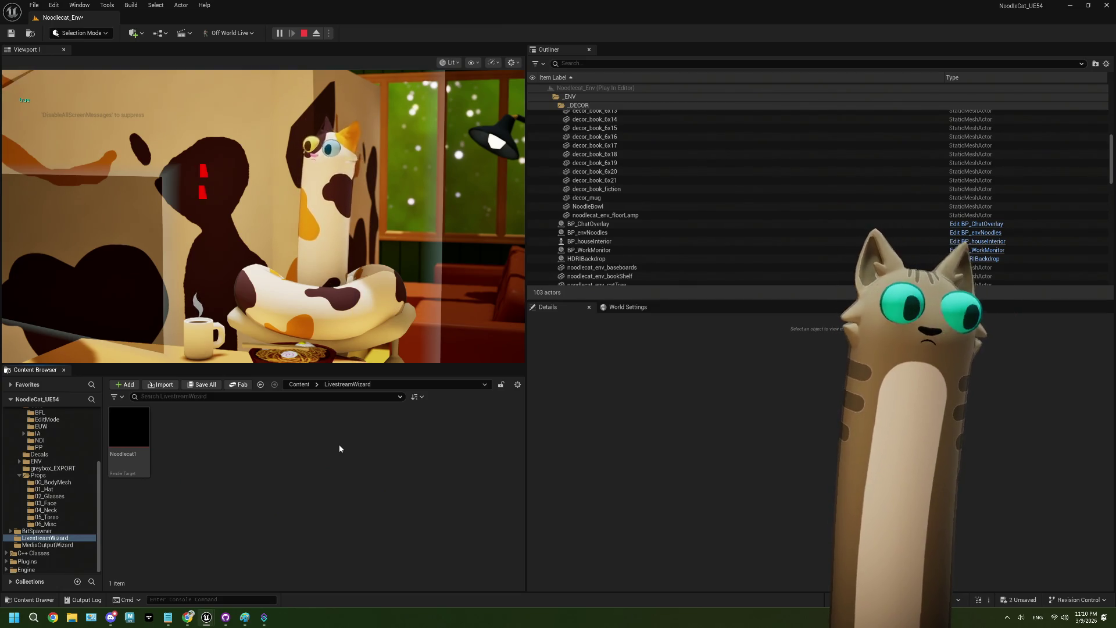
pyautogui.click(303, 34)
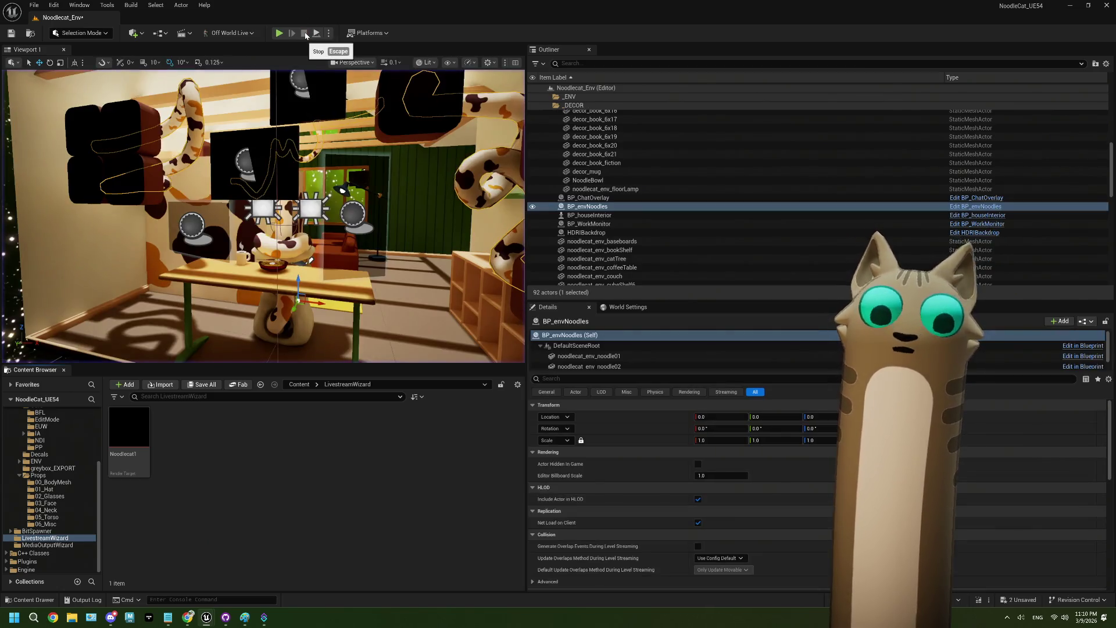
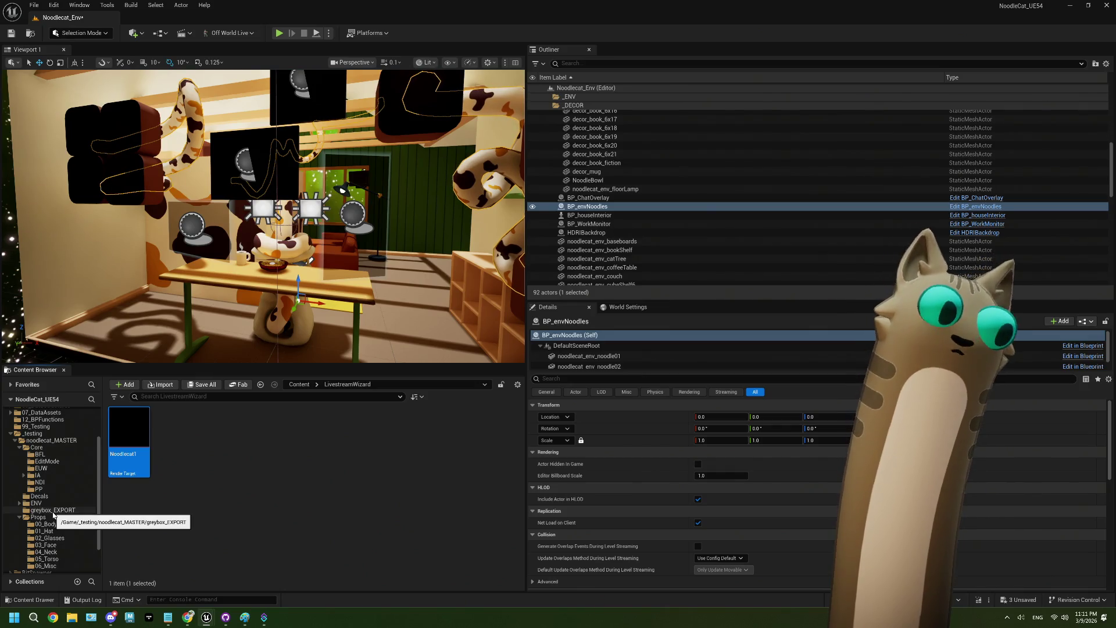
# Open BP_EditPresetsMode from the EditMode folder and look over its event graph and viewport.
pyautogui.click(49, 463)
pyautogui.doubleClick(128, 451)
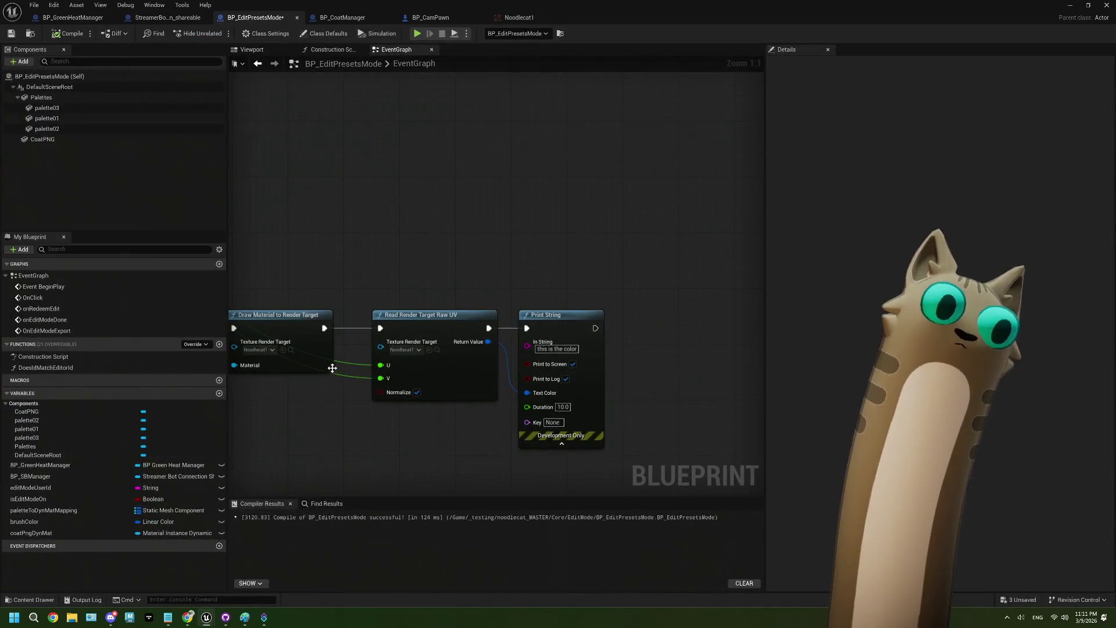
pyautogui.scroll(-2, 343, 327)
pyautogui.moveTo(343, 382); pyautogui.dragTo(515, 368)
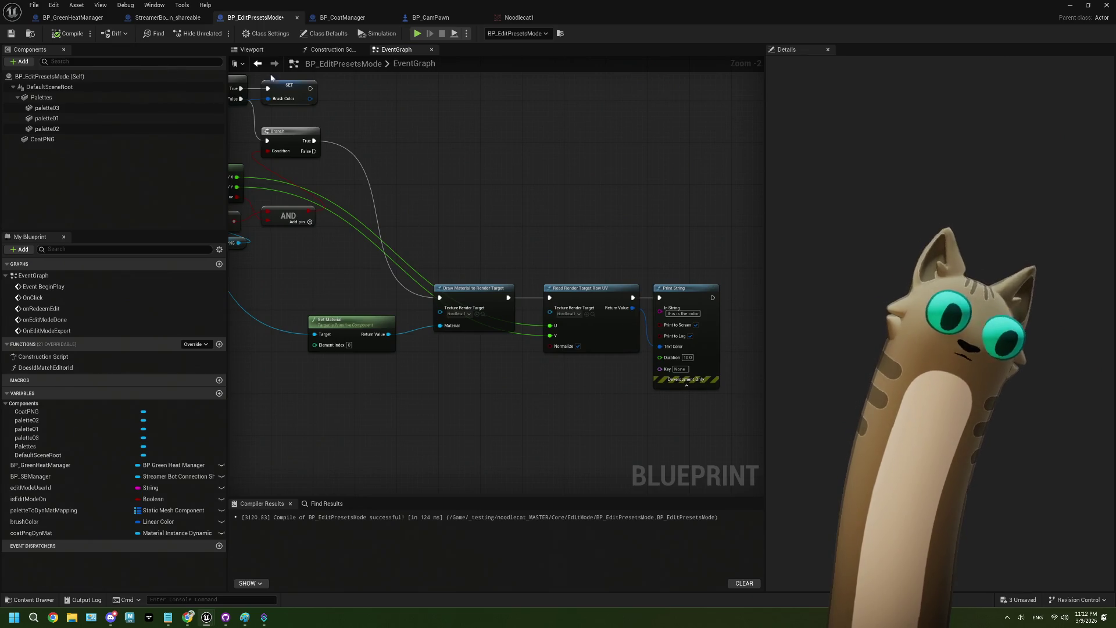
pyautogui.click(269, 55)
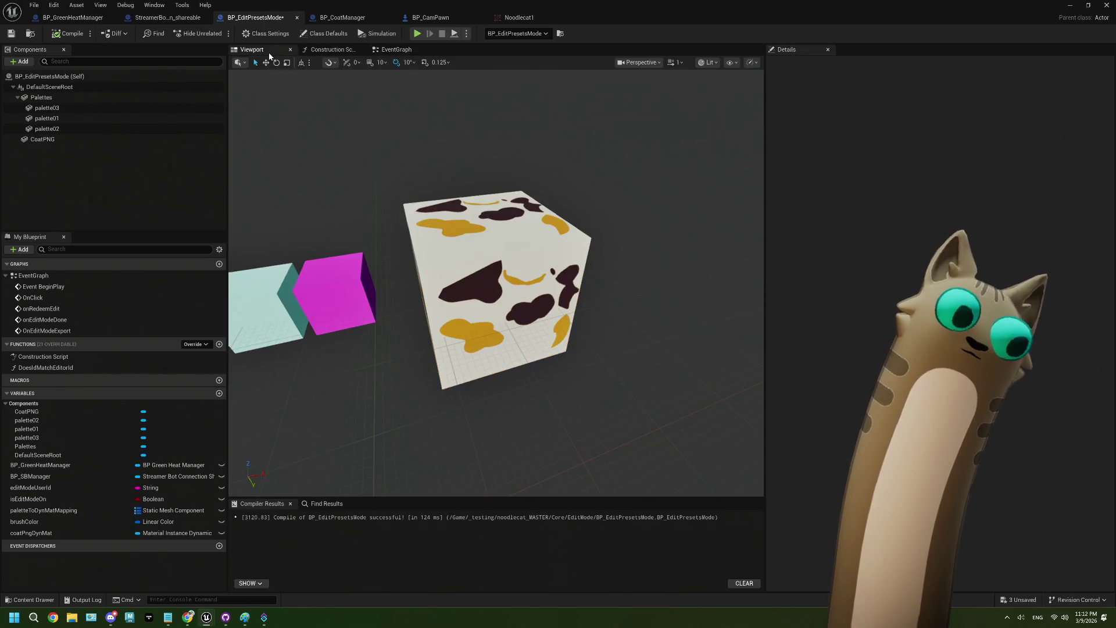
pyautogui.click(394, 50)
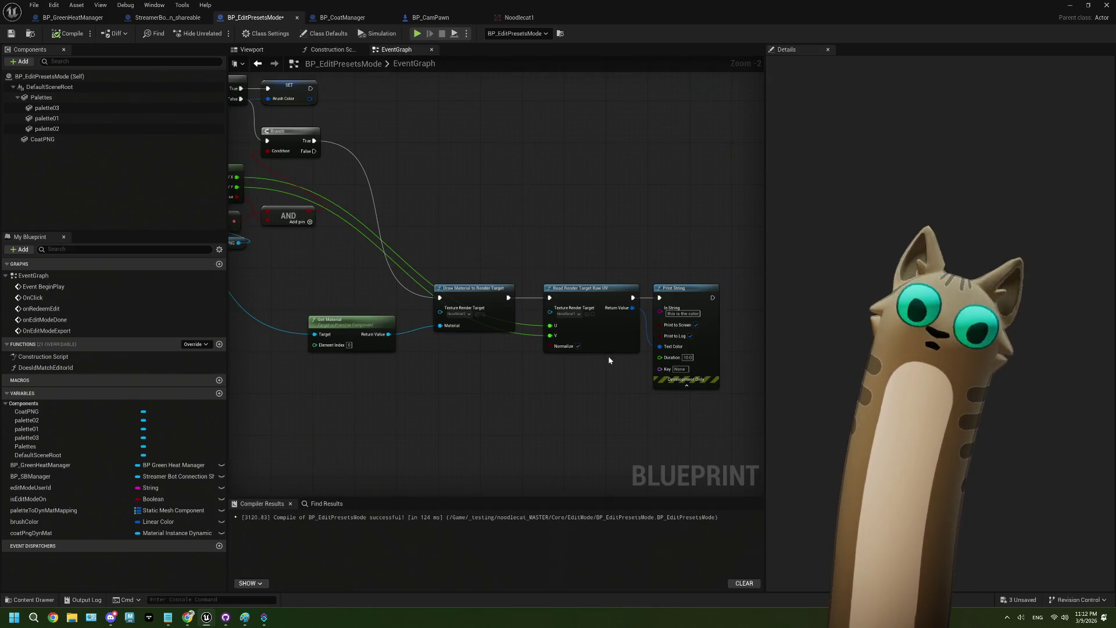
# Pan to the Get Material node and break its output link.
pyautogui.scroll(2, 522, 361)
pyautogui.moveTo(493, 361); pyautogui.dragTo(521, 362)
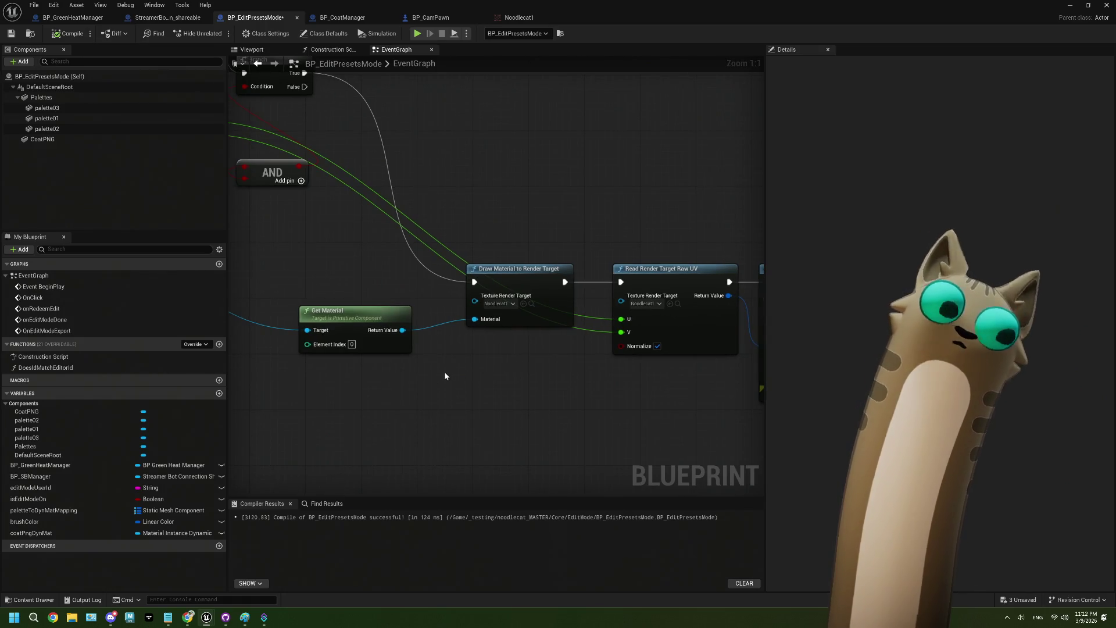
pyautogui.moveTo(446, 373); pyautogui.dragTo(489, 364)
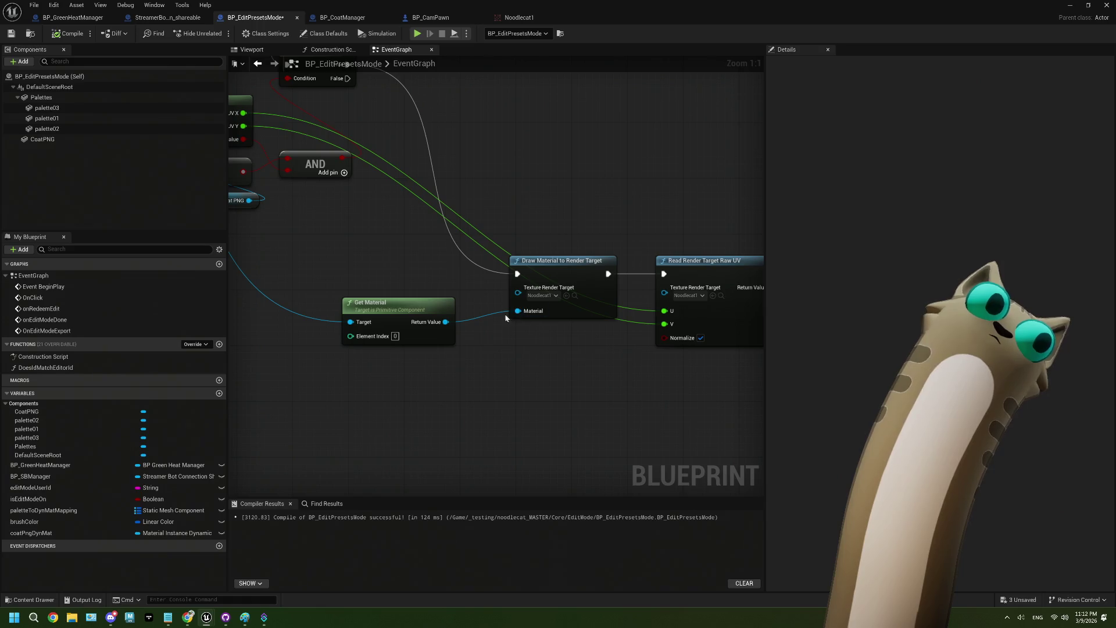
pyautogui.rightClick(445, 322)
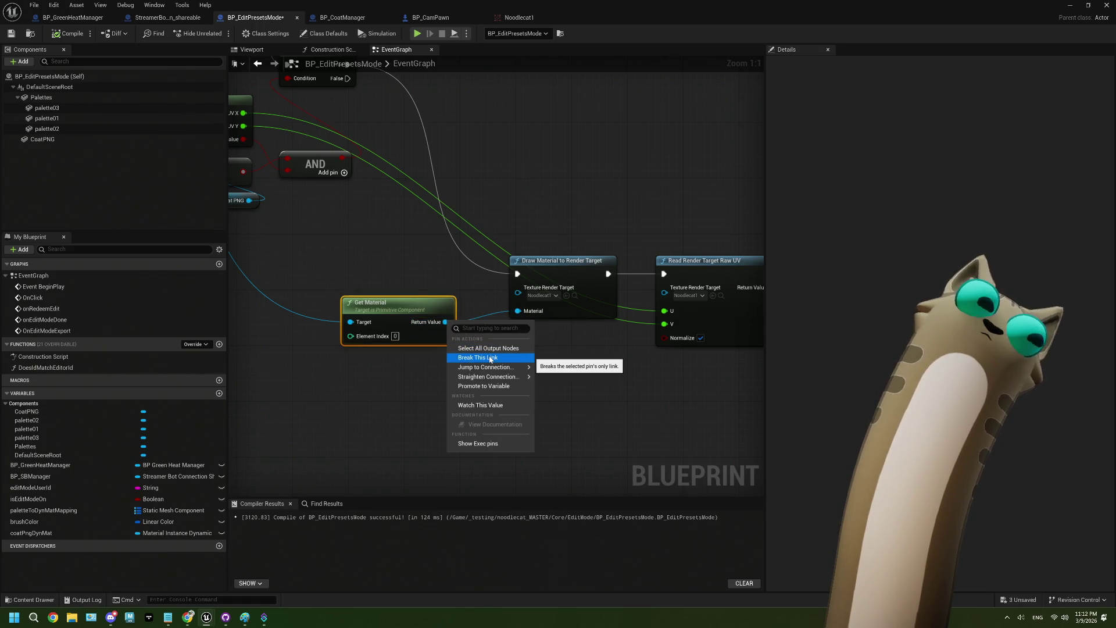
# Close the Noodlecat1 render target, minimize BP_CamPawn, reopen BP_EditPresetsMode and add a variable.
pyautogui.click(519, 18)
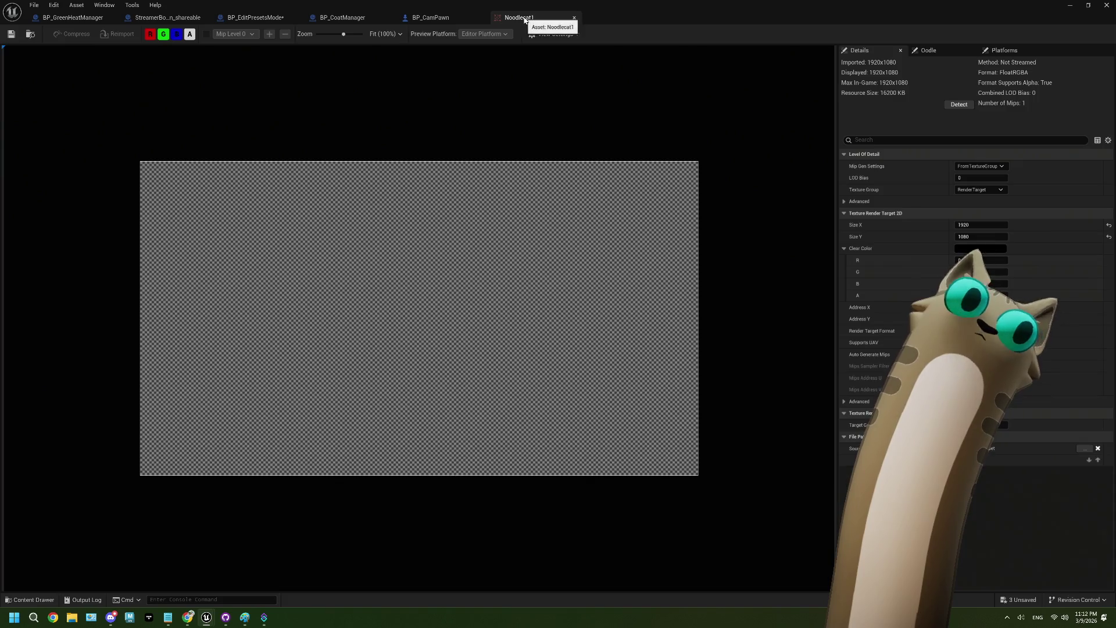
pyautogui.click(573, 19)
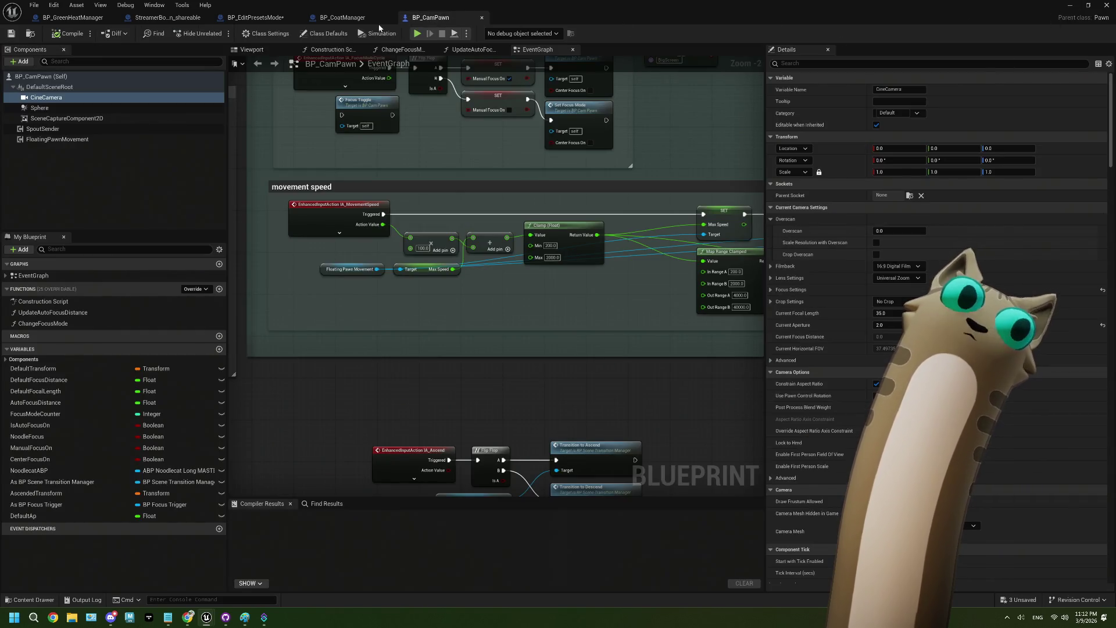
pyautogui.click(1071, 5)
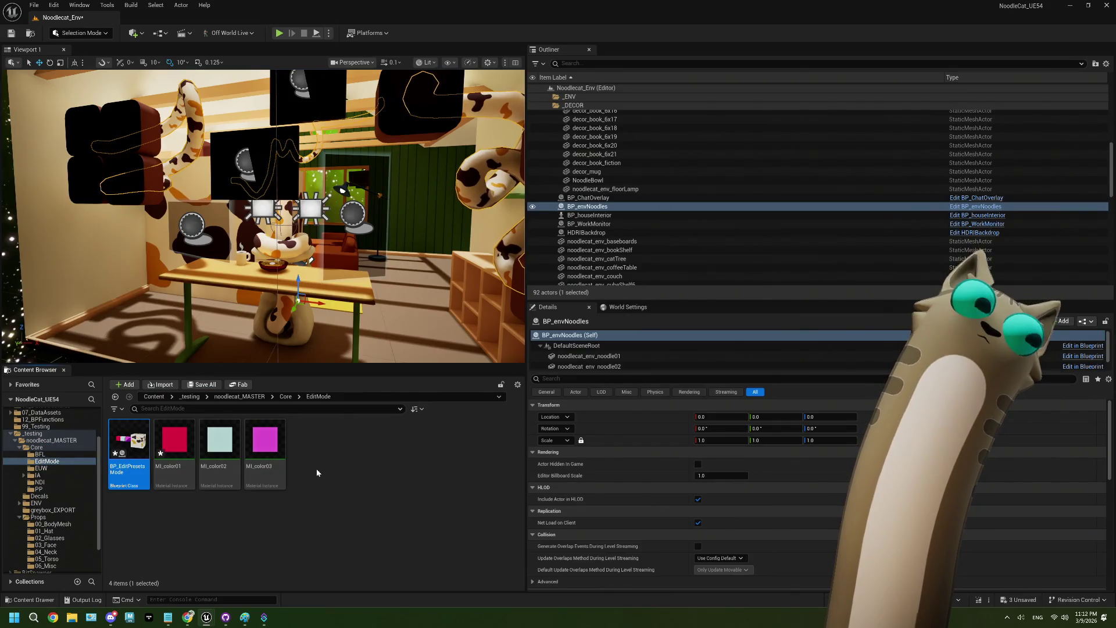
pyautogui.doubleClick(129, 445)
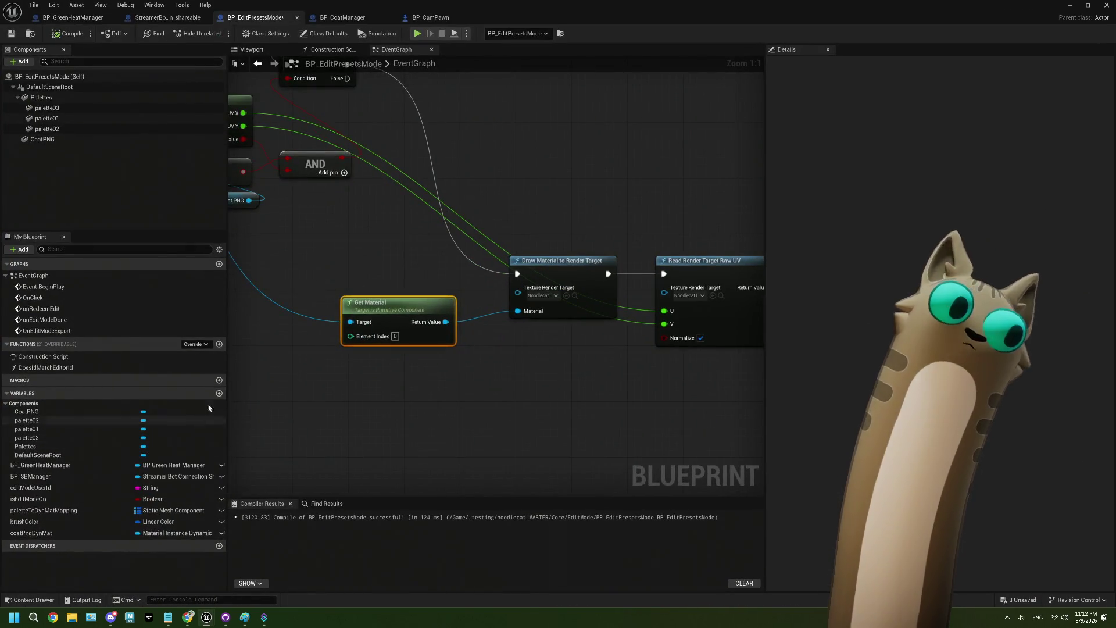
pyautogui.click(219, 393)
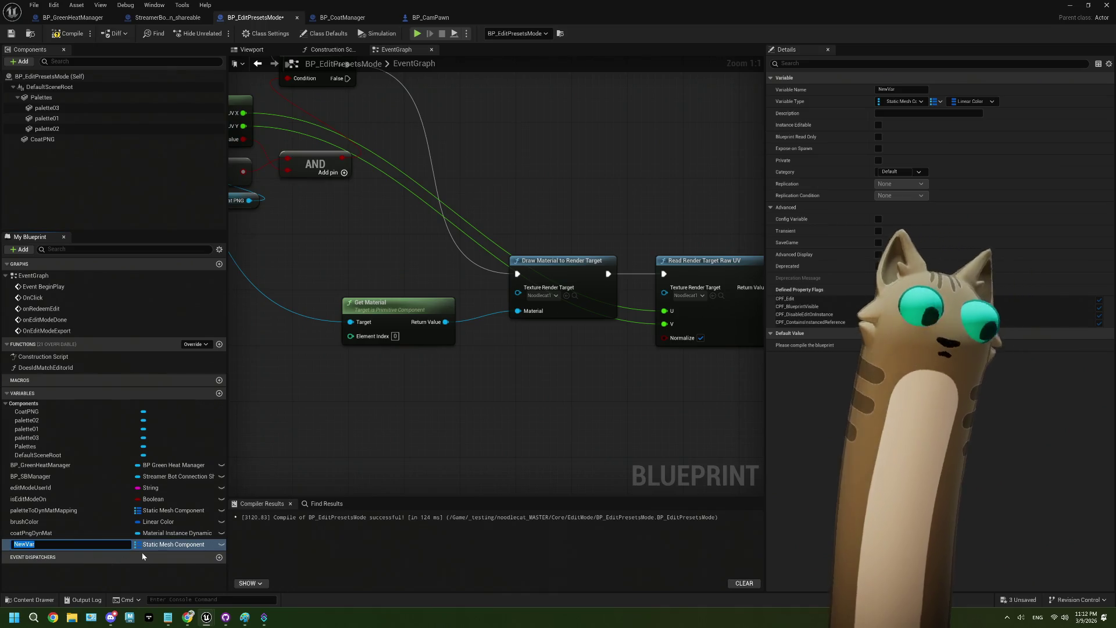
# Name the new variable RTTest and make it a Texture Render Target reference.
pyautogui.write('RTTes')
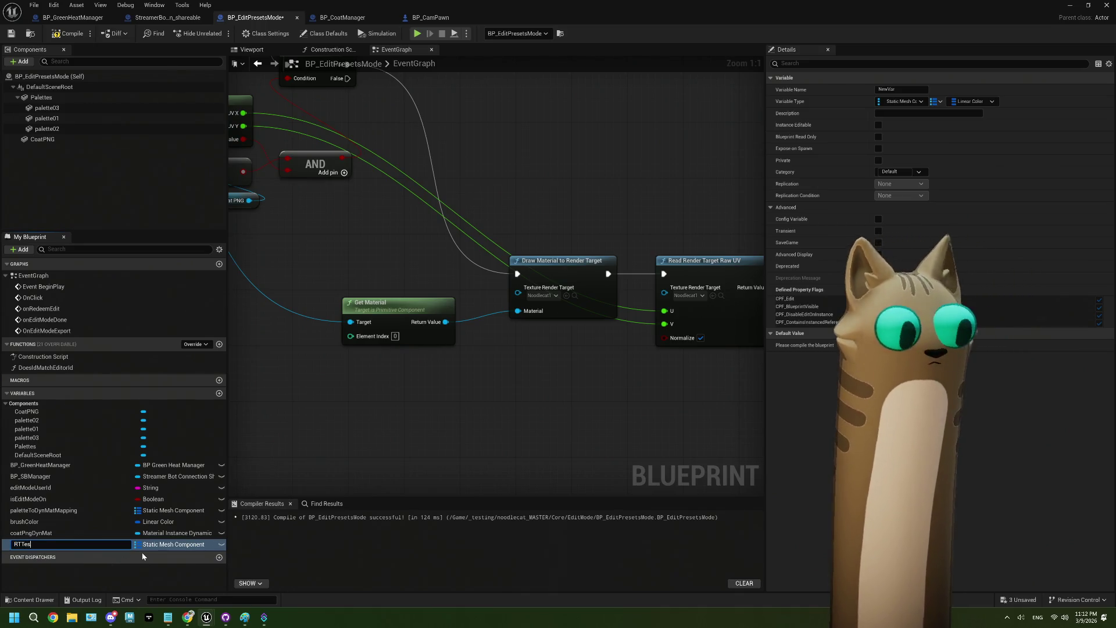
pyautogui.write('t')
pyautogui.press('Return')
pyautogui.click(150, 546)
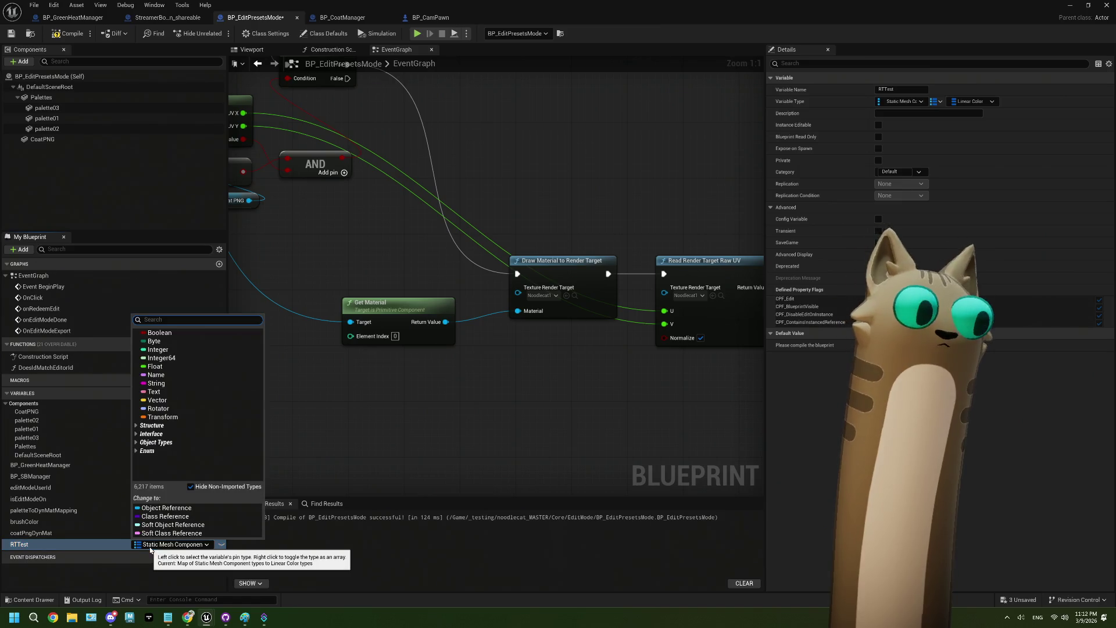
pyautogui.write('text')
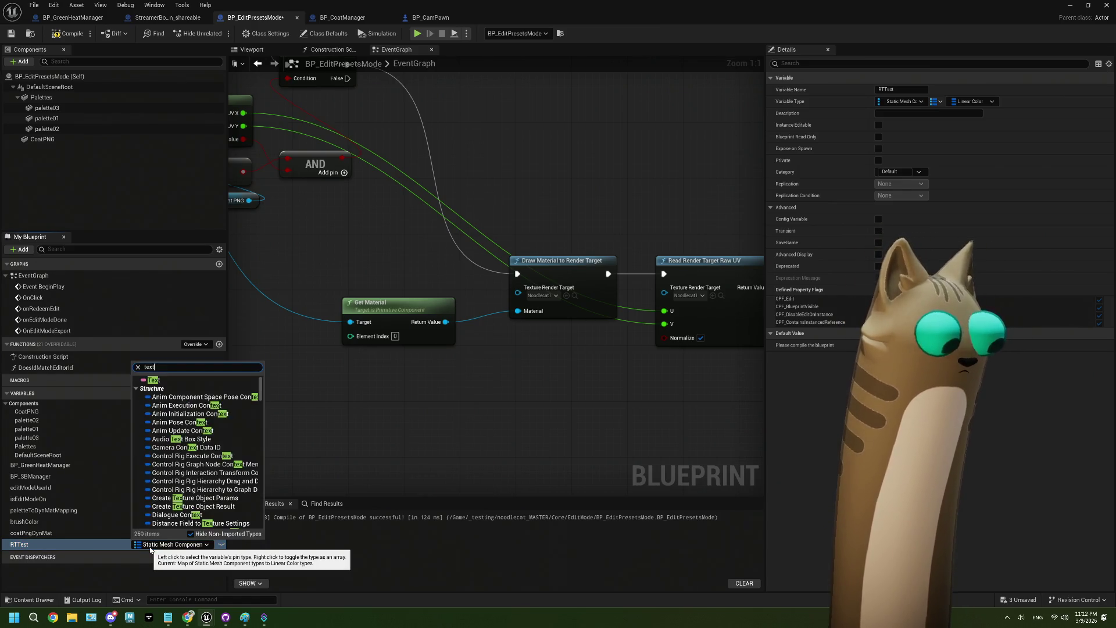
pyautogui.write('ure render')
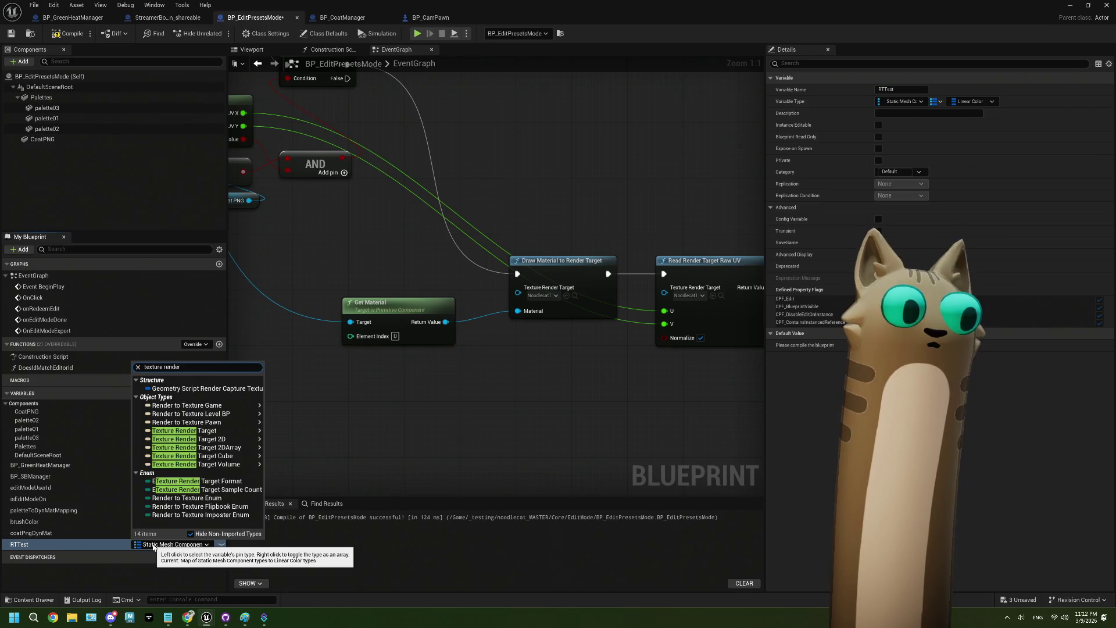
pyautogui.moveTo(235, 431)
pyautogui.click(294, 431)
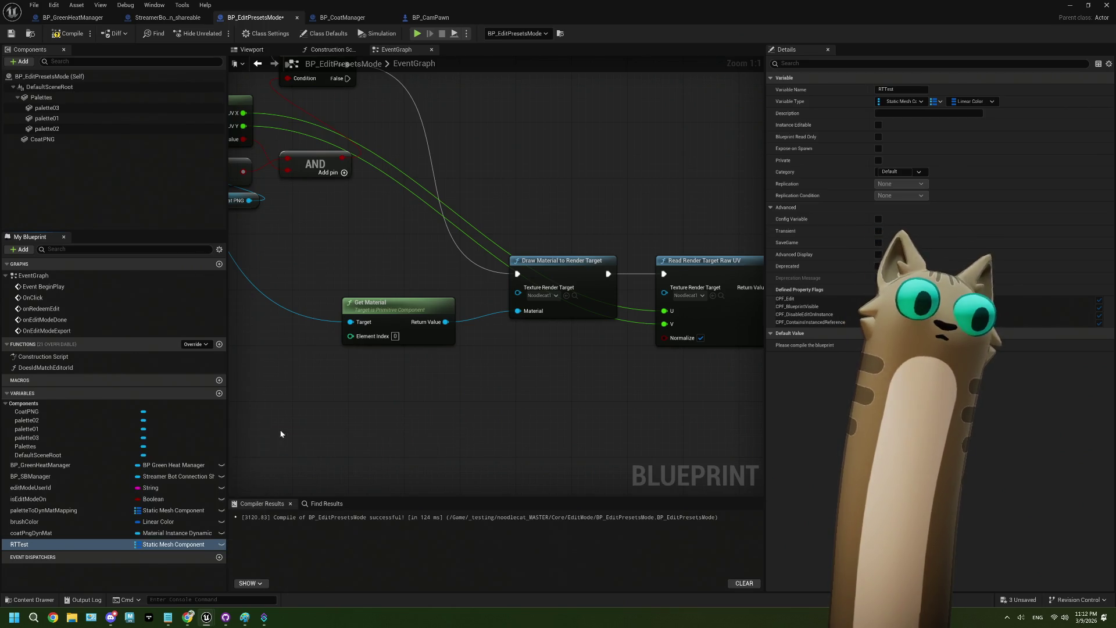
pyautogui.click(142, 544)
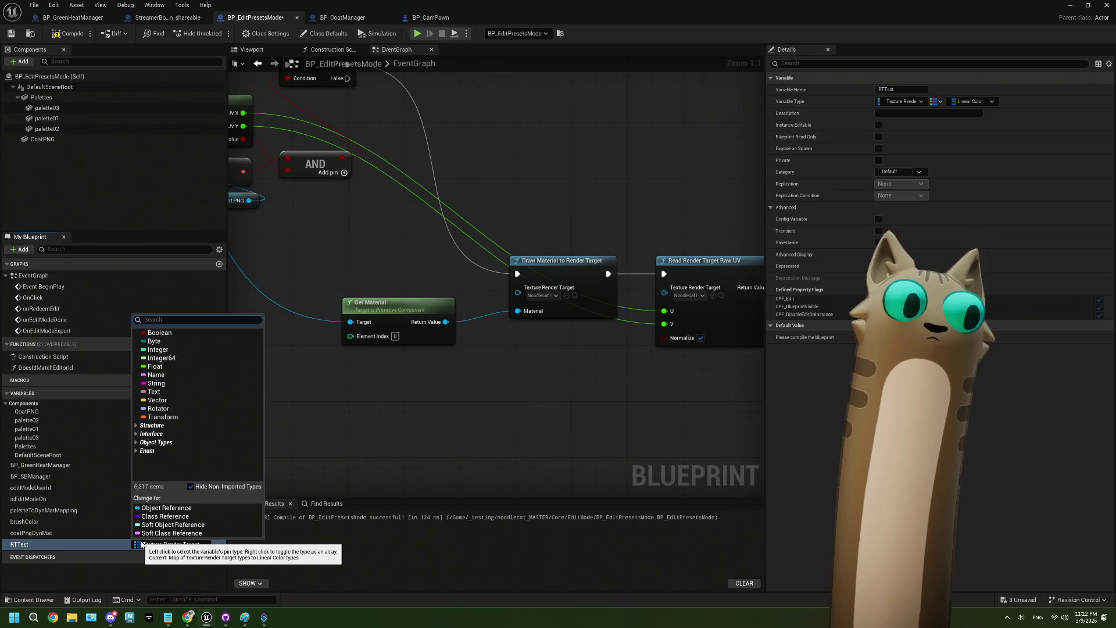
pyautogui.click(142, 544)
# Place an RTTest getter in the graph, then compile and save the blueprint.
pyautogui.moveTo(142, 545)
pyautogui.mouseDown()
pyautogui.moveTo(372, 497)
pyautogui.moveTo(405, 444)
pyautogui.mouseUp()
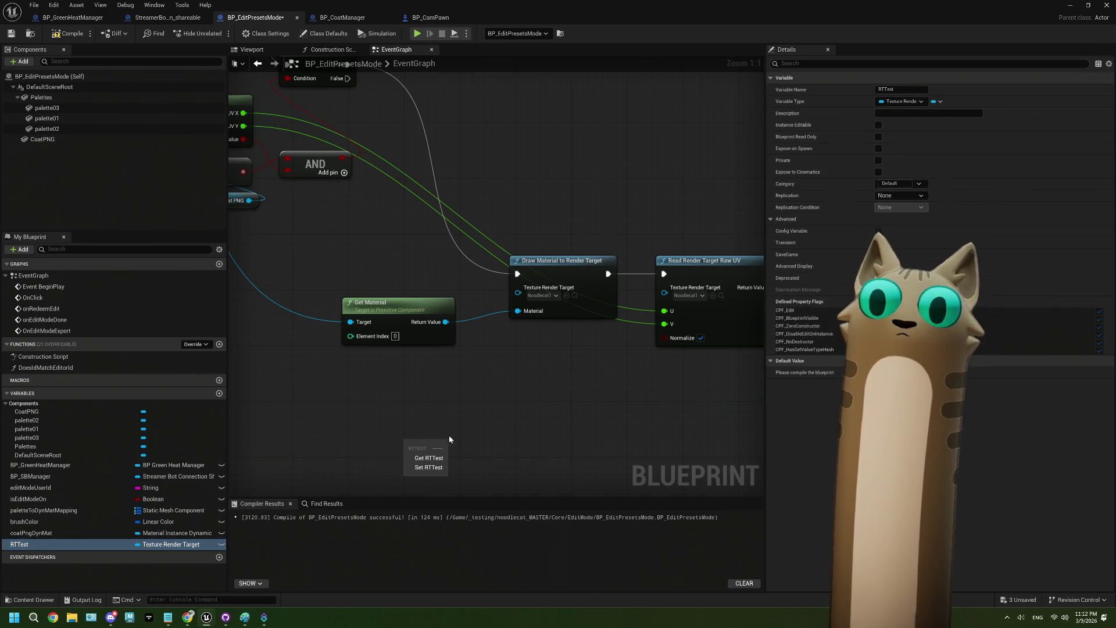
pyautogui.click(69, 33)
pyautogui.click(11, 33)
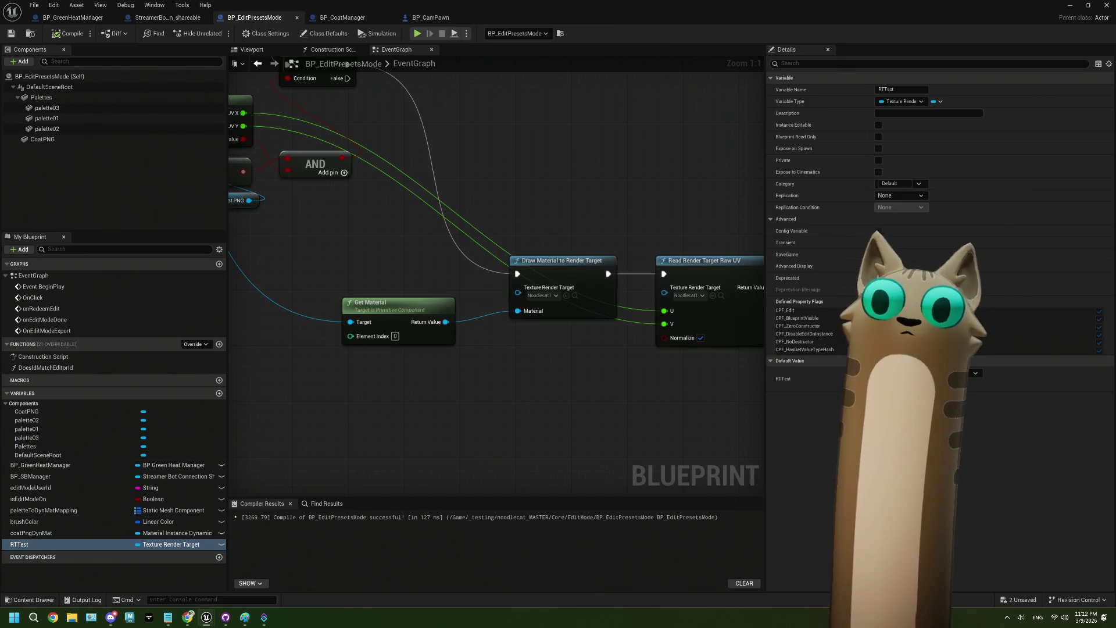
# Give RTTest a new render target asset as default, saved in Core/EditMode.
pyautogui.click(930, 373)
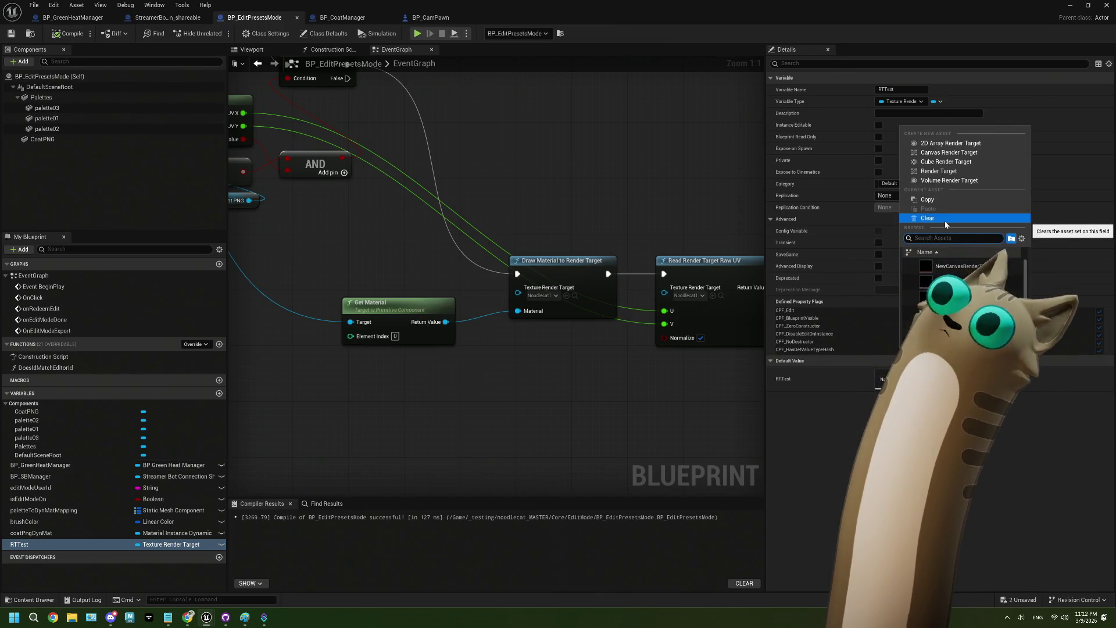
pyautogui.click(945, 171)
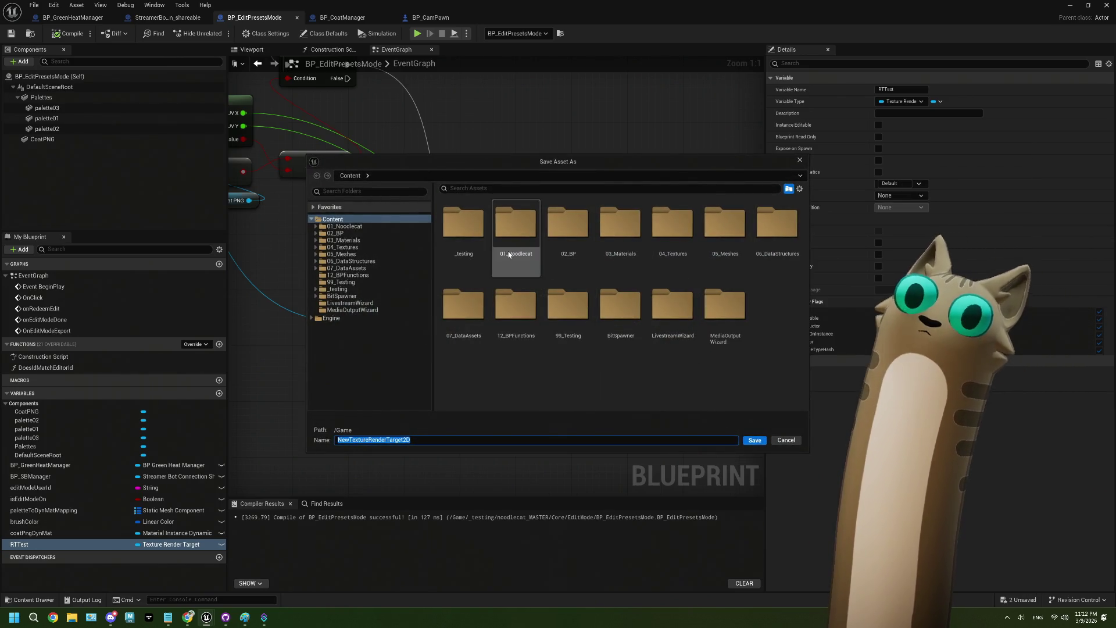
pyautogui.doubleClick(476, 243)
pyautogui.doubleClick(476, 243)
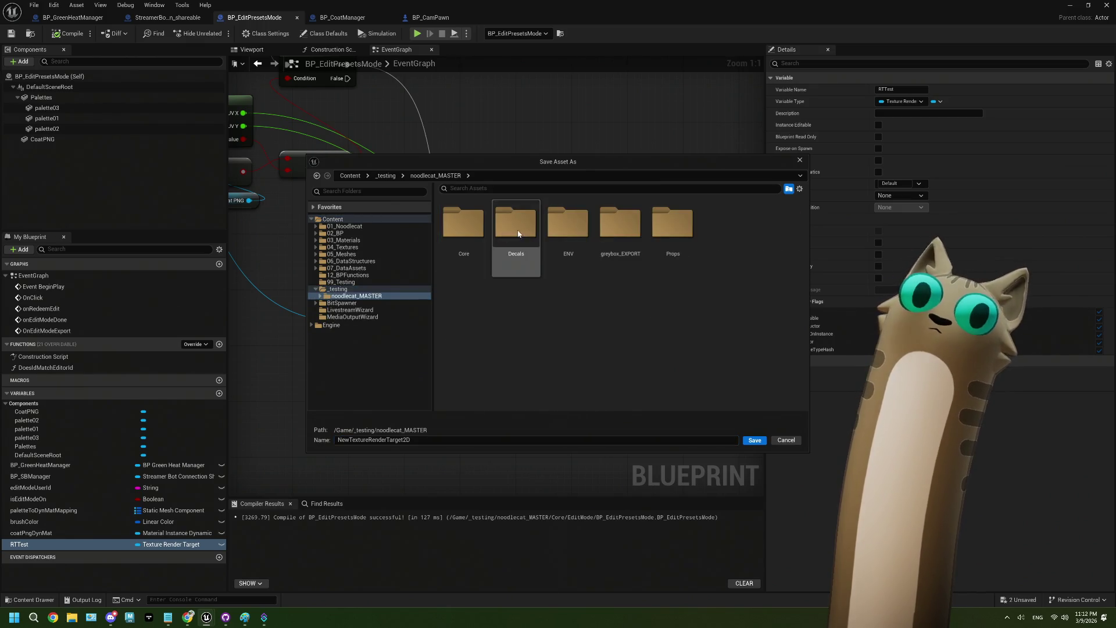
pyautogui.doubleClick(468, 236)
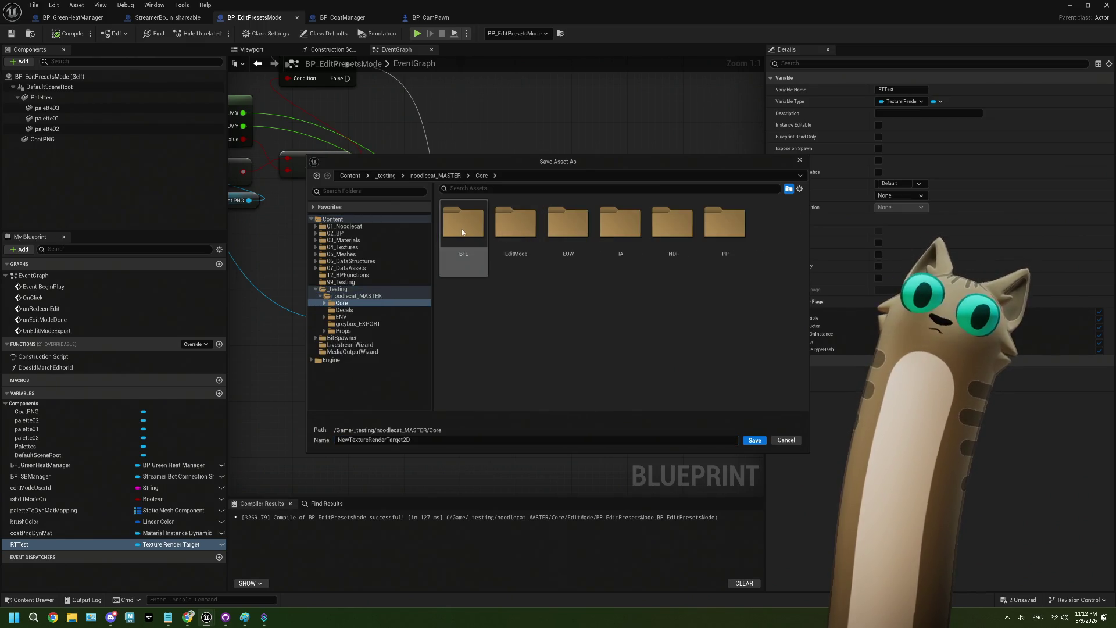
pyautogui.doubleClick(536, 233)
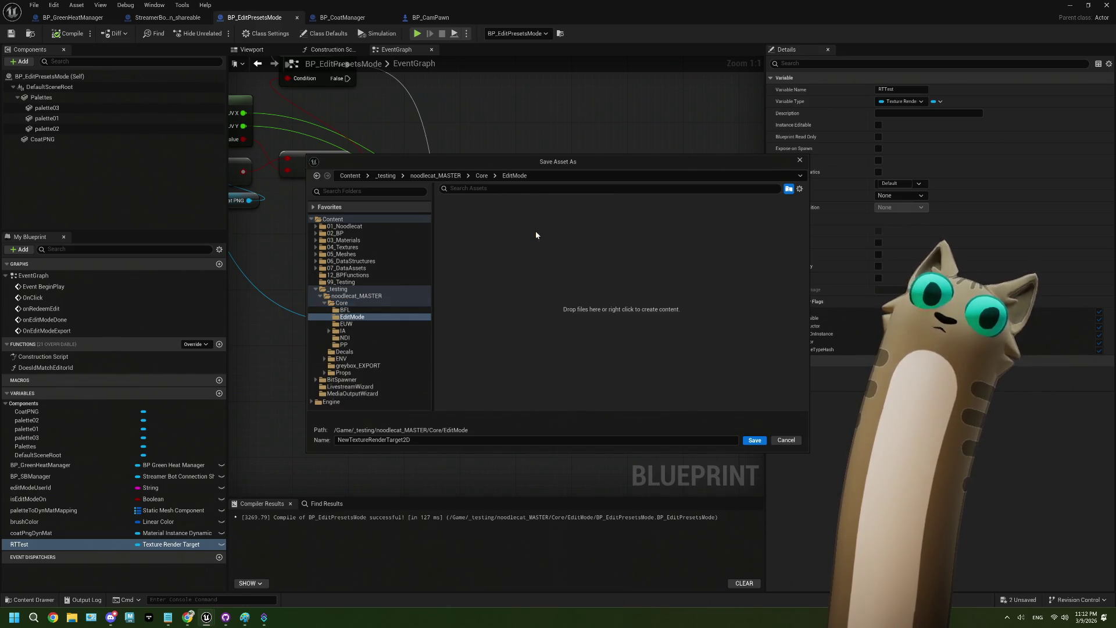
pyautogui.click(755, 442)
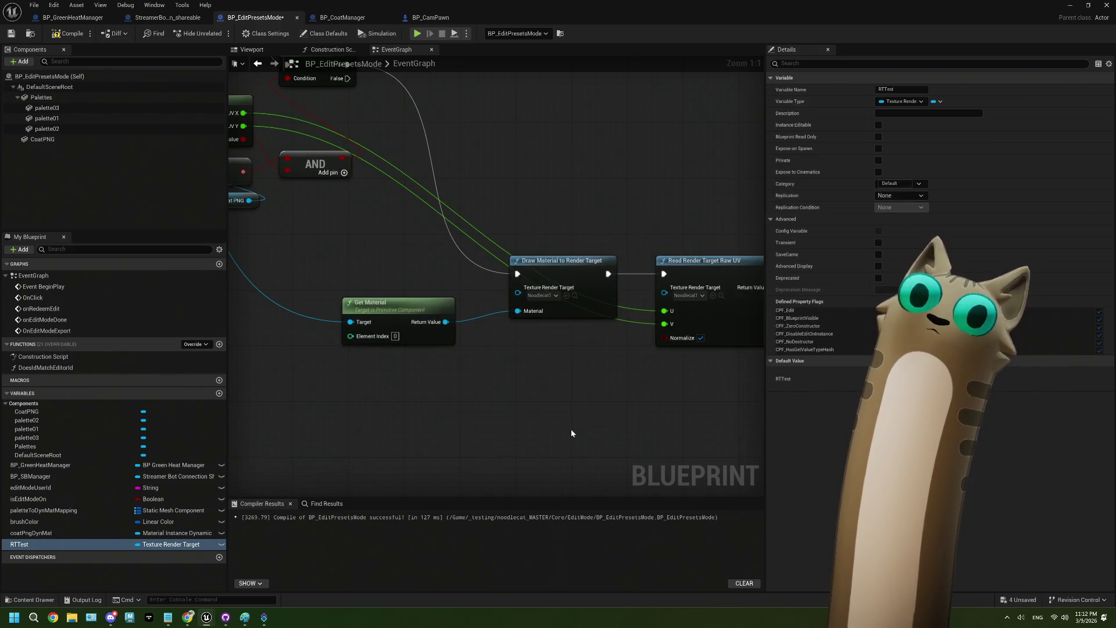
pyautogui.moveTo(650, 434); pyautogui.dragTo(603, 452)
# Try wiring an RTTest getter into Draw Material to Render Target, then delete the getter.
pyautogui.moveTo(35, 545)
pyautogui.mouseDown()
pyautogui.moveTo(145, 523)
pyautogui.moveTo(346, 289)
pyautogui.moveTo(489, 309)
pyautogui.moveTo(474, 314)
pyautogui.mouseUp()
pyautogui.click(424, 299)
pyautogui.press('Escape')
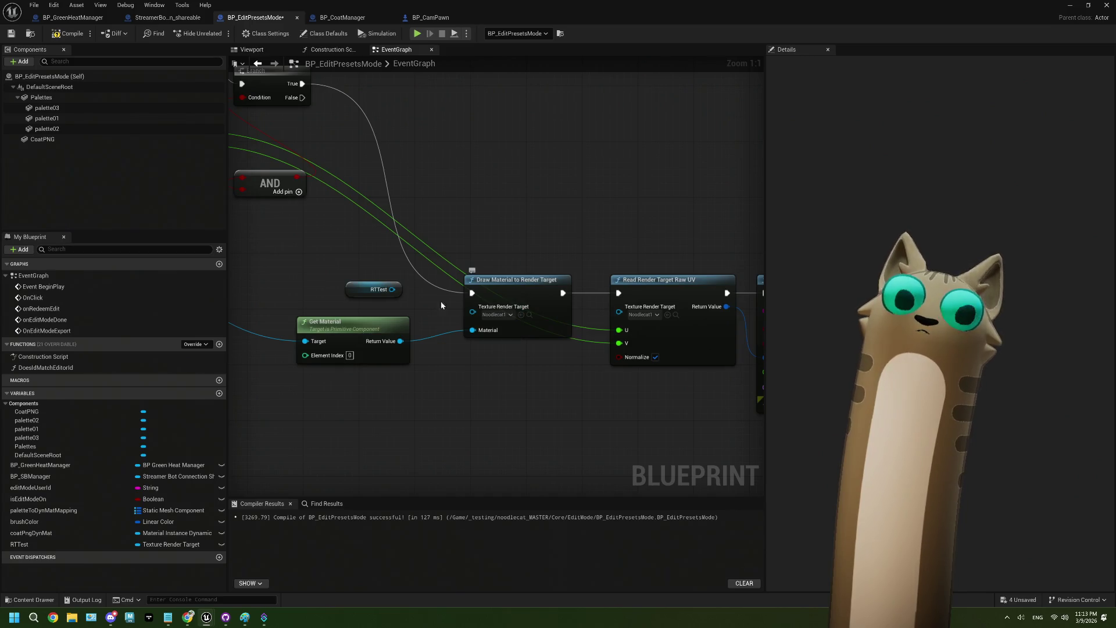
pyautogui.moveTo(394, 289); pyautogui.dragTo(473, 314)
pyautogui.click(372, 284)
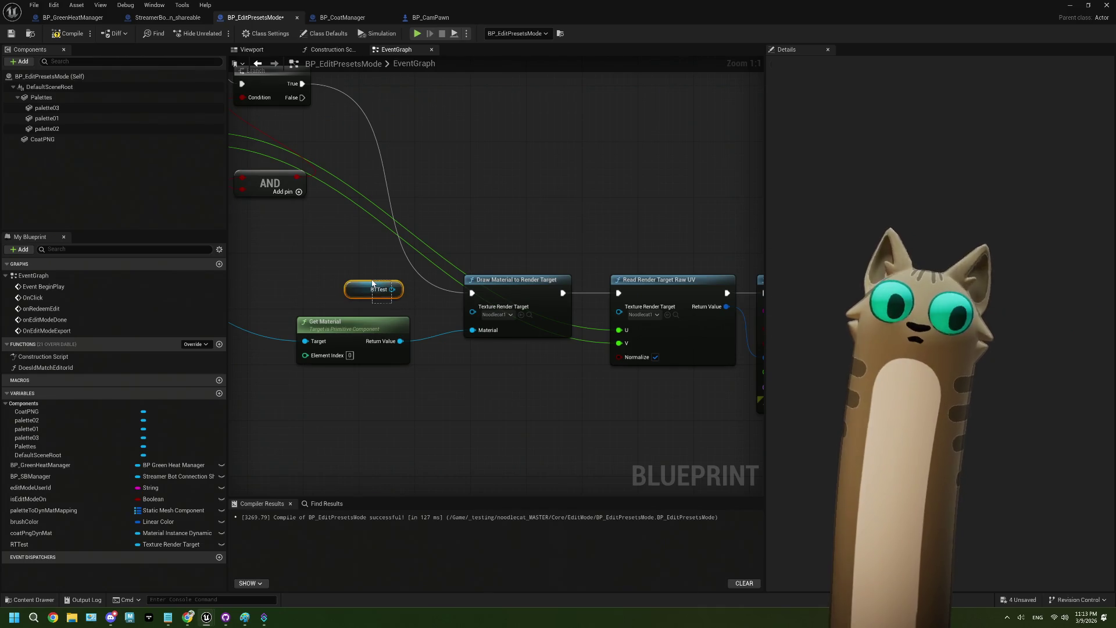
pyautogui.press('Delete')
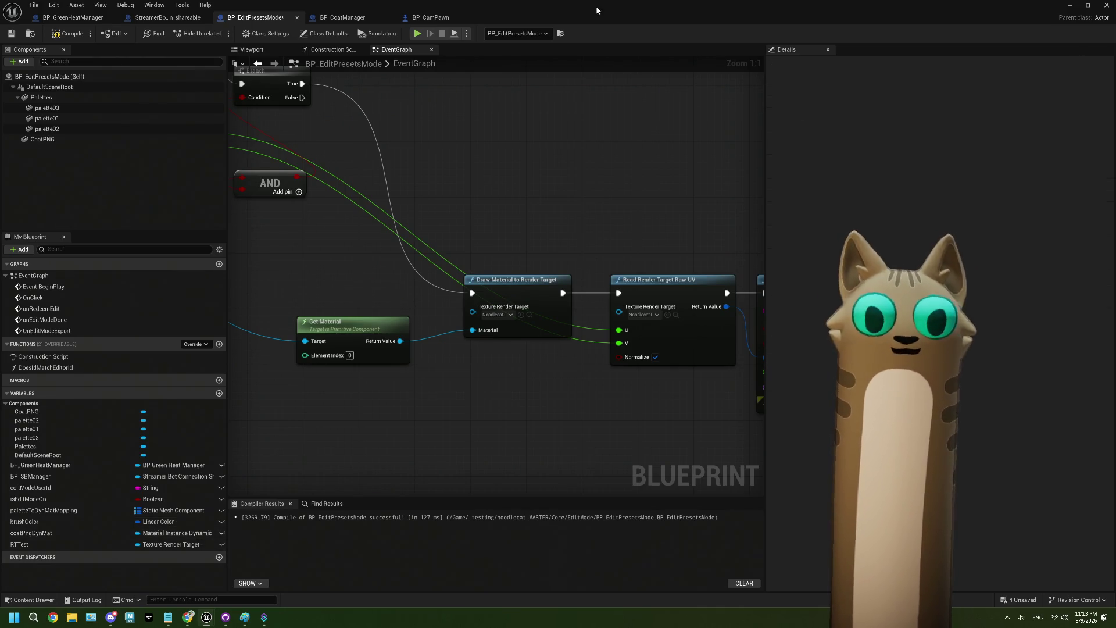
# Force delete the NewTextureRenderTarget2D asset and select the decor_mug in the level.
pyautogui.doubleClick(596, 11)
pyautogui.click(305, 449)
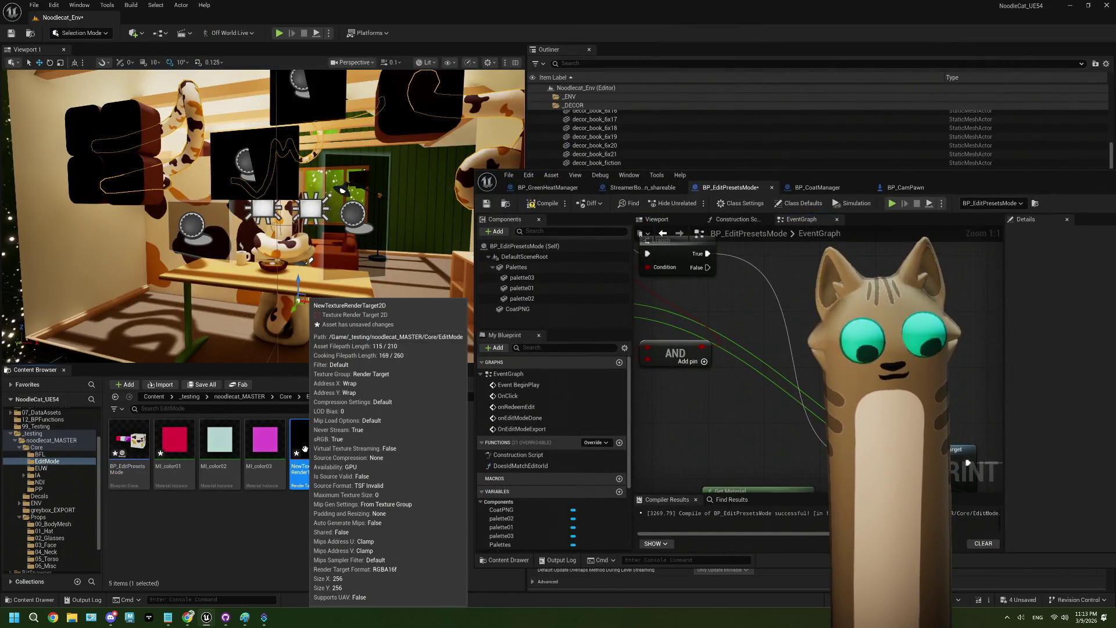
pyautogui.press('Delete')
pyautogui.click(528, 449)
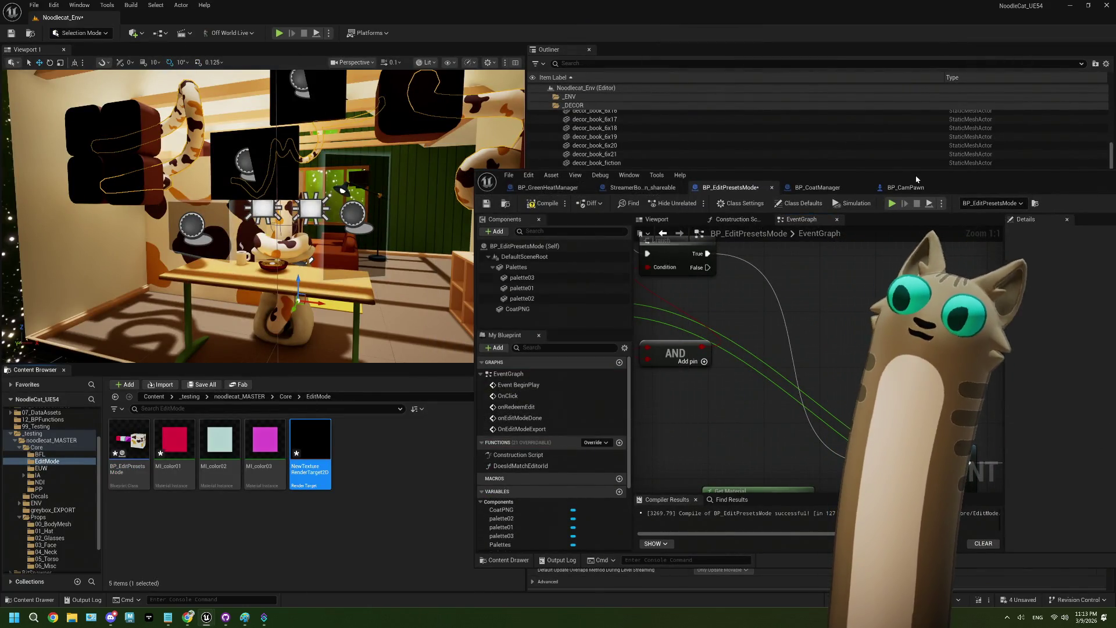
pyautogui.doubleClick(915, 174)
pyautogui.click(247, 257)
# Reopen BP_EditPresetsMode maximized and play the level.
pyautogui.doubleClick(129, 442)
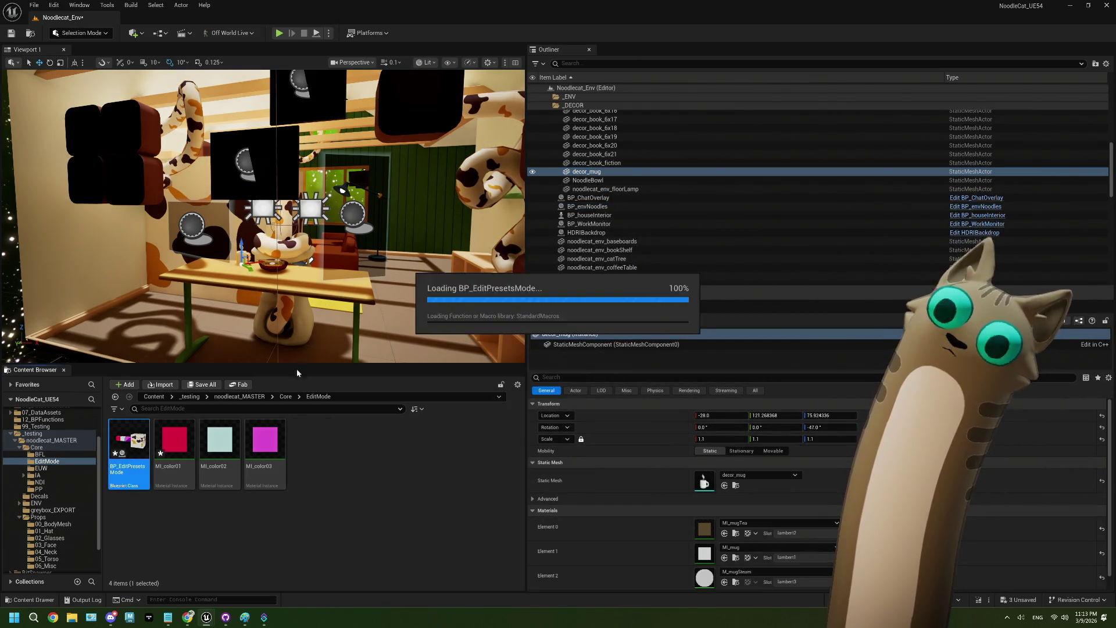
pyautogui.doubleClick(759, 183)
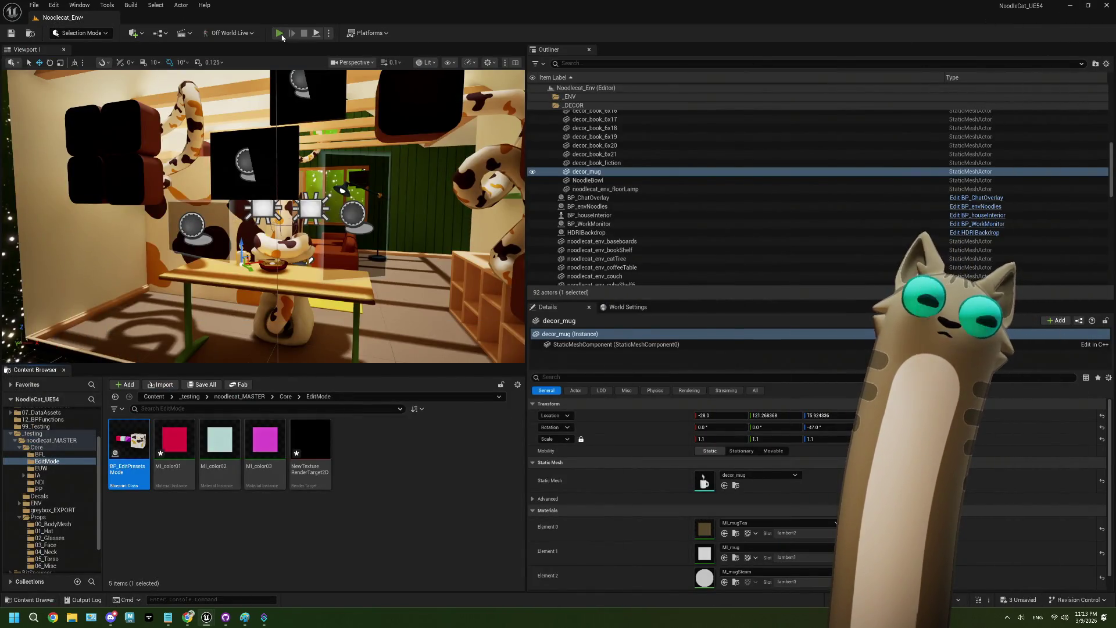
pyautogui.click(280, 33)
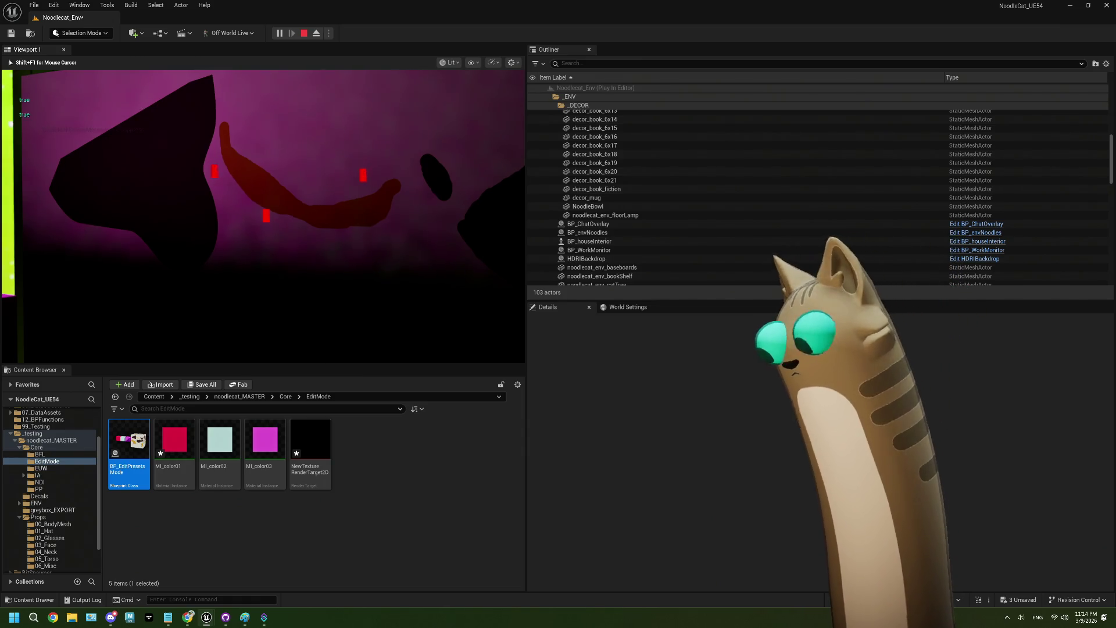
# Stop play and inspect NewTextureRenderTarget2D, toggling its alpha channel on and off.
pyautogui.press('Escape')
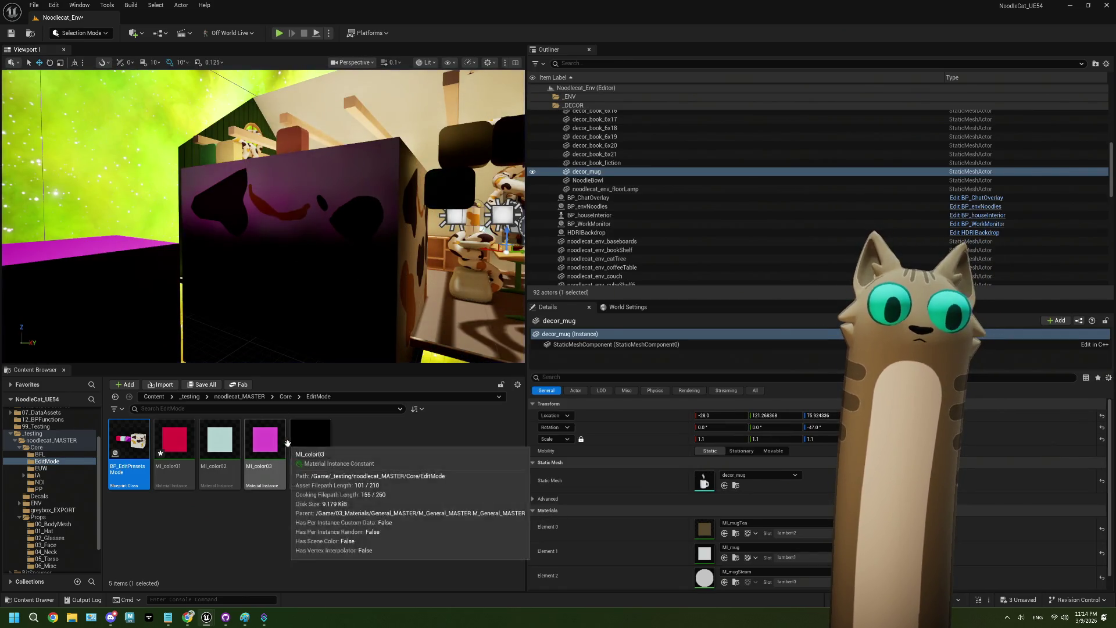
pyautogui.doubleClick(297, 446)
pyautogui.scroll(5, 411, 318)
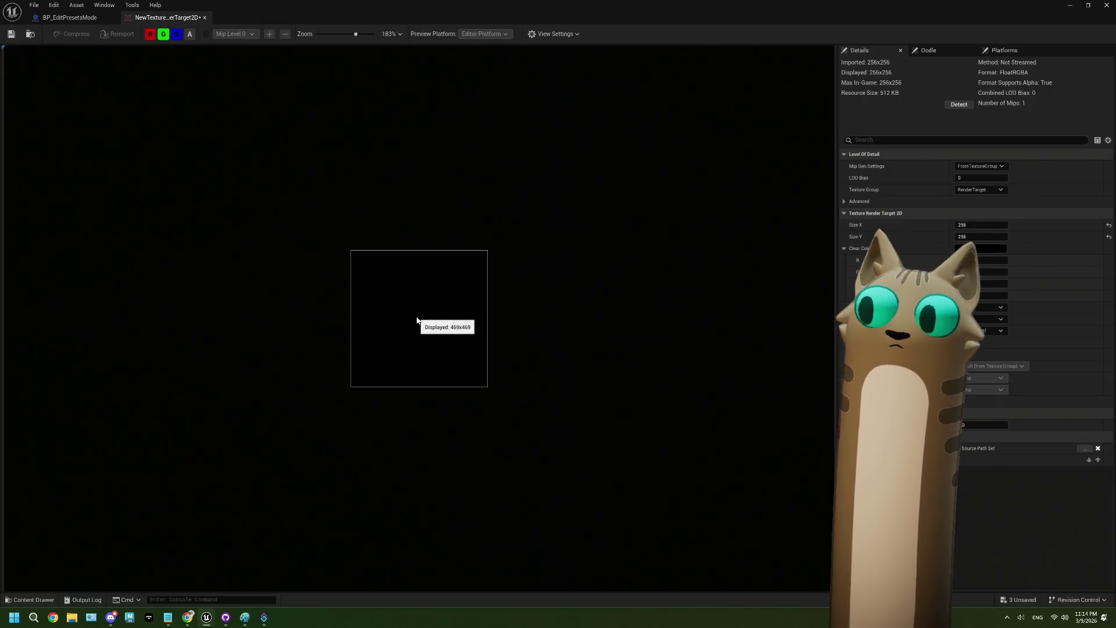
pyautogui.click(190, 34)
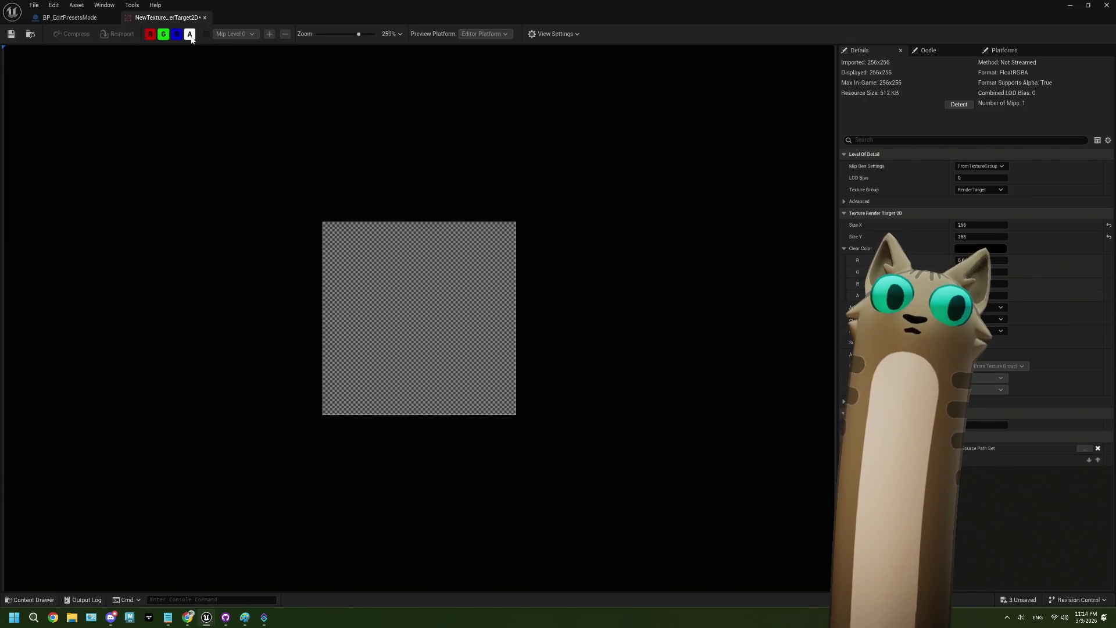
pyautogui.click(190, 35)
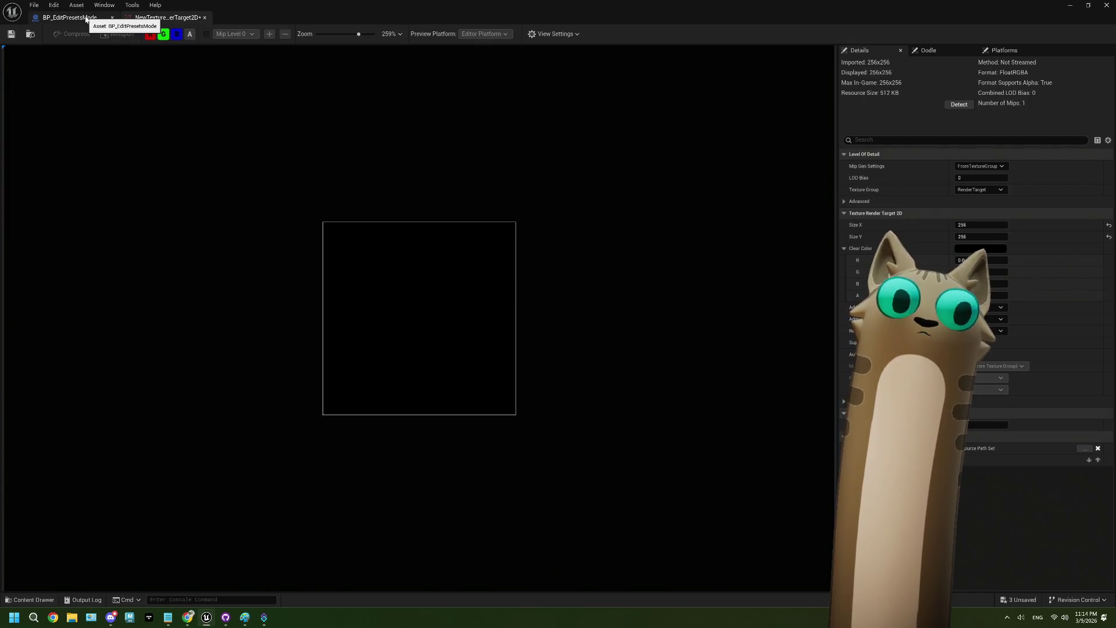
# Return to the BP_EditPresetsMode graph and centre the Get Material node.
pyautogui.click(86, 19)
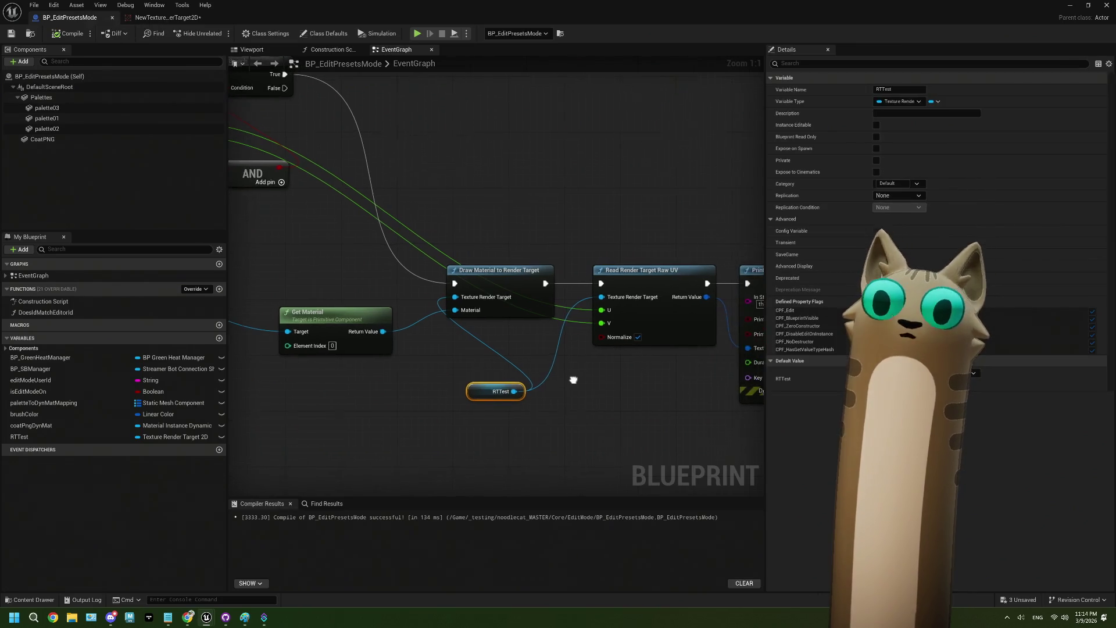
pyautogui.click(351, 326)
pyautogui.moveTo(441, 384); pyautogui.dragTo(538, 373)
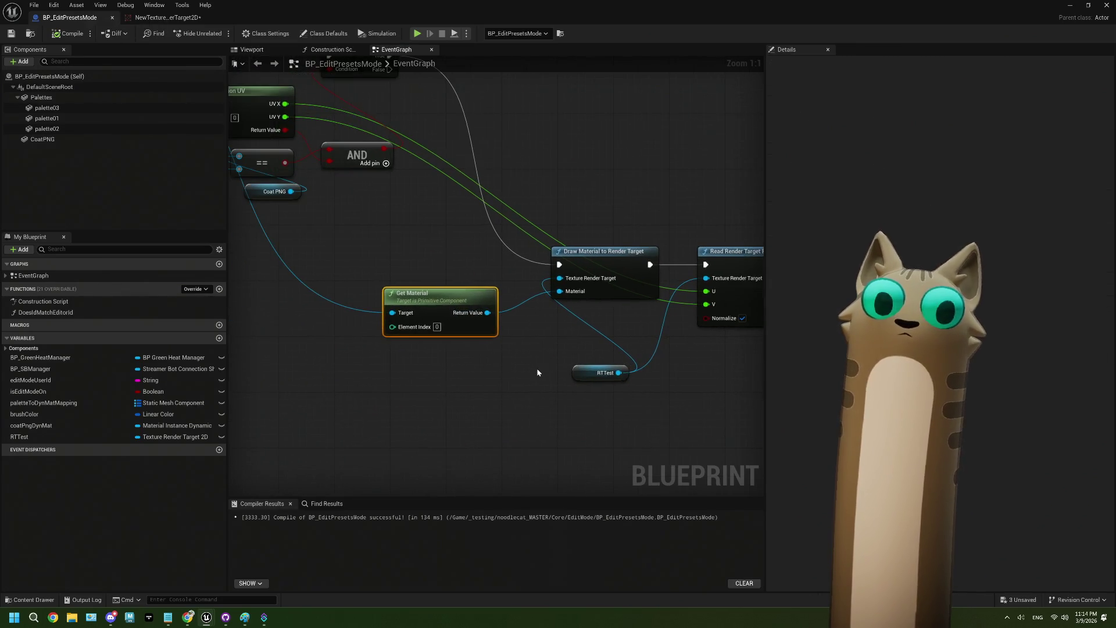
# Pan the forum's enlarged blueprint image across to the line trace nodes, then close it.
pyautogui.click(188, 618)
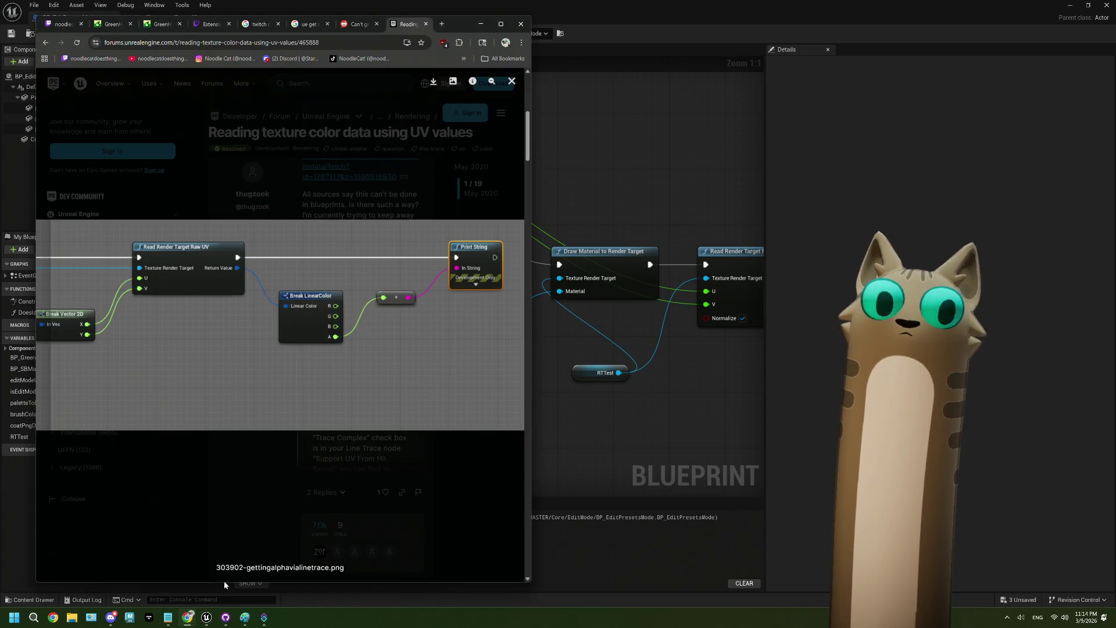
pyautogui.moveTo(144, 299); pyautogui.dragTo(488, 268)
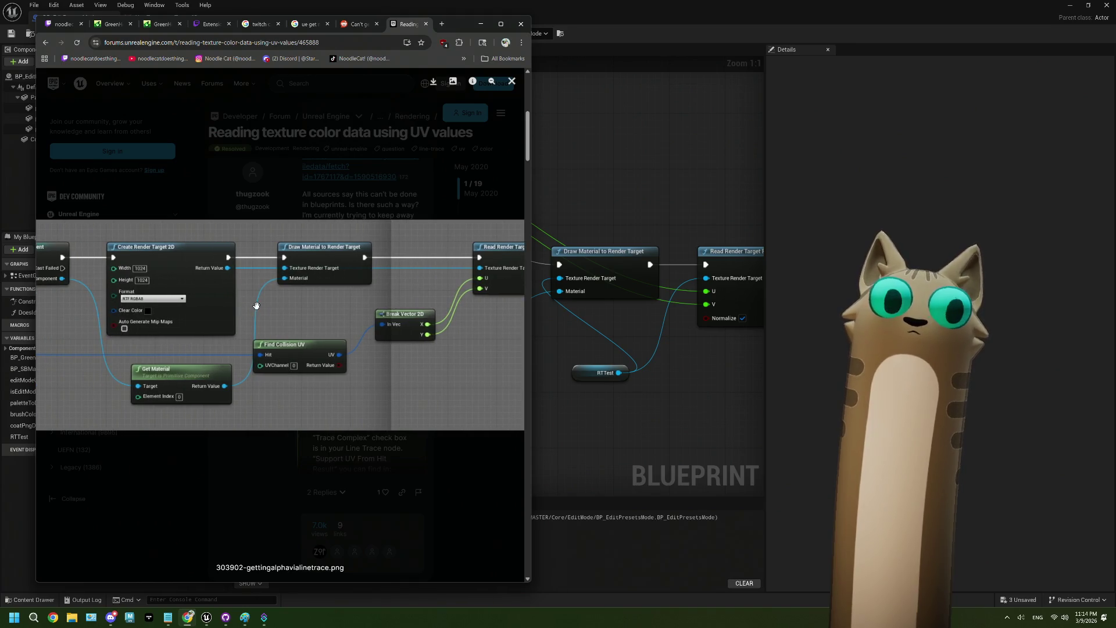
pyautogui.moveTo(176, 324); pyautogui.dragTo(410, 320)
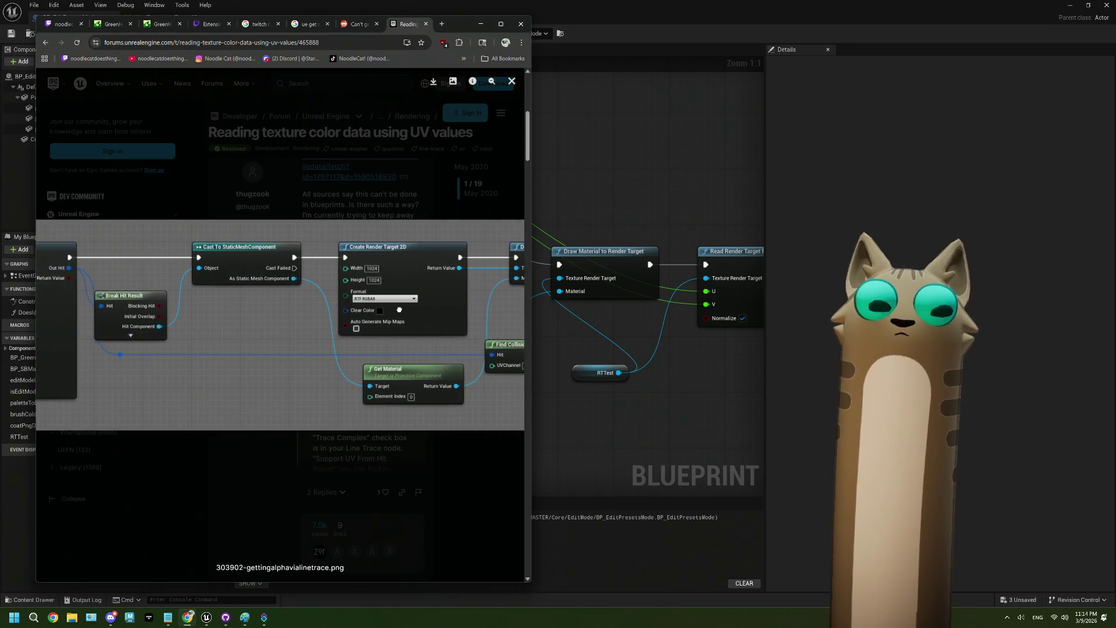
pyautogui.moveTo(201, 319); pyautogui.dragTo(292, 319)
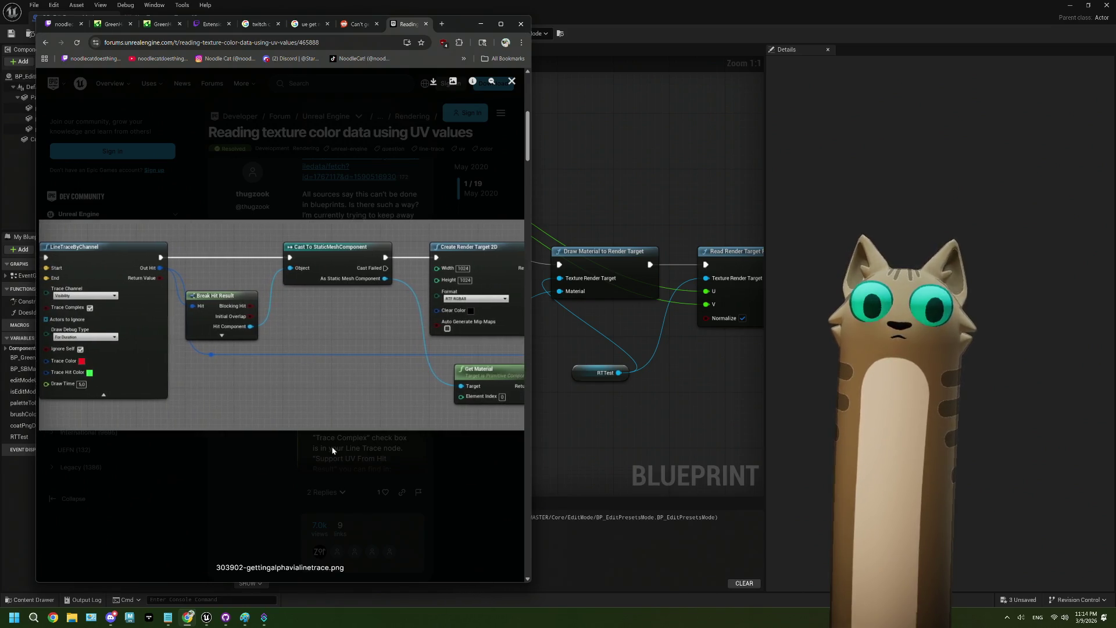
pyautogui.click(54, 80)
# Read the Reddit render target thread from Google results, then return to Unreal's Print String node.
pyautogui.click(41, 44)
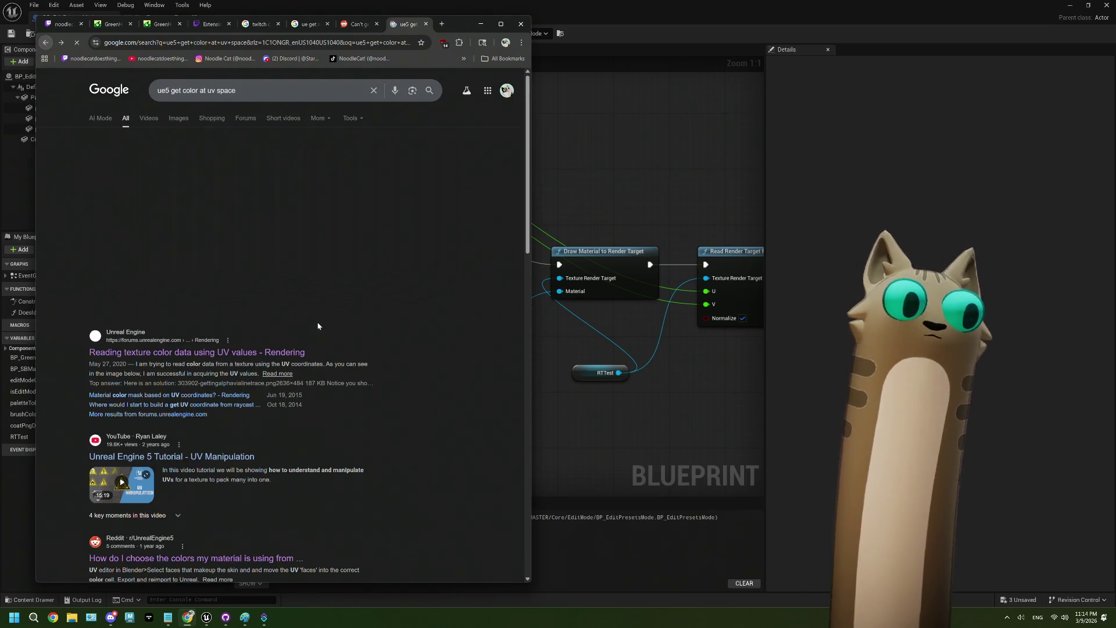
pyautogui.scroll(-3, 318, 326)
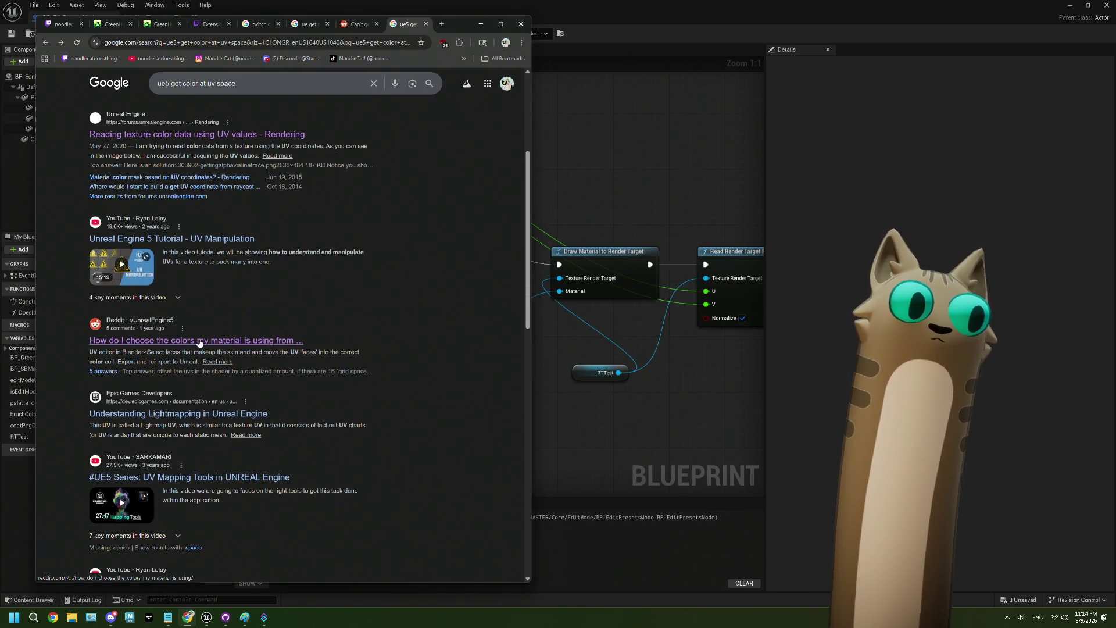
pyautogui.scroll(-5, 306, 341)
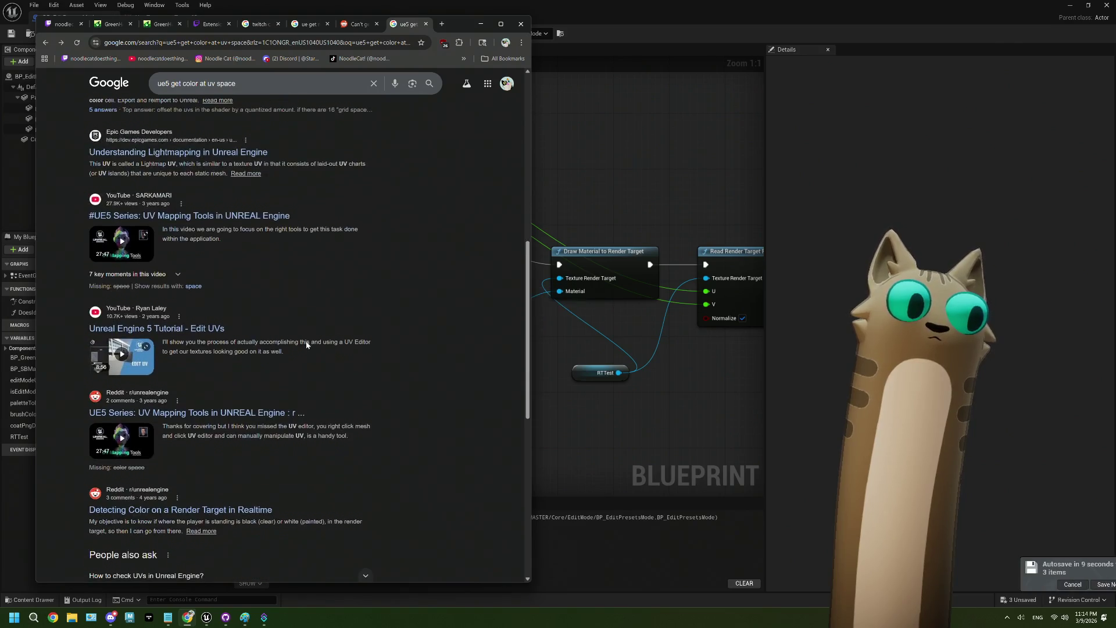
pyautogui.scroll(-2, 307, 342)
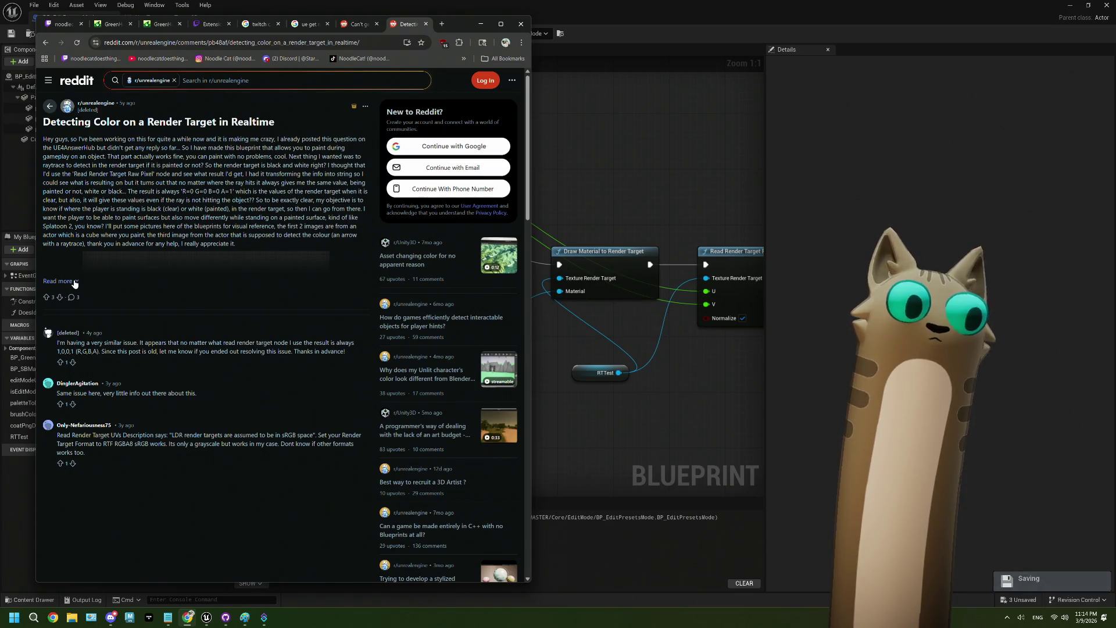
pyautogui.hotkey('alt', 'Tab')
pyautogui.moveTo(665, 407); pyautogui.dragTo(452, 405)
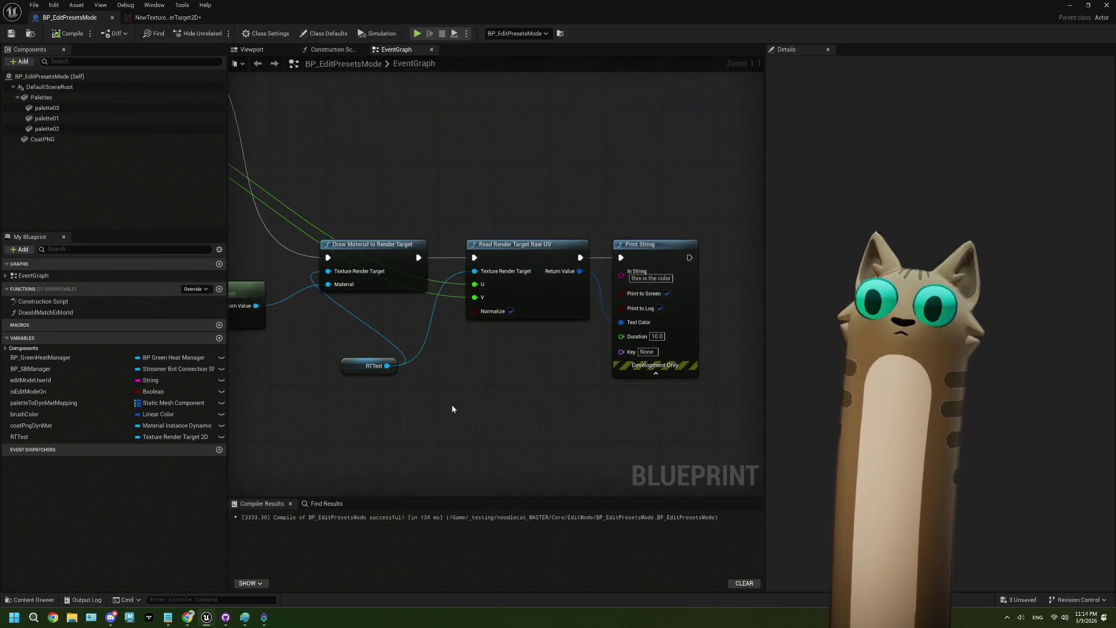
pyautogui.moveTo(410, 253)
pyautogui.mouseDown()
pyautogui.moveTo(476, 370)
pyautogui.moveTo(417, 353)
pyautogui.moveTo(417, 390)
pyautogui.mouseUp()
pyautogui.write('uv')
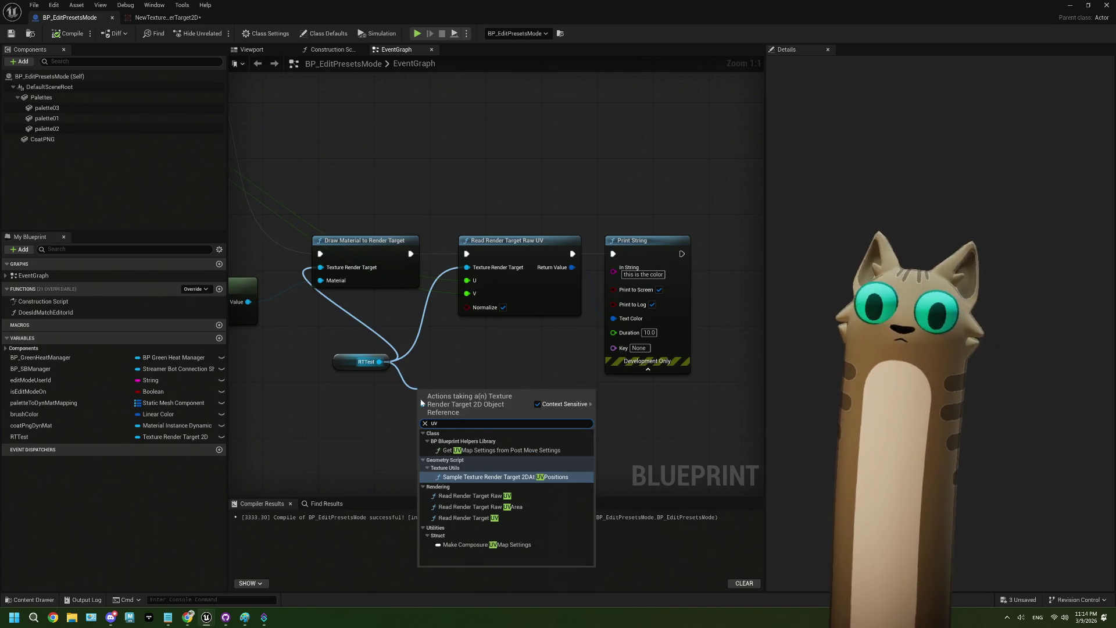
pyautogui.click(532, 517)
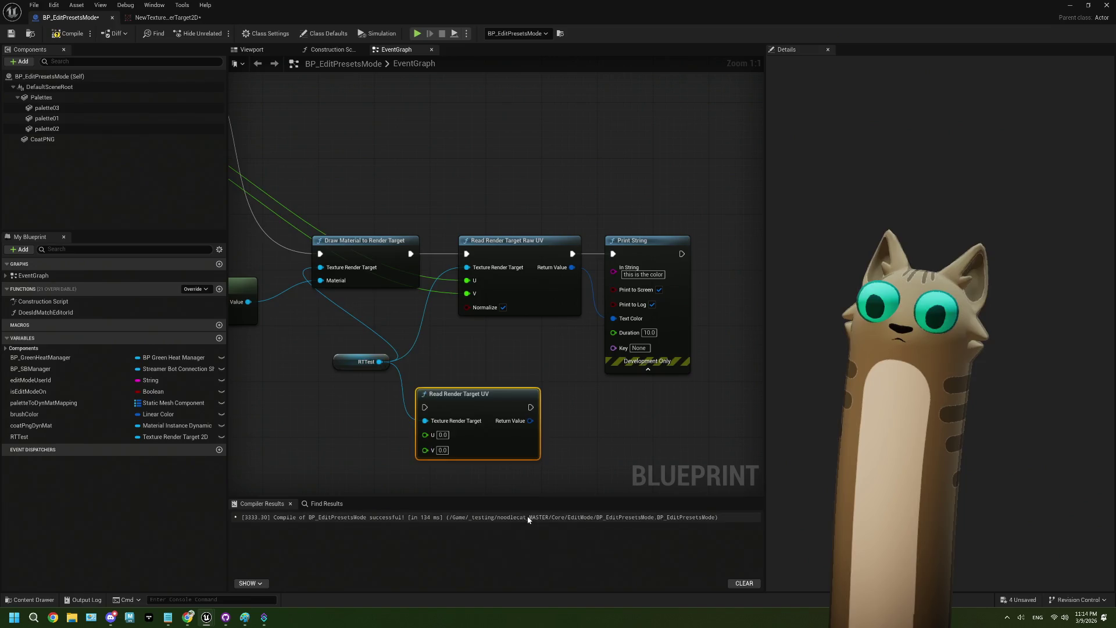
pyautogui.moveTo(518, 357); pyautogui.dragTo(502, 347)
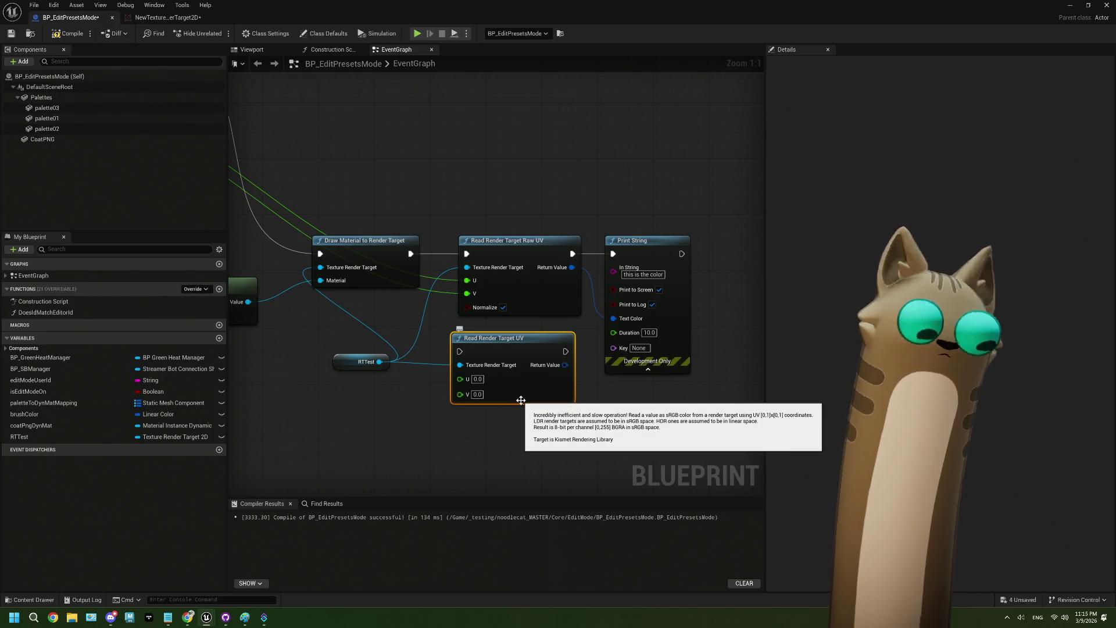
pyautogui.press('Delete')
pyautogui.moveTo(408, 336)
pyautogui.mouseDown()
pyautogui.moveTo(414, 357)
pyautogui.moveTo(497, 351)
pyautogui.mouseUp()
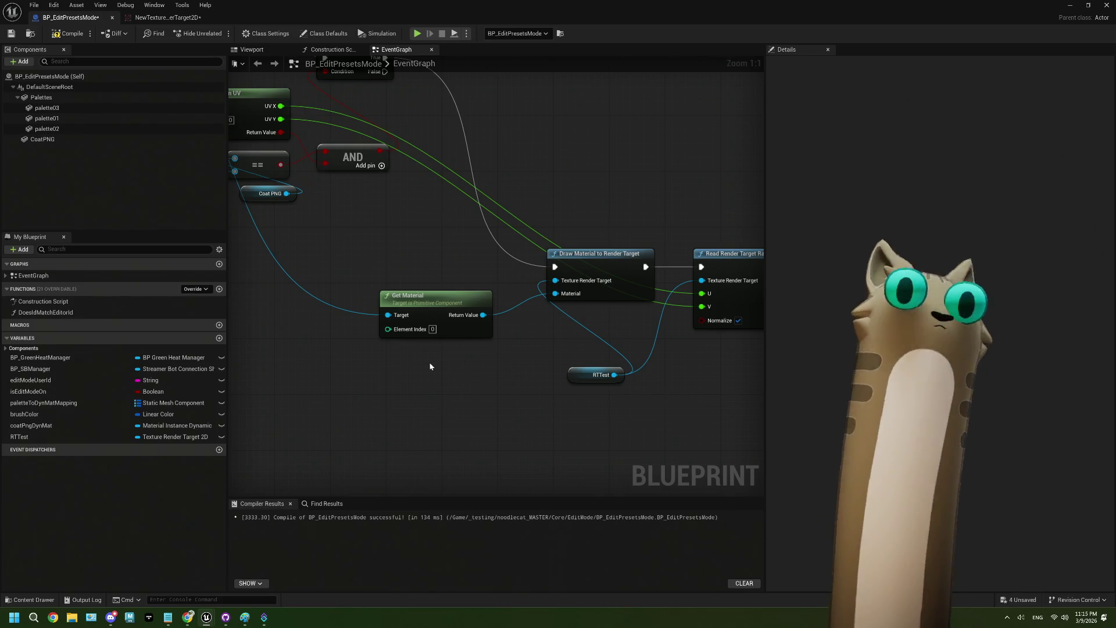
# Close the render target asset editor and clear empty space near the Get Material node.
pyautogui.moveTo(425, 365); pyautogui.dragTo(480, 389)
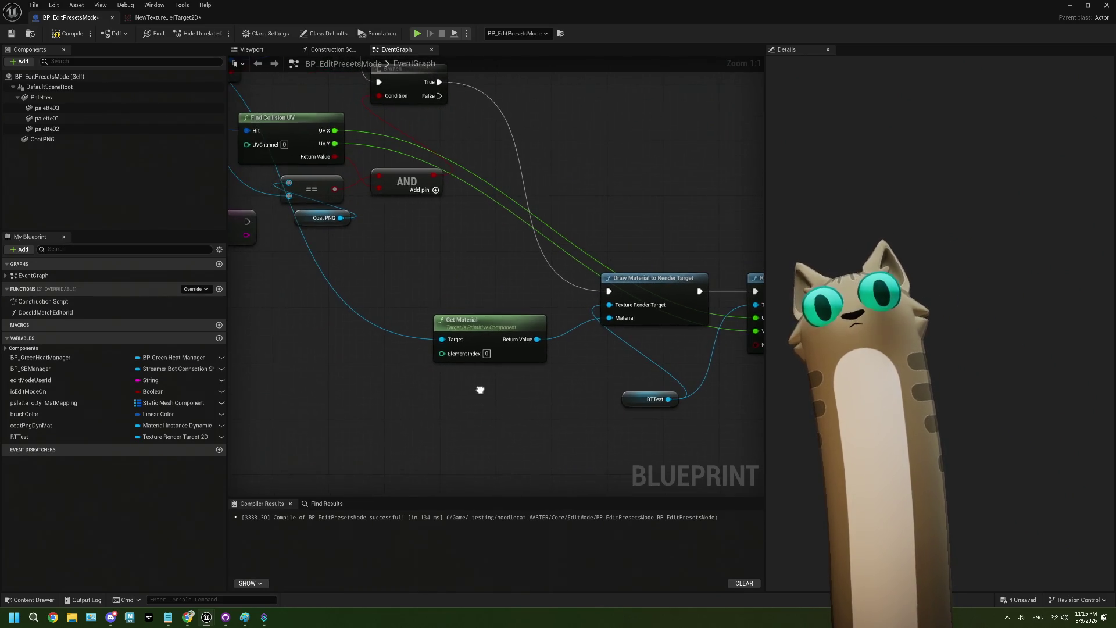
pyautogui.moveTo(188, 616)
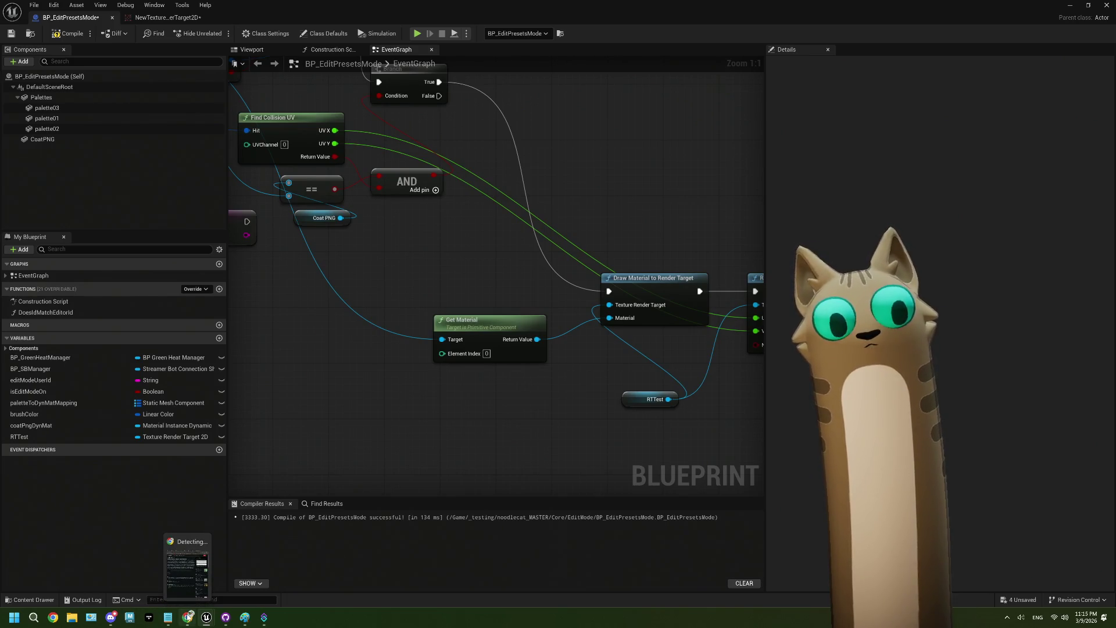
pyautogui.rightClick(395, 417)
pyautogui.click(291, 410)
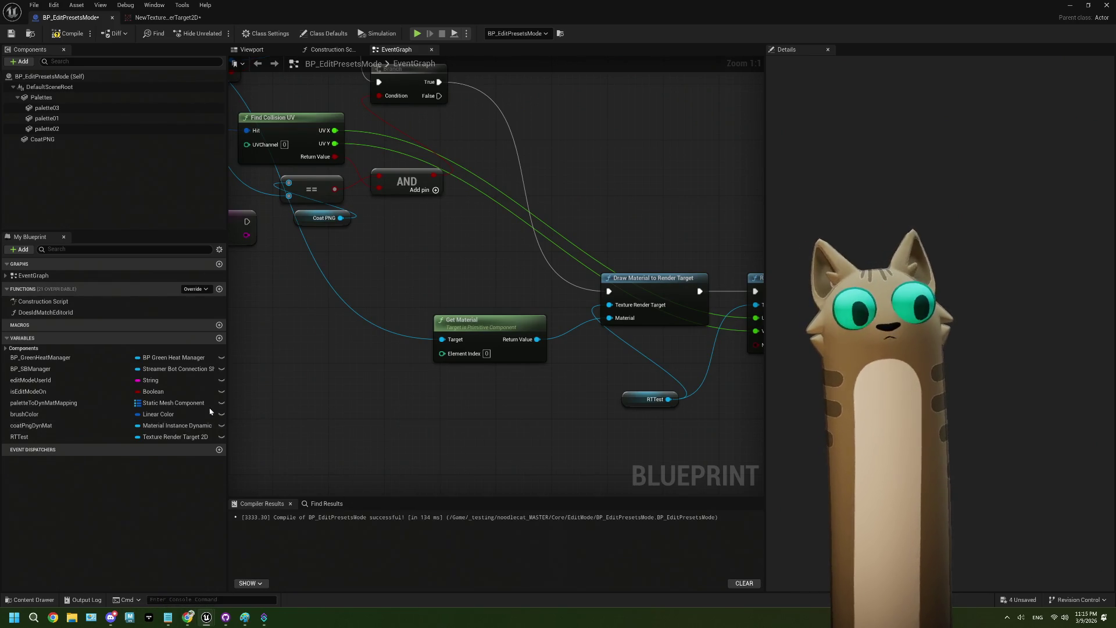
pyautogui.moveTo(416, 389)
pyautogui.mouseDown()
pyautogui.moveTo(356, 381)
pyautogui.moveTo(384, 376)
pyautogui.mouseUp()
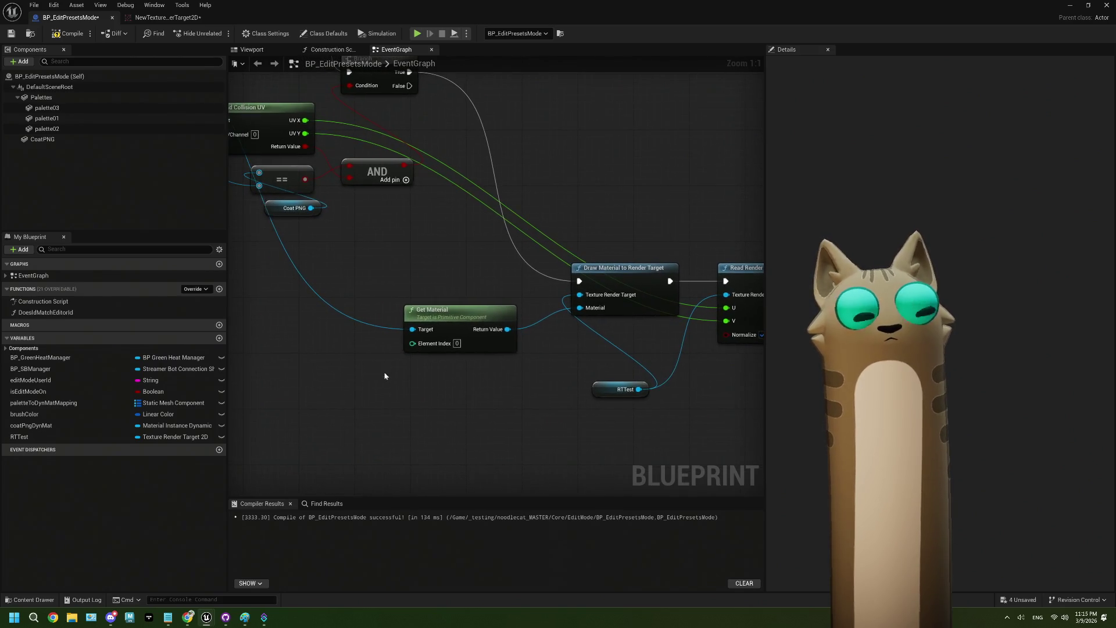
pyautogui.click(442, 326)
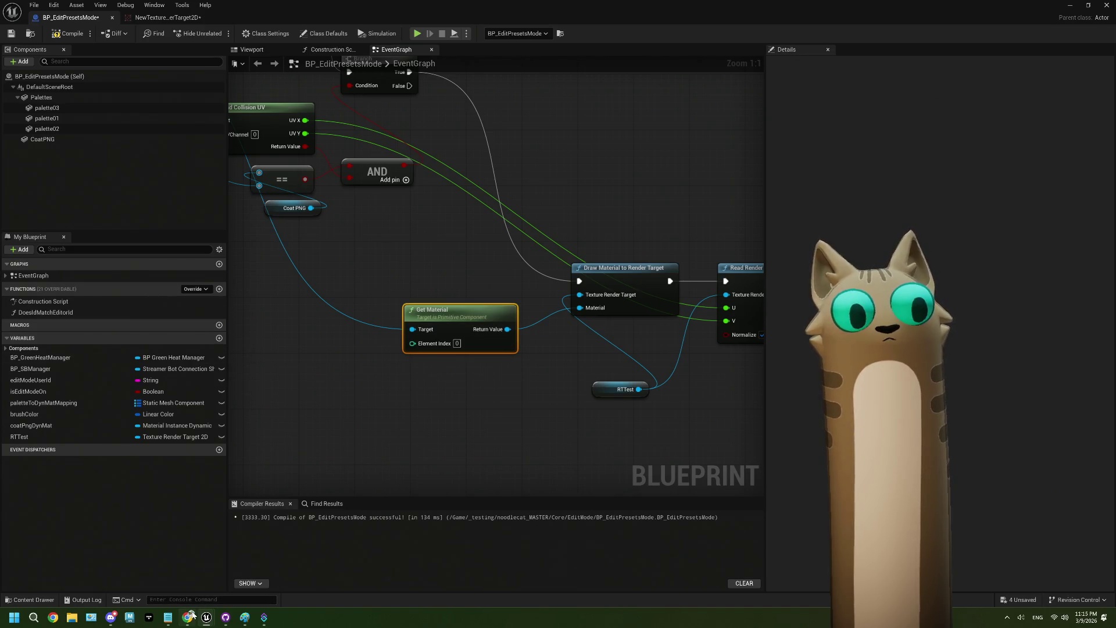
pyautogui.click(340, 409)
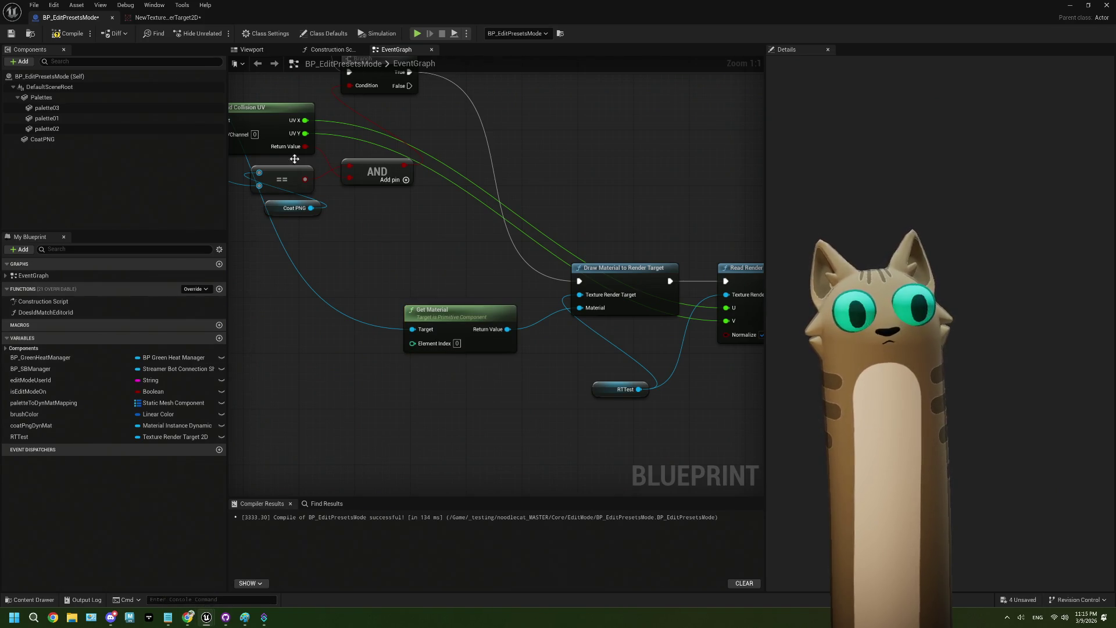
pyautogui.click(200, 17)
pyautogui.moveTo(369, 382)
pyautogui.mouseDown()
pyautogui.moveTo(374, 359)
pyautogui.moveTo(515, 366)
pyautogui.mouseUp()
# Add a coatPngDynMat getter with a Get Texture Parameter Value node and search its UV actions.
pyautogui.click(50, 427)
pyautogui.moveTo(50, 429)
pyautogui.mouseDown()
pyautogui.moveTo(268, 395)
pyautogui.moveTo(365, 401)
pyautogui.mouseUp()
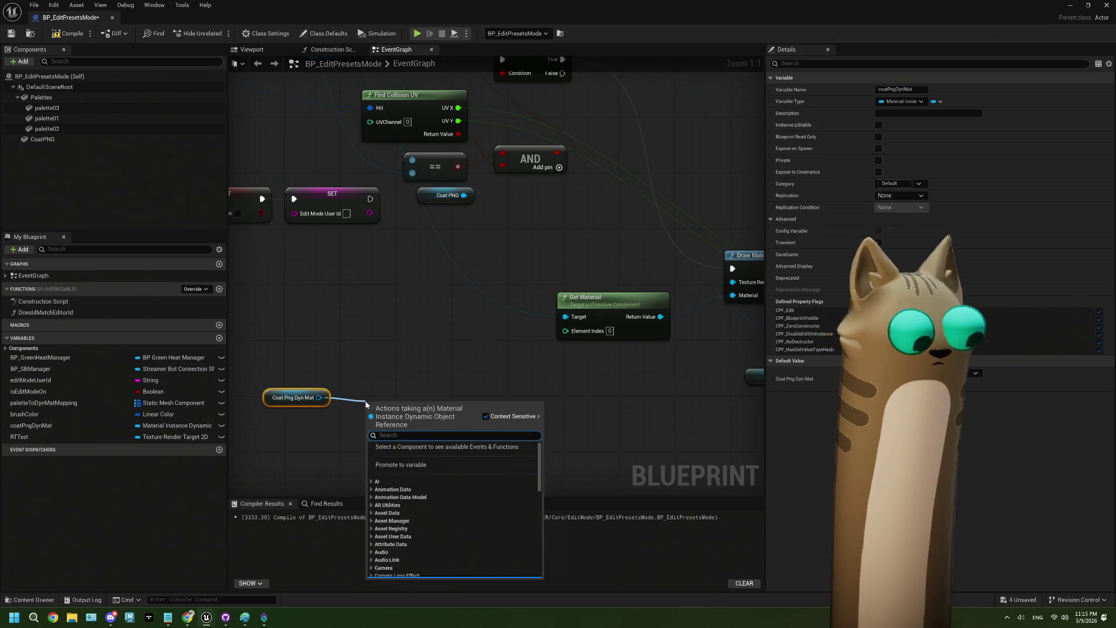
pyautogui.write('get tex')
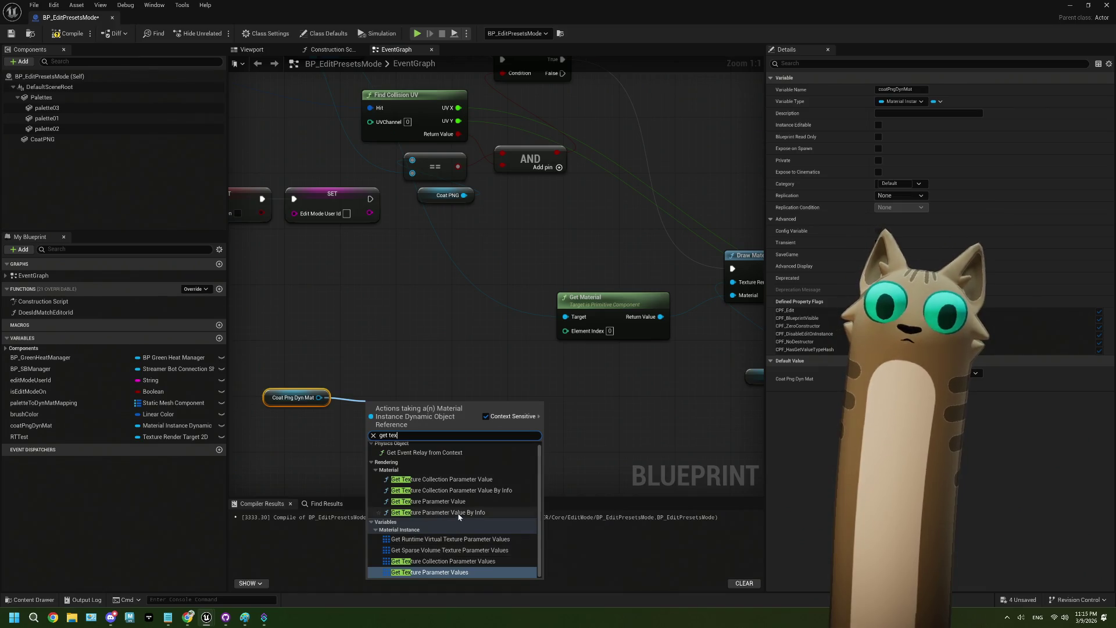
pyautogui.click(459, 501)
pyautogui.moveTo(485, 436)
pyautogui.mouseDown()
pyautogui.moveTo(535, 444)
pyautogui.moveTo(536, 434)
pyautogui.mouseUp()
pyautogui.scroll(-10, 598, 398)
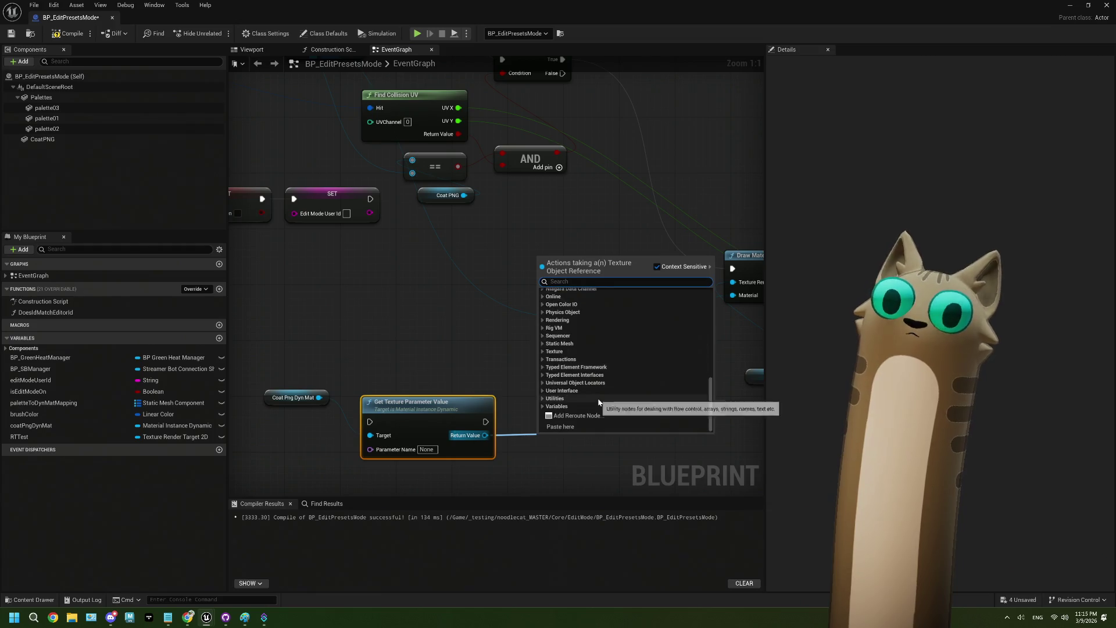
pyautogui.click(543, 399)
pyautogui.scroll(-1, 543, 401)
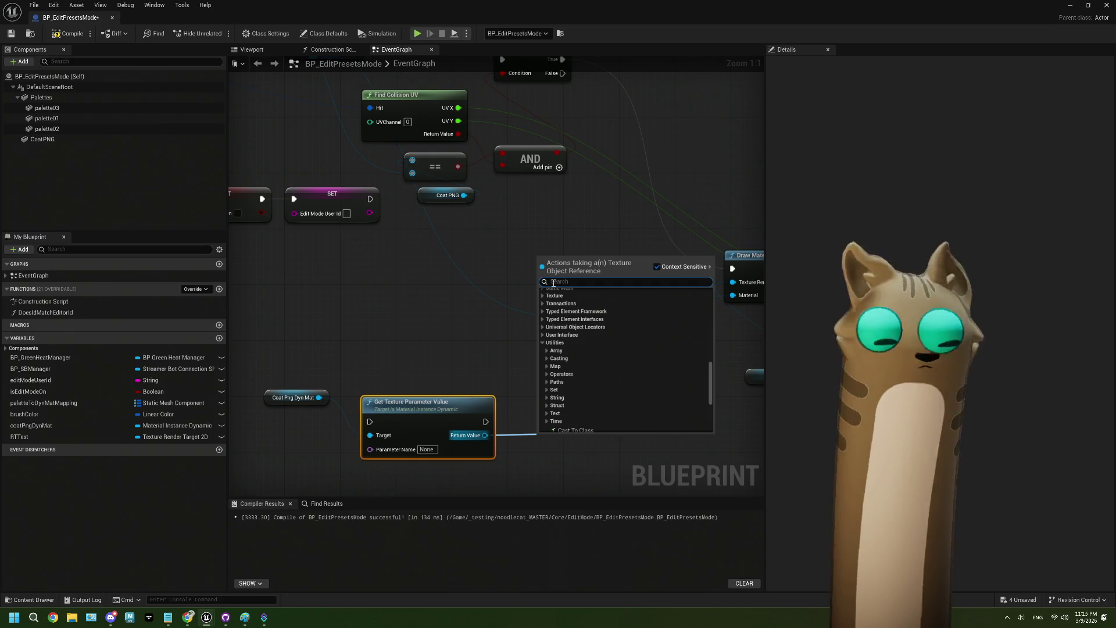
pyautogui.write('uv')
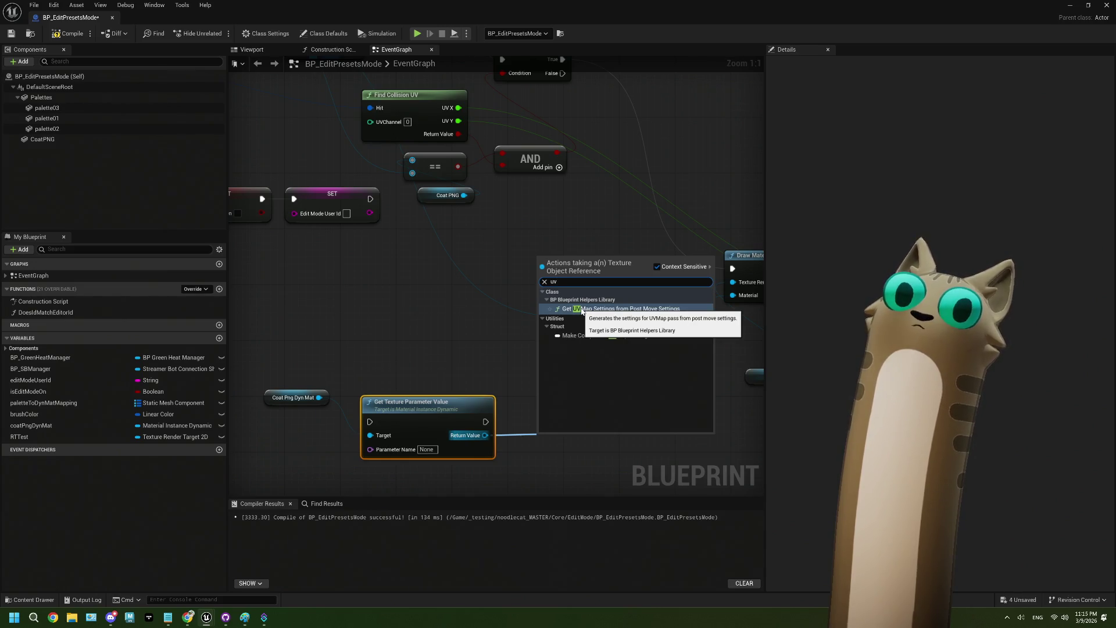
pyautogui.click(547, 458)
pyautogui.moveTo(547, 458); pyautogui.dragTo(567, 420)
# Delete the Get Texture Parameter Value and Coat Png Dyn Mat nodes.
pyautogui.moveTo(525, 377); pyautogui.dragTo(495, 332)
pyautogui.moveTo(390, 337); pyautogui.dragTo(391, 337)
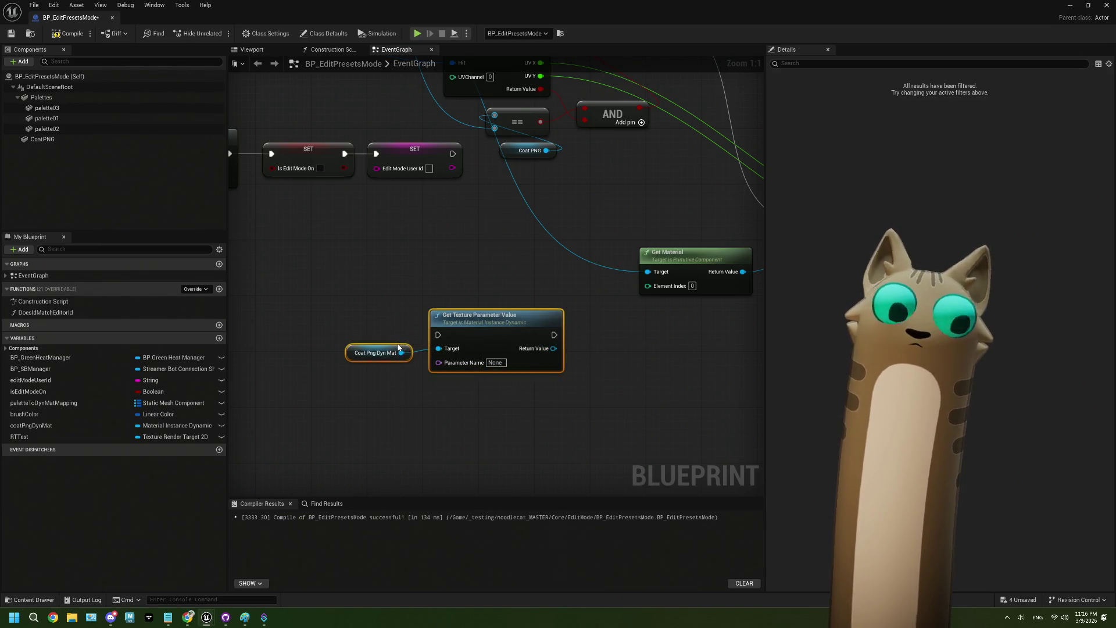
pyautogui.press('Delete')
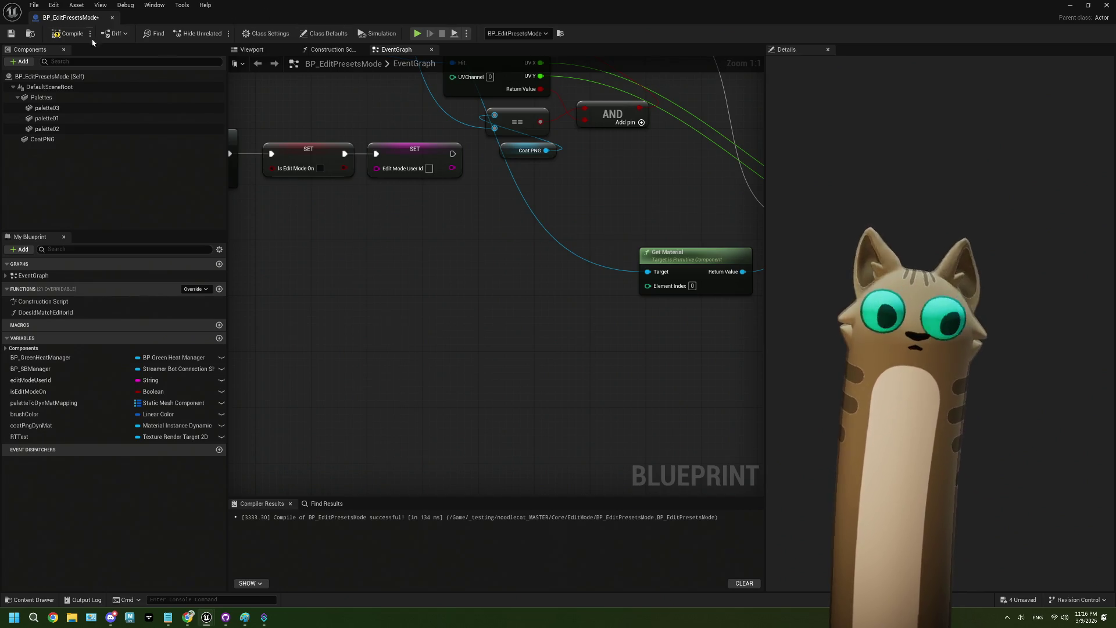
# Check actions available off the RTTest pin without adding any, then go to Chrome's address bar.
pyautogui.moveTo(557, 255); pyautogui.dragTo(433, 261)
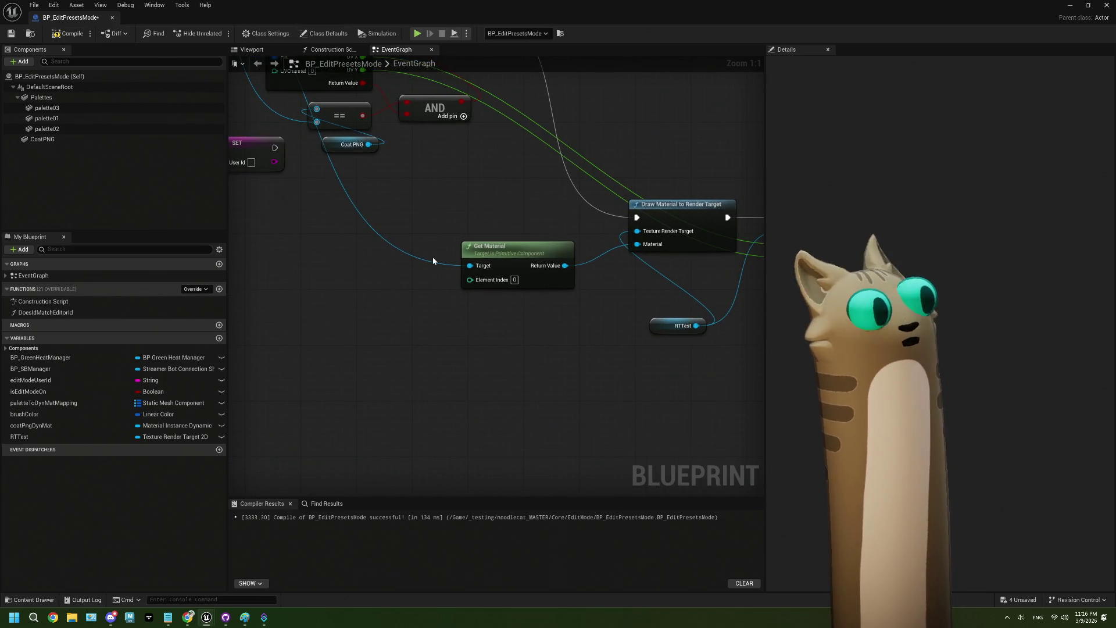
pyautogui.moveTo(394, 316)
pyautogui.mouseDown()
pyautogui.moveTo(323, 325)
pyautogui.moveTo(404, 318)
pyautogui.mouseUp()
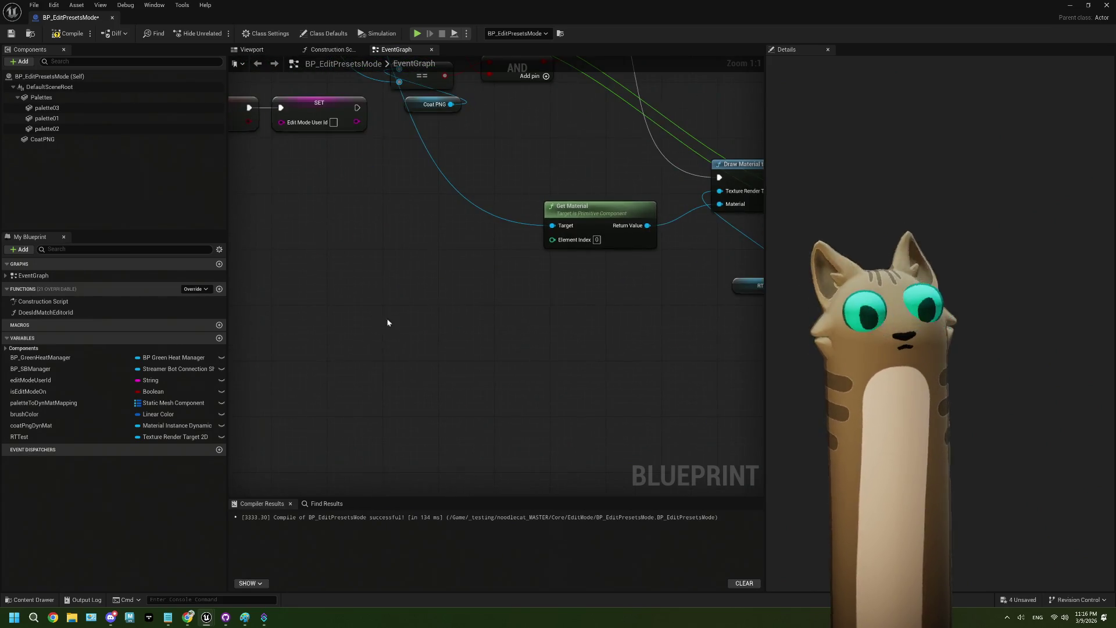
pyautogui.moveTo(419, 368)
pyautogui.mouseDown()
pyautogui.moveTo(378, 352)
pyautogui.moveTo(279, 353)
pyautogui.mouseUp()
pyautogui.moveTo(484, 286); pyautogui.dragTo(497, 345)
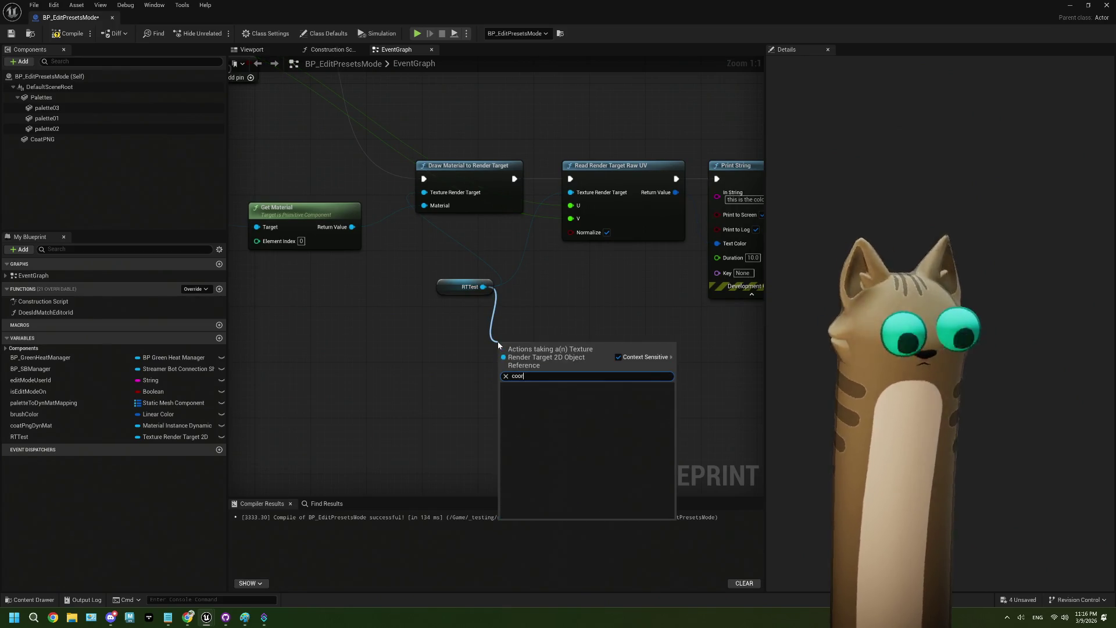
pyautogui.click(433, 324)
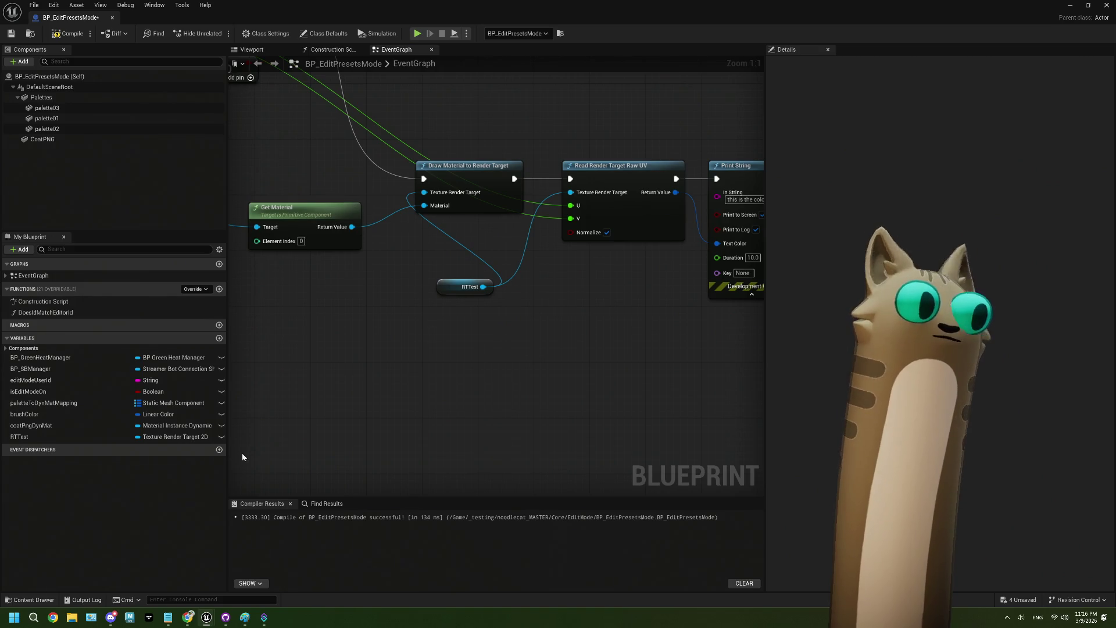
pyautogui.click(192, 619)
pyautogui.click(222, 41)
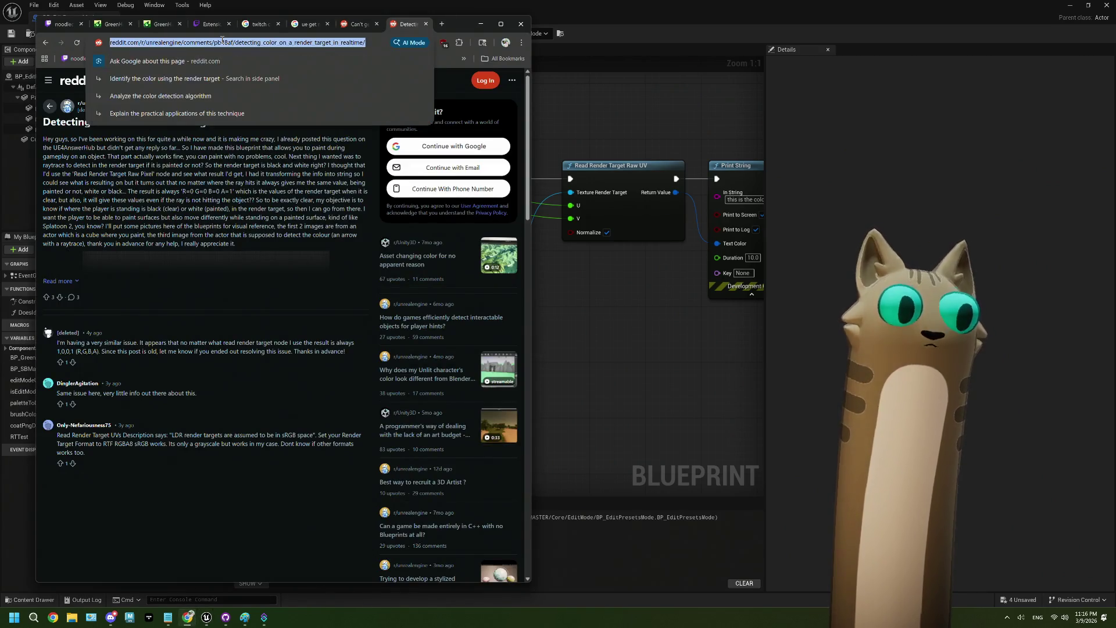
# Search Google for 'ue get color at text coord' and read the Unreal forum pixel color thread.
pyautogui.write('ue g')
pyautogui.write('et co')
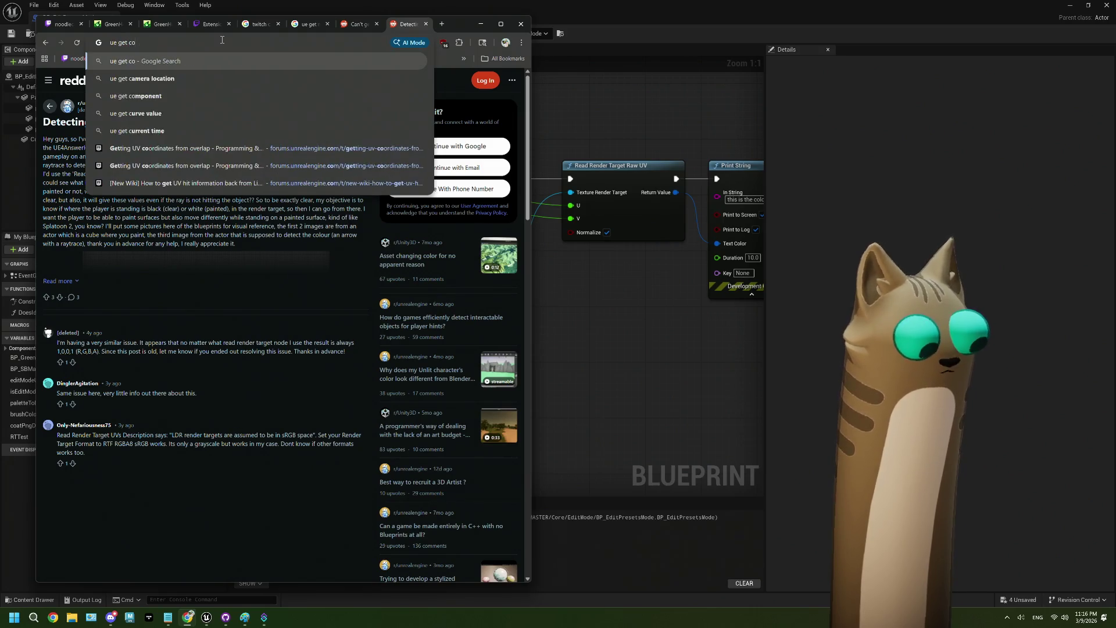
pyautogui.write('lor at text coord')
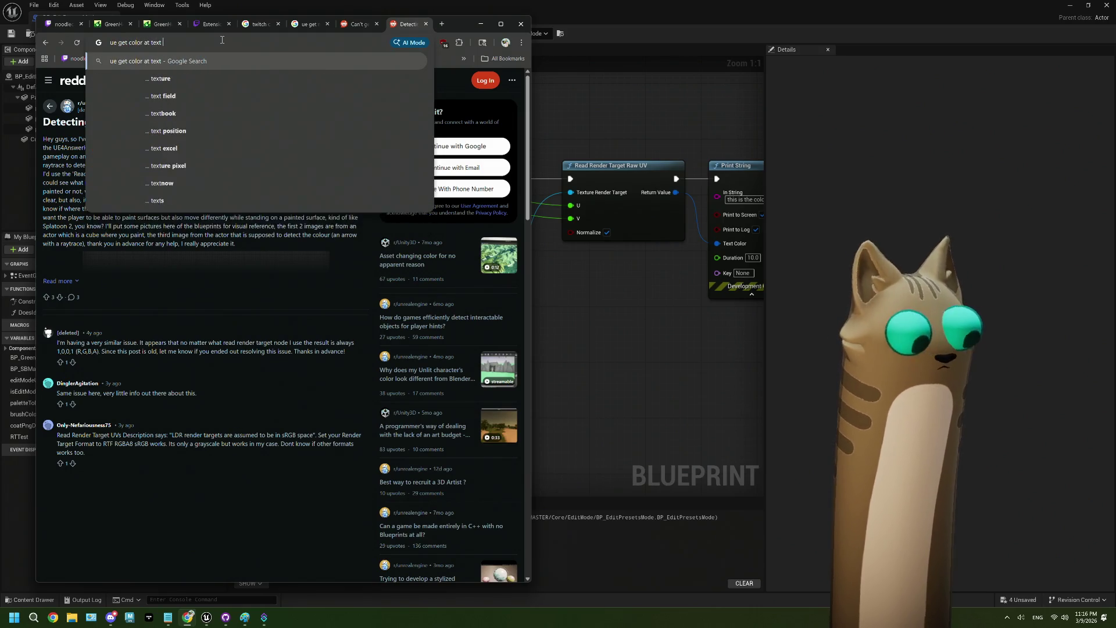
pyautogui.press('Return')
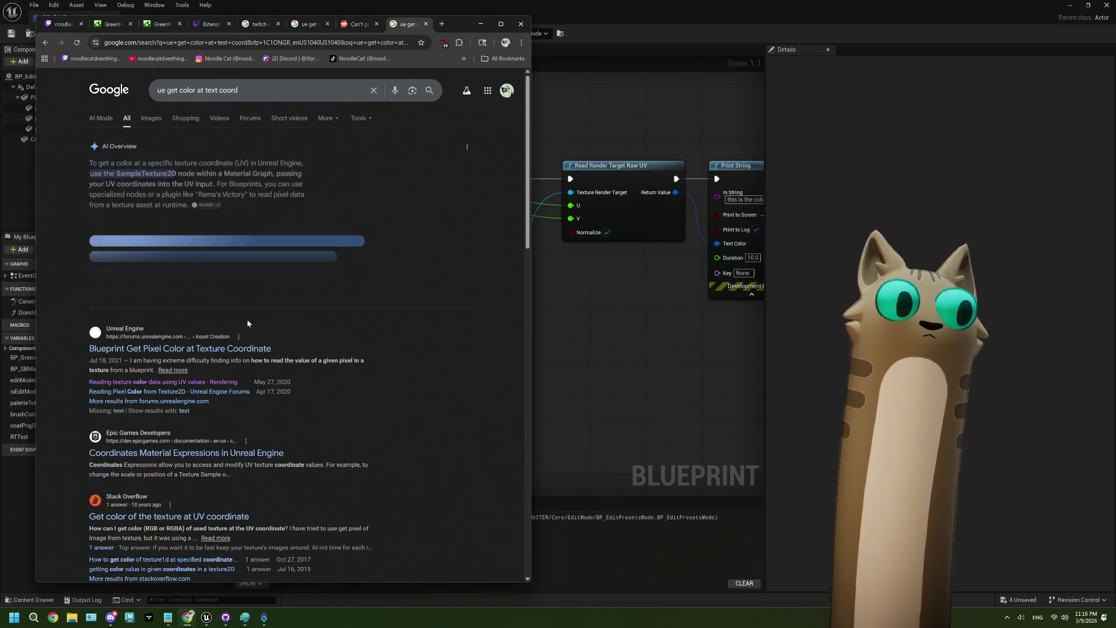
pyautogui.click(250, 349)
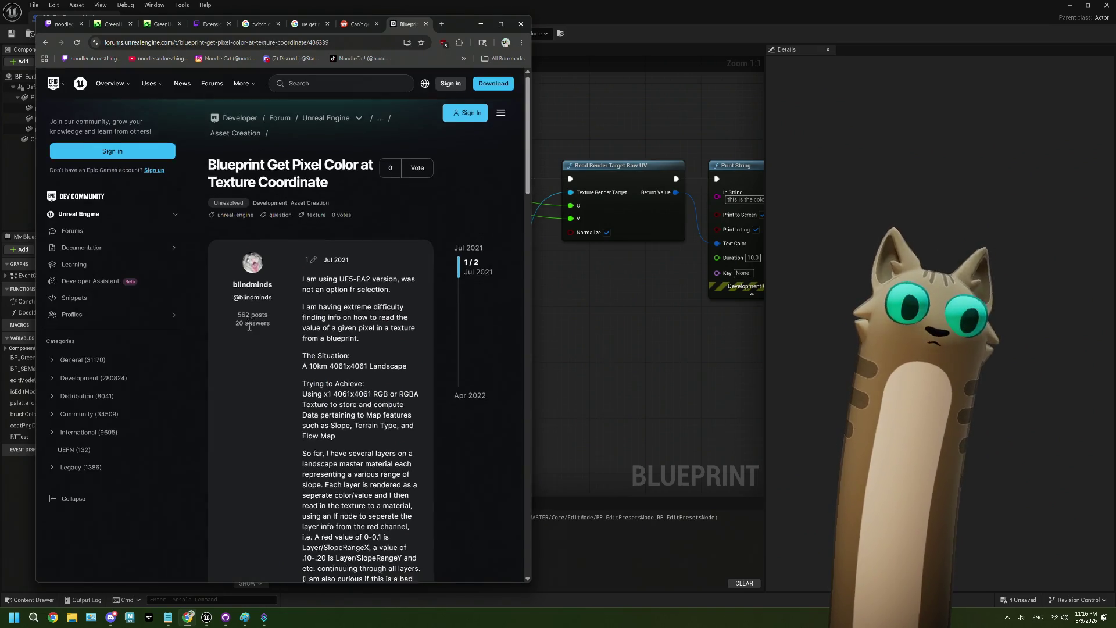
pyautogui.scroll(-5, 251, 327)
pyautogui.scroll(-3, 249, 330)
pyautogui.scroll(-6, 249, 330)
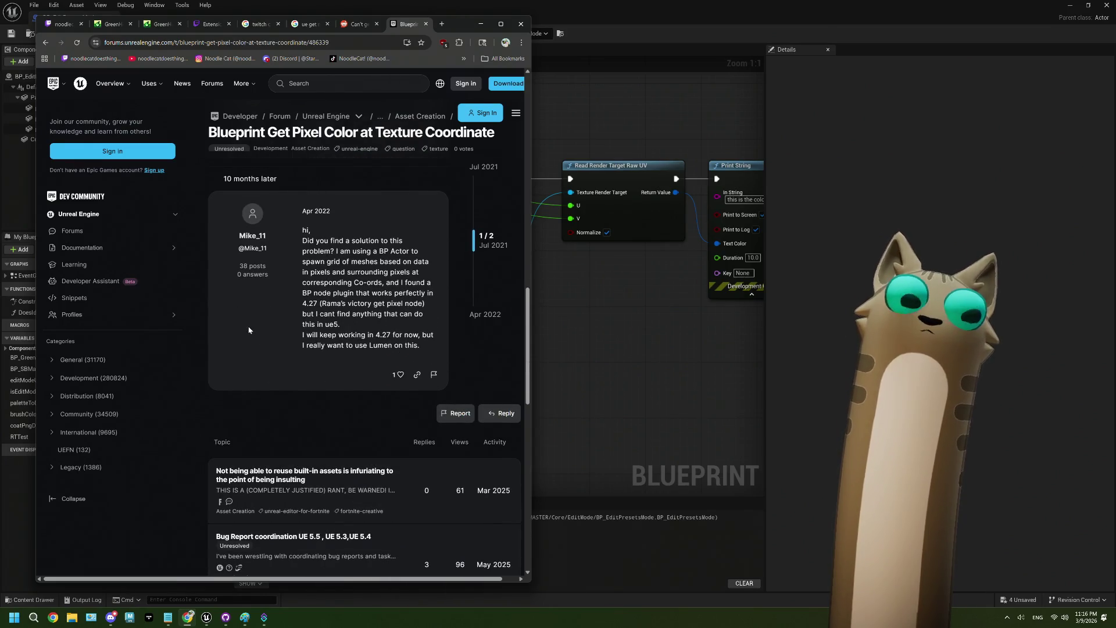
pyautogui.scroll(2, 249, 330)
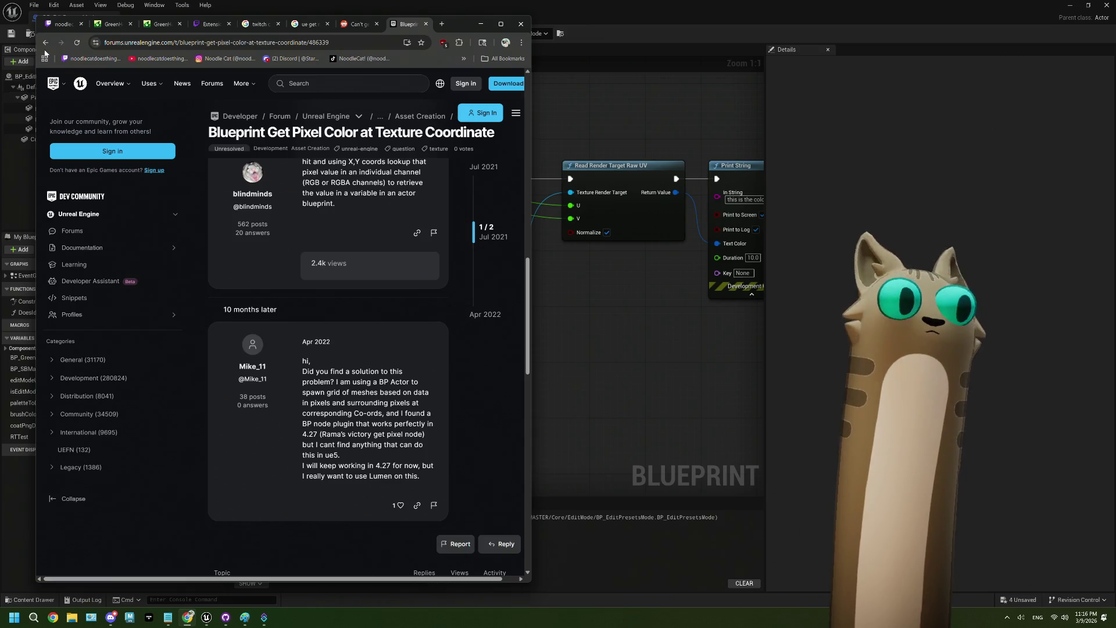
# Review the Stack Overflow answers and return to the search results.
pyautogui.hotkey('alt', 'Left')
pyautogui.scroll(-2, 302, 302)
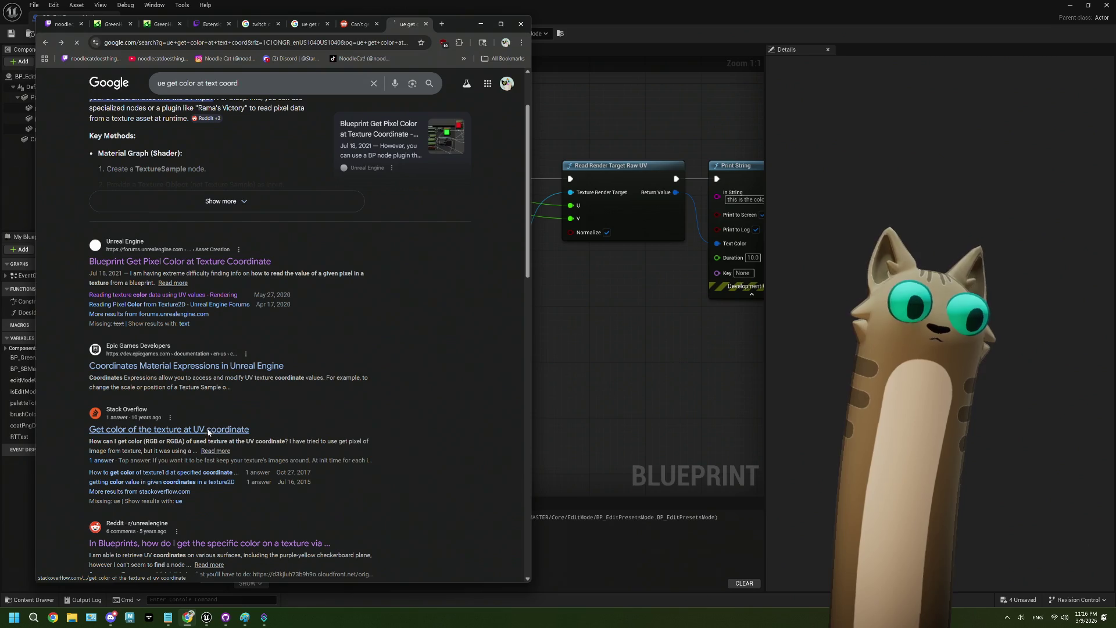
pyautogui.scroll(-5, 288, 368)
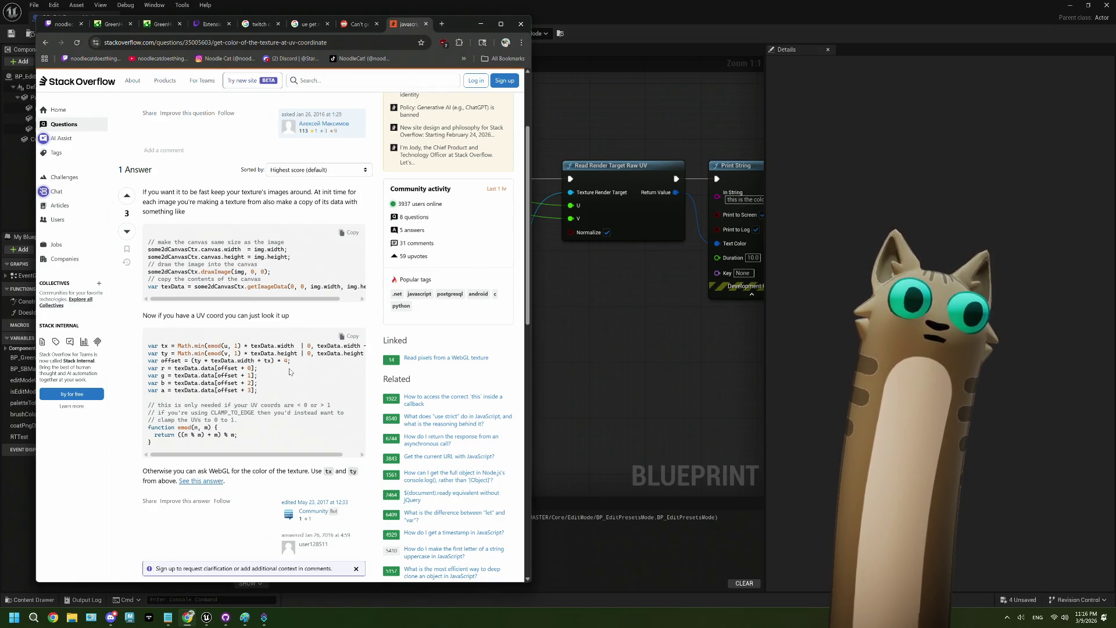
pyautogui.scroll(3, 288, 368)
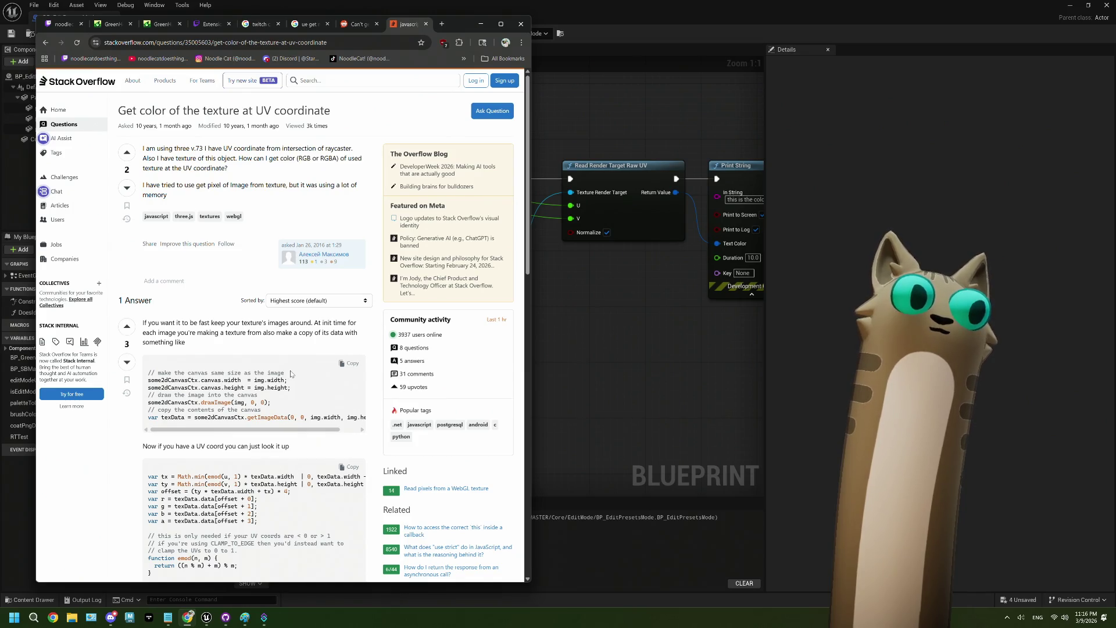
pyautogui.click(46, 42)
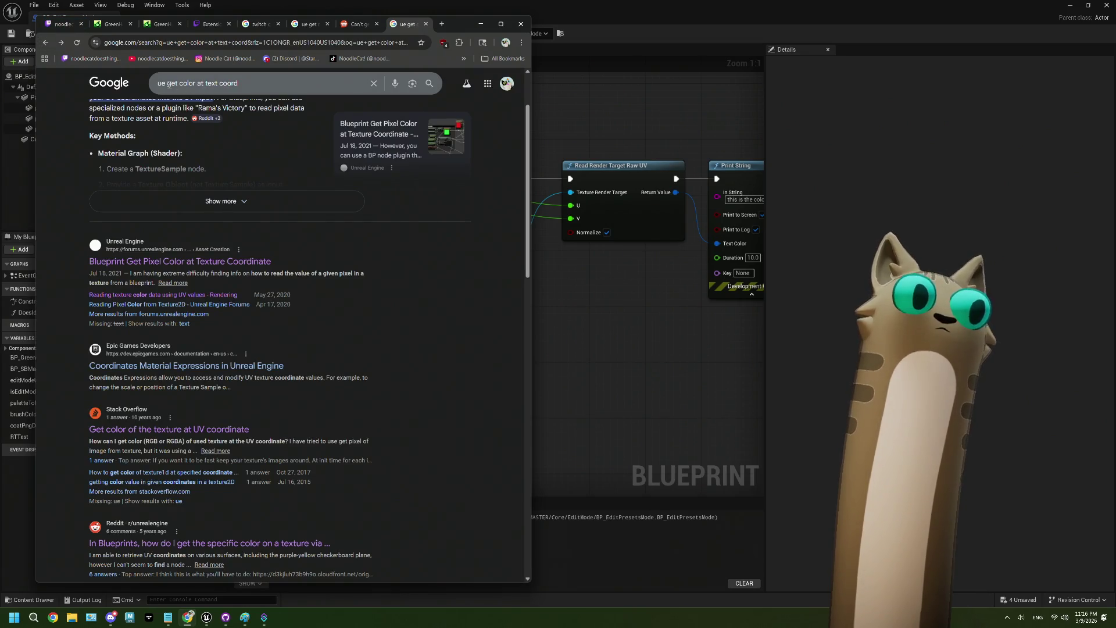
# Rerun the search as 'ue5 get color at text coord' and skim the Coordinates Material Expressions docs.
pyautogui.click(173, 83)
pyautogui.write('5')
pyautogui.press('Return')
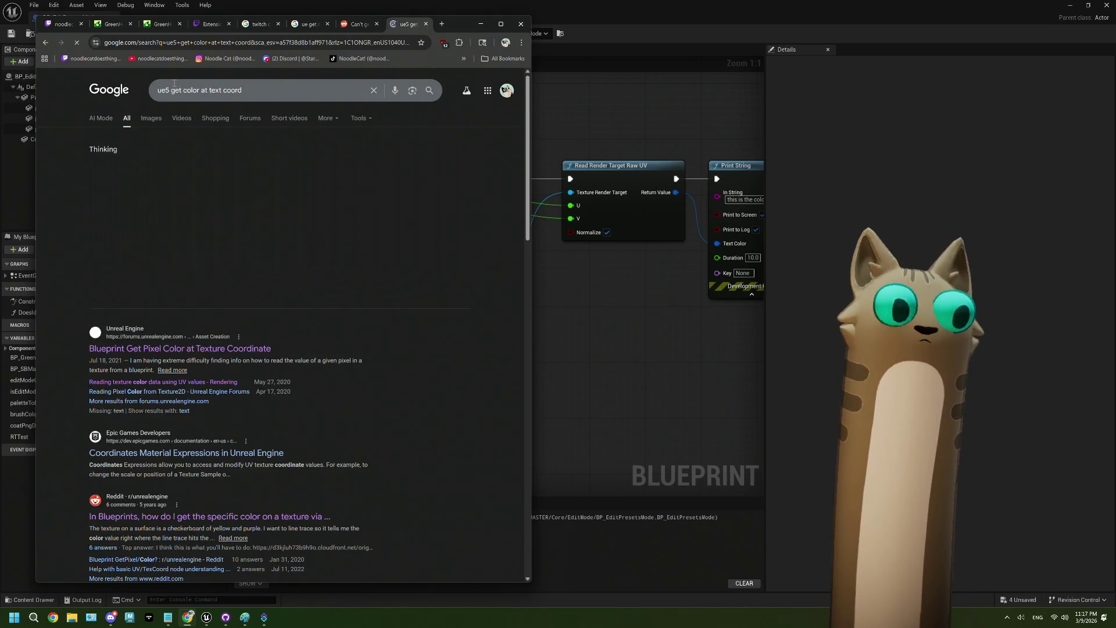
pyautogui.click(192, 364)
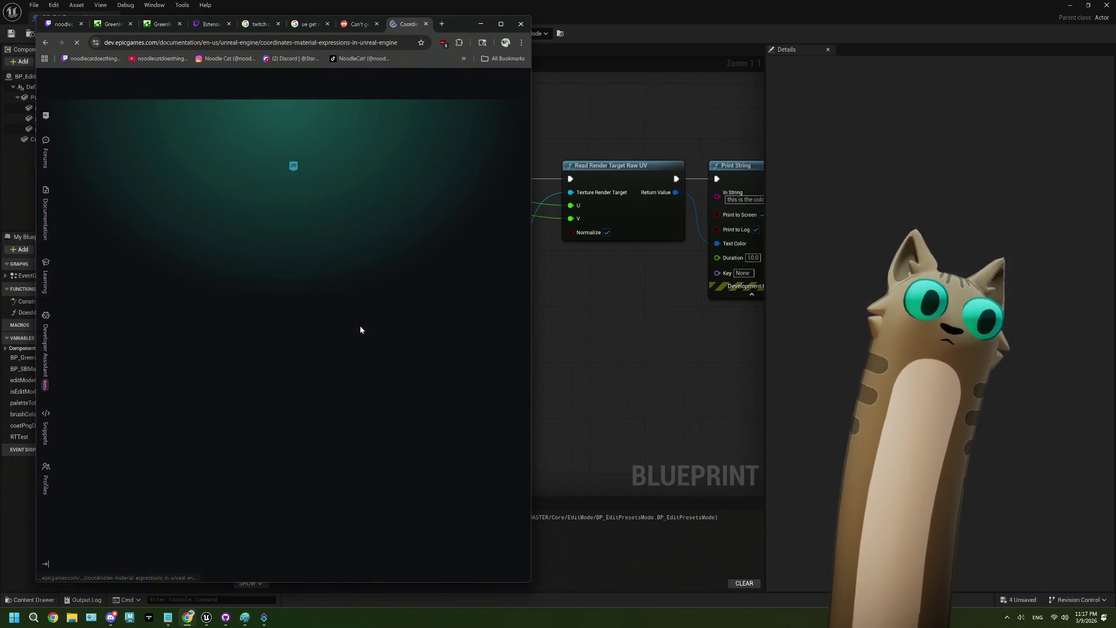
pyautogui.scroll(-10, 360, 326)
pyautogui.scroll(-10, 360, 329)
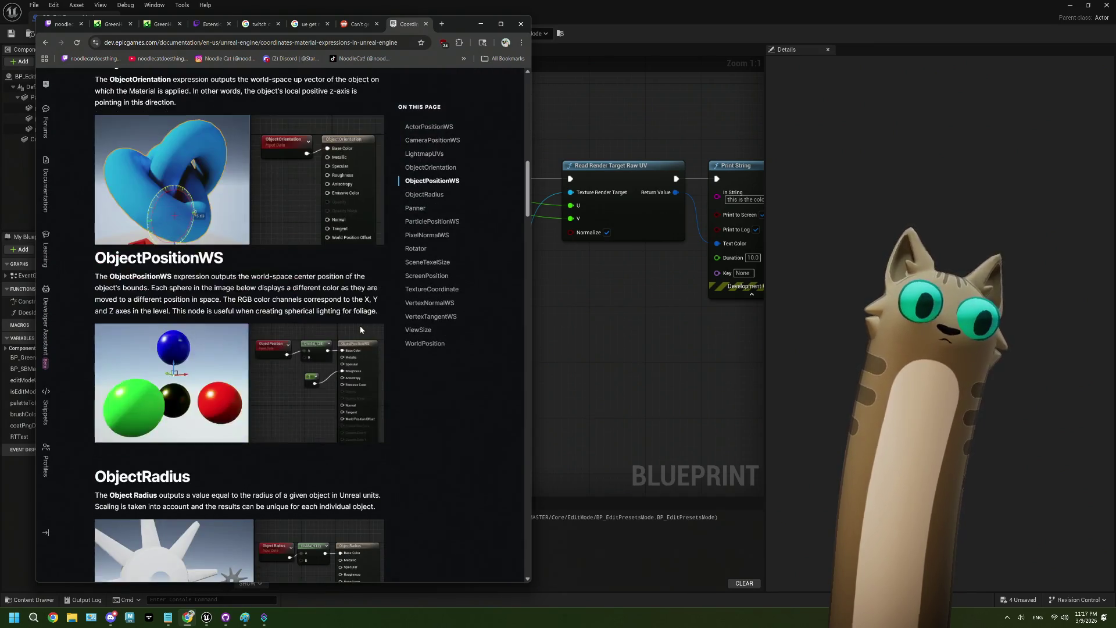
pyautogui.scroll(-3, 361, 330)
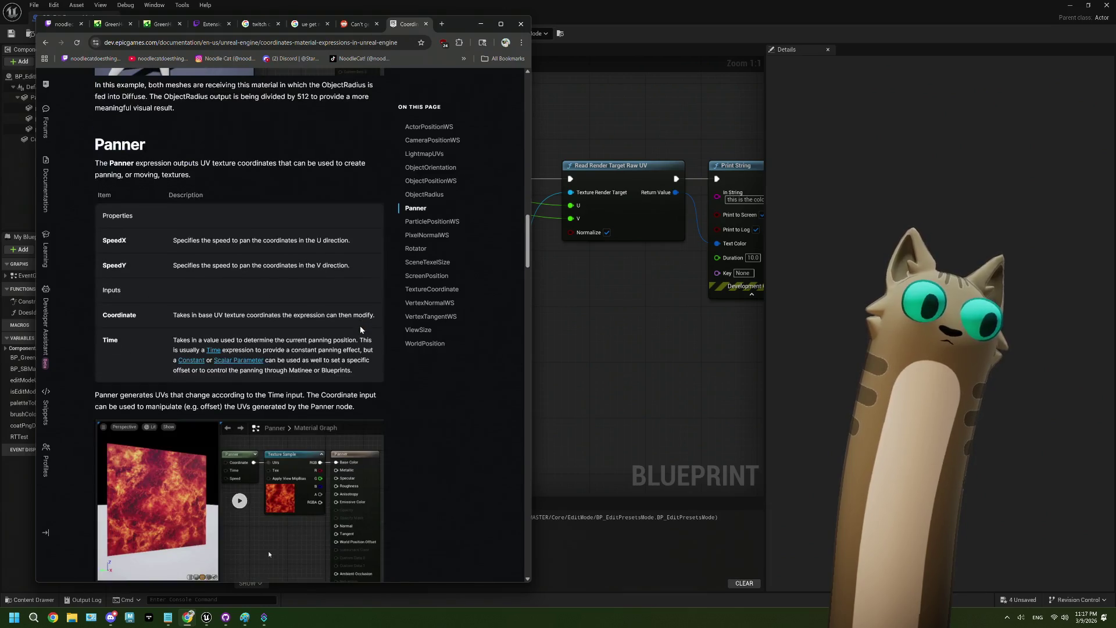
pyautogui.hotkey('alt', 'Left')
# Read the Stack Overflow question on UV color, then switch to image results.
pyautogui.scroll(-3, 334, 300)
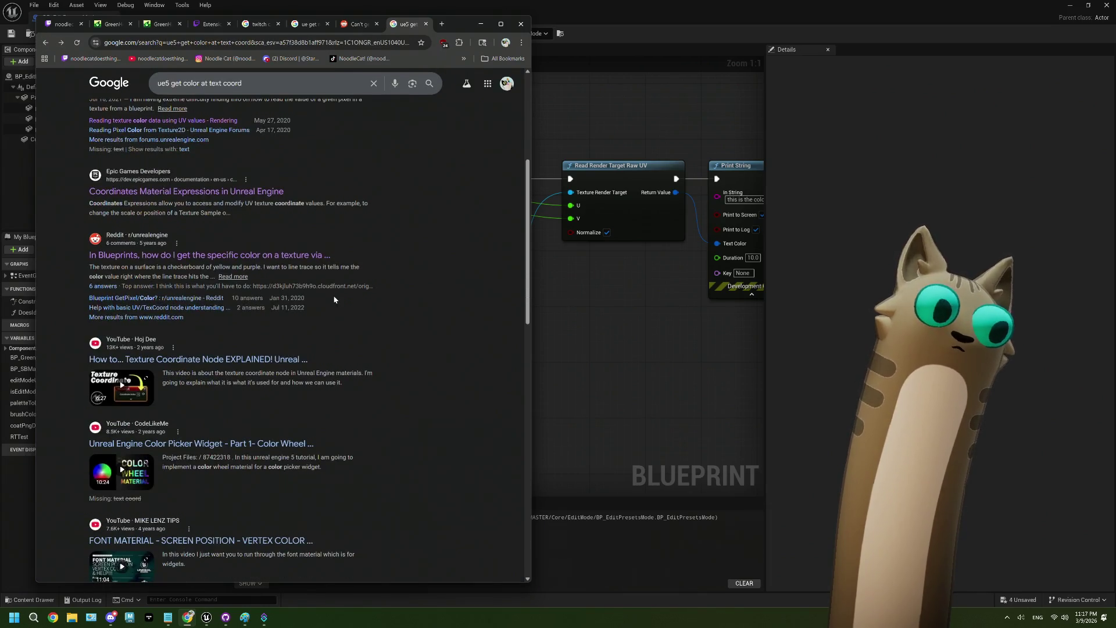
pyautogui.scroll(-9, 334, 299)
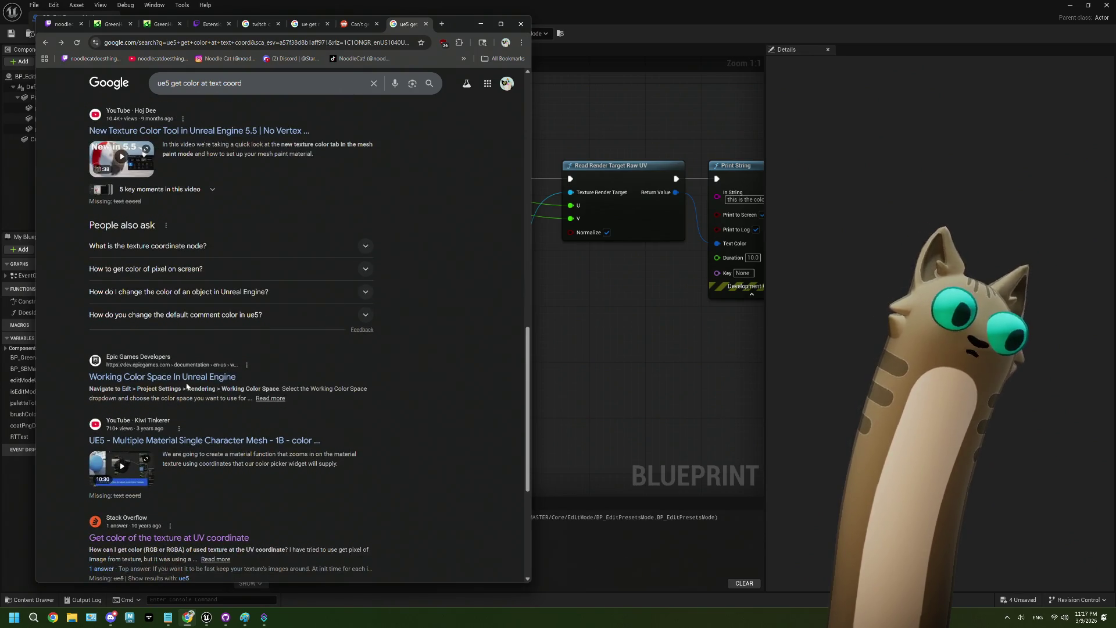
pyautogui.scroll(-2, 264, 382)
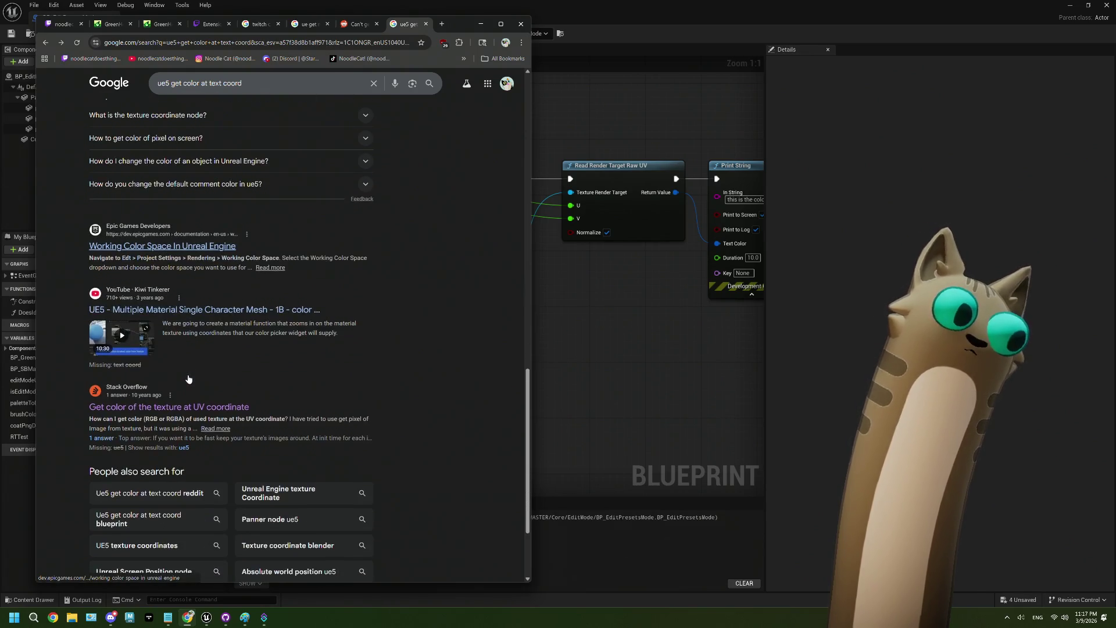
pyautogui.click(221, 407)
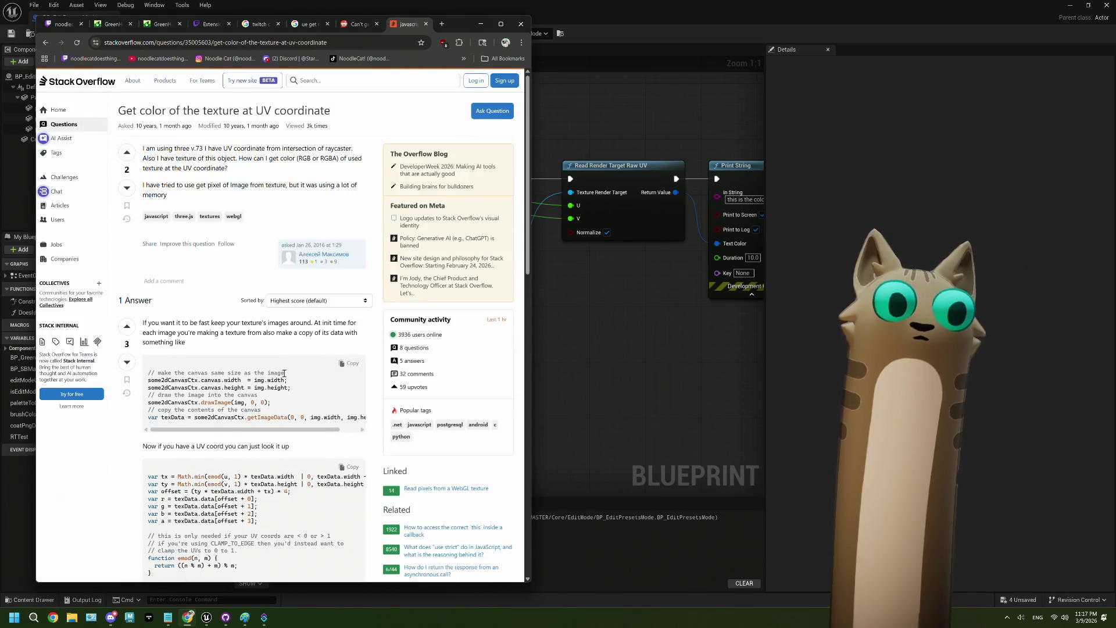
pyautogui.click(44, 44)
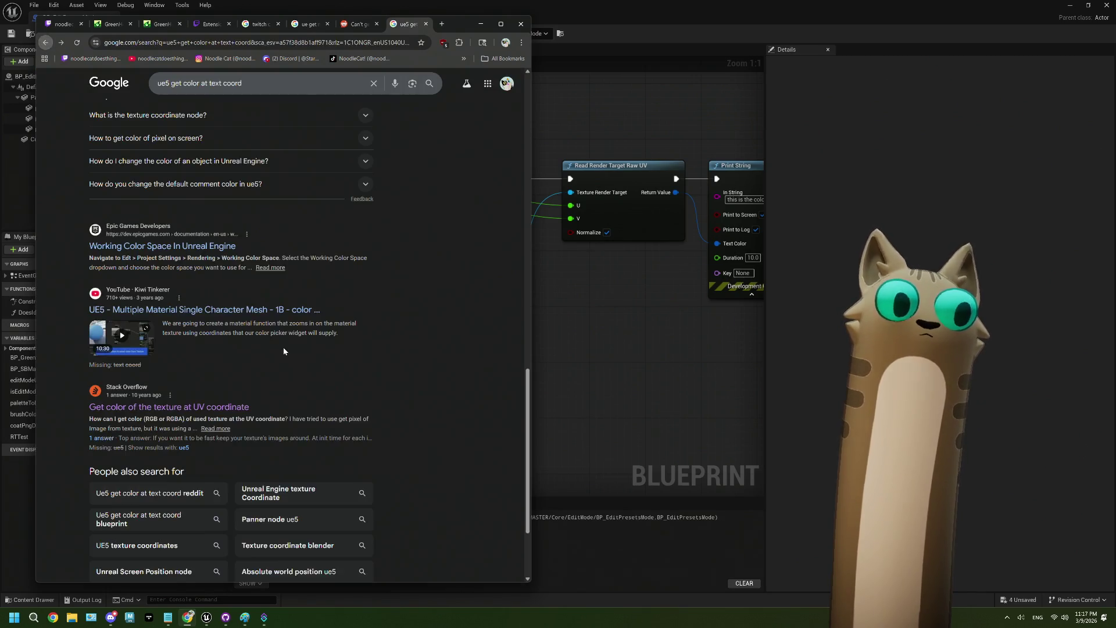
pyautogui.scroll(10, 284, 349)
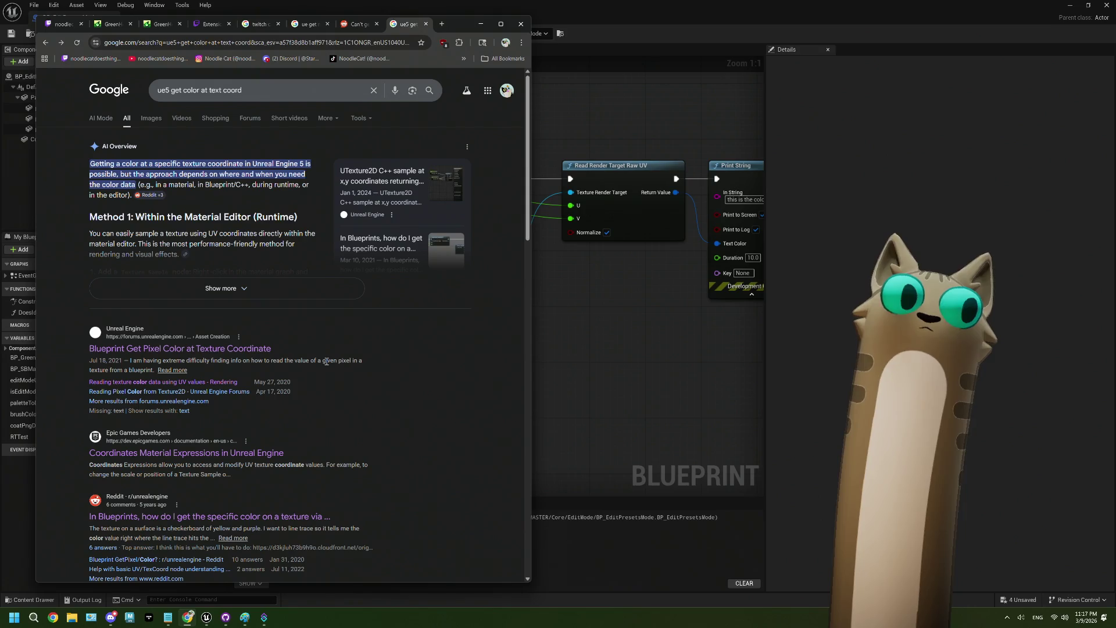
pyautogui.click(151, 118)
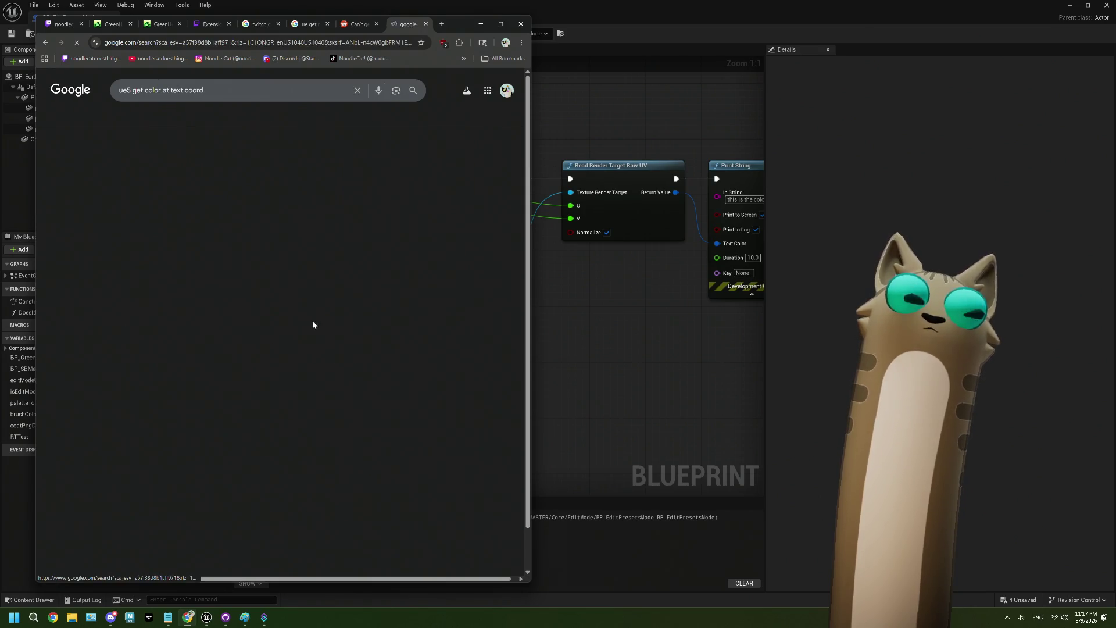
# Preview the first image result and enlarge the node screenshot on its forum page, then close it.
pyautogui.click(119, 210)
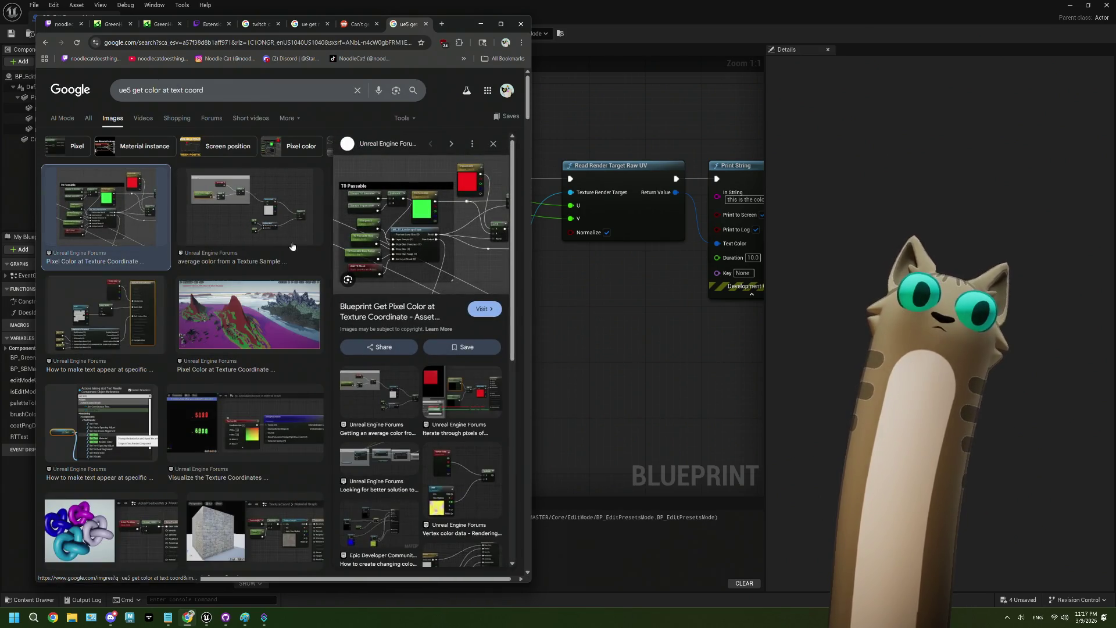
pyautogui.click(436, 248)
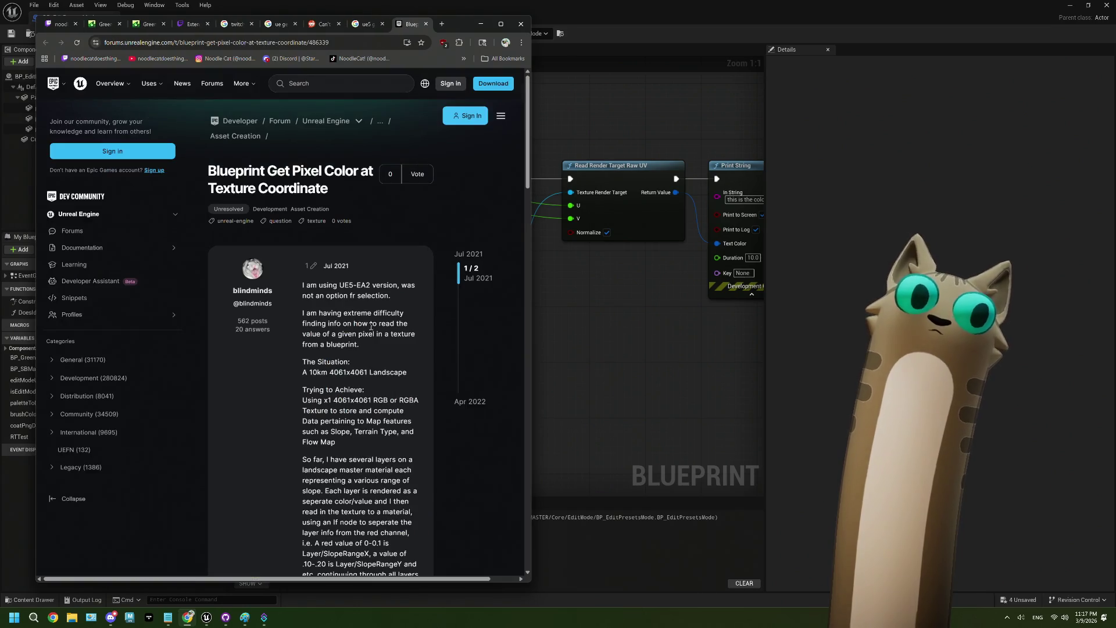
pyautogui.scroll(-6, 349, 290)
pyautogui.click(334, 298)
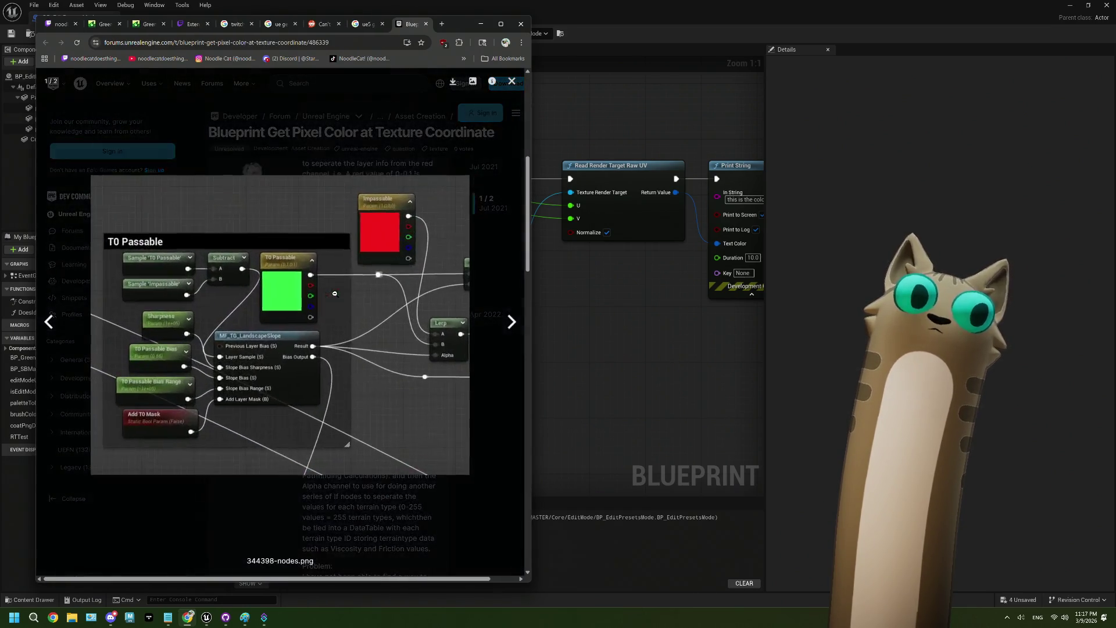
pyautogui.click(426, 24)
# Preview the average-colour, text-appear and texture-coordinate material image results.
pyautogui.click(274, 189)
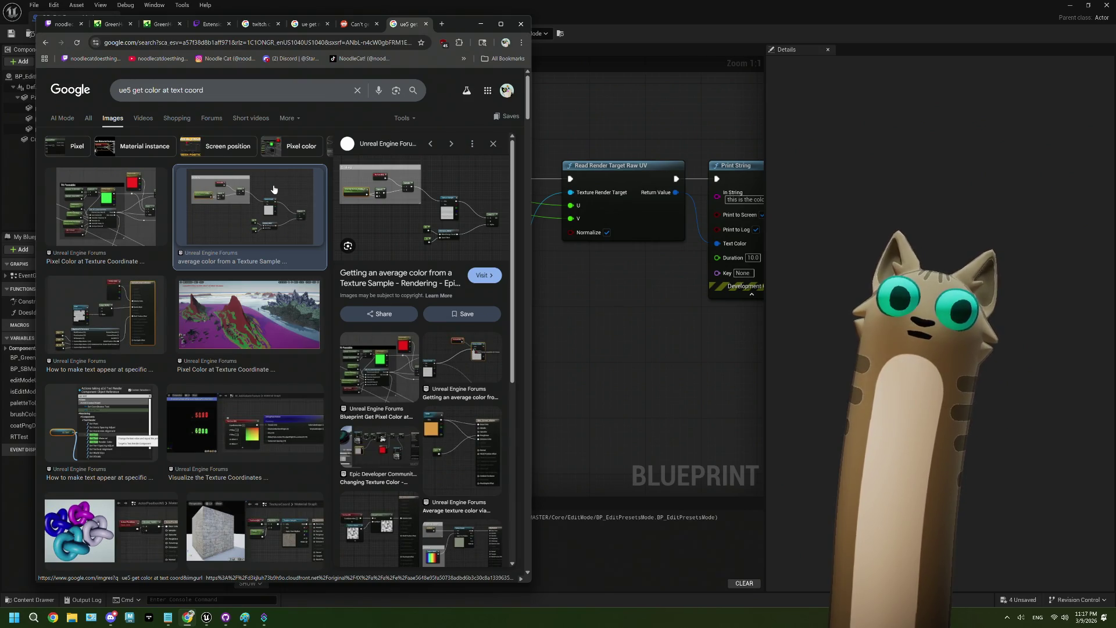
pyautogui.click(131, 316)
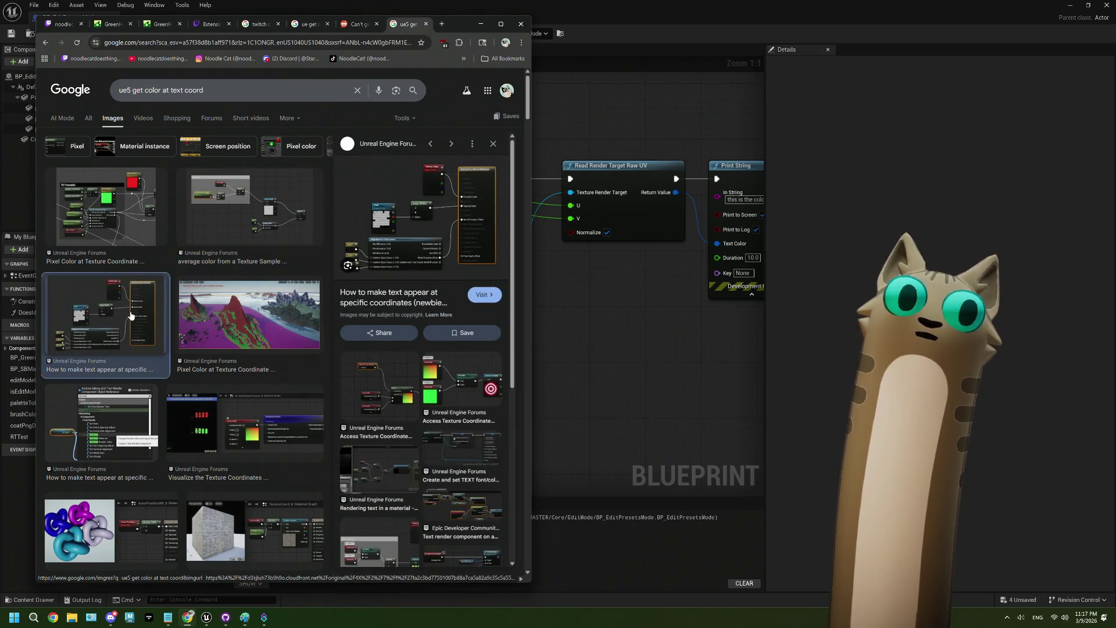
pyautogui.click(102, 419)
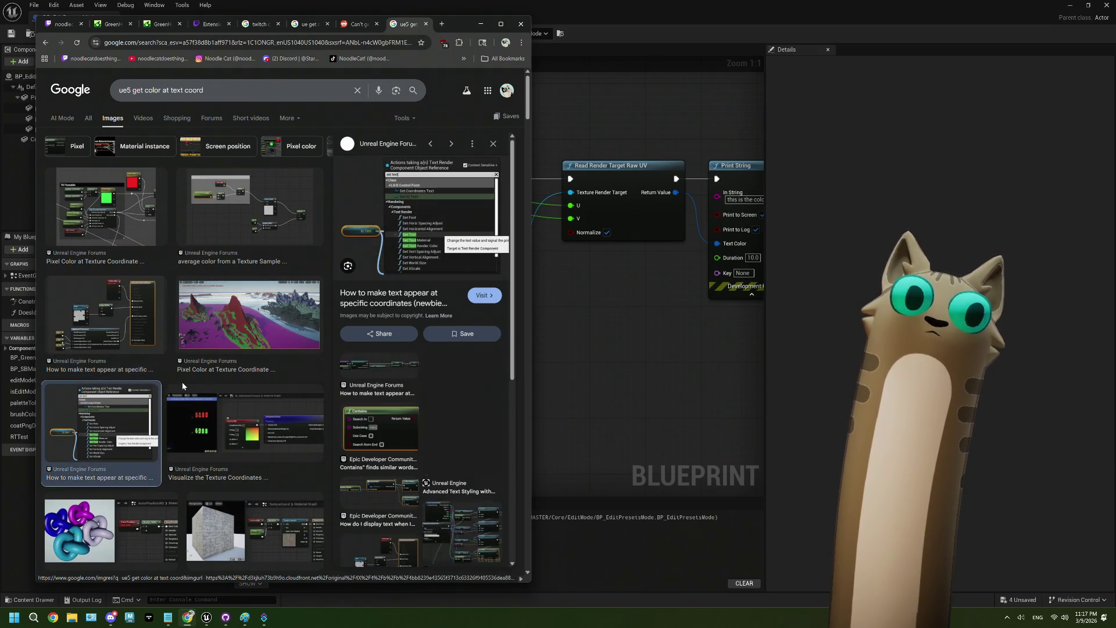
pyautogui.click(220, 398)
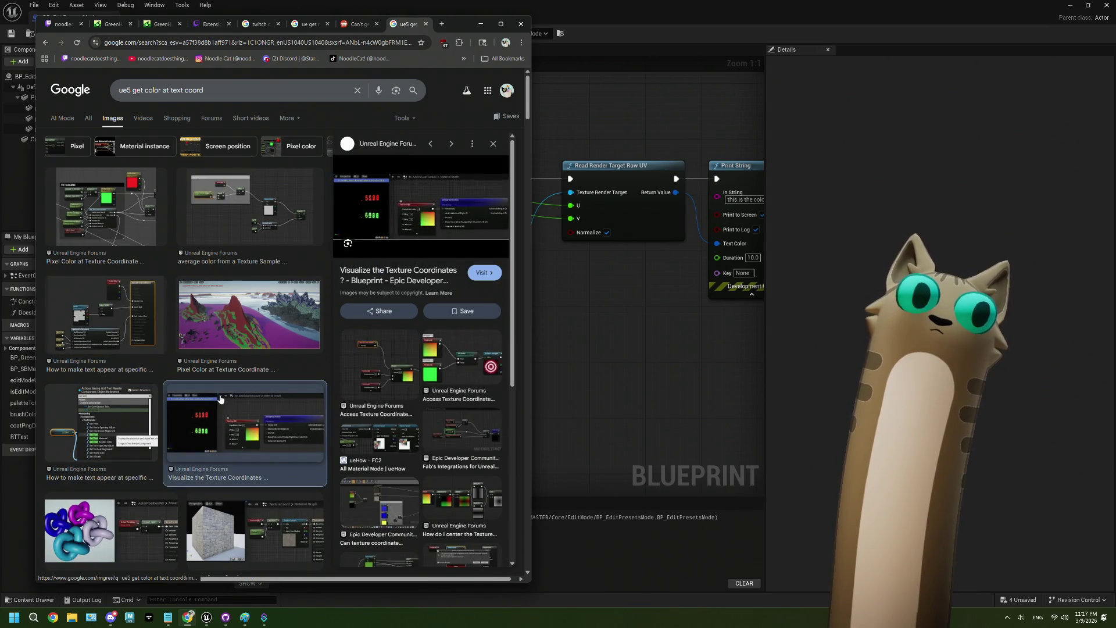
pyautogui.scroll(-3, 221, 387)
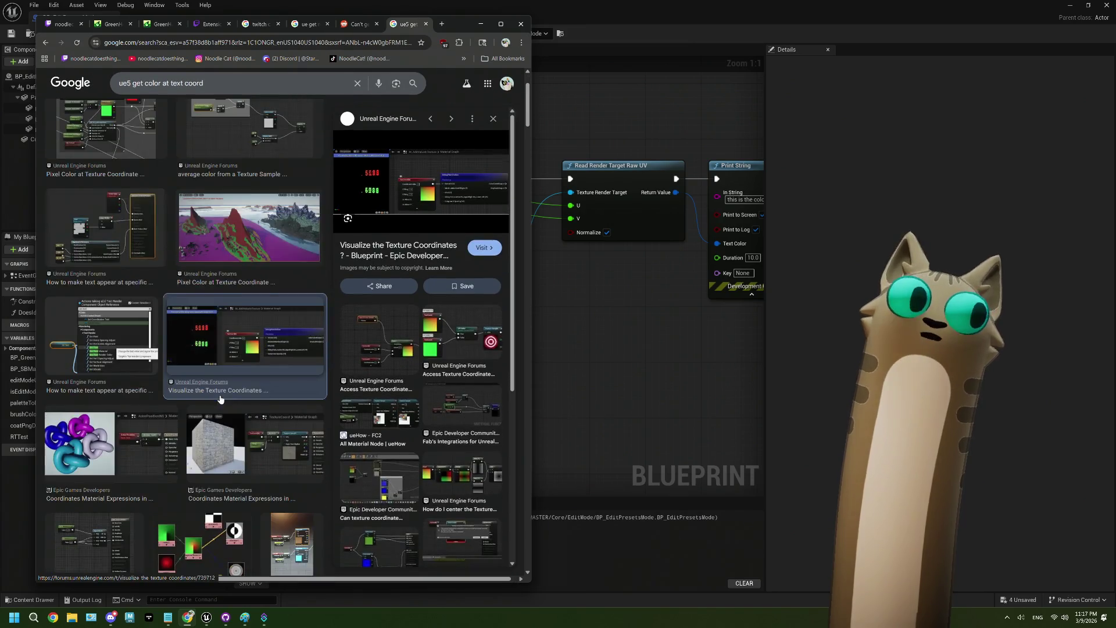
pyautogui.click(151, 364)
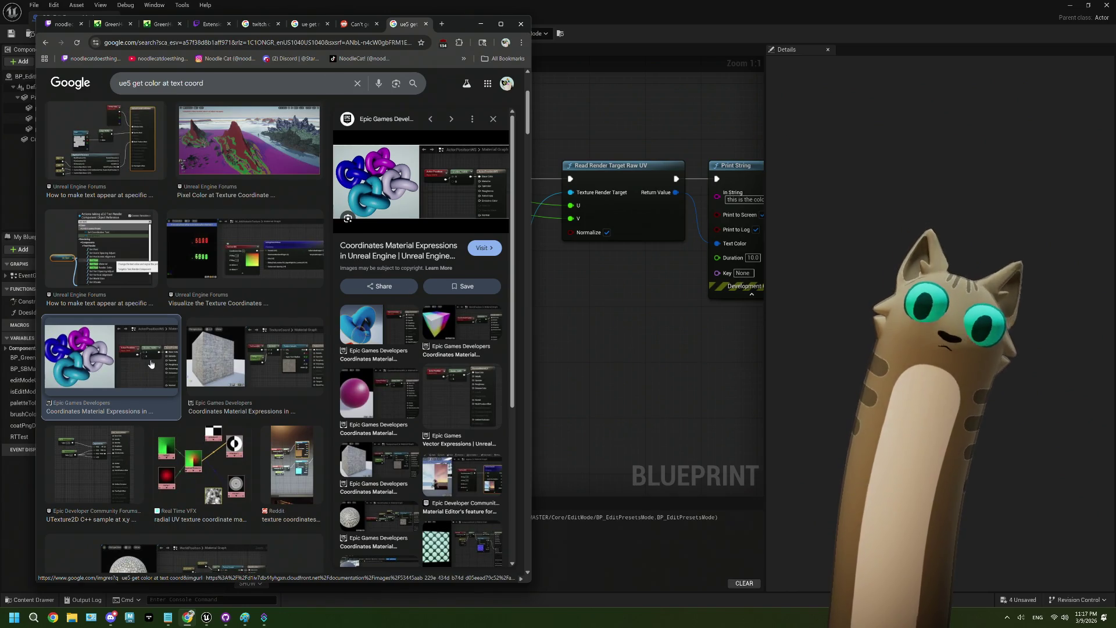
pyautogui.click(236, 361)
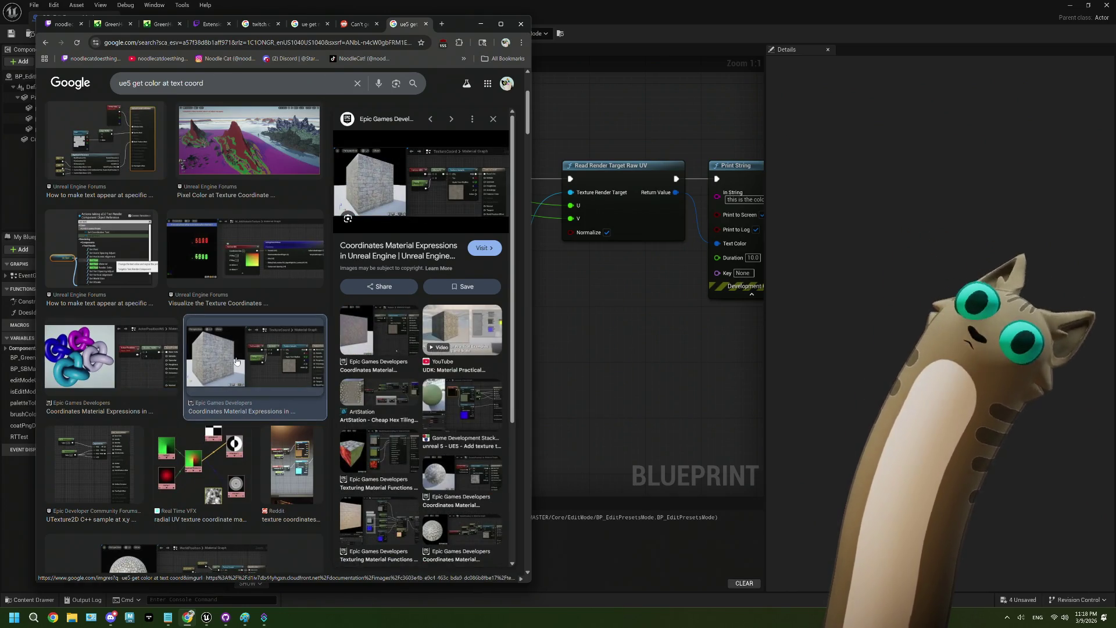
pyautogui.click(111, 465)
pyautogui.click(197, 463)
# Preview more results further down, then open the forum thread on widget colour by line trace.
pyautogui.scroll(-2, 197, 463)
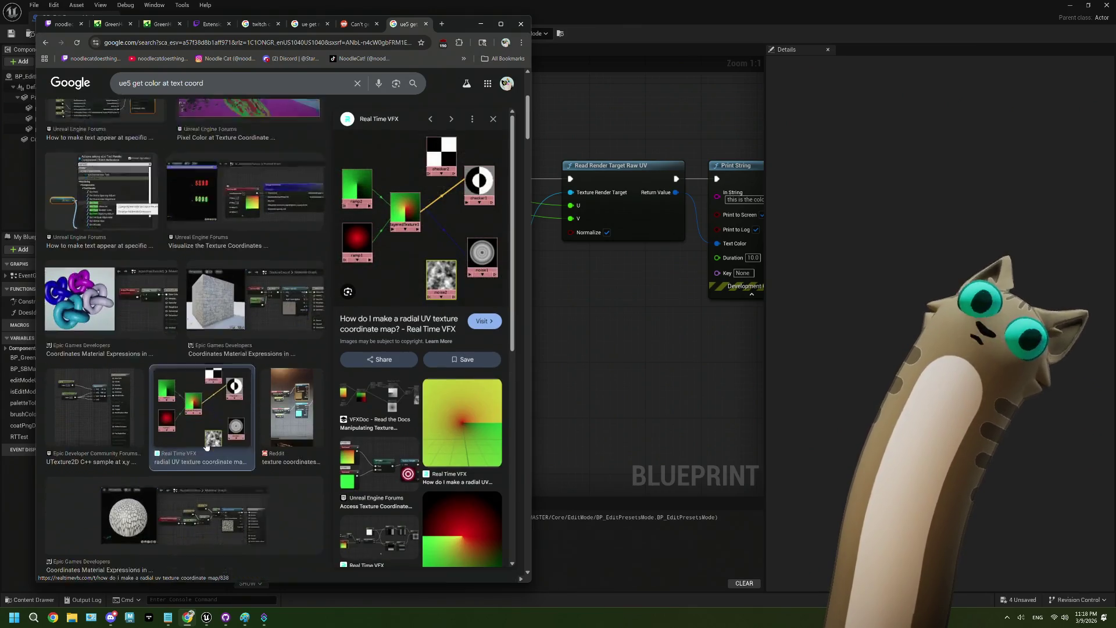
pyautogui.click(206, 446)
pyautogui.scroll(-2, 208, 441)
pyautogui.click(210, 438)
pyautogui.scroll(-2, 210, 439)
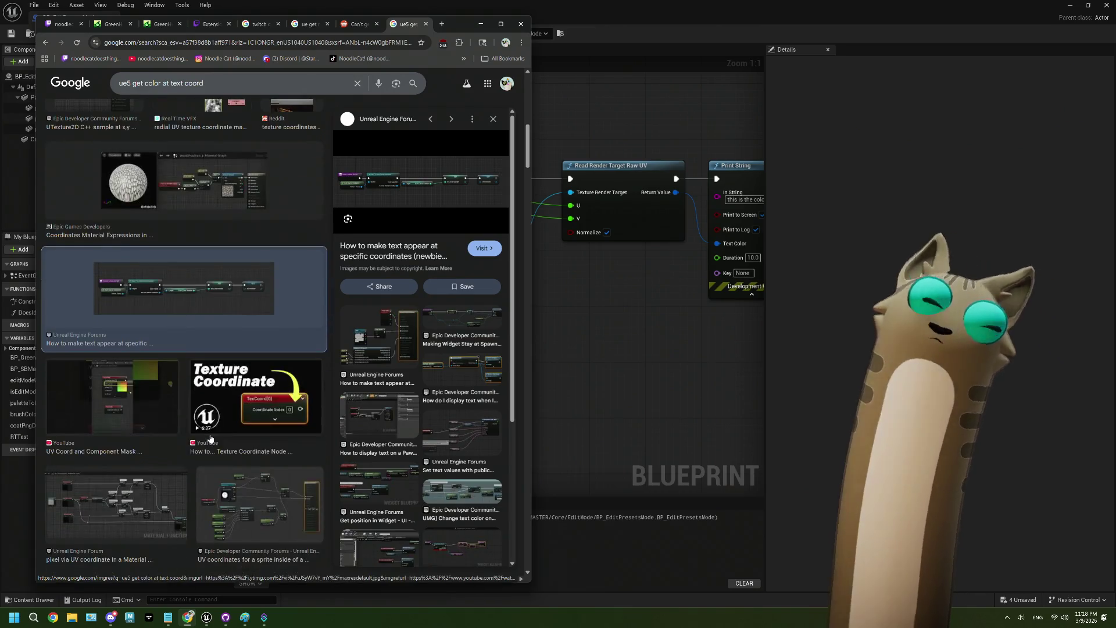
pyautogui.scroll(-1, 211, 439)
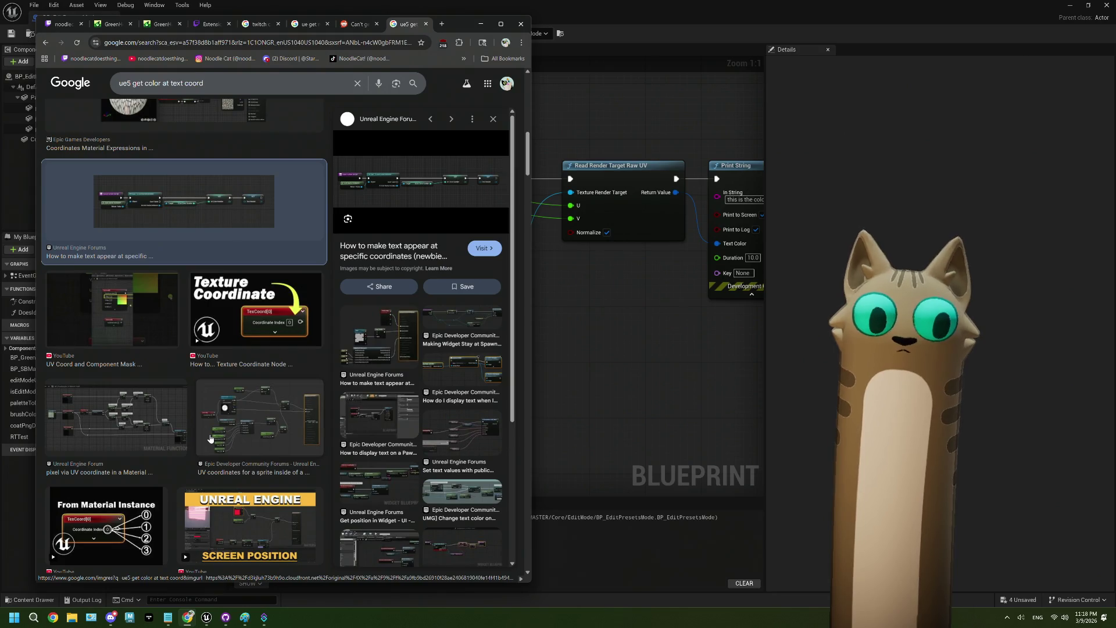
pyautogui.scroll(-3, 211, 438)
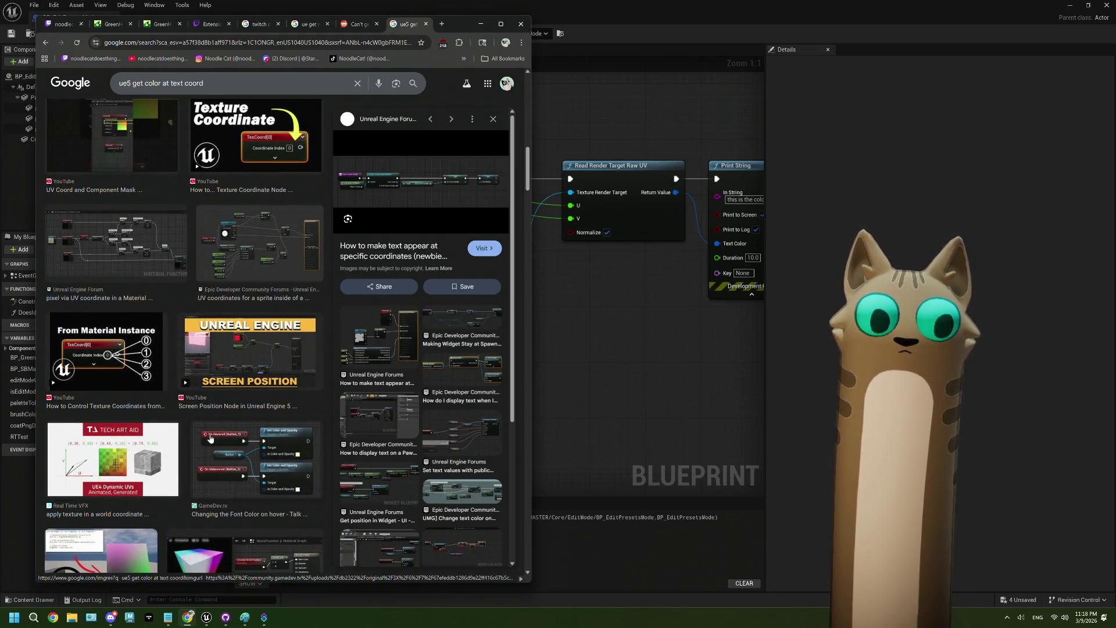
pyautogui.scroll(-2, 210, 438)
pyautogui.scroll(-4, 211, 438)
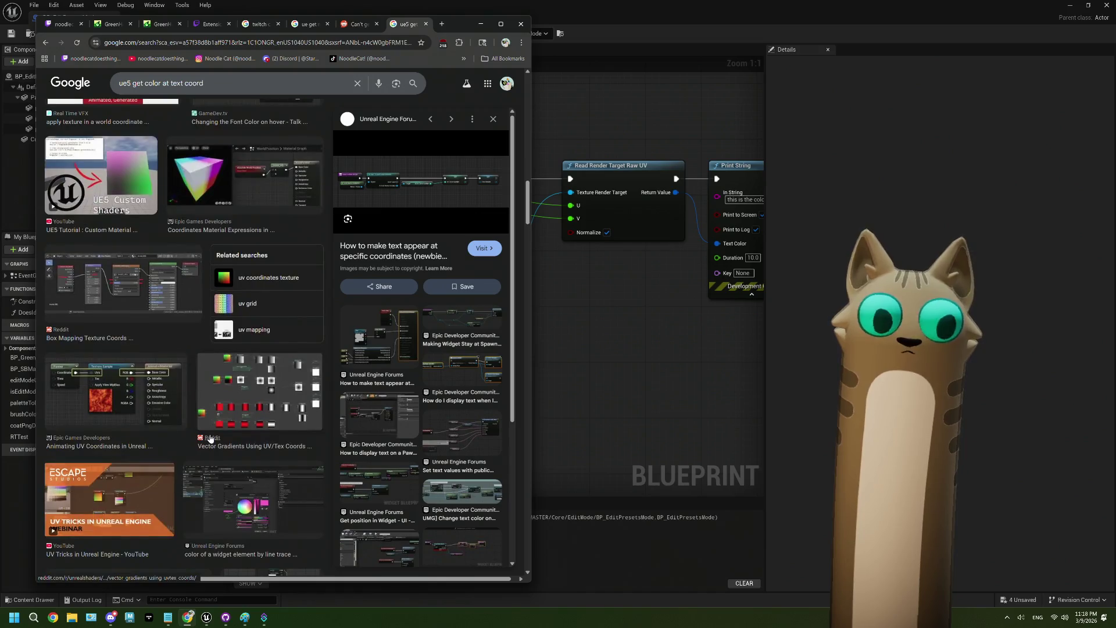
pyautogui.scroll(-2, 210, 439)
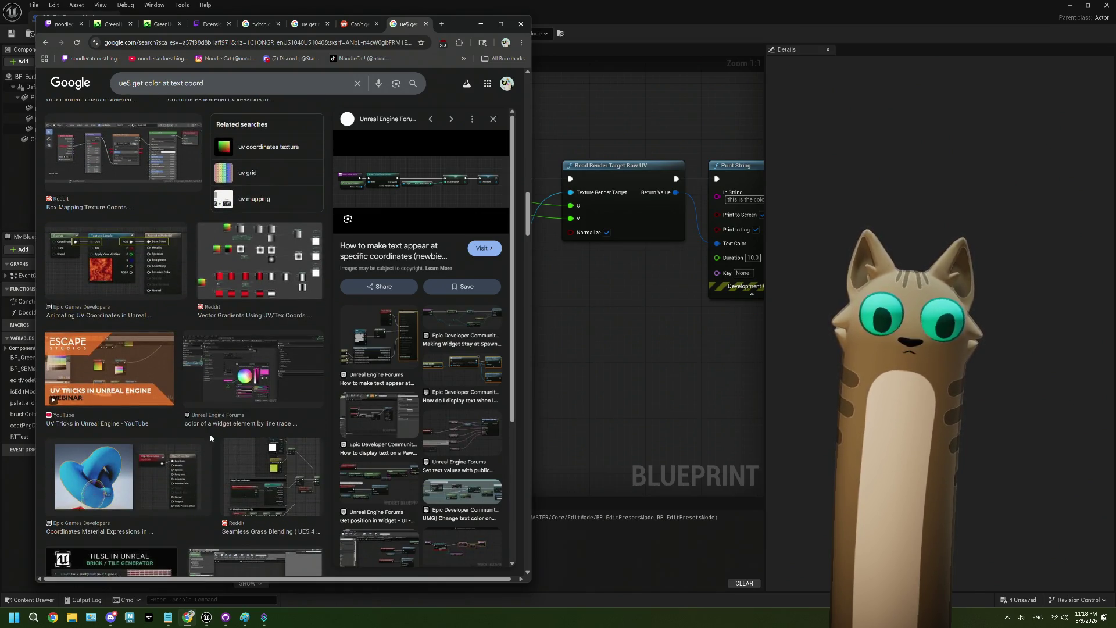
pyautogui.click(221, 423)
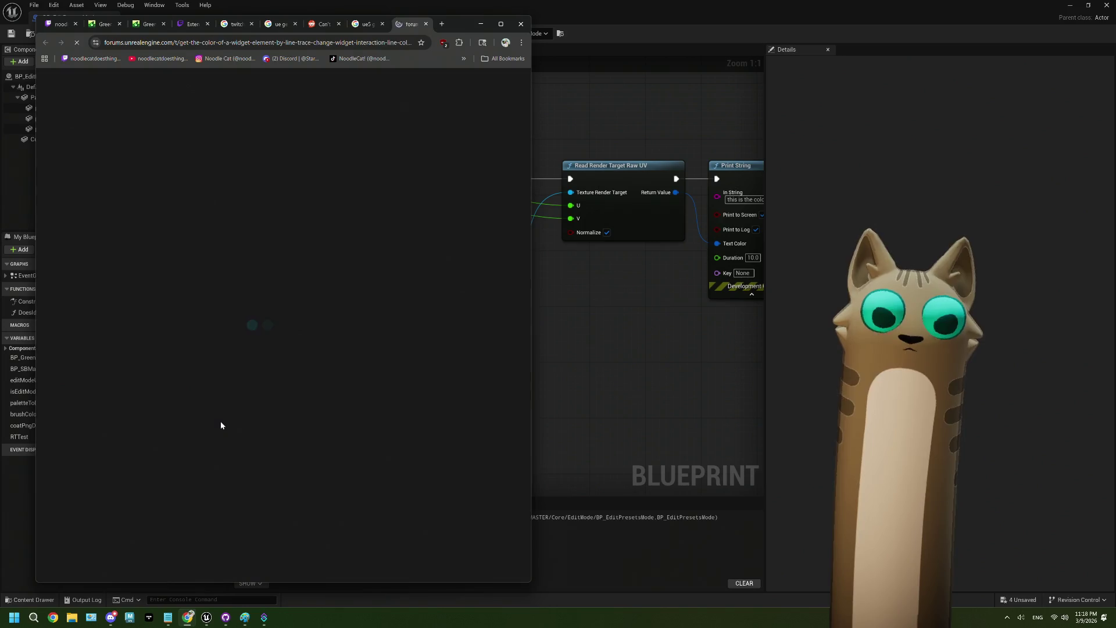
# Read through the answers and briefly enlarge the first render target screenshot.
pyautogui.scroll(-8, 221, 422)
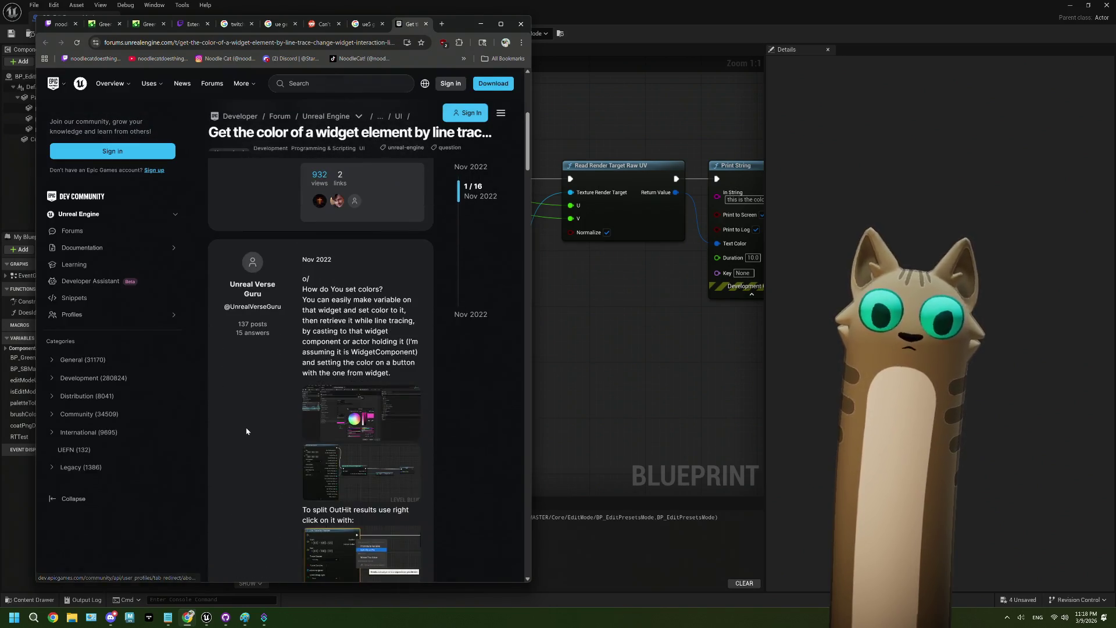
pyautogui.scroll(-7, 246, 431)
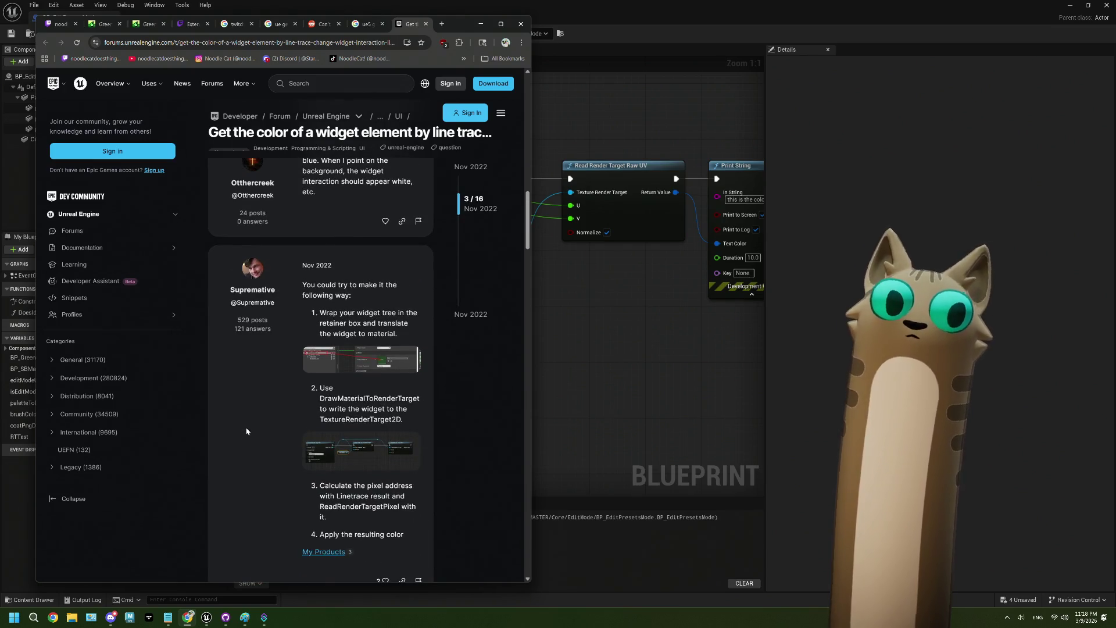
pyautogui.scroll(7, 246, 431)
pyautogui.scroll(-5, 247, 428)
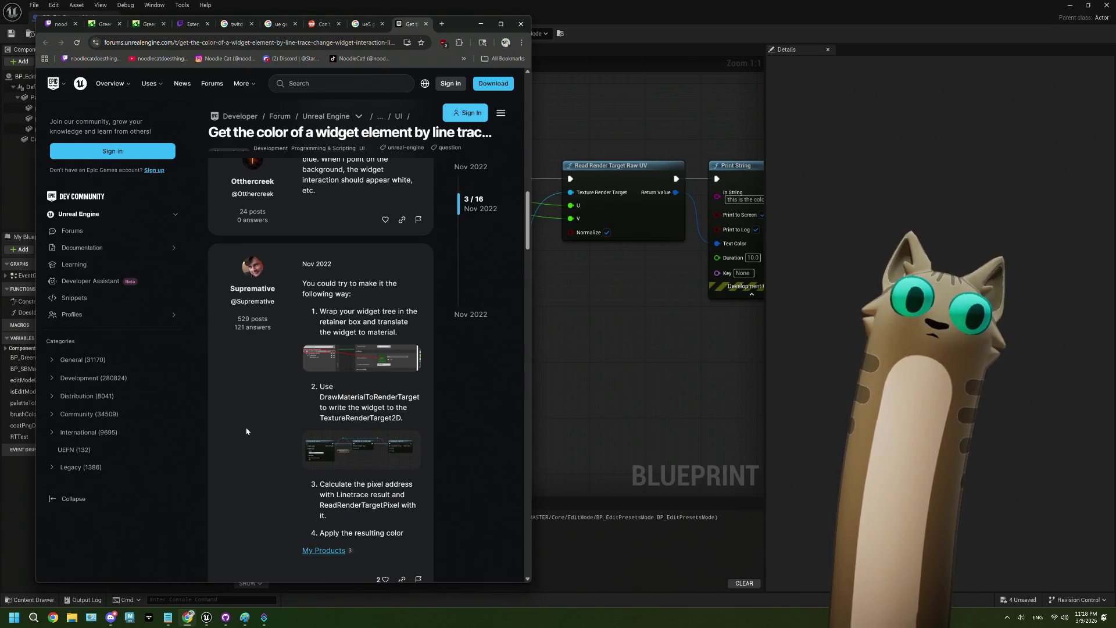
pyautogui.scroll(-1, 246, 431)
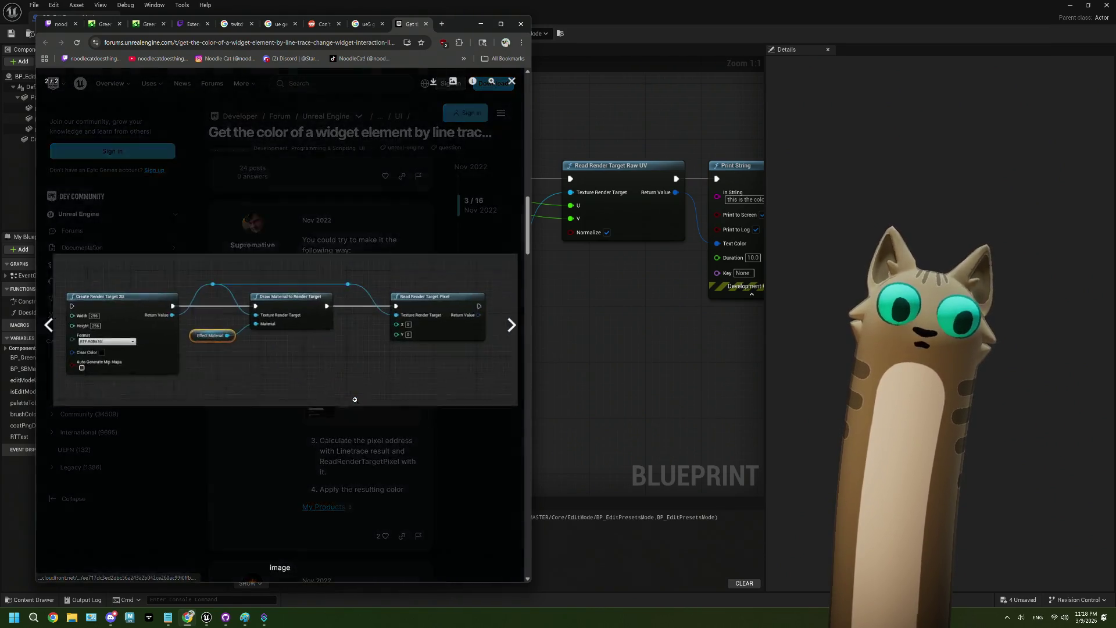
pyautogui.click(348, 404)
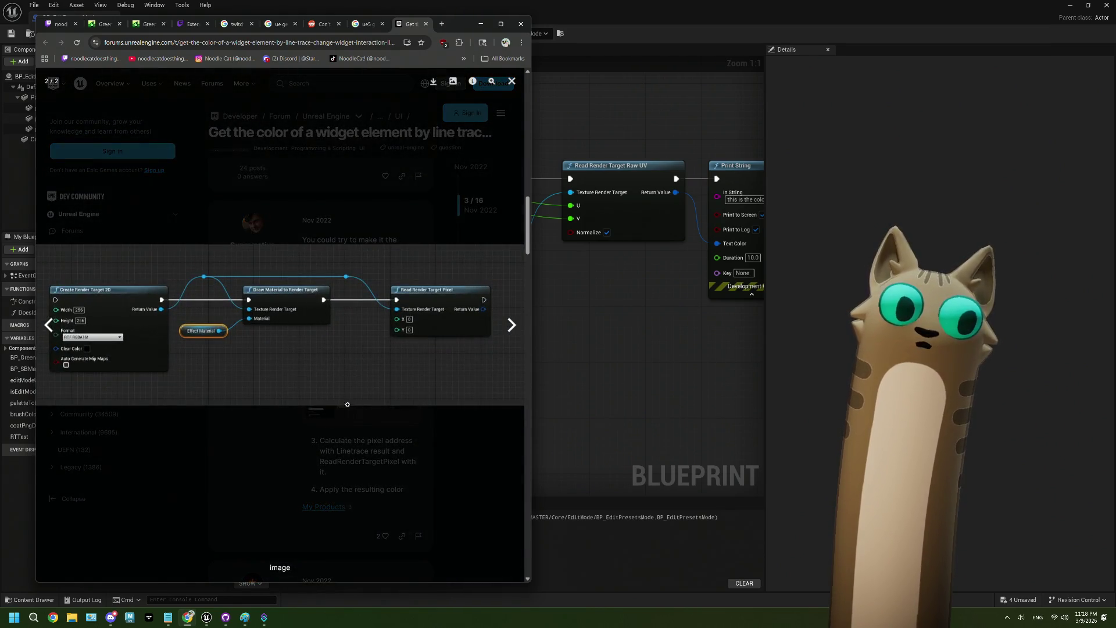
pyautogui.click(280, 445)
# Scroll further and enlarge the 'more straightforward way' screenshot using Read Render Target Pixel.
pyautogui.scroll(-4, 382, 423)
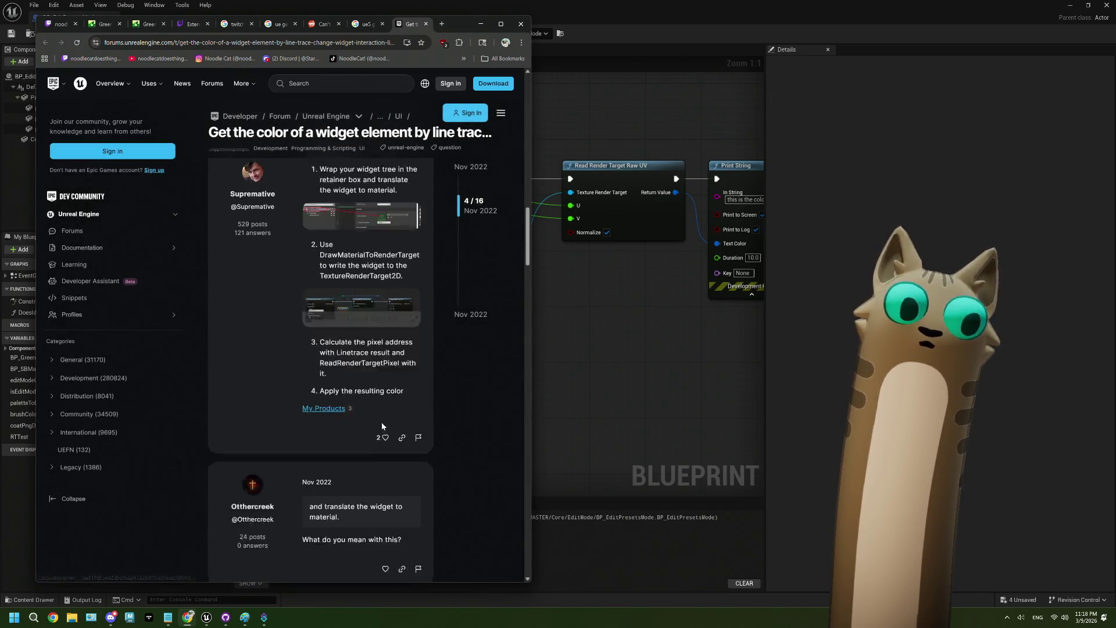
pyautogui.scroll(-2, 382, 423)
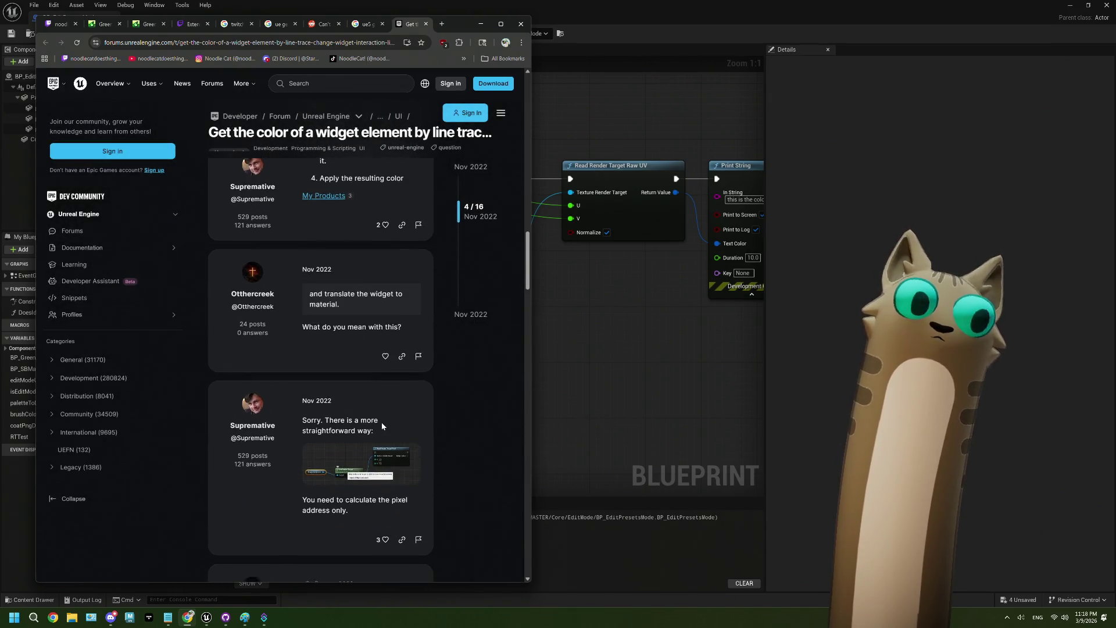
pyautogui.scroll(-3, 381, 422)
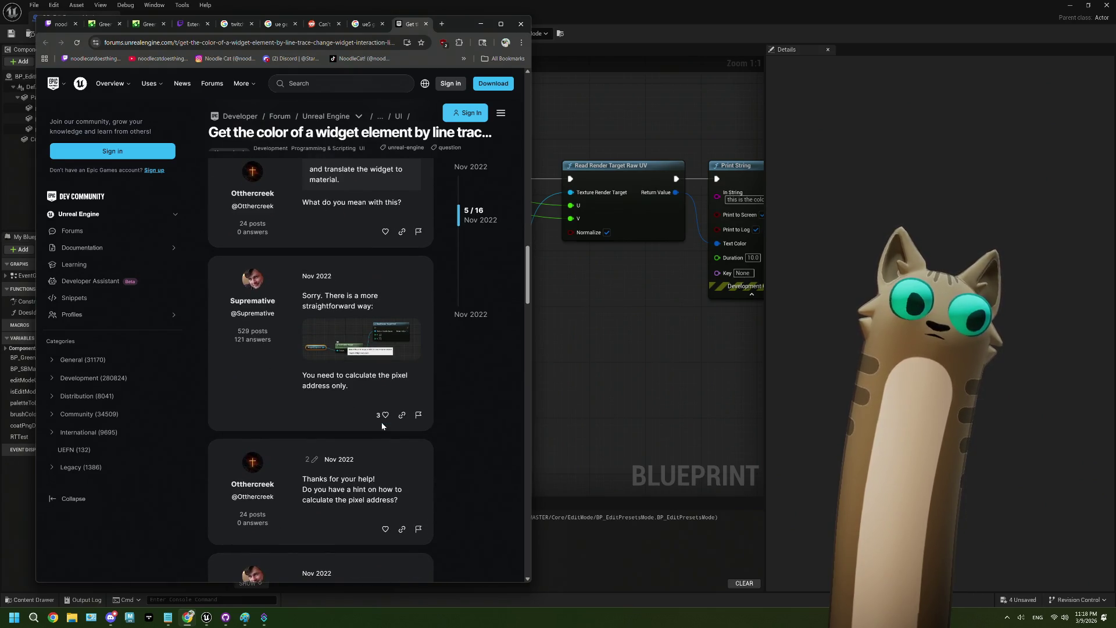
pyautogui.click(329, 356)
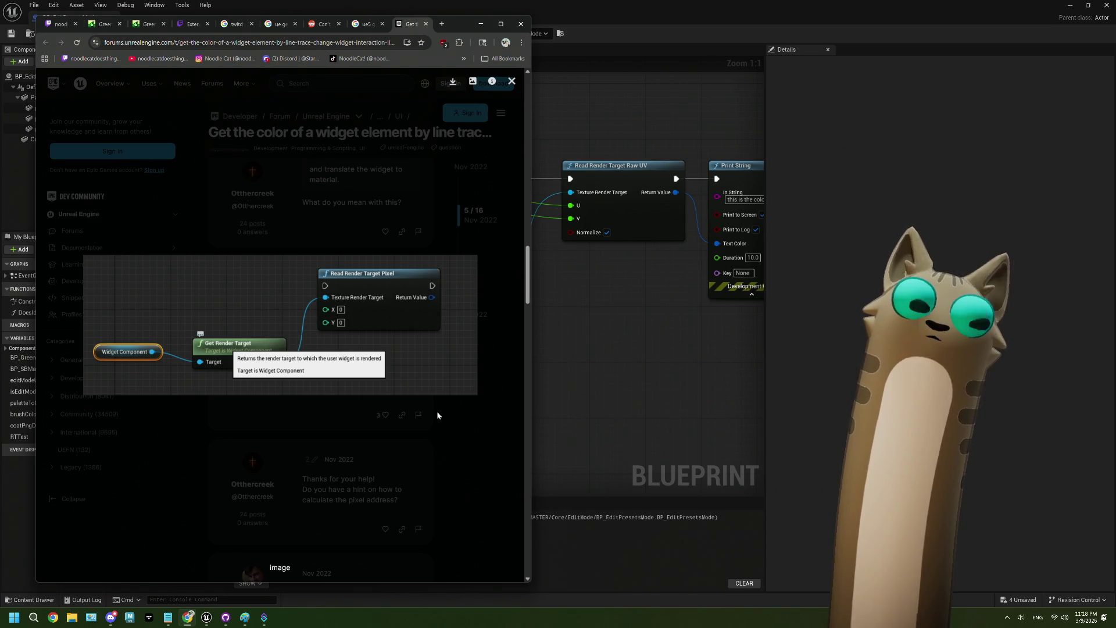
# Browse nodes that could follow Get Material's return value, then dismiss the list.
pyautogui.click(588, 344)
pyautogui.moveTo(378, 346)
pyautogui.mouseDown()
pyautogui.moveTo(357, 275)
pyautogui.moveTo(419, 311)
pyautogui.mouseUp()
pyautogui.moveTo(472, 257); pyautogui.dragTo(450, 348)
pyautogui.write('p')
pyautogui.press('BackSpace')
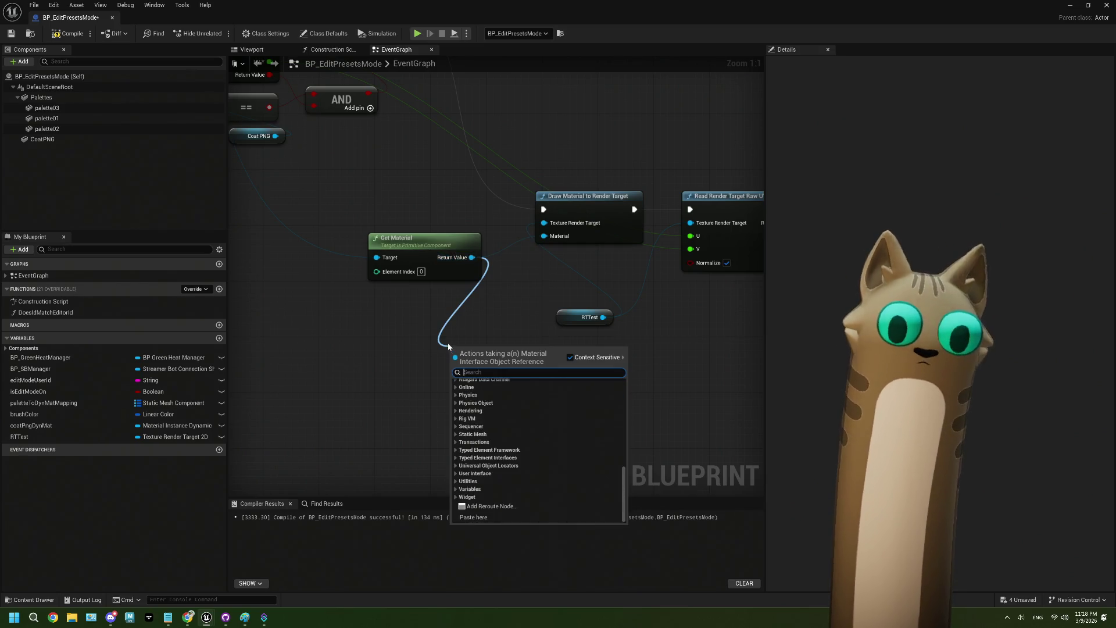
pyautogui.click(403, 306)
# Place a coatPngDynMat getter and wire a Get Texture Parameter Value node to it.
pyautogui.moveTo(317, 322); pyautogui.dragTo(464, 364)
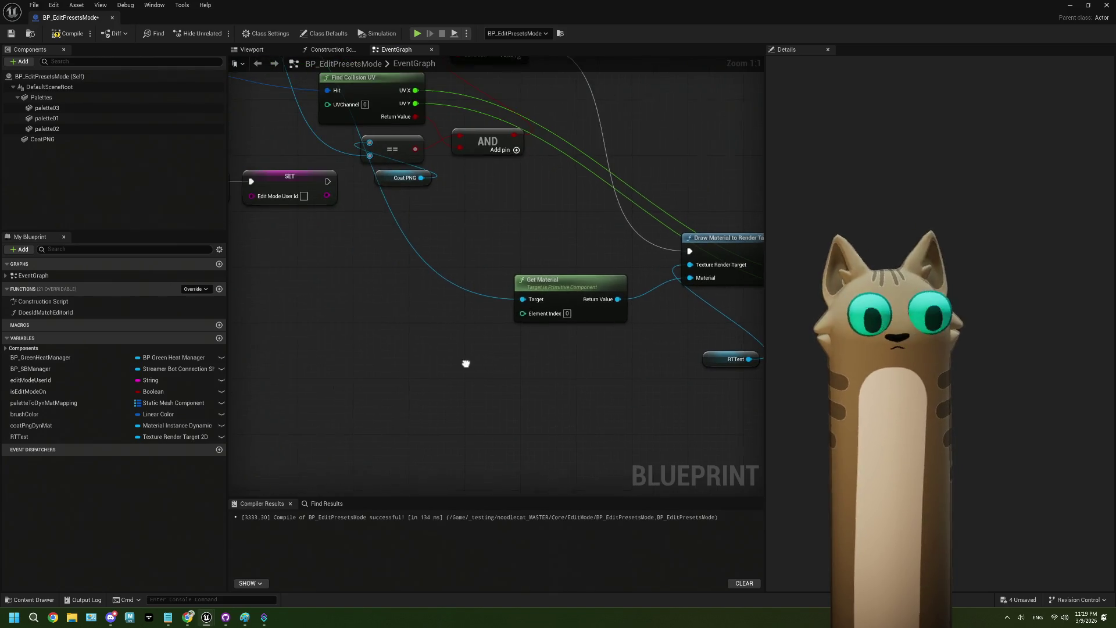
pyautogui.moveTo(30, 425)
pyautogui.mouseDown()
pyautogui.moveTo(282, 402)
pyautogui.moveTo(446, 426)
pyautogui.moveTo(383, 414)
pyautogui.mouseUp()
pyautogui.click(319, 418)
pyautogui.write('text')
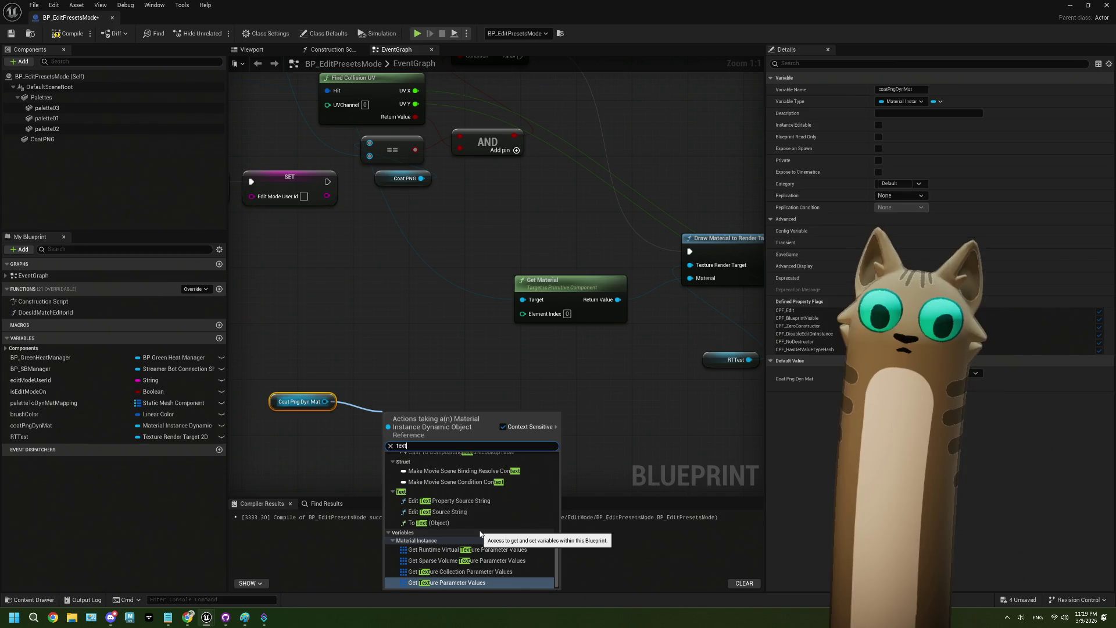
pyautogui.scroll(-5, 480, 534)
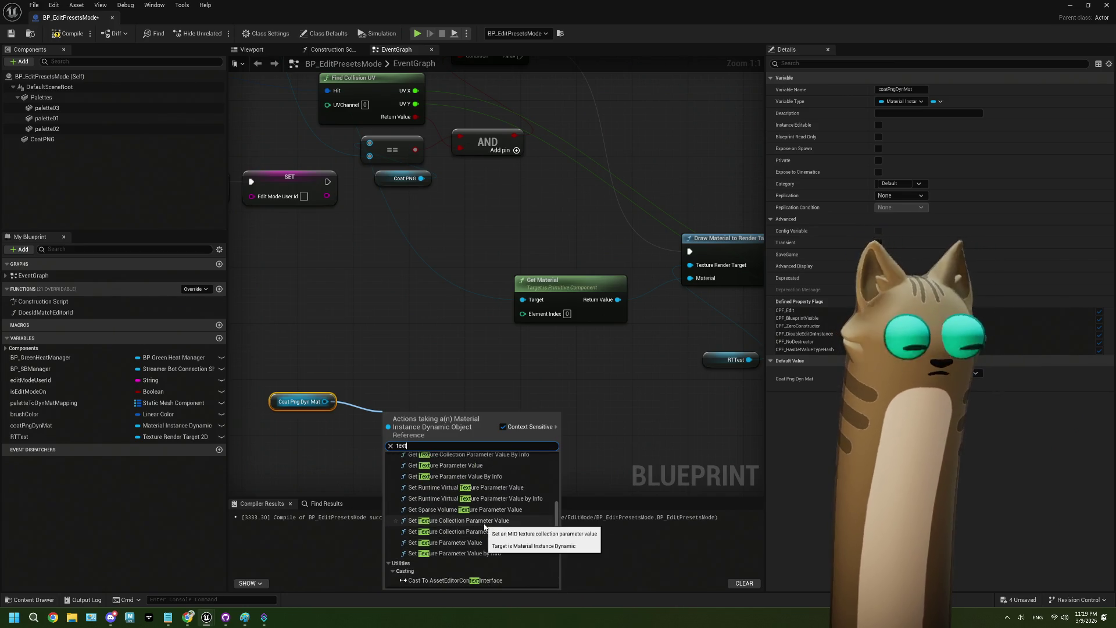
pyautogui.write('ur')
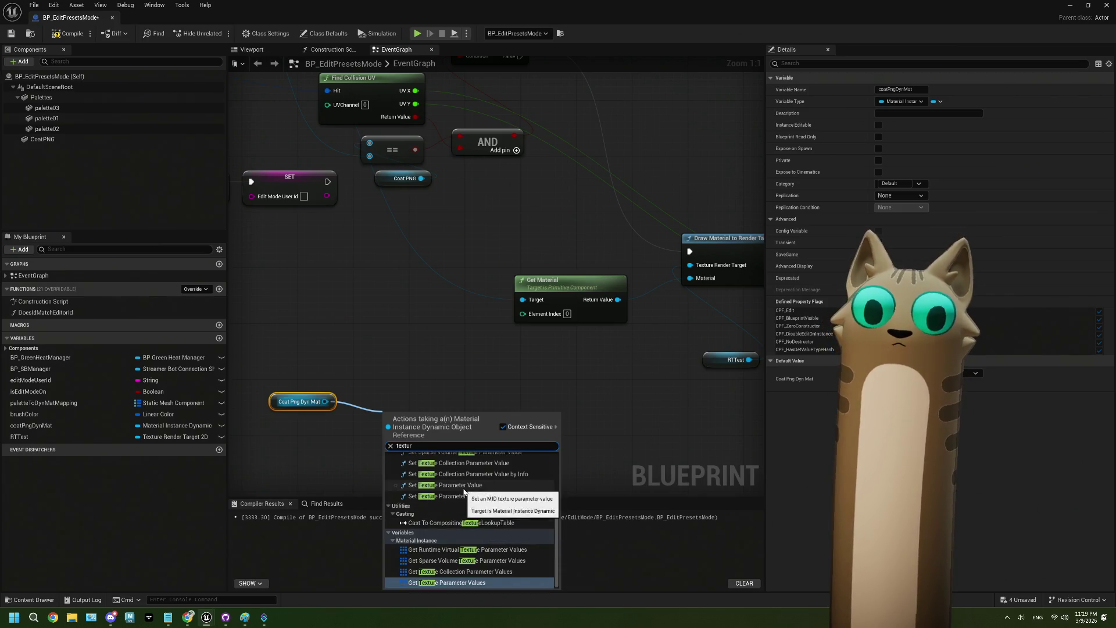
pyautogui.scroll(2, 464, 496)
pyautogui.click(473, 495)
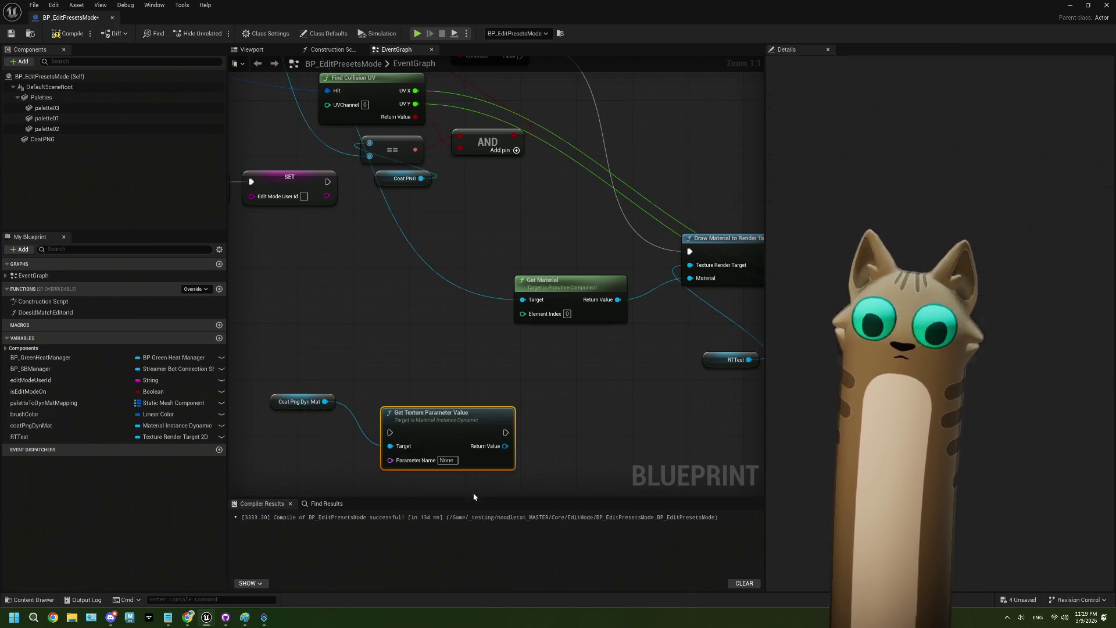
# Browse the Texture and Image Conversion actions for the texture output, then cancel without adding.
pyautogui.moveTo(490, 460)
pyautogui.mouseDown()
pyautogui.moveTo(427, 425)
pyautogui.moveTo(475, 395)
pyautogui.mouseUp()
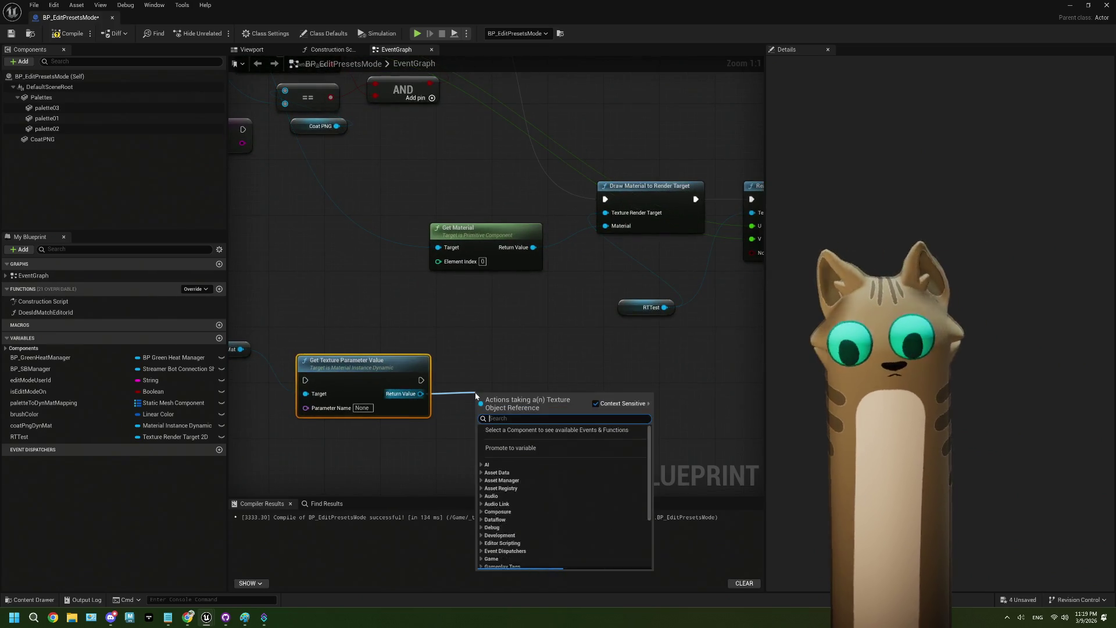
pyautogui.write('pix')
pyautogui.press('BackSpace')
pyautogui.press('BackSpace')
pyautogui.press('BackSpace')
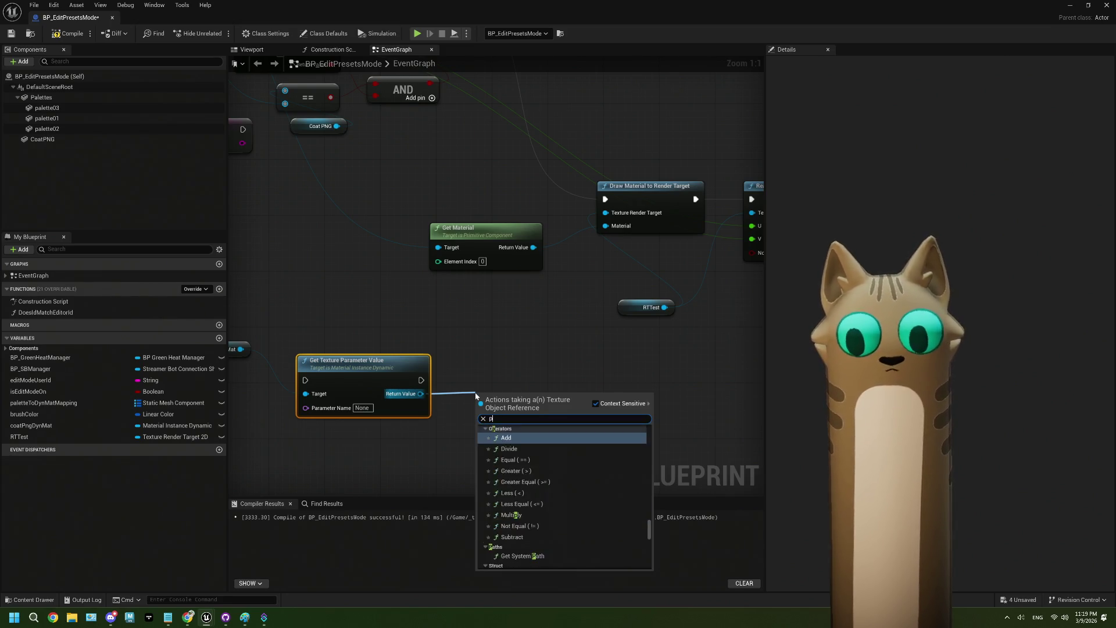
pyautogui.click(493, 488)
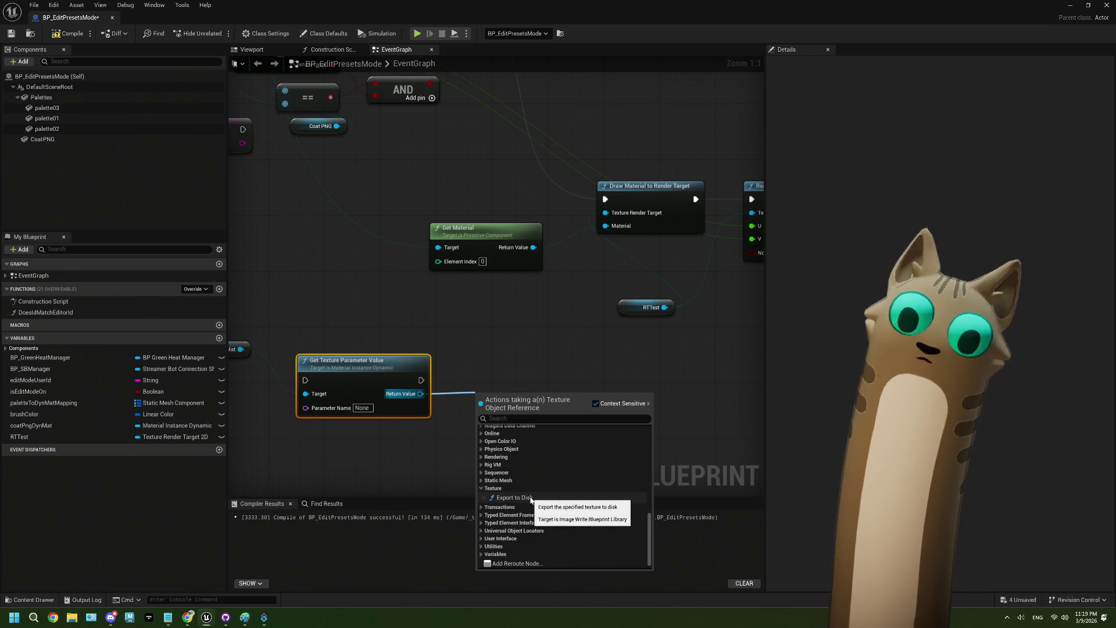
pyautogui.scroll(3, 529, 496)
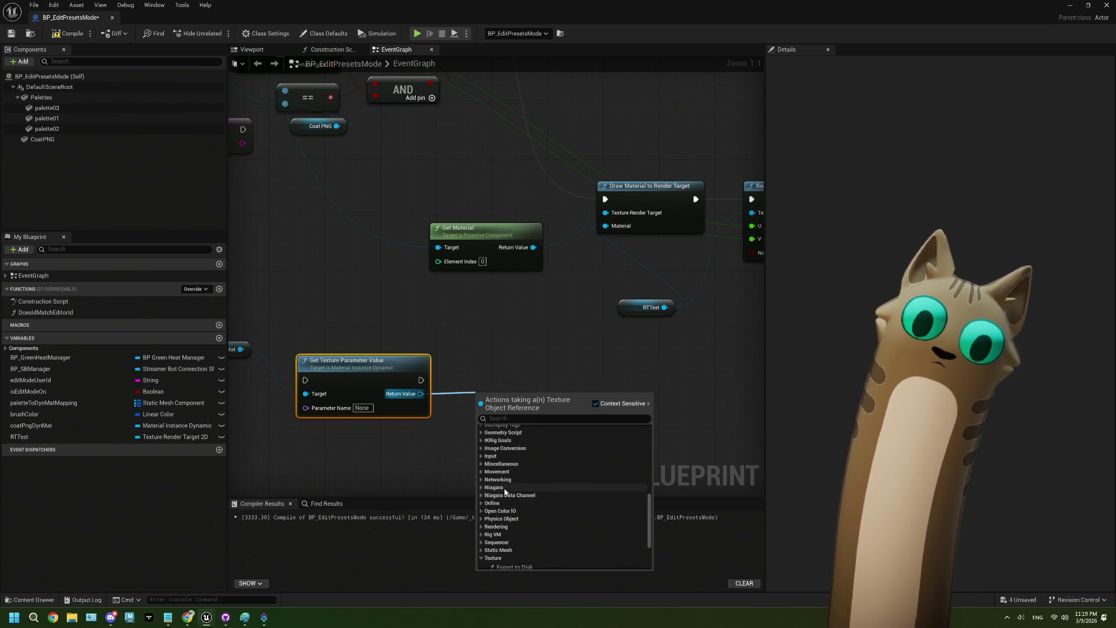
pyautogui.click(481, 448)
pyautogui.click(480, 448)
pyautogui.scroll(3, 489, 465)
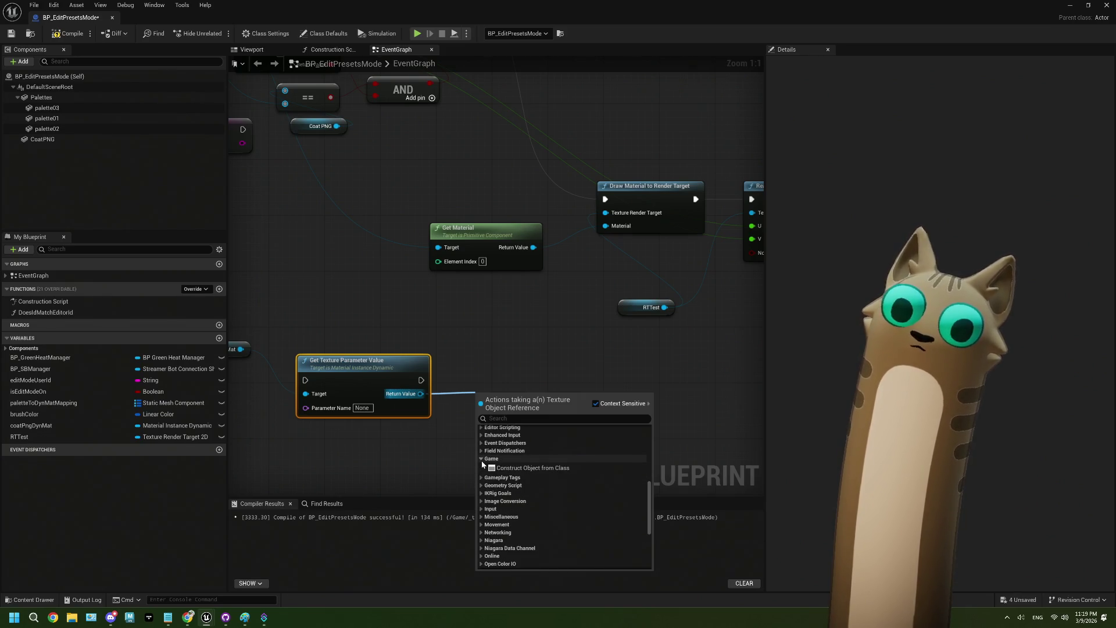
pyautogui.scroll(3, 485, 466)
pyautogui.scroll(3, 491, 469)
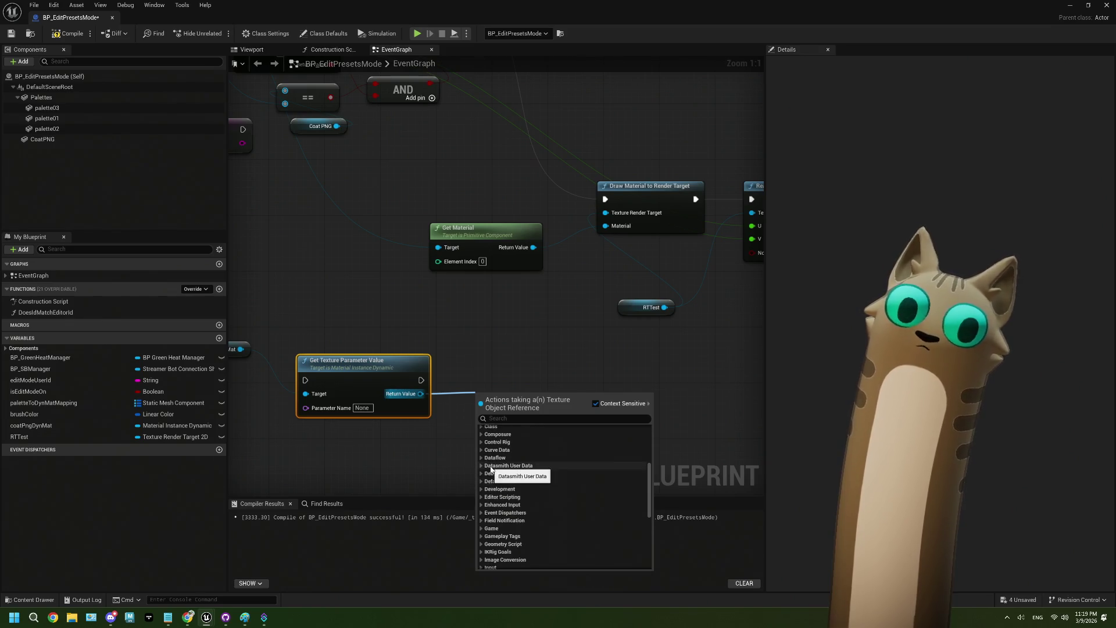
pyautogui.scroll(5, 484, 488)
pyautogui.click(512, 329)
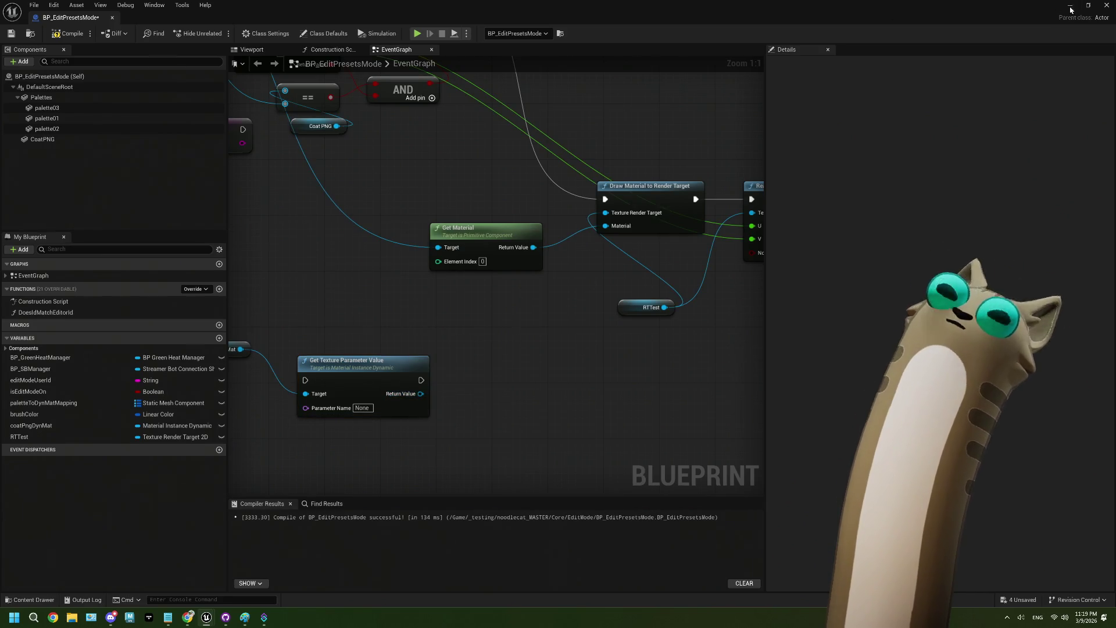
pyautogui.click(1069, 4)
# Create a Material named NewMaterial in EditMode and open it in the Material Editor.
pyautogui.rightClick(291, 509)
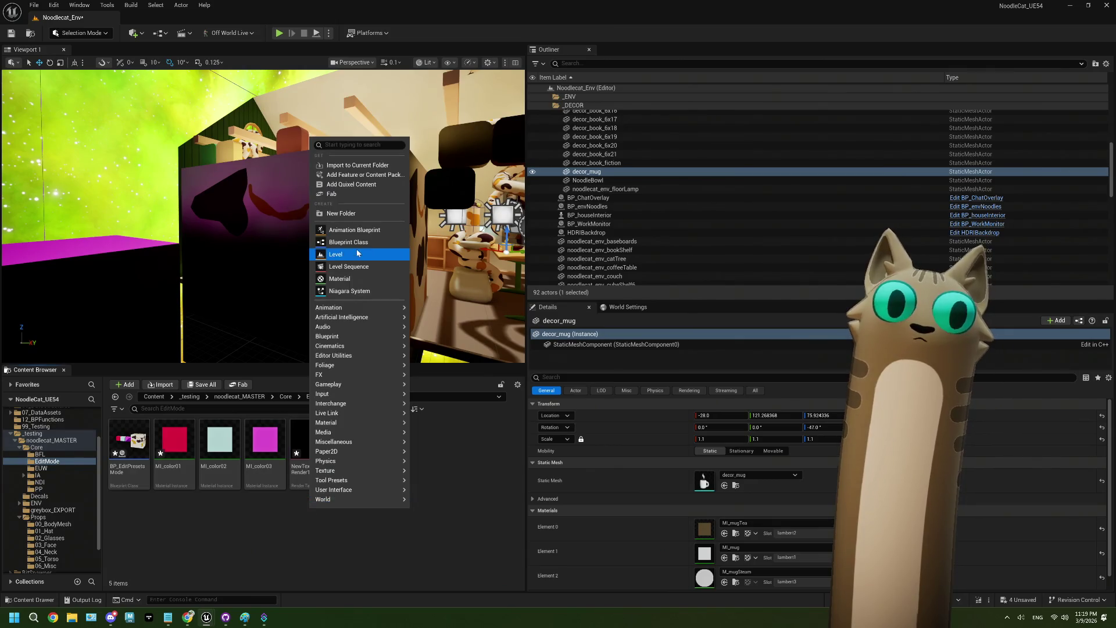
pyautogui.click(349, 274)
pyautogui.press('Return')
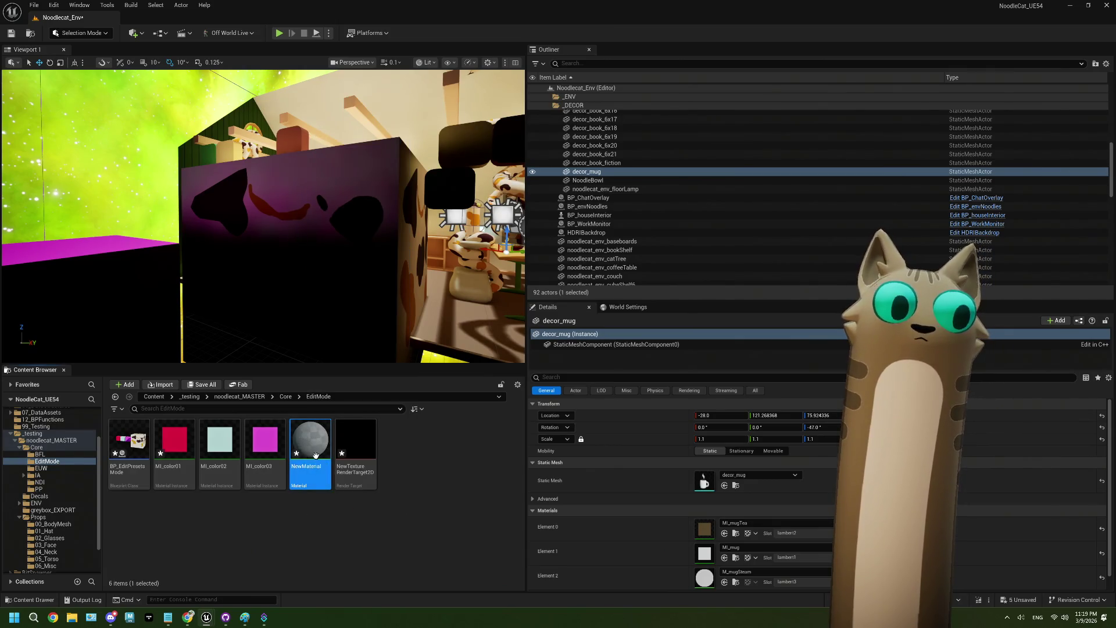
pyautogui.doubleClick(316, 459)
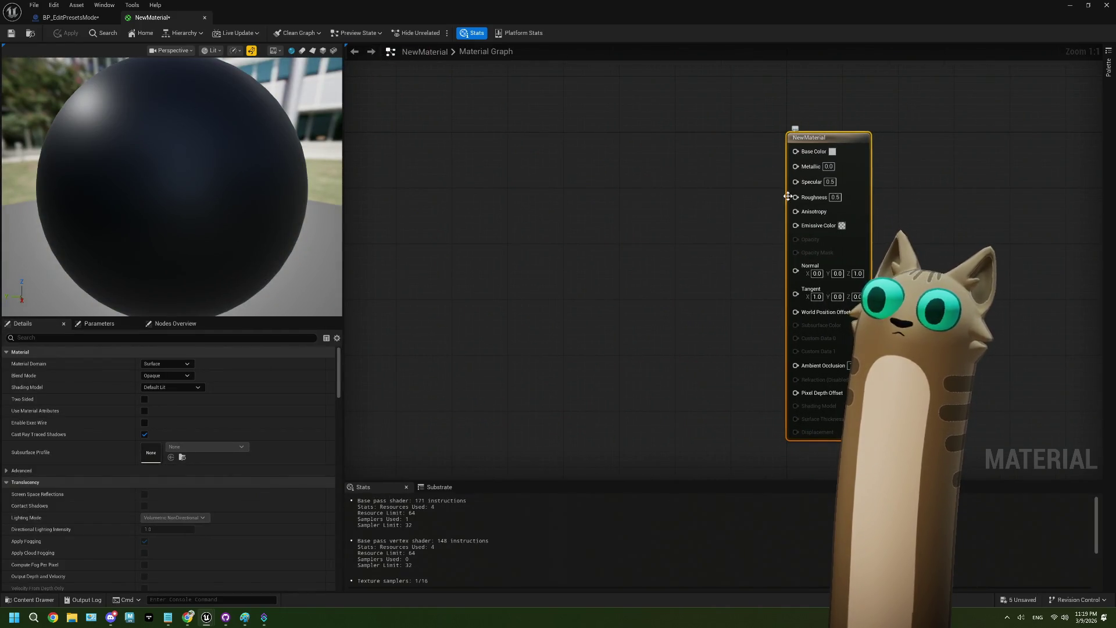
pyautogui.moveTo(795, 152)
pyautogui.mouseDown()
pyautogui.moveTo(668, 211)
pyautogui.moveTo(648, 208)
pyautogui.mouseUp()
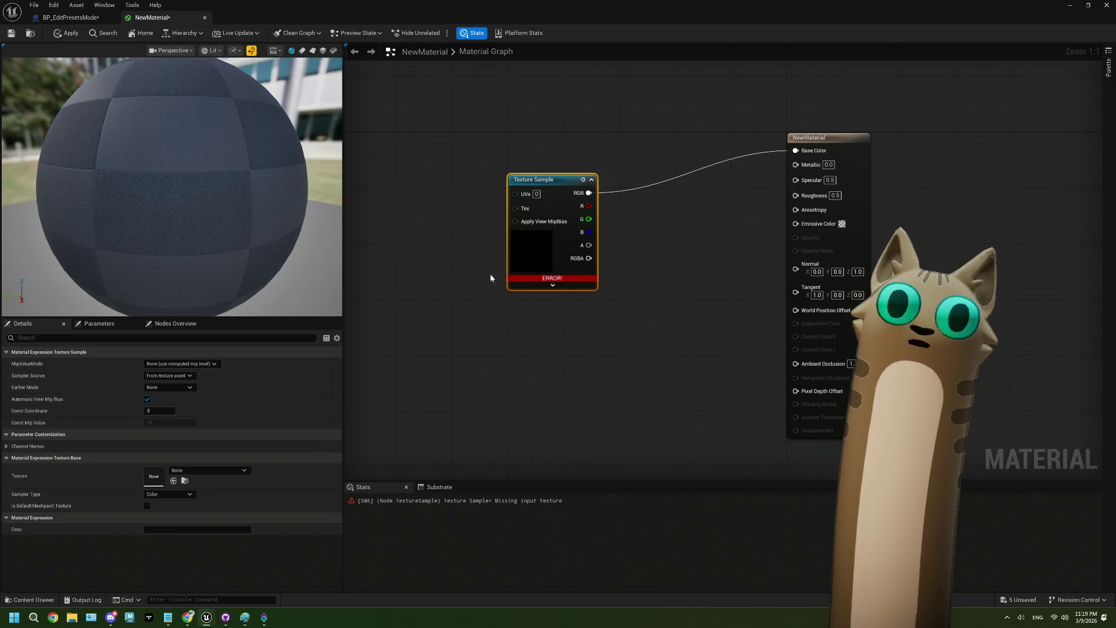
# Set the Texture Sample's texture to AICON-Green.
pyautogui.click(194, 468)
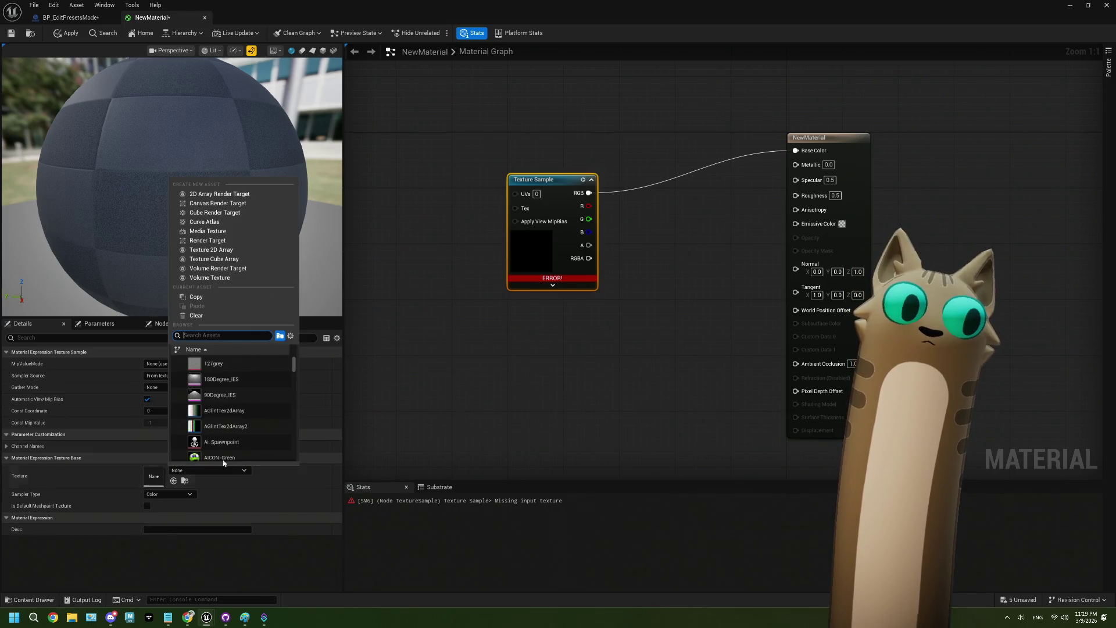
pyautogui.click(219, 416)
pyautogui.click(521, 348)
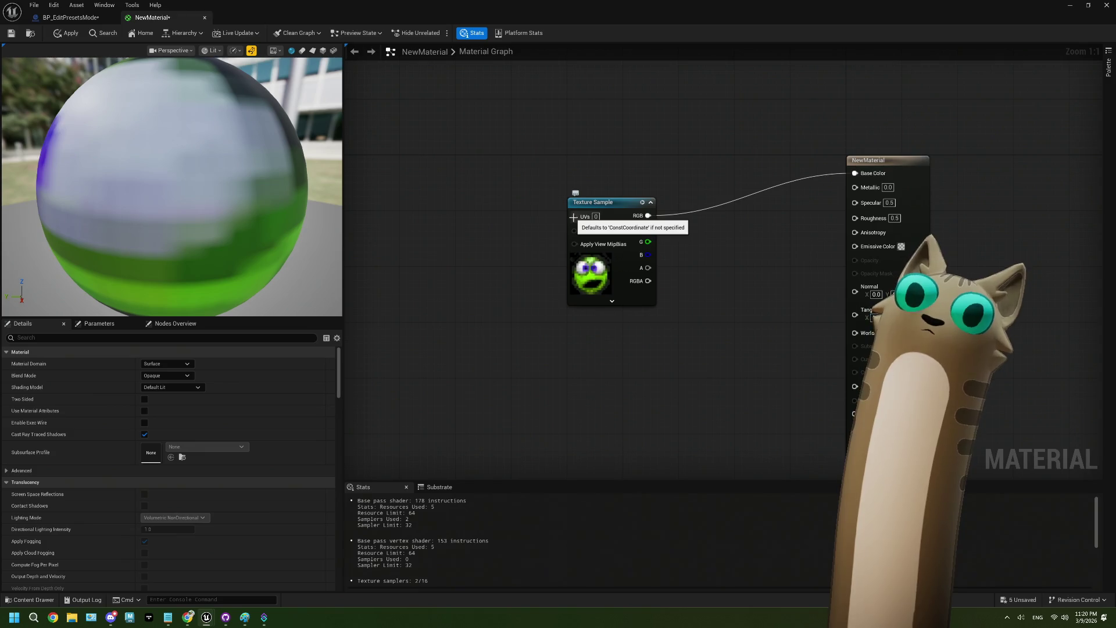
# Add a TexCoord[0] node on the UVs input, then delete it again.
pyautogui.moveTo(573, 217); pyautogui.dragTo(488, 226)
pyautogui.write('tex')
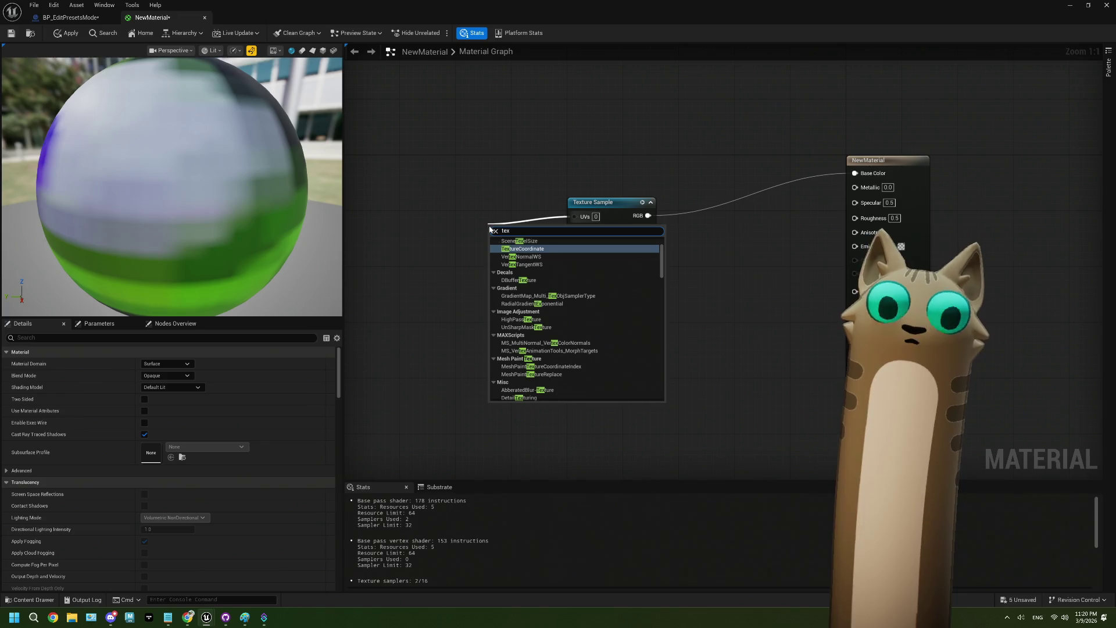
pyautogui.click(522, 249)
pyautogui.moveTo(512, 239); pyautogui.dragTo(432, 228)
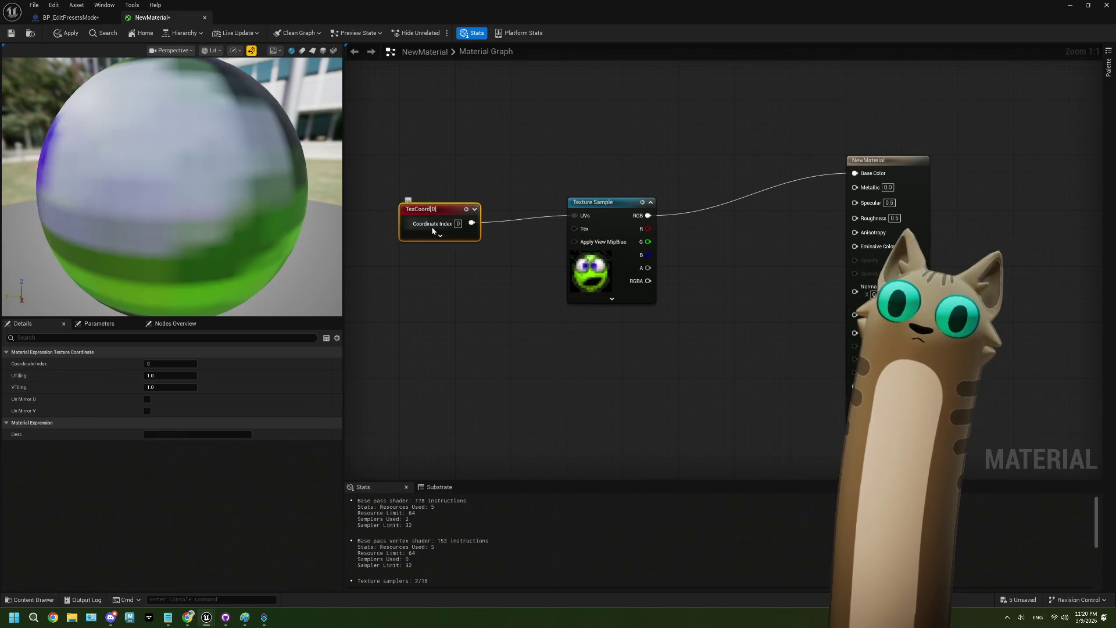
pyautogui.click(441, 236)
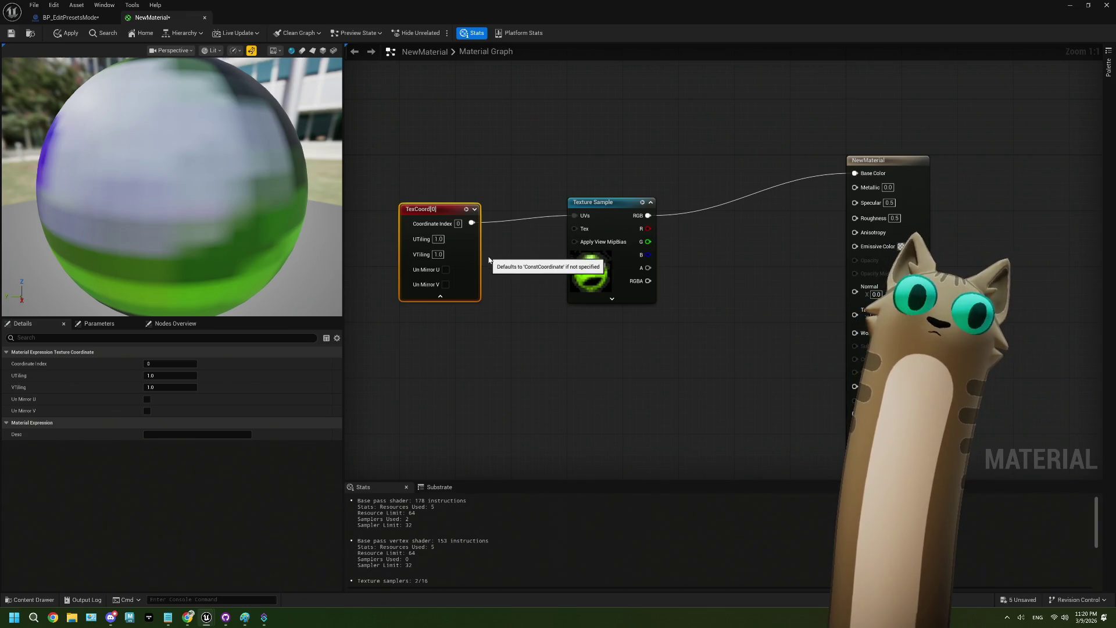
pyautogui.press('Delete')
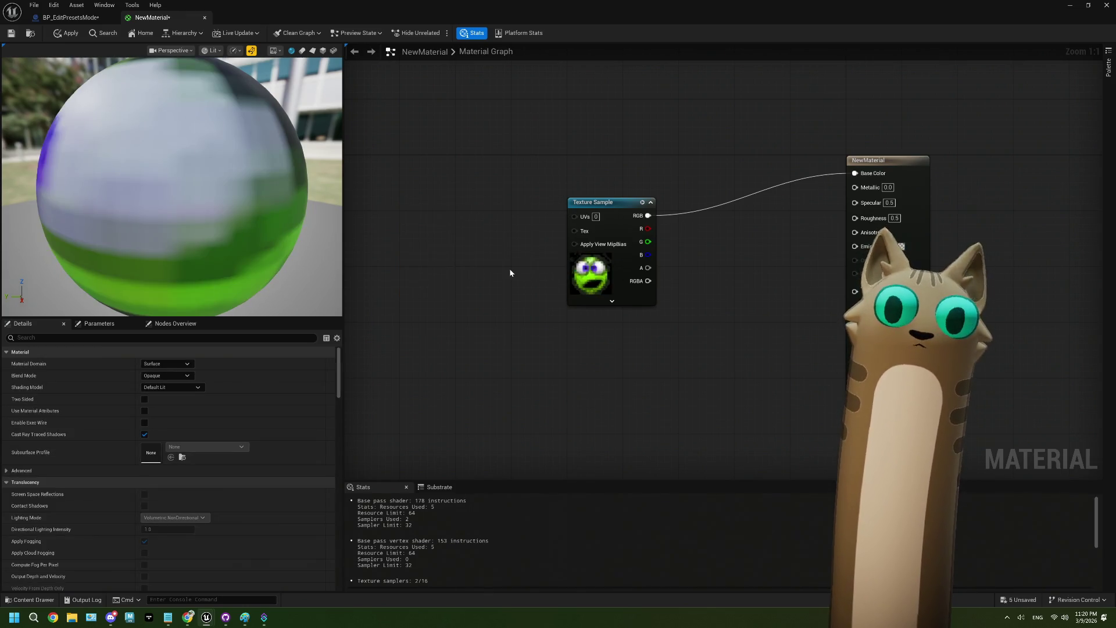
pyautogui.click(186, 623)
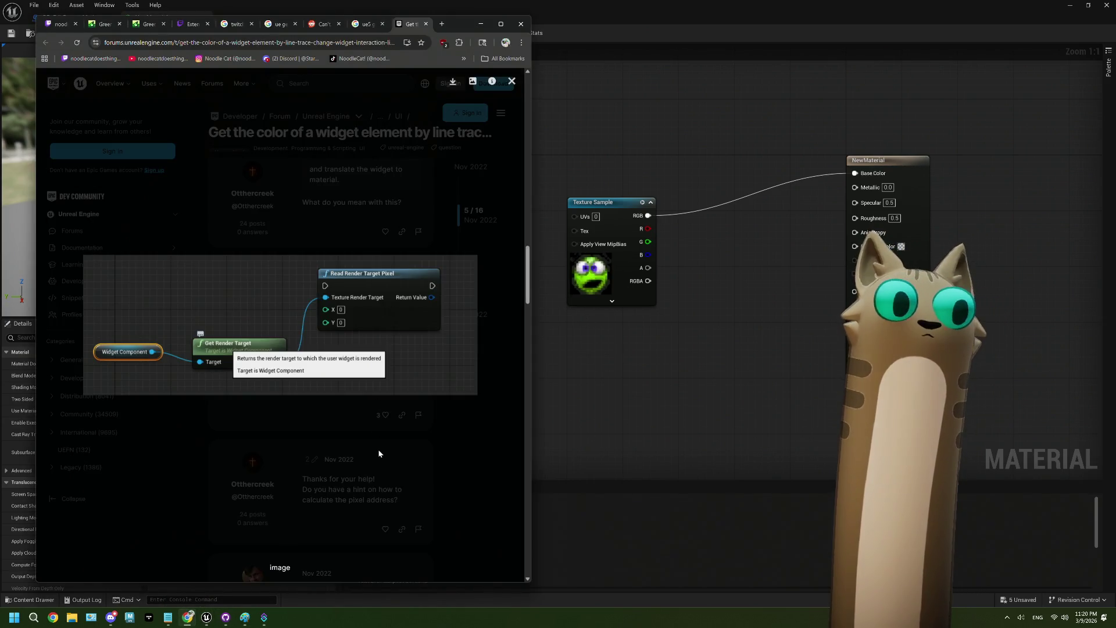
# Enlarge and review the Find Collision UV and thanks-reply screenshots.
pyautogui.click(377, 449)
pyautogui.scroll(-5, 378, 449)
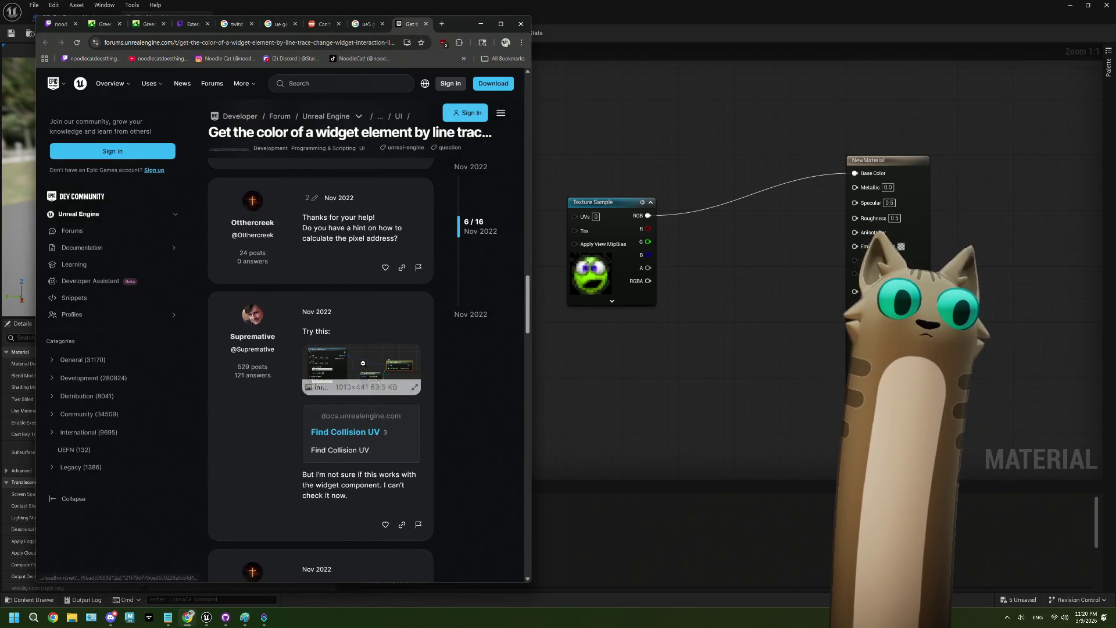
pyautogui.click(362, 364)
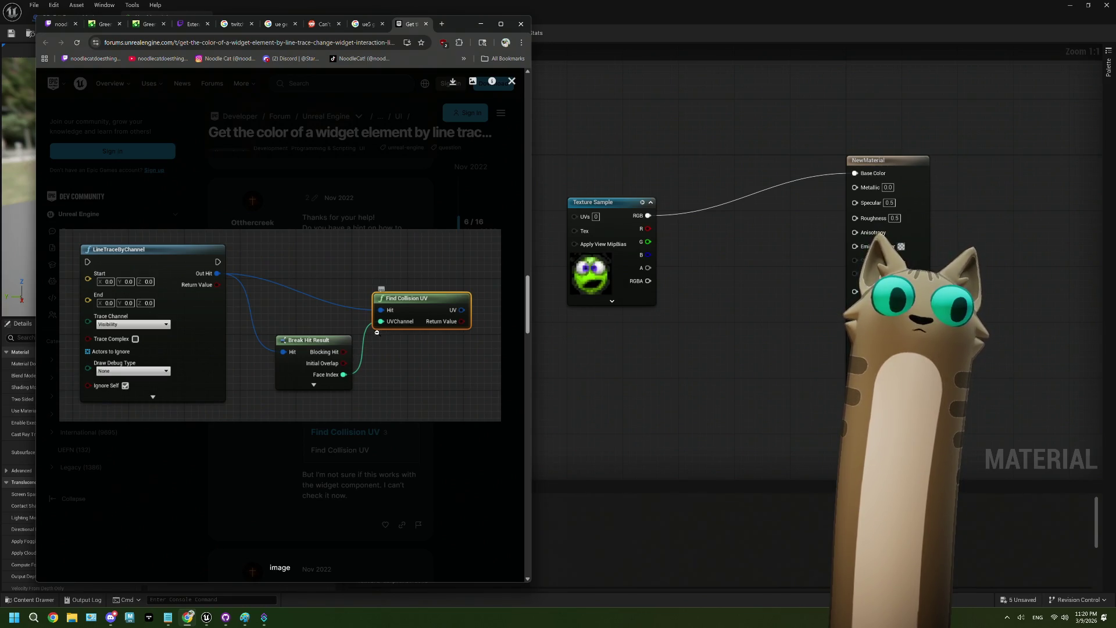
pyautogui.click(389, 445)
pyautogui.scroll(-3, 389, 446)
pyautogui.scroll(-3, 389, 446)
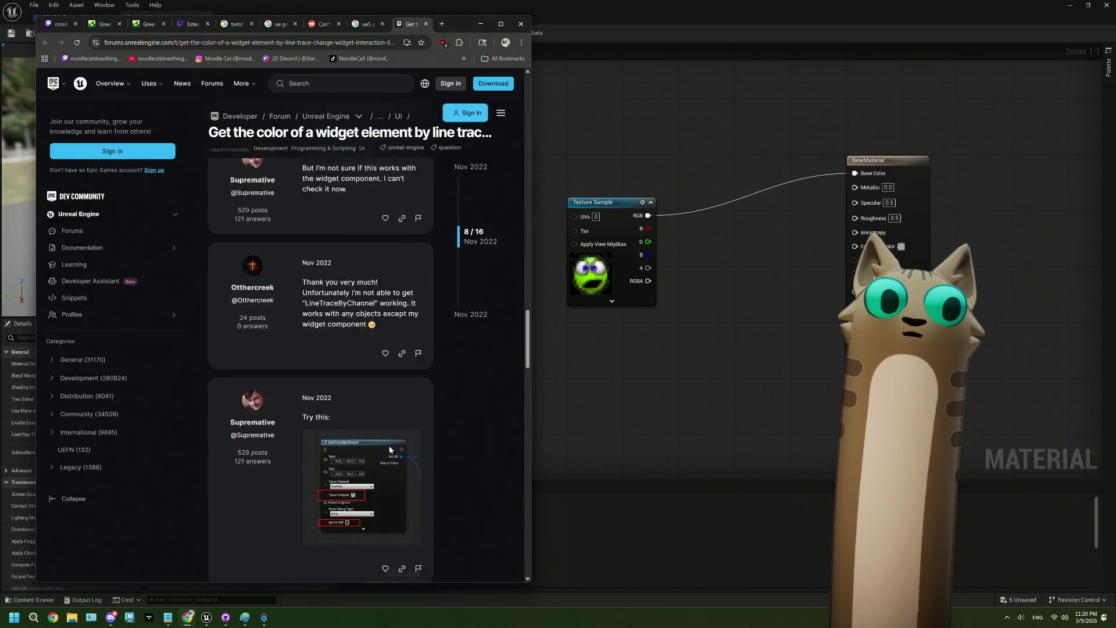
pyautogui.scroll(-3, 389, 445)
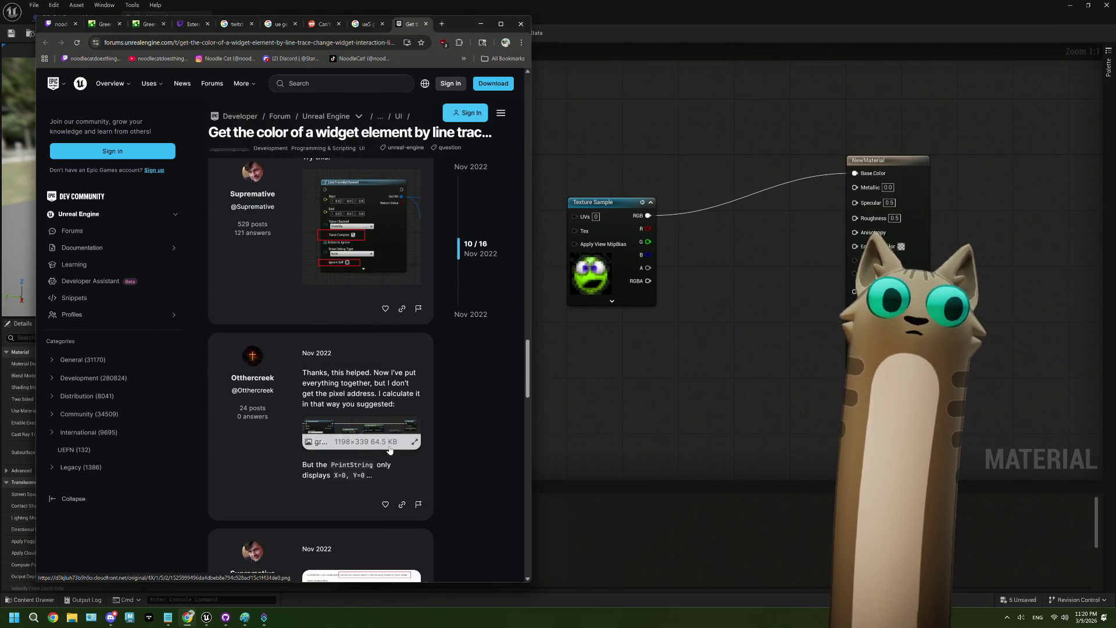
pyautogui.click(385, 440)
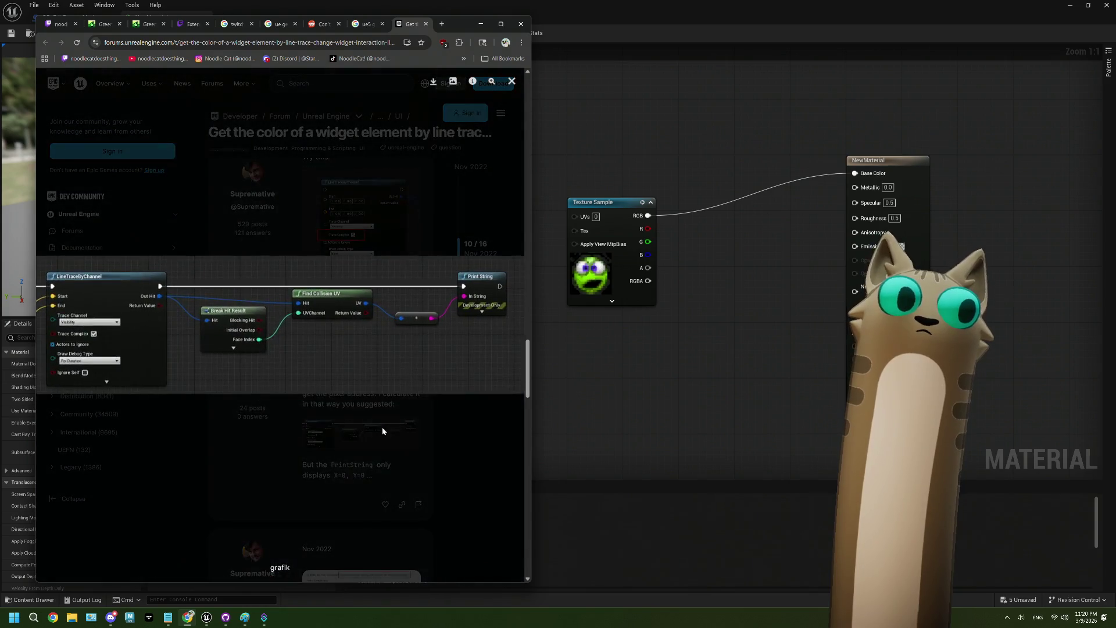
pyautogui.click(447, 436)
pyautogui.scroll(-4, 380, 433)
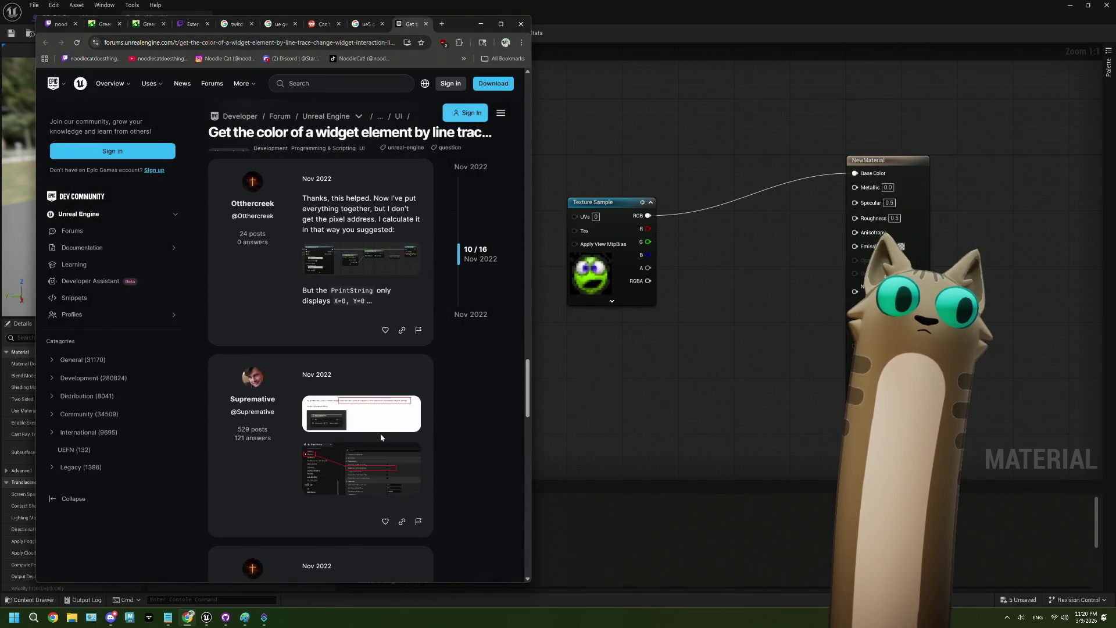
# Enlarge and study the Project Settings and 'It works for me' blueprint screenshots.
pyautogui.click(375, 434)
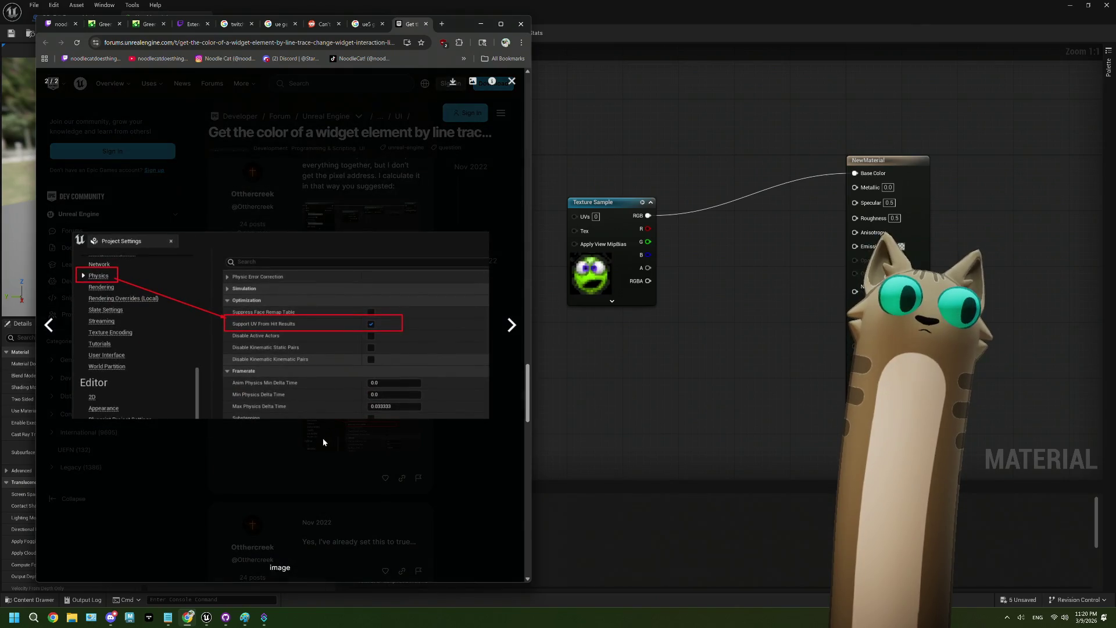
pyautogui.click(323, 442)
pyautogui.scroll(-7, 323, 442)
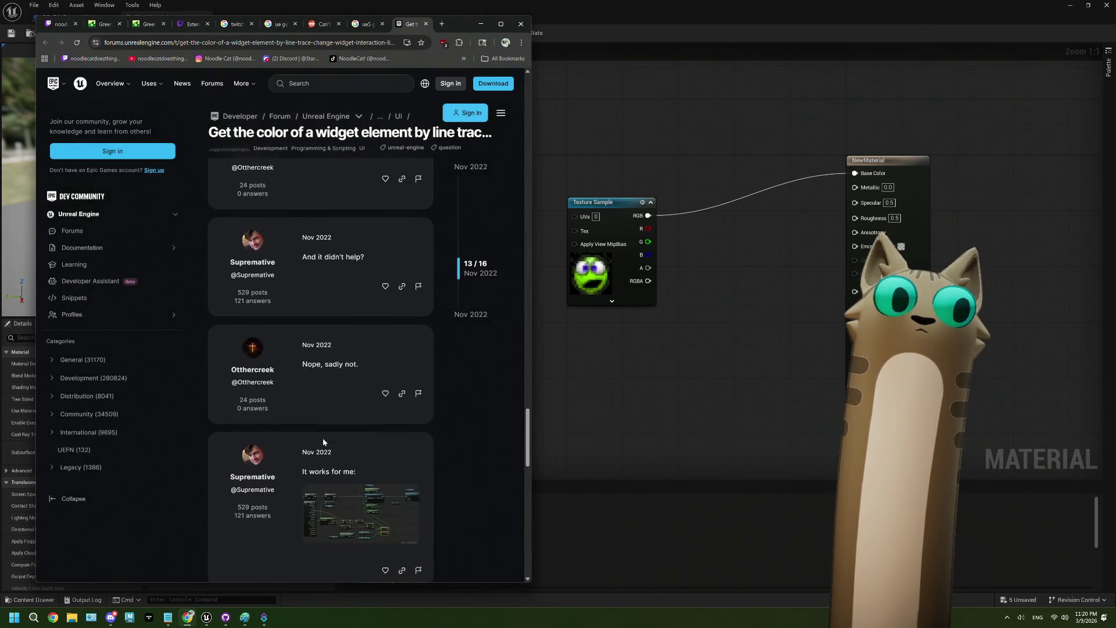
pyautogui.scroll(-1, 323, 442)
pyautogui.click(325, 424)
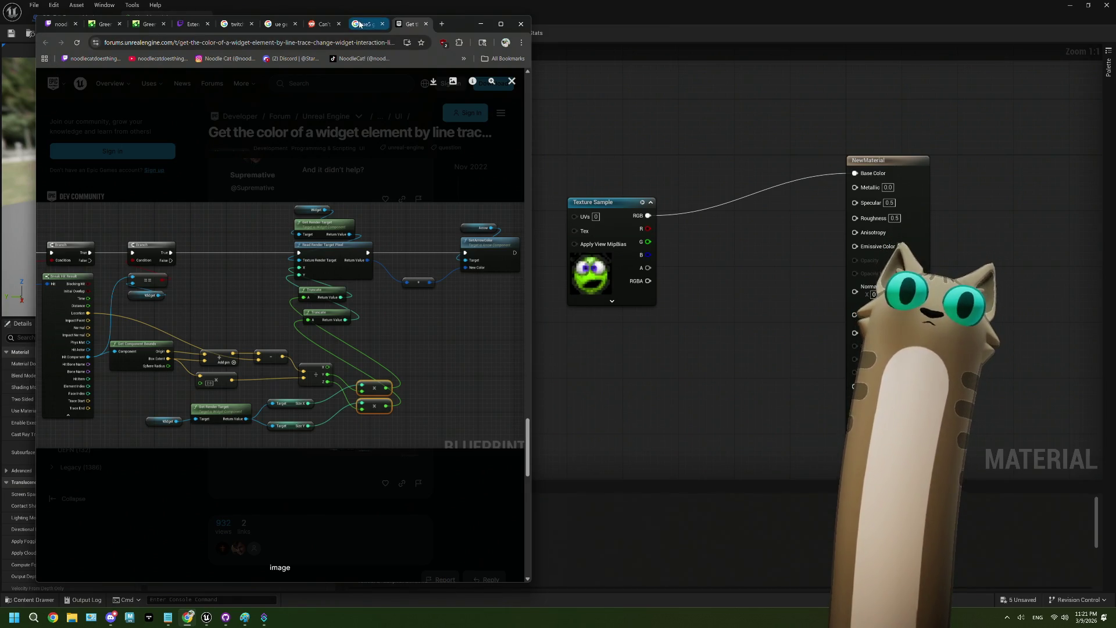
pyautogui.click(382, 189)
pyautogui.scroll(-3, 357, 236)
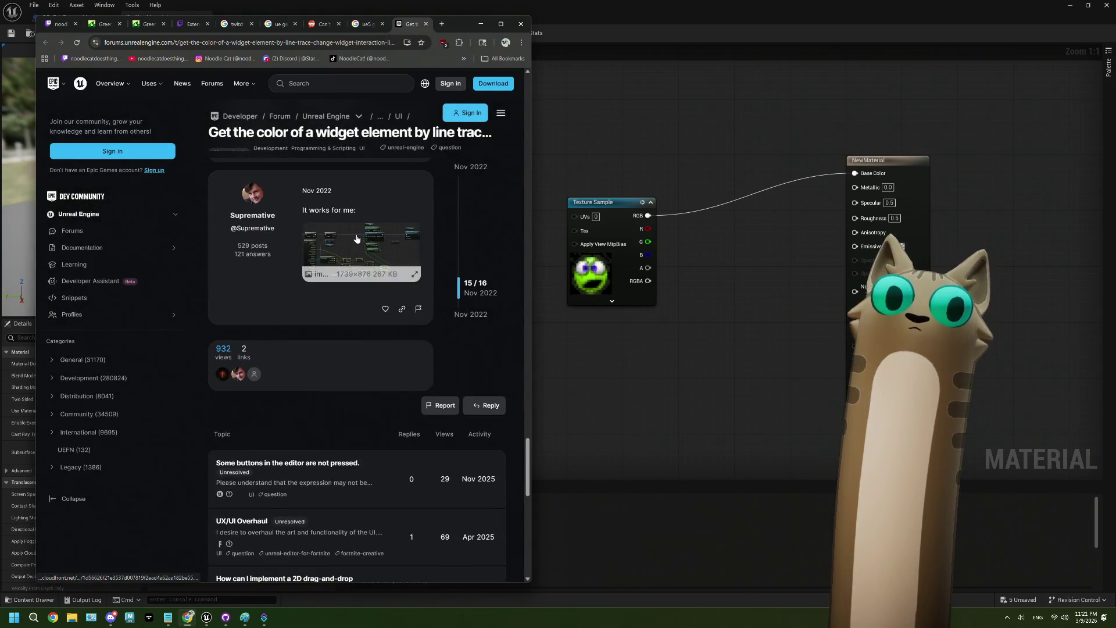
pyautogui.scroll(1, 357, 238)
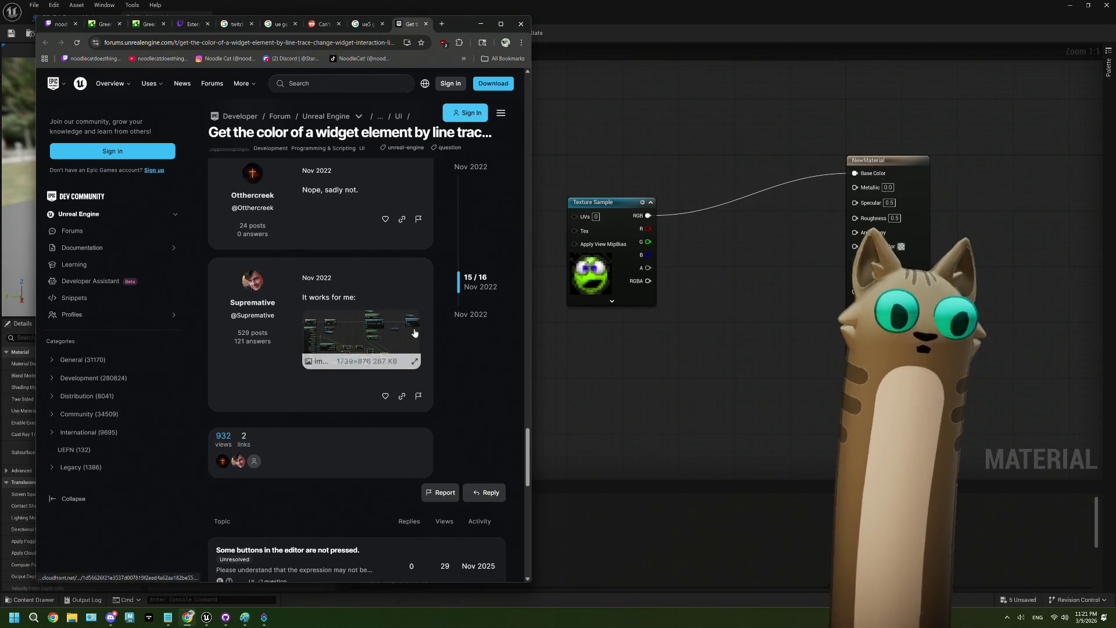
pyautogui.scroll(5, 414, 328)
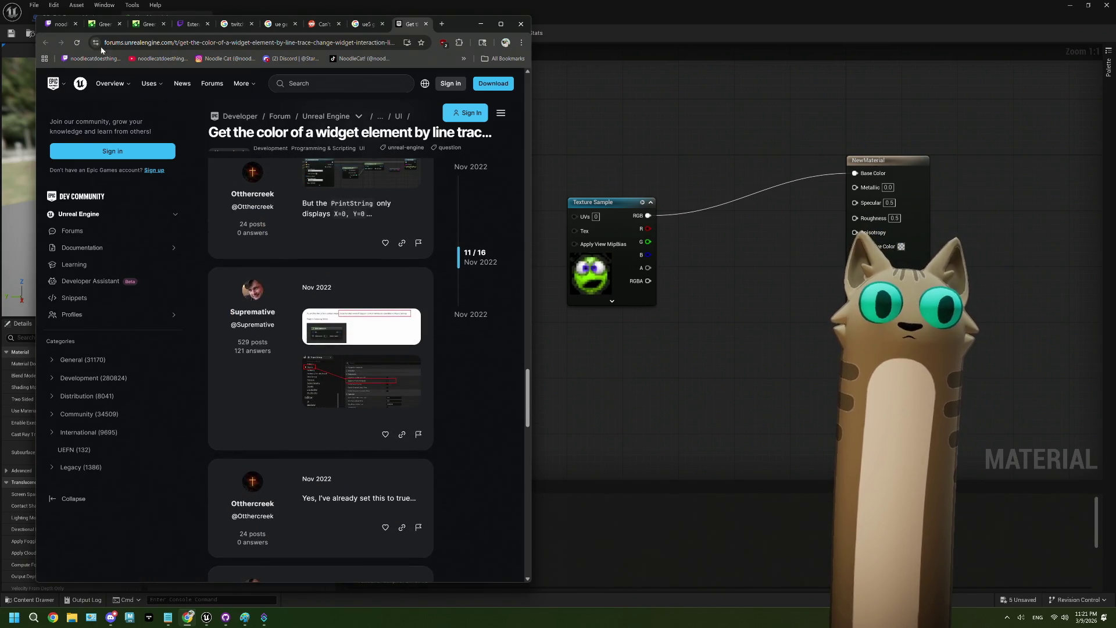
# Set NewMaterial's domain to User Interface and wire Texture Sample RGB into Final Color.
pyautogui.moveTo(358, 23)
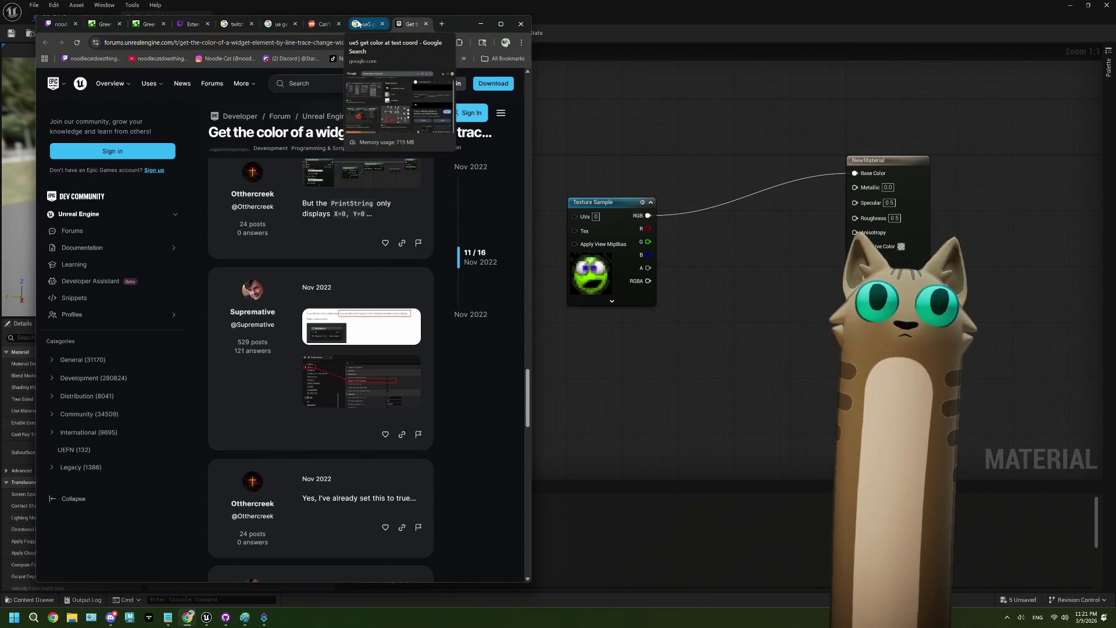
pyautogui.click(619, 314)
pyautogui.click(183, 362)
pyautogui.click(182, 413)
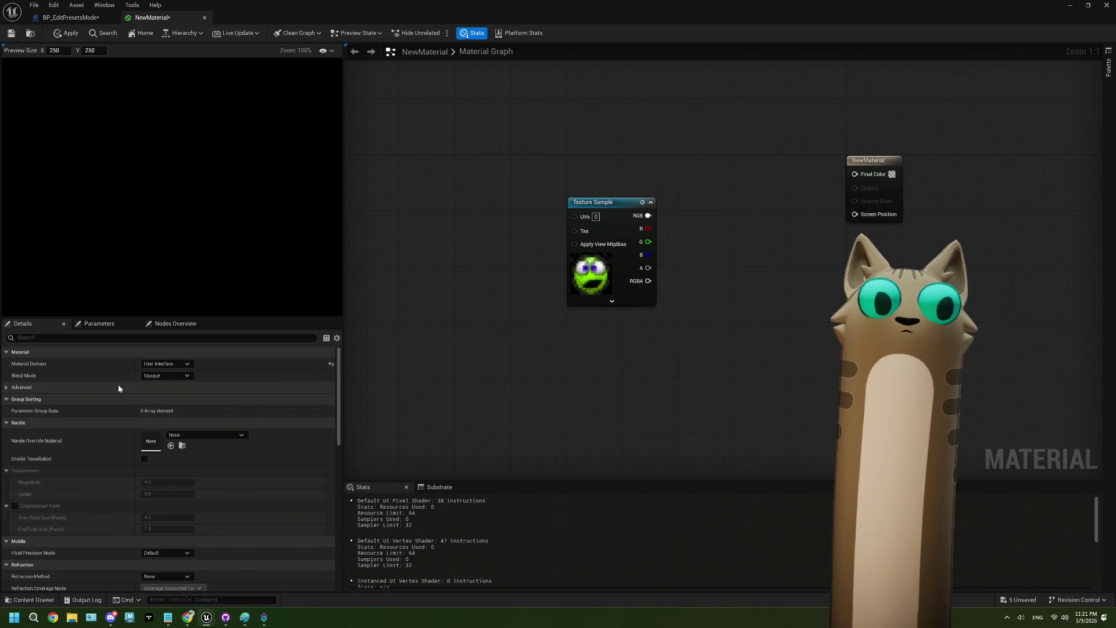
pyautogui.moveTo(520, 239)
pyautogui.mouseDown()
pyautogui.moveTo(619, 231)
pyautogui.moveTo(739, 199)
pyautogui.mouseUp()
pyautogui.moveTo(668, 320); pyautogui.dragTo(601, 316)
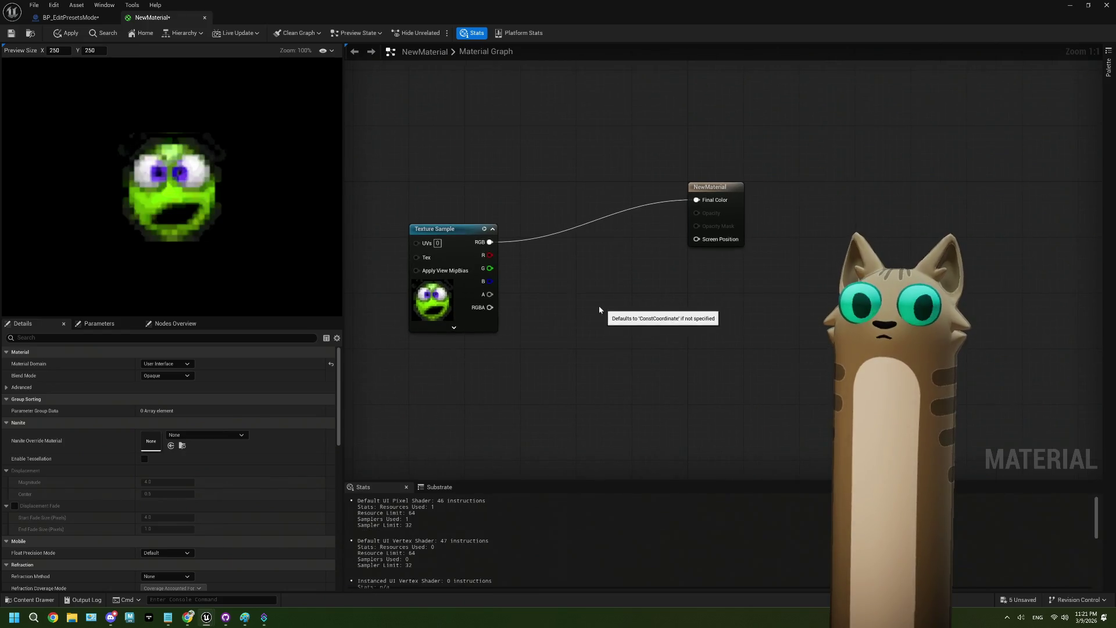
pyautogui.click(61, 18)
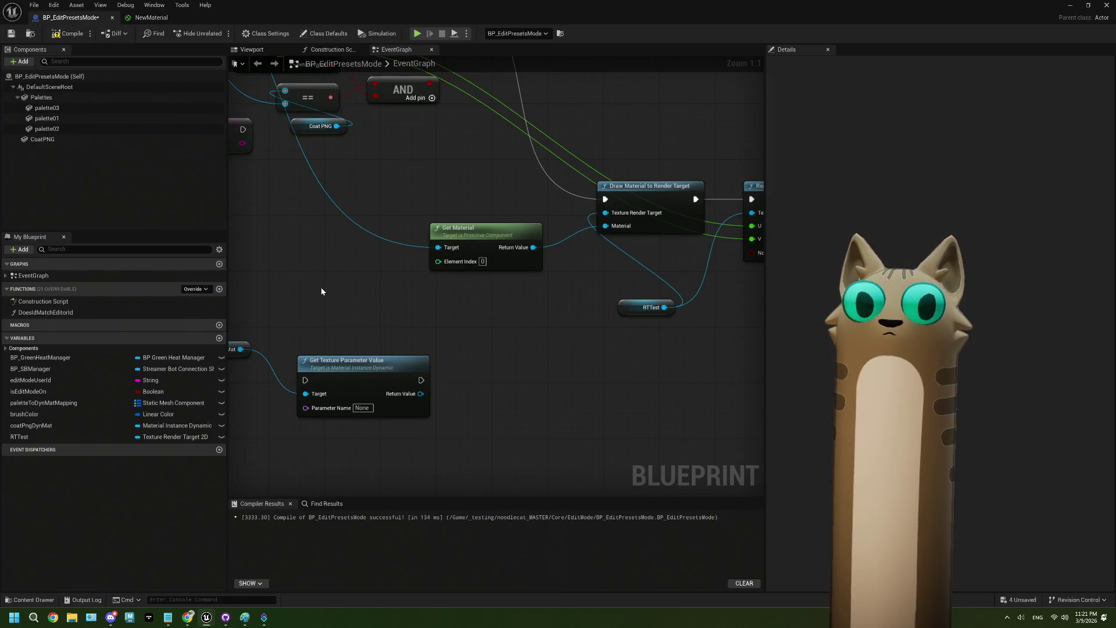
# Assign NewMaterial to the CoatPNG component's Element 0 material slot.
pyautogui.click(53, 139)
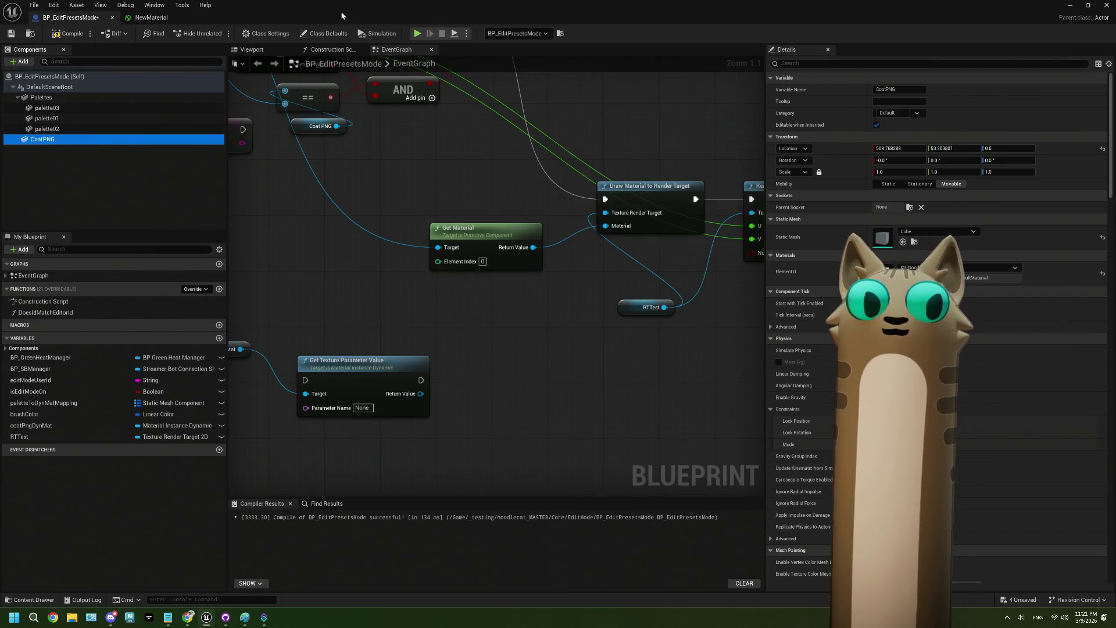
pyautogui.doubleClick(341, 12)
pyautogui.moveTo(310, 462); pyautogui.dragTo(814, 321)
pyautogui.moveTo(464, 58)
pyautogui.mouseDown()
pyautogui.moveTo(707, 205)
pyautogui.moveTo(387, 172)
pyautogui.moveTo(353, 89)
pyautogui.moveTo(336, 91)
pyautogui.mouseUp()
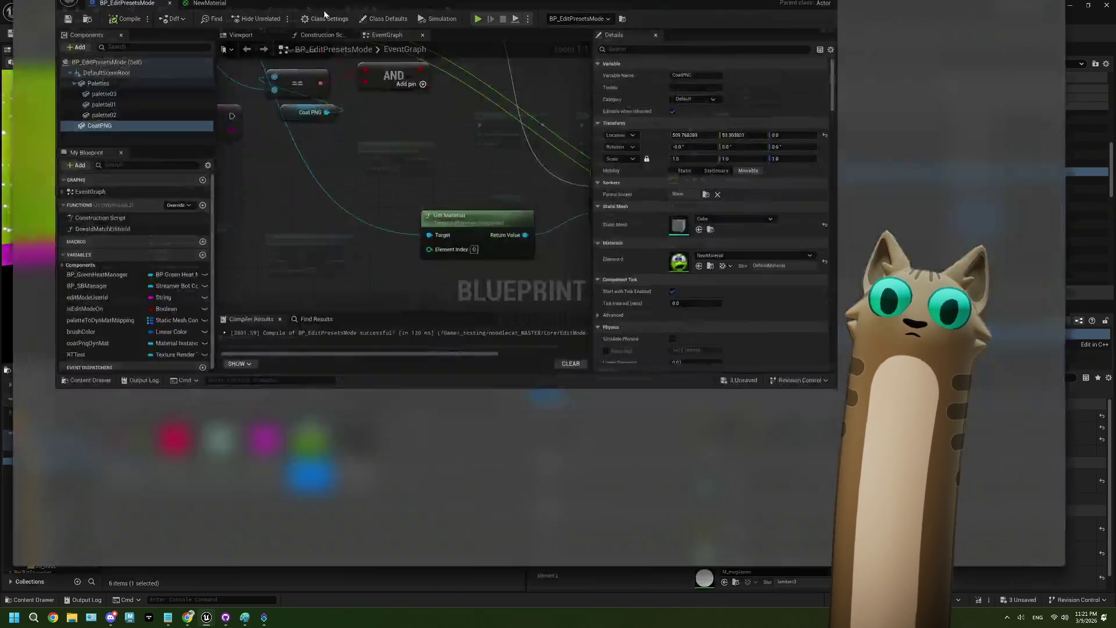
# Wire Coat PNG into Get Material's Target, then compile and save BP_EditPresetsMode.
pyautogui.scroll(-1, 386, 317)
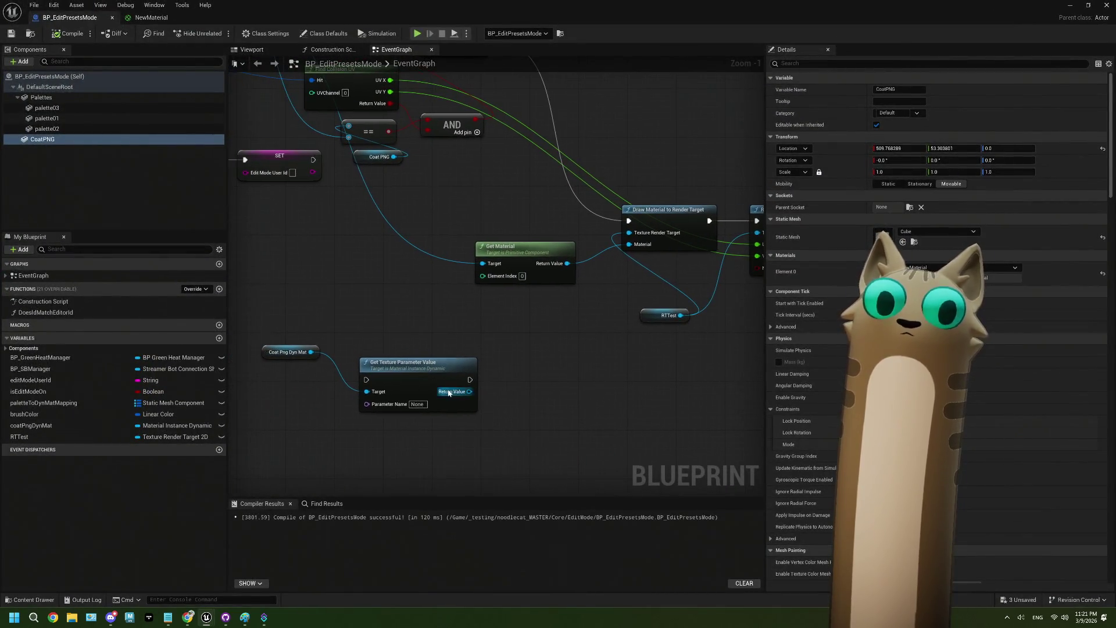
pyautogui.moveTo(447, 393)
pyautogui.mouseDown()
pyautogui.moveTo(538, 404)
pyautogui.moveTo(463, 323)
pyautogui.moveTo(394, 305)
pyautogui.mouseUp()
pyautogui.moveTo(328, 367); pyautogui.dragTo(315, 367)
pyautogui.moveTo(372, 244)
pyautogui.mouseDown()
pyautogui.moveTo(461, 326)
pyautogui.moveTo(463, 350)
pyautogui.moveTo(490, 386)
pyautogui.moveTo(478, 382)
pyautogui.mouseUp()
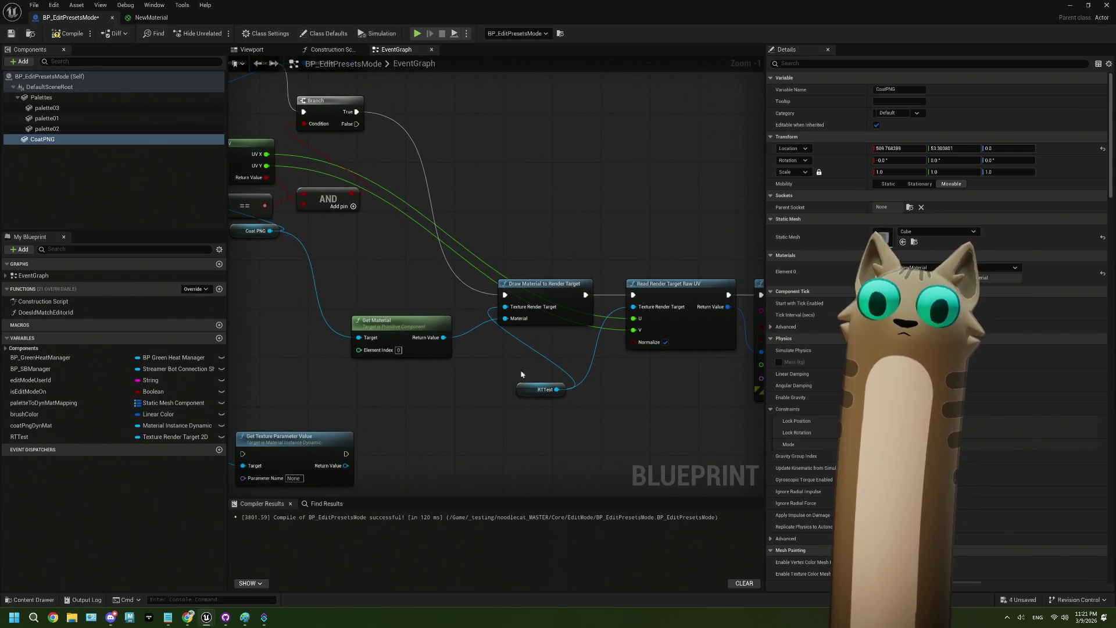
pyautogui.click(68, 33)
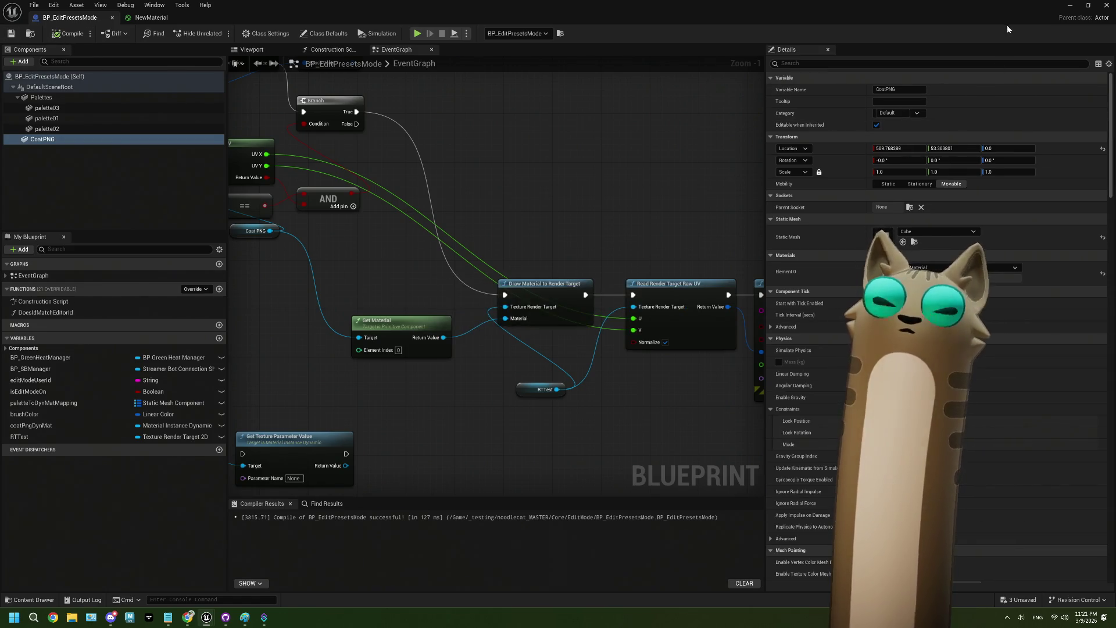
pyautogui.click(1069, 5)
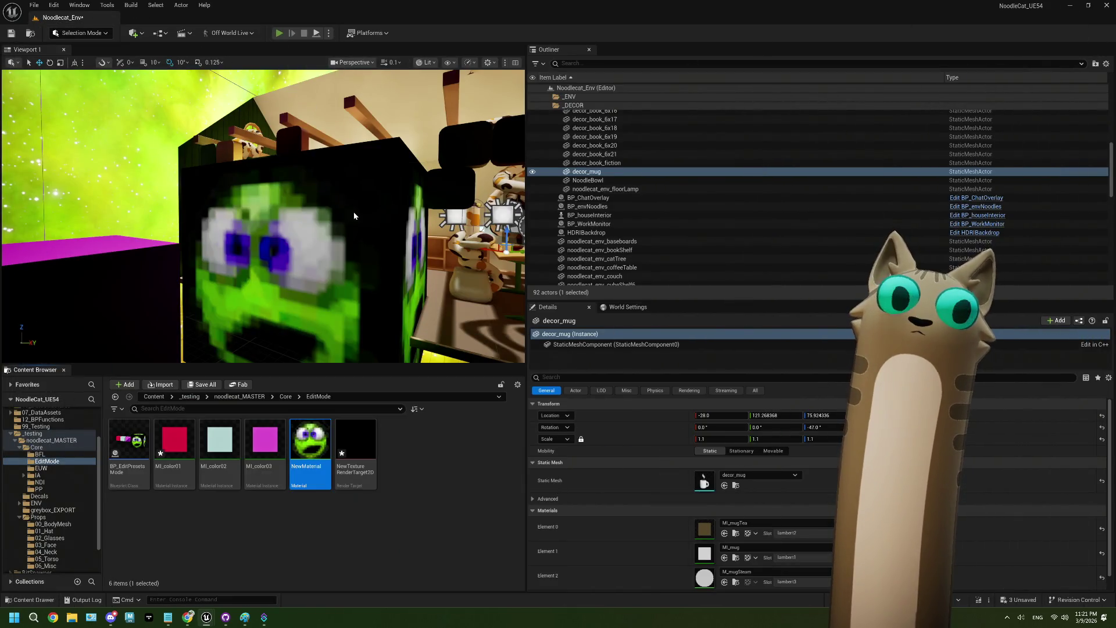
# Play-test painting on the cube, then open the NewTextureRenderTarget2D asset.
pyautogui.hotkey('alt', 'p')
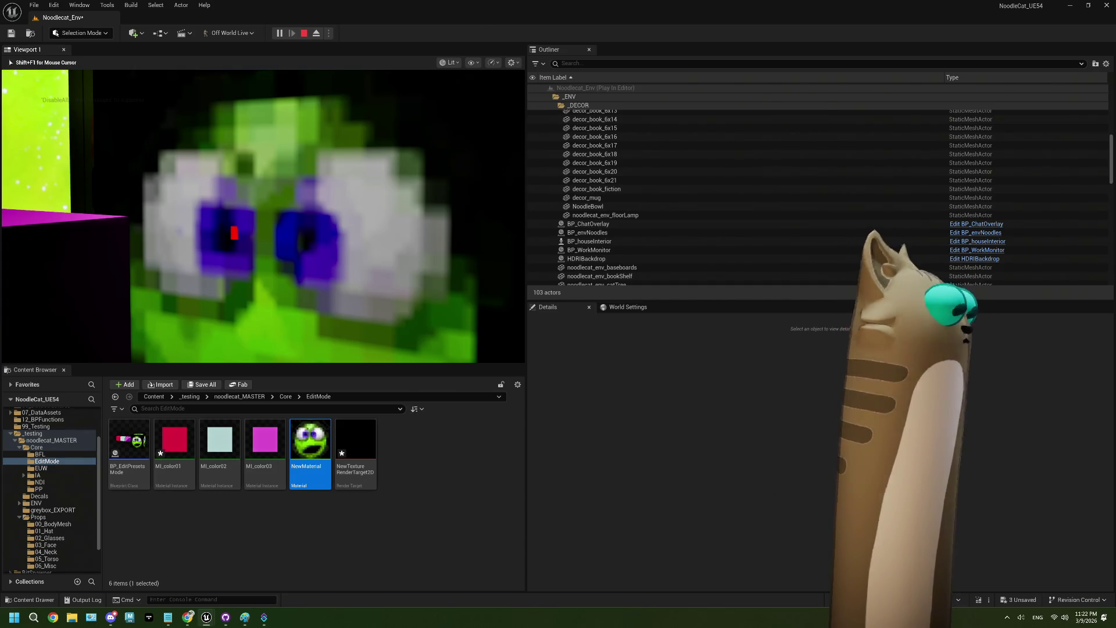
pyautogui.press('Escape')
pyautogui.doubleClick(356, 449)
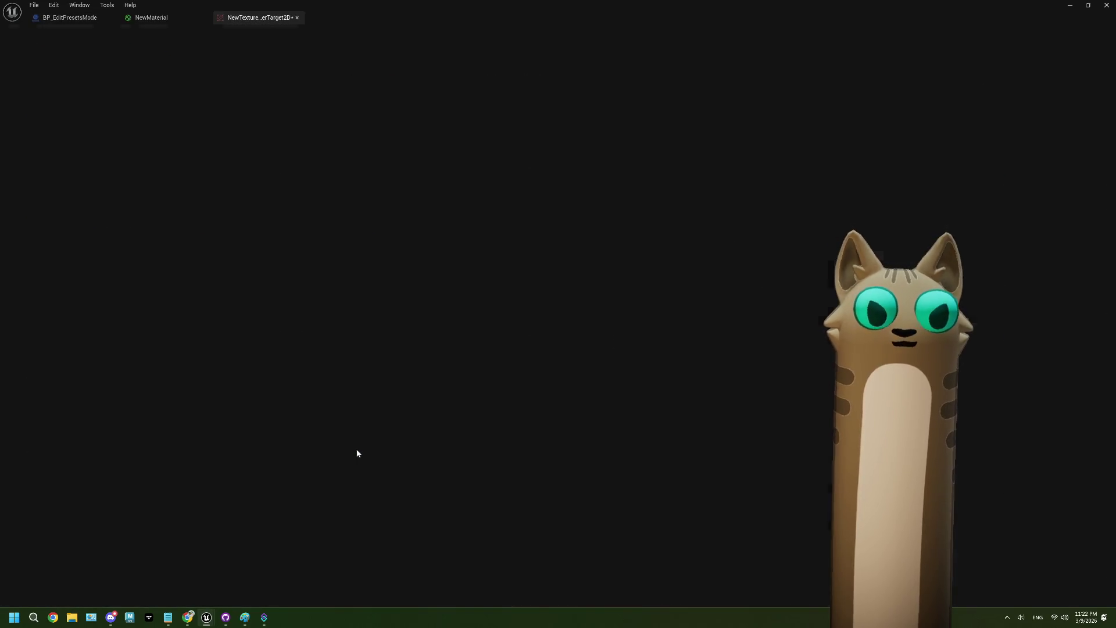
# Switch the Texture Sample's texture from AICON-Green to body_calico_mask and apply NewMaterial.
pyautogui.click(297, 17)
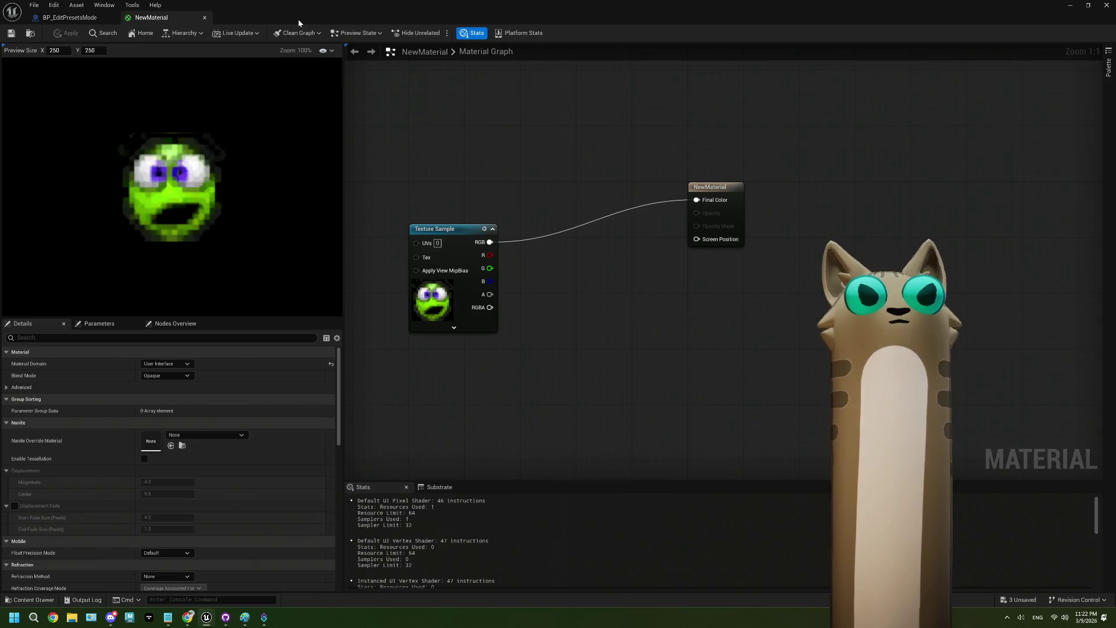
pyautogui.moveTo(445, 302); pyautogui.dragTo(523, 285)
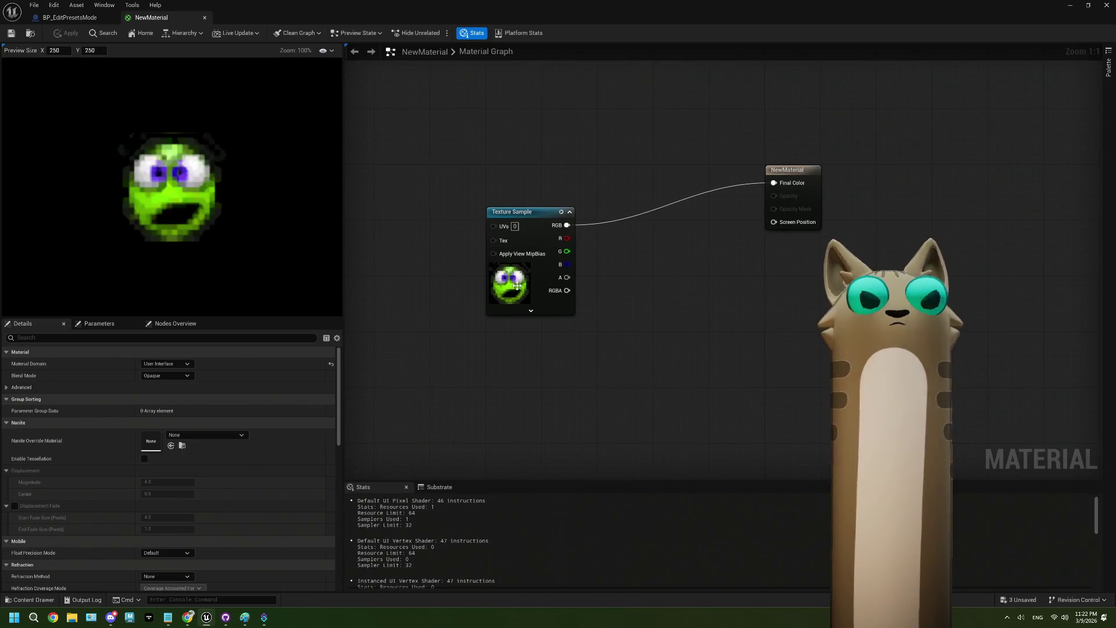
pyautogui.click(523, 285)
pyautogui.click(191, 472)
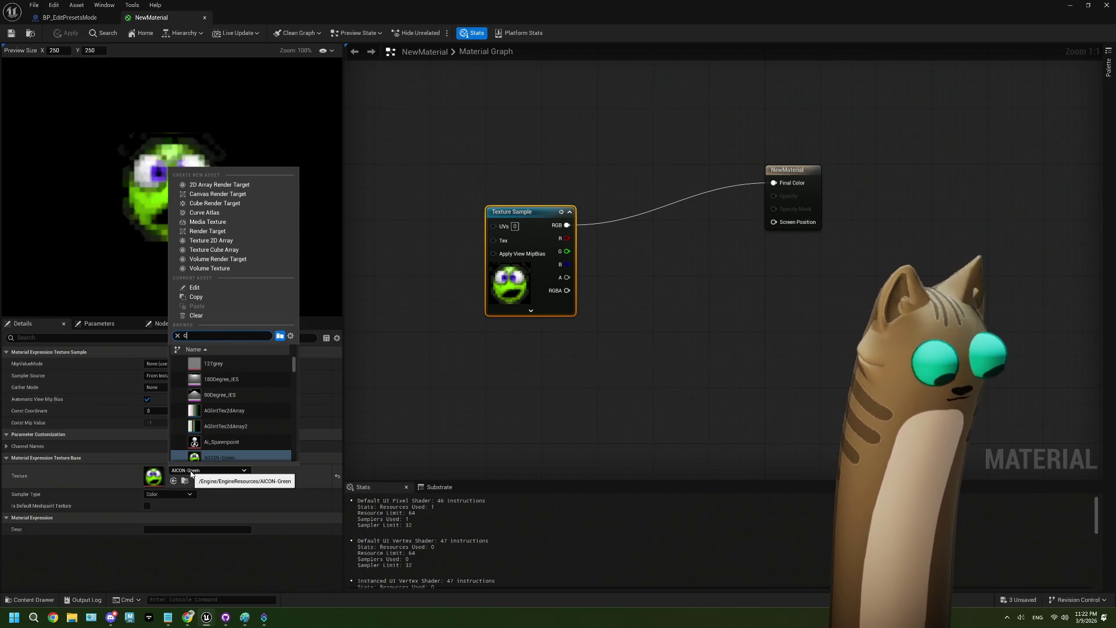
pyautogui.write('al')
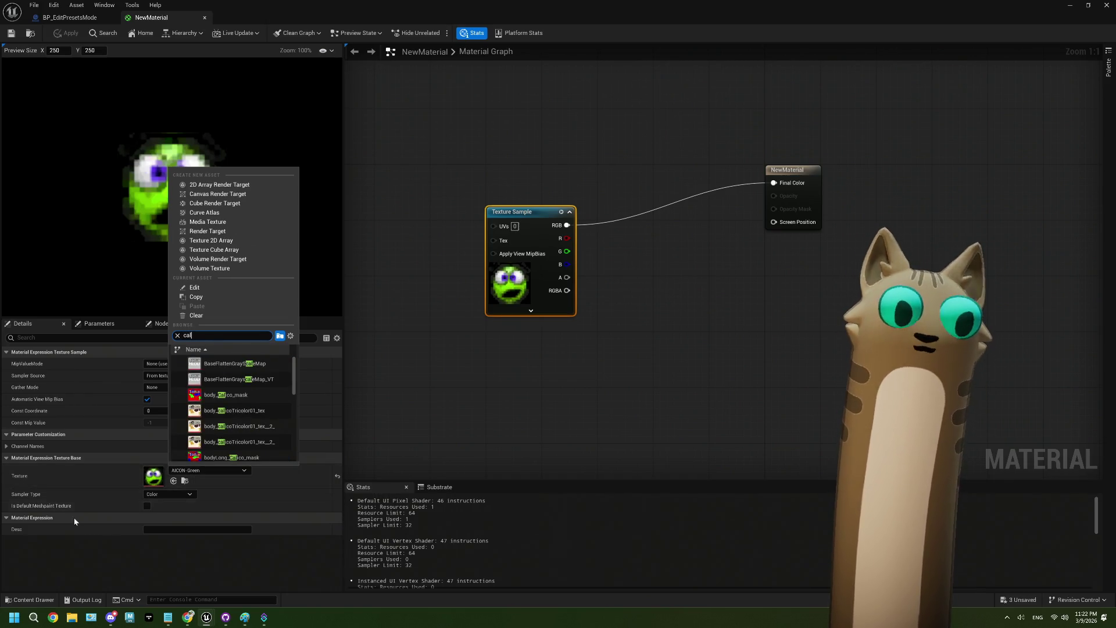
pyautogui.click(226, 395)
pyautogui.click(223, 182)
pyautogui.click(66, 33)
pyautogui.click(70, 18)
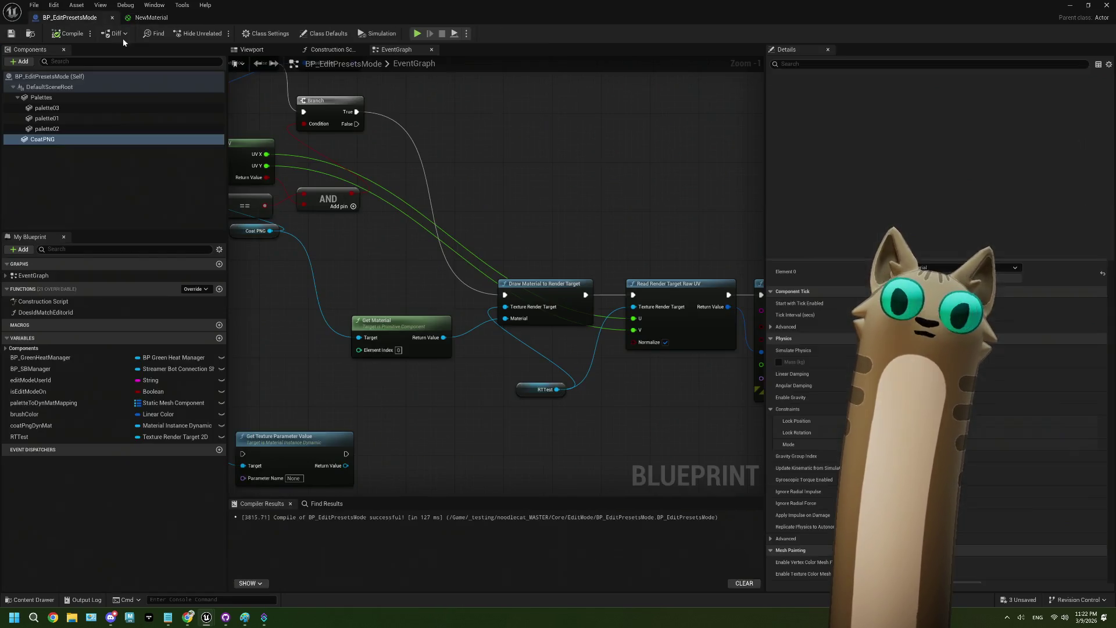
# Inspect the Read Render Target Raw UV node in BP_EditPresetsMode's EventGraph, then minimize the Blueprint.
pyautogui.moveTo(723, 371); pyautogui.dragTo(544, 354)
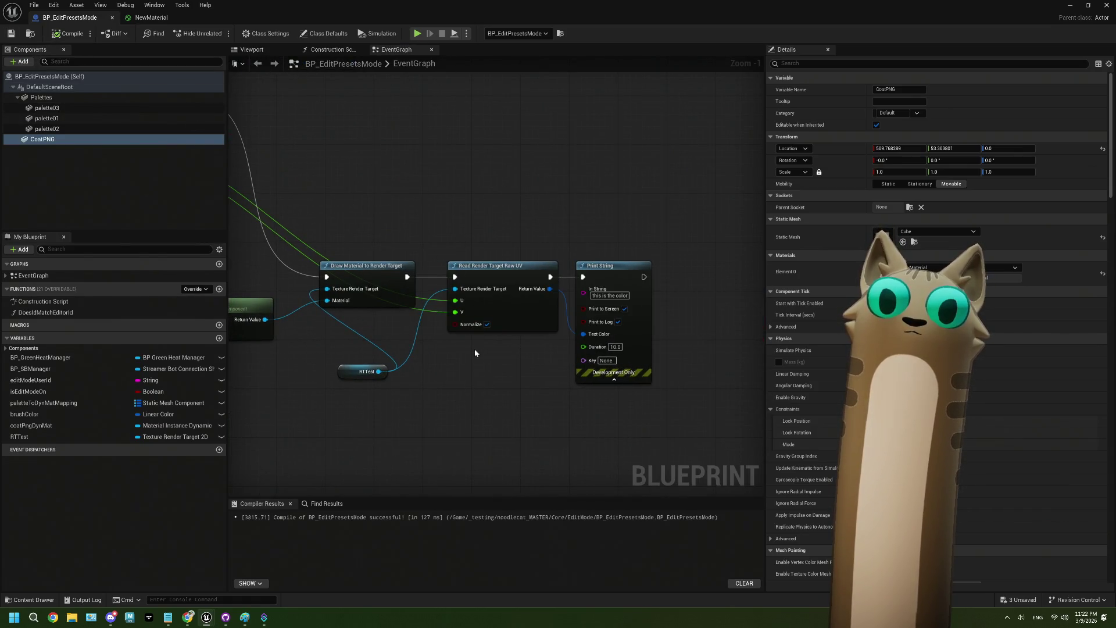
pyautogui.click(535, 314)
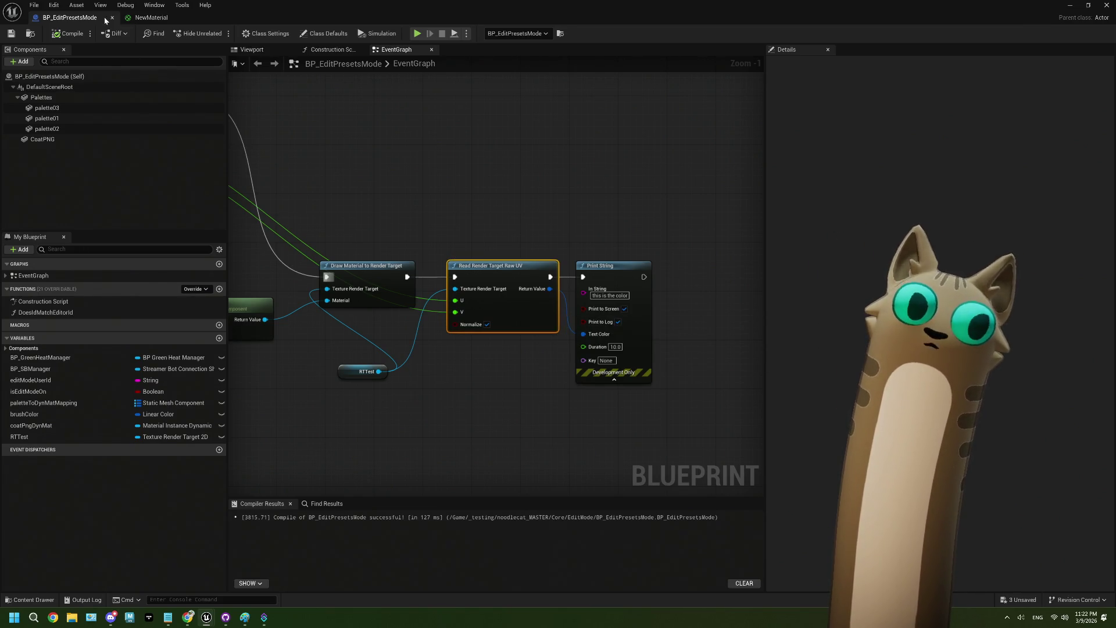
pyautogui.click(1079, 6)
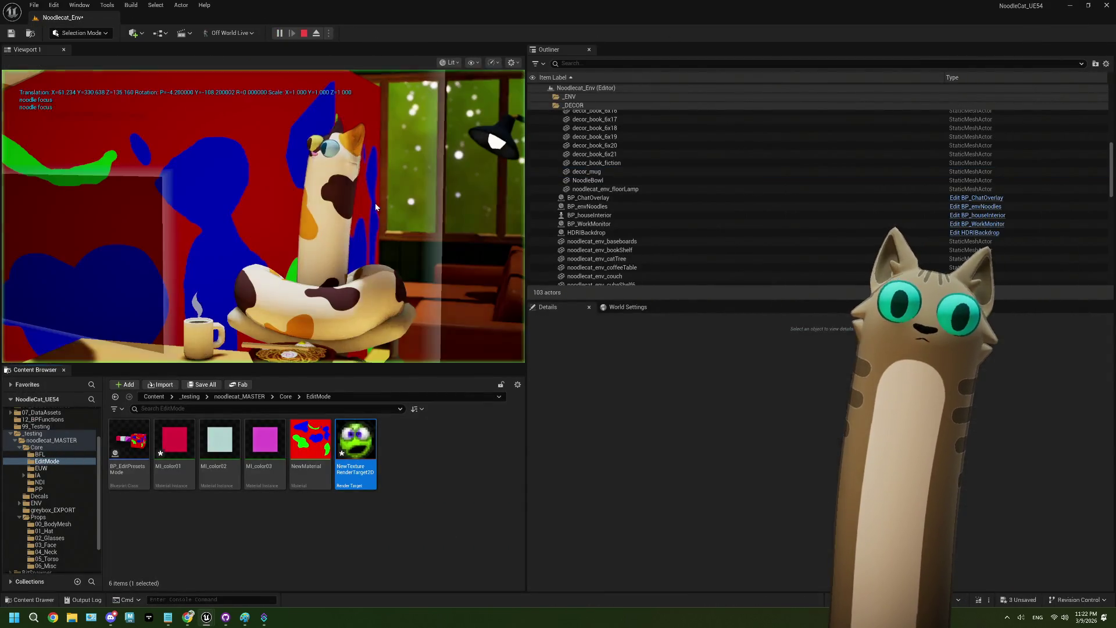
# Paint a mark on the cube in the running game, then stop play.
pyautogui.click(375, 203)
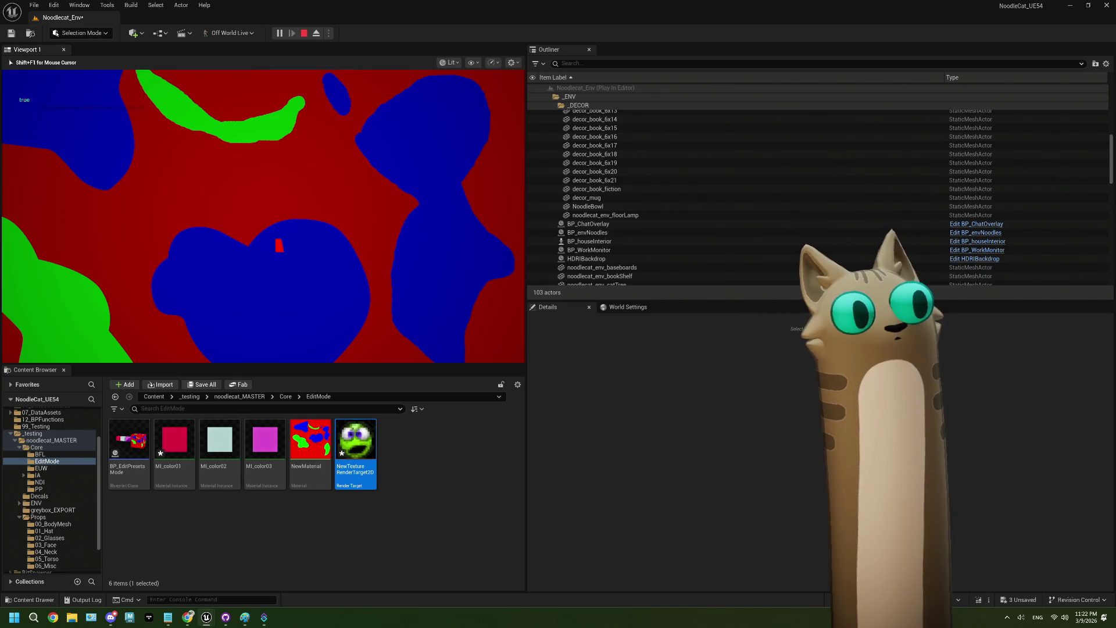
pyautogui.click(229, 284)
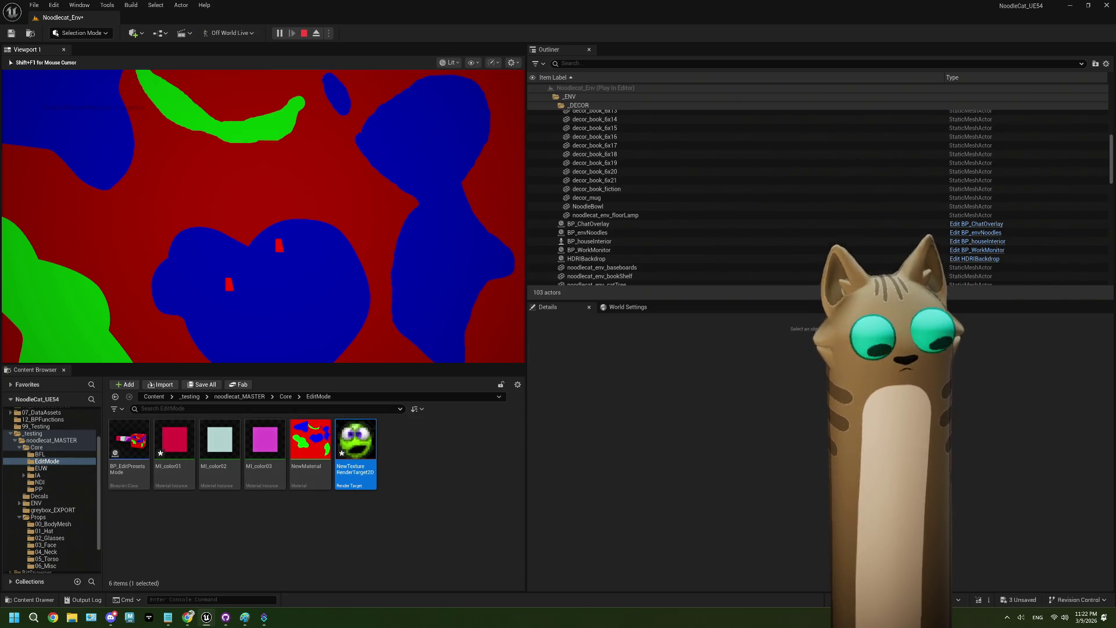
pyautogui.press('Escape')
# Reopen BP_EditPresetsMode from the Content Browser.
pyautogui.rightClick(355, 442)
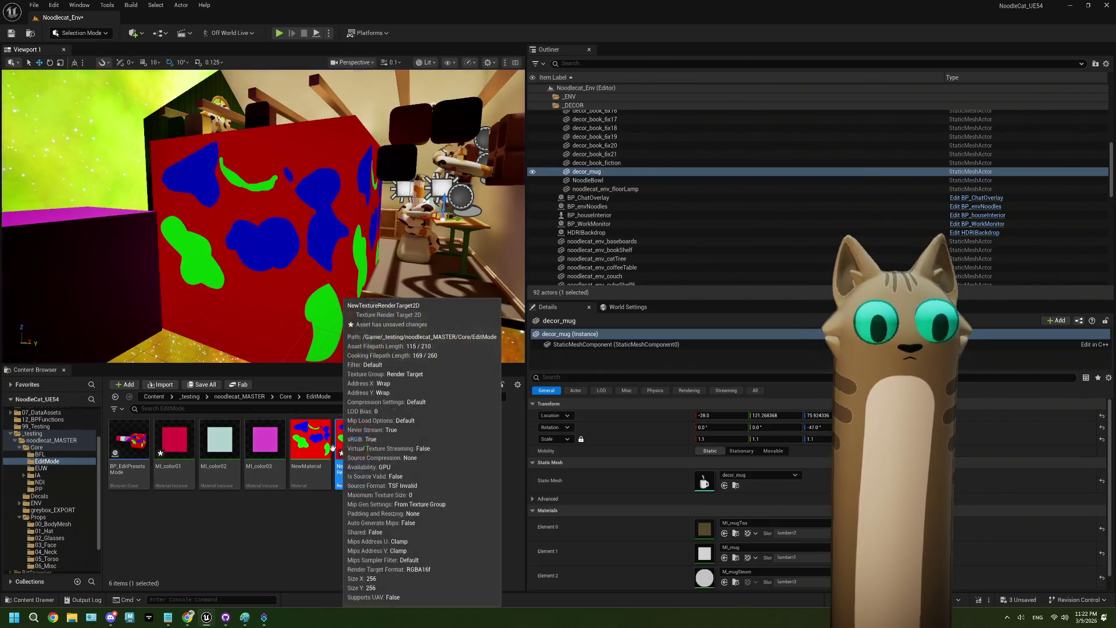
pyautogui.press('Escape')
pyautogui.click(138, 445)
pyautogui.doubleClick(138, 445)
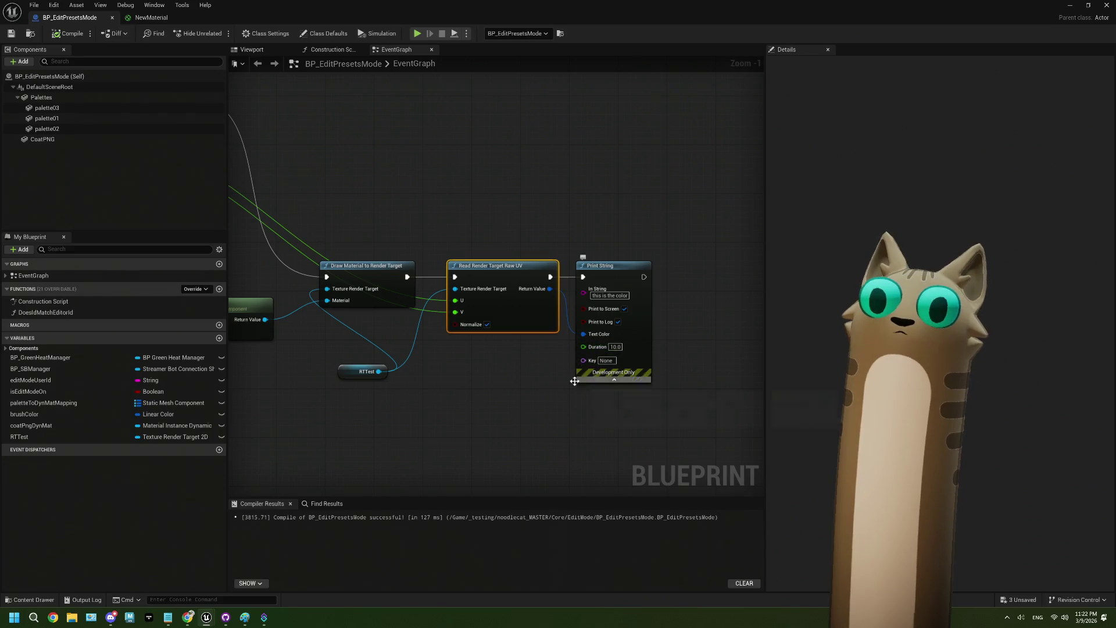
# Wire the Raw UV read's Return Value into Print String's In String and compile.
pyautogui.moveTo(575, 279); pyautogui.dragTo(527, 280)
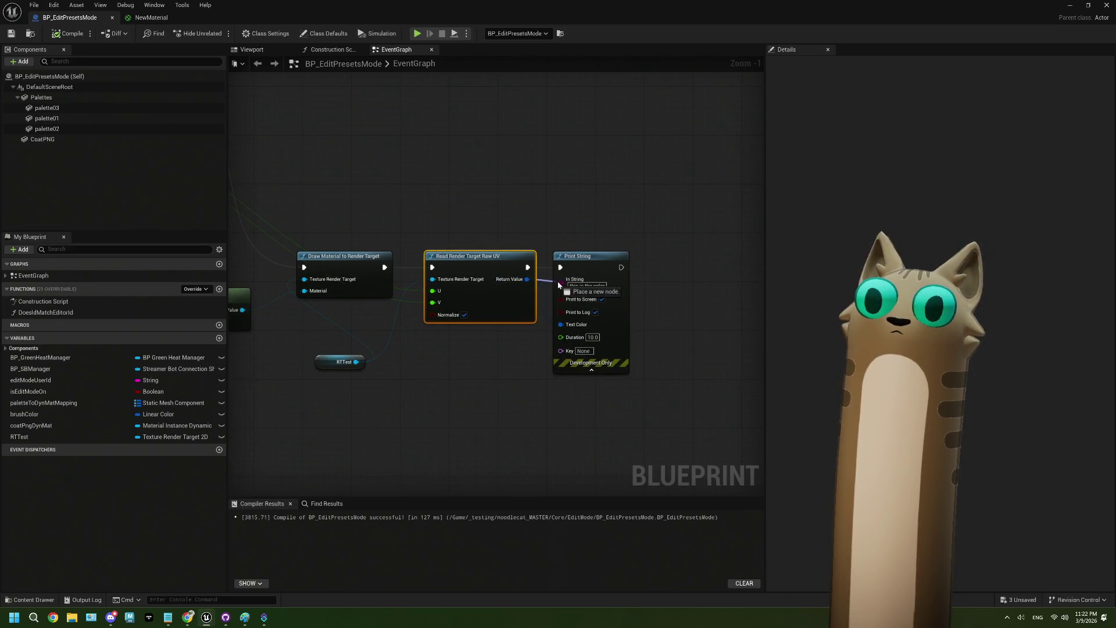
pyautogui.click(57, 38)
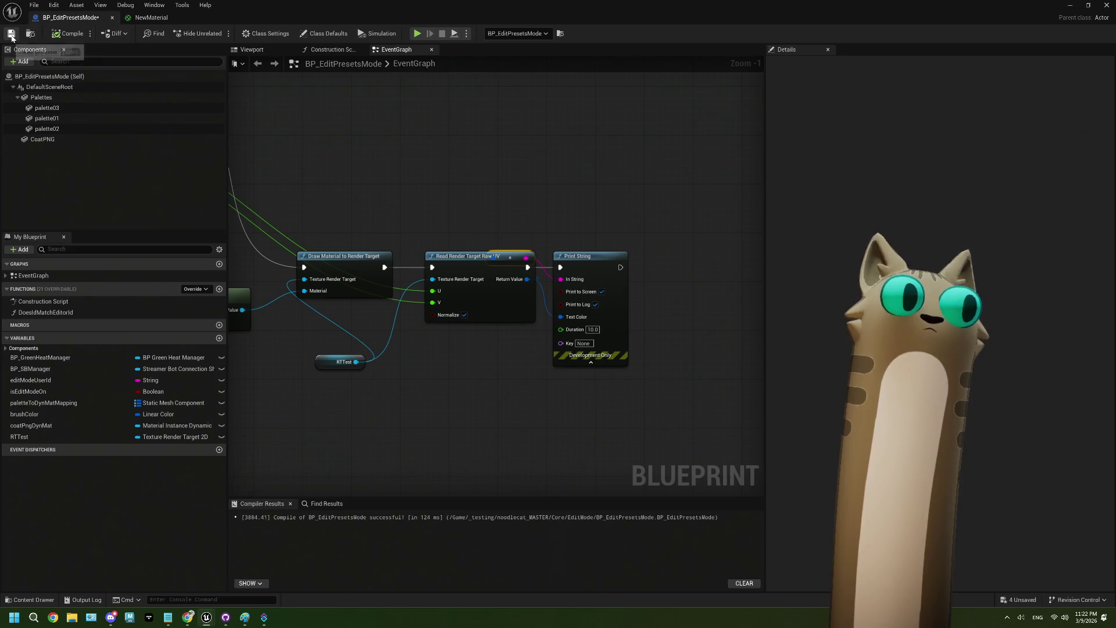
pyautogui.click(1071, 5)
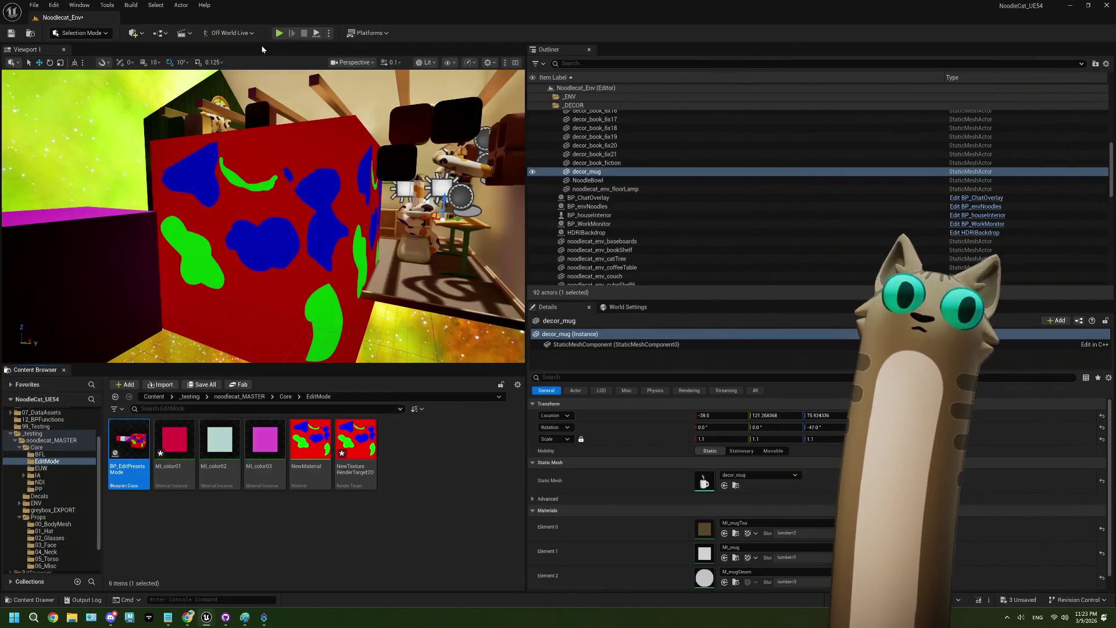
# Play-test the level, stop, and reopen BP_EditPresetsMode at the render target nodes.
pyautogui.click(282, 34)
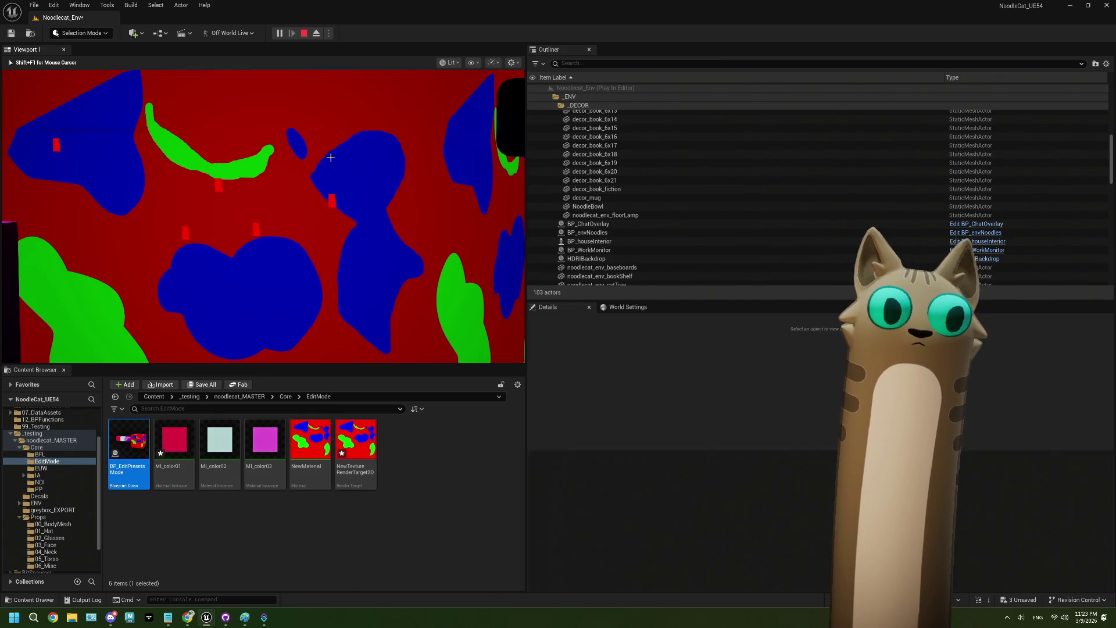
pyautogui.press('Escape')
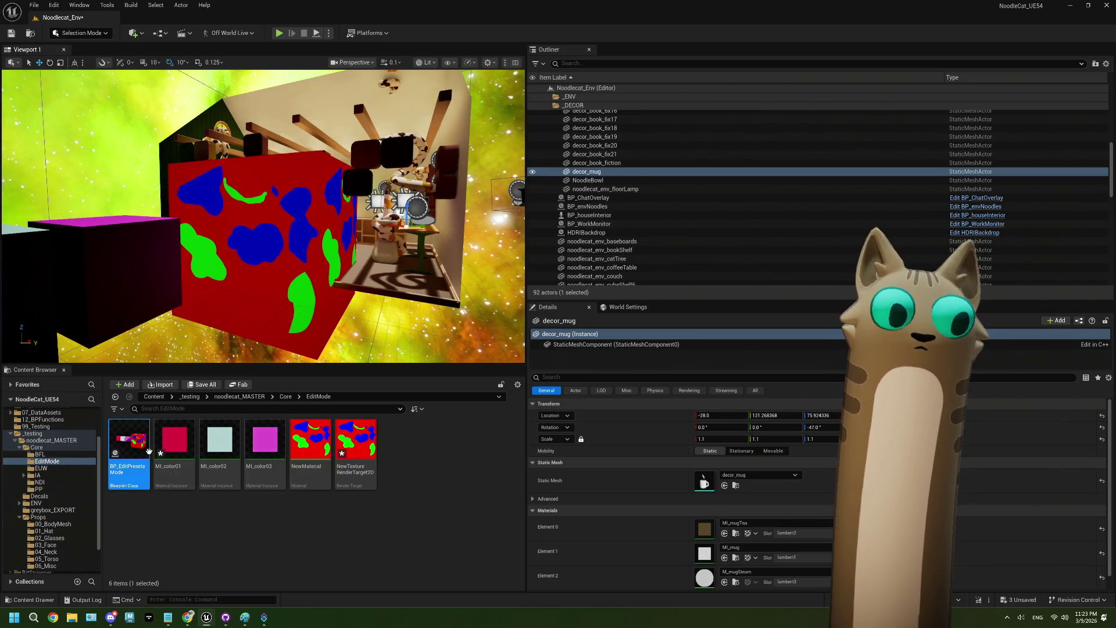
pyautogui.doubleClick(149, 452)
pyautogui.moveTo(433, 356)
pyautogui.mouseDown()
pyautogui.moveTo(446, 356)
pyautogui.moveTo(370, 352)
pyautogui.mouseUp()
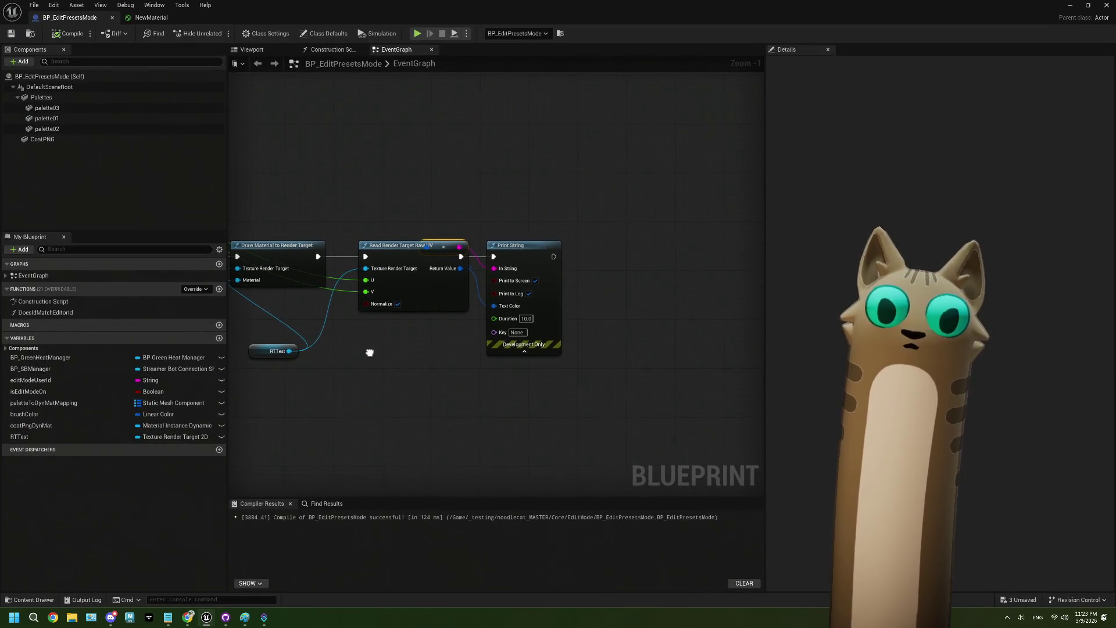
# Add a Read Render Target Pixel node from the RTTest pin via a 'pixel' search.
pyautogui.moveTo(354, 300); pyautogui.dragTo(455, 238)
pyautogui.moveTo(419, 194); pyautogui.dragTo(445, 258)
pyautogui.press('Escape')
pyautogui.moveTo(390, 289)
pyautogui.mouseDown()
pyautogui.moveTo(449, 319)
pyautogui.moveTo(437, 313)
pyautogui.mouseUp()
pyautogui.write('pixel')
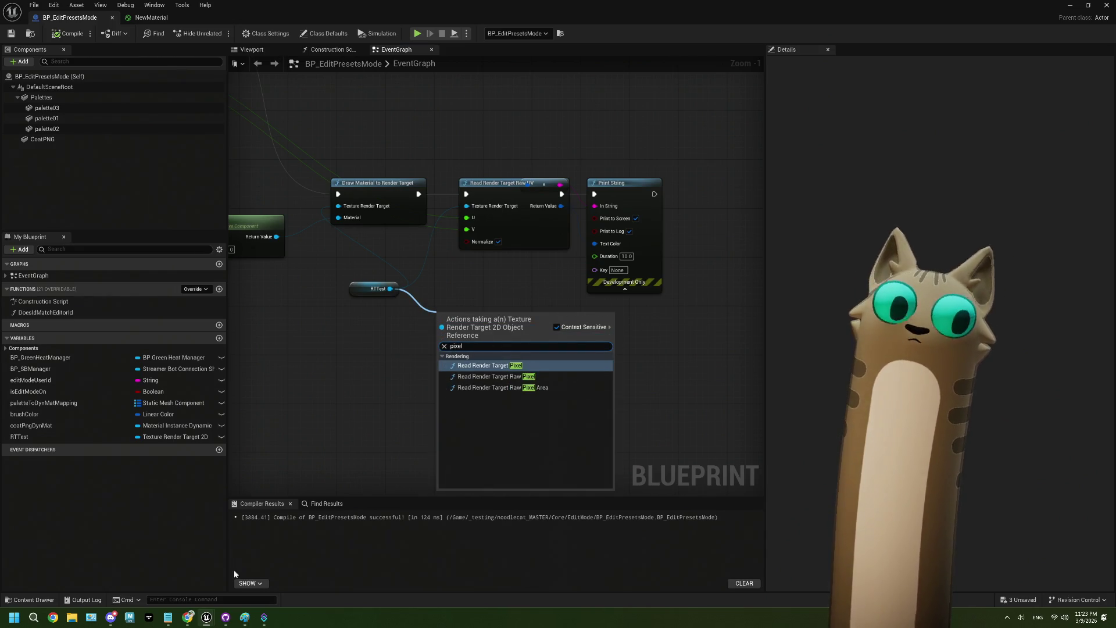
pyautogui.click(512, 370)
pyautogui.moveTo(498, 327); pyautogui.dragTo(514, 284)
# Wire U/V into the pixel node's X/Y, run it after Draw Material, and print its colour.
pyautogui.moveTo(465, 221); pyautogui.dragTo(461, 315)
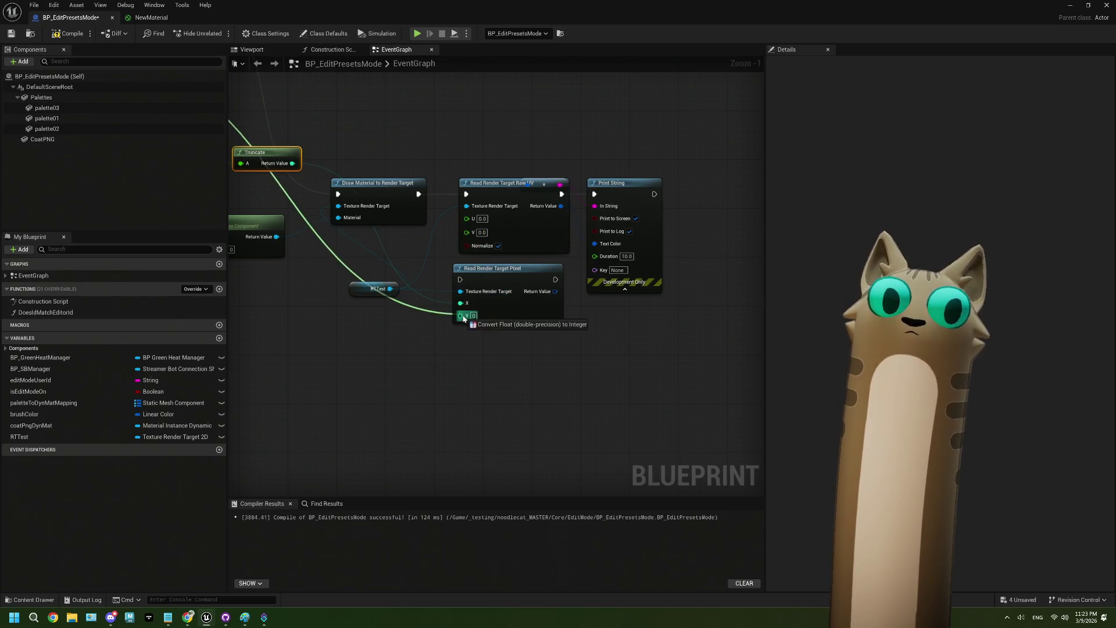
pyautogui.moveTo(419, 194); pyautogui.dragTo(460, 280)
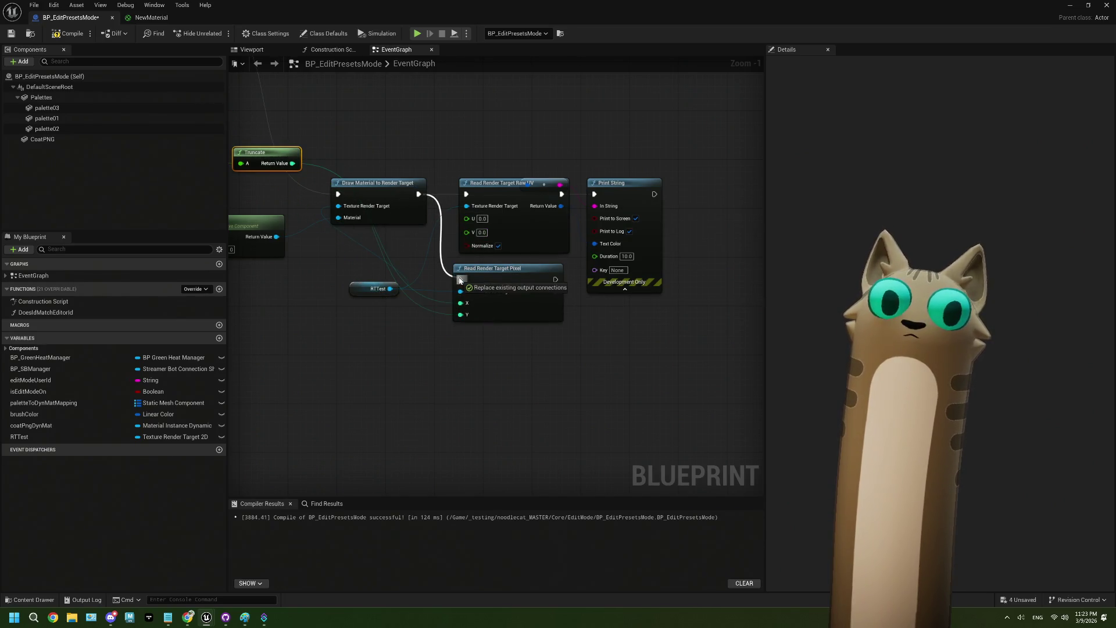
pyautogui.moveTo(555, 291)
pyautogui.mouseDown()
pyautogui.moveTo(596, 250)
pyautogui.moveTo(602, 208)
pyautogui.moveTo(557, 280)
pyautogui.moveTo(599, 207)
pyautogui.moveTo(671, 183)
pyautogui.mouseUp()
pyautogui.press('Escape')
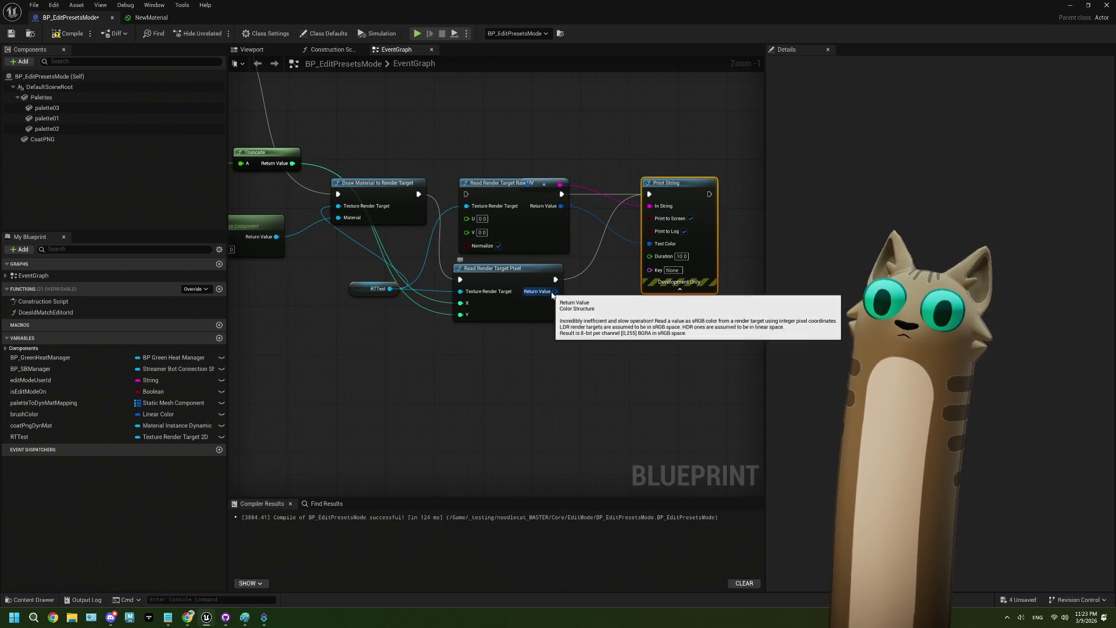
pyautogui.moveTo(554, 291); pyautogui.dragTo(530, 189)
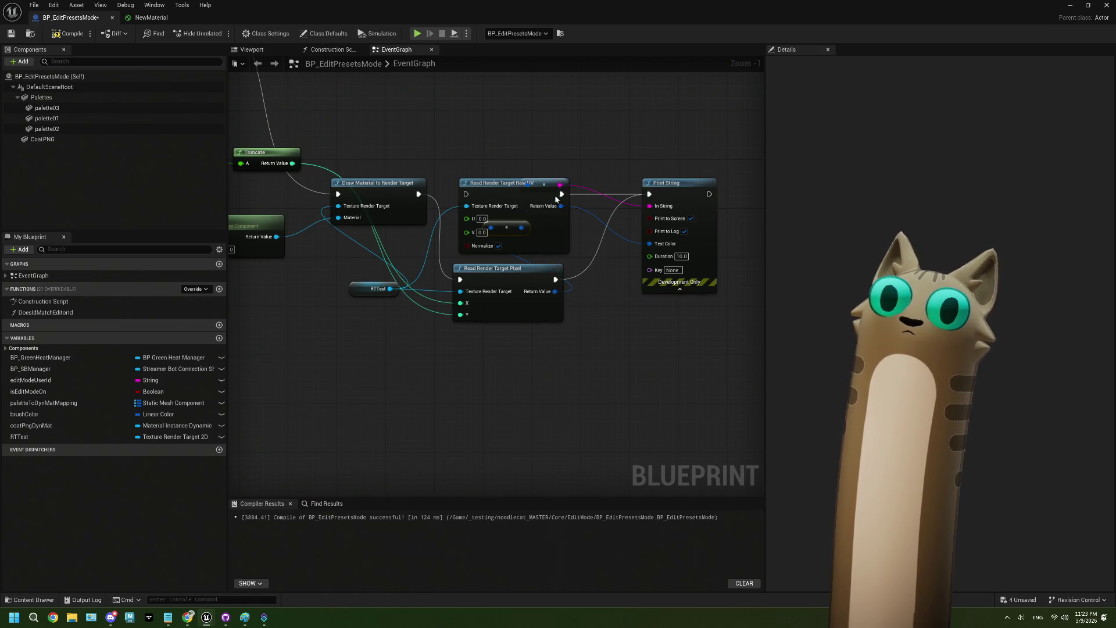
pyautogui.moveTo(512, 232)
pyautogui.mouseDown()
pyautogui.moveTo(574, 262)
pyautogui.moveTo(621, 312)
pyautogui.moveTo(587, 297)
pyautogui.mouseUp()
pyautogui.rightClick(556, 291)
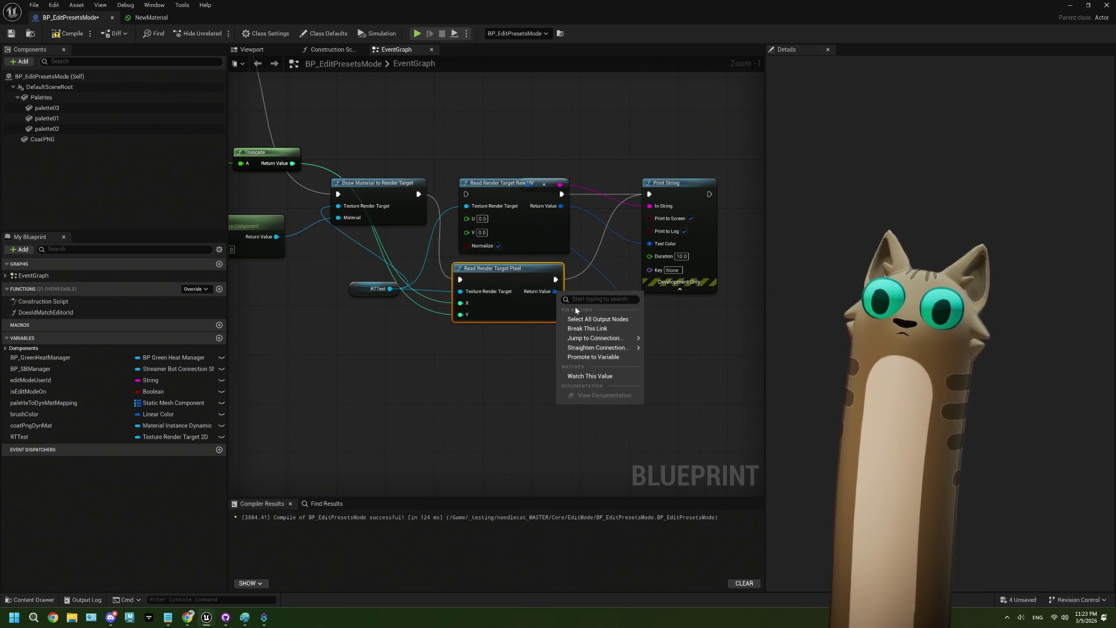
# Delete both conversion nodes and split the pixel Return Value into B, G, R, A.
pyautogui.moveTo(580, 337)
pyautogui.click(691, 349)
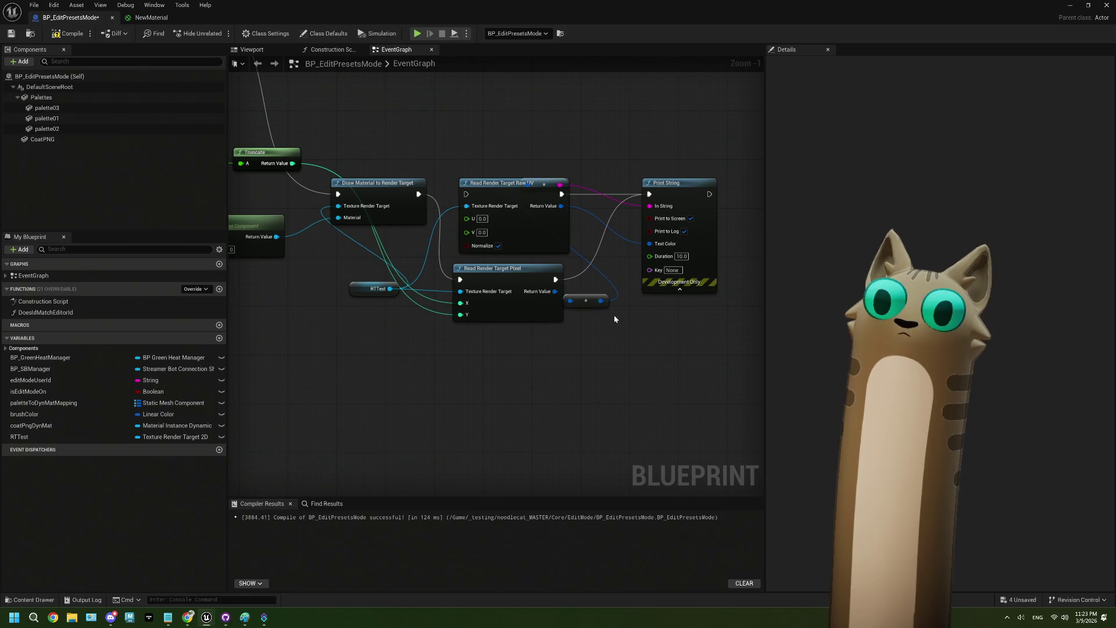
pyautogui.press('Delete')
pyautogui.rightClick(556, 291)
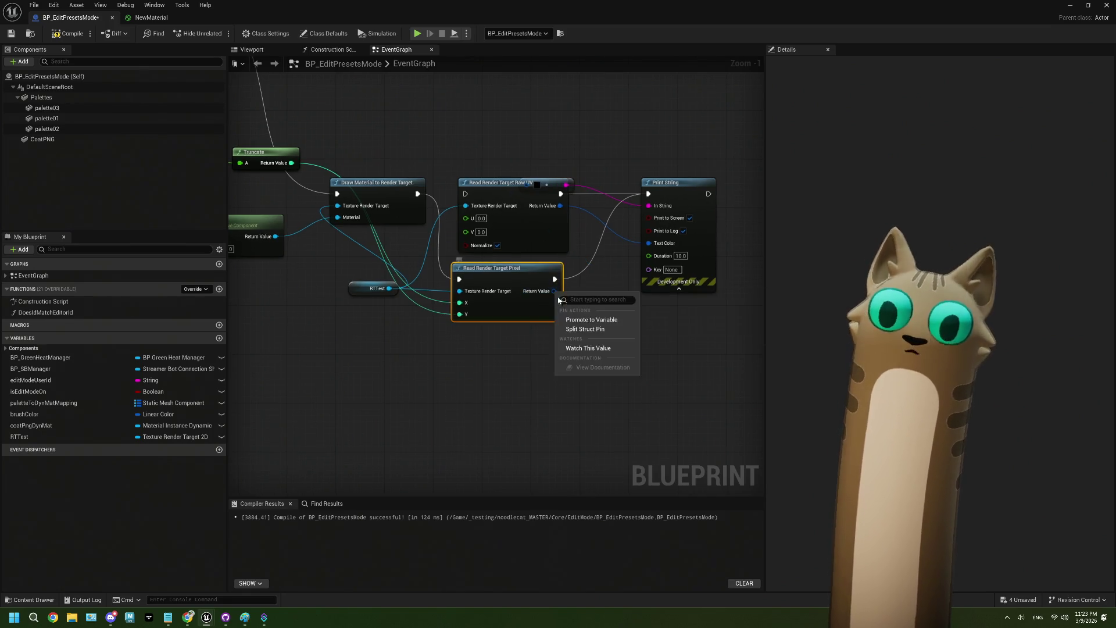
pyautogui.click(584, 325)
pyautogui.moveTo(596, 315); pyautogui.dragTo(517, 305)
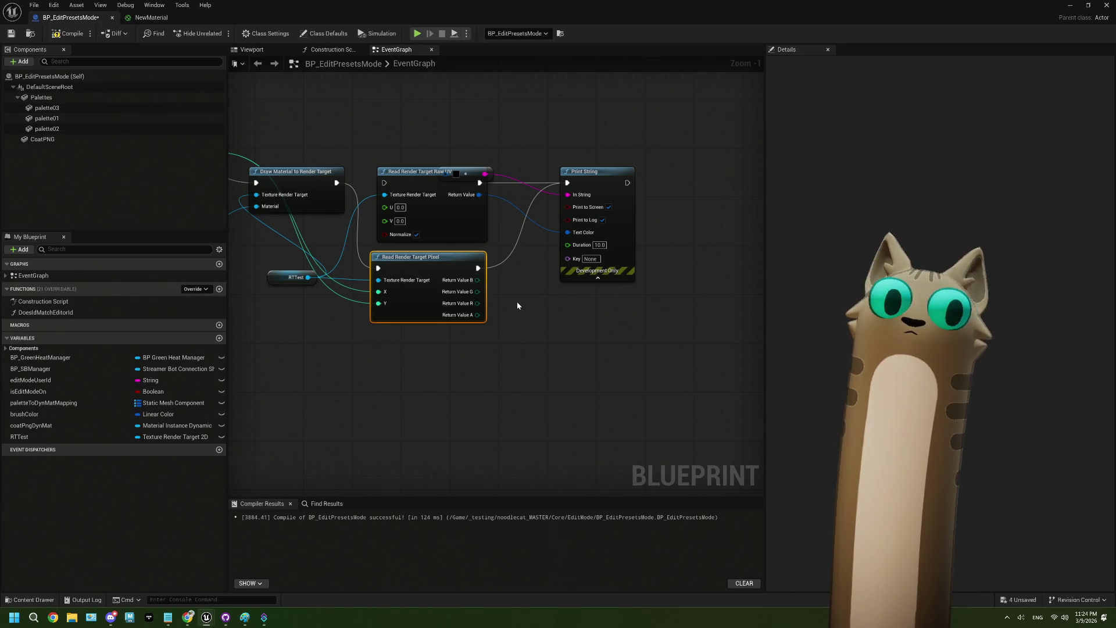
pyautogui.moveTo(493, 152); pyautogui.dragTo(493, 188)
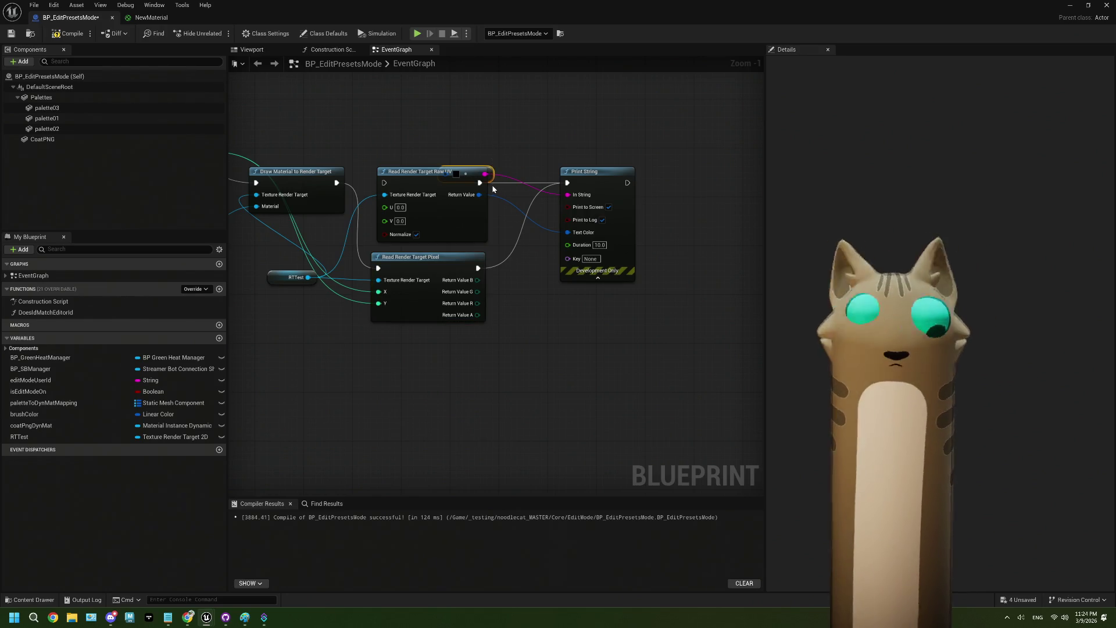
pyautogui.press('Delete')
# Recombine the pixel colour, route it via a reroute into Print String's In String, and compile.
pyautogui.moveTo(493, 274)
pyautogui.mouseDown()
pyautogui.moveTo(436, 250)
pyautogui.moveTo(472, 295)
pyautogui.mouseUp()
pyautogui.rightClick(438, 254)
pyautogui.click(453, 294)
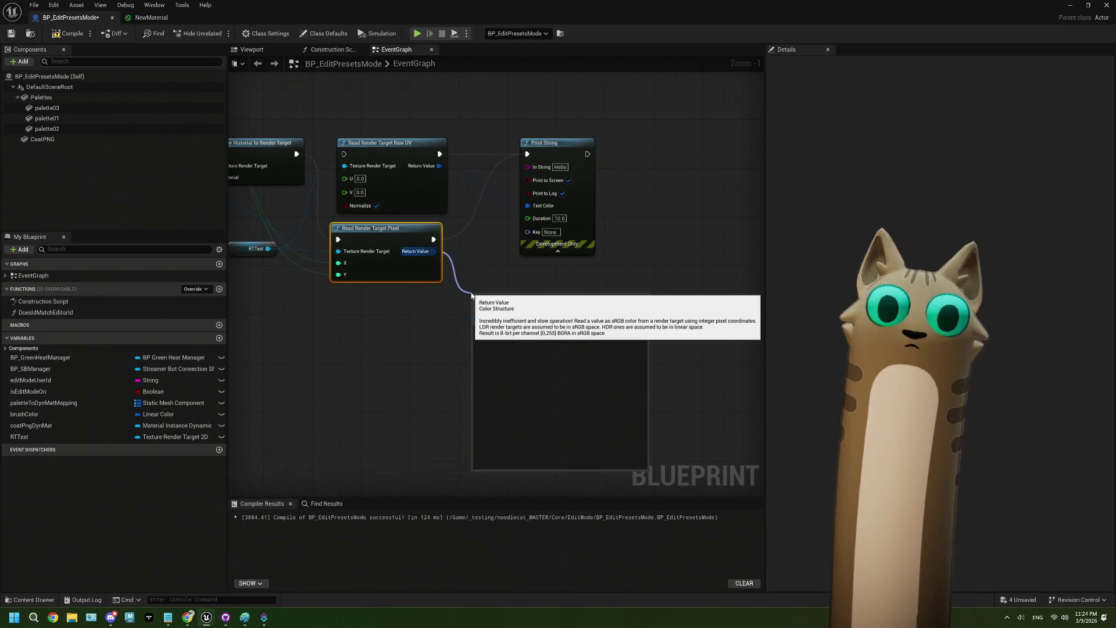
pyautogui.click(547, 346)
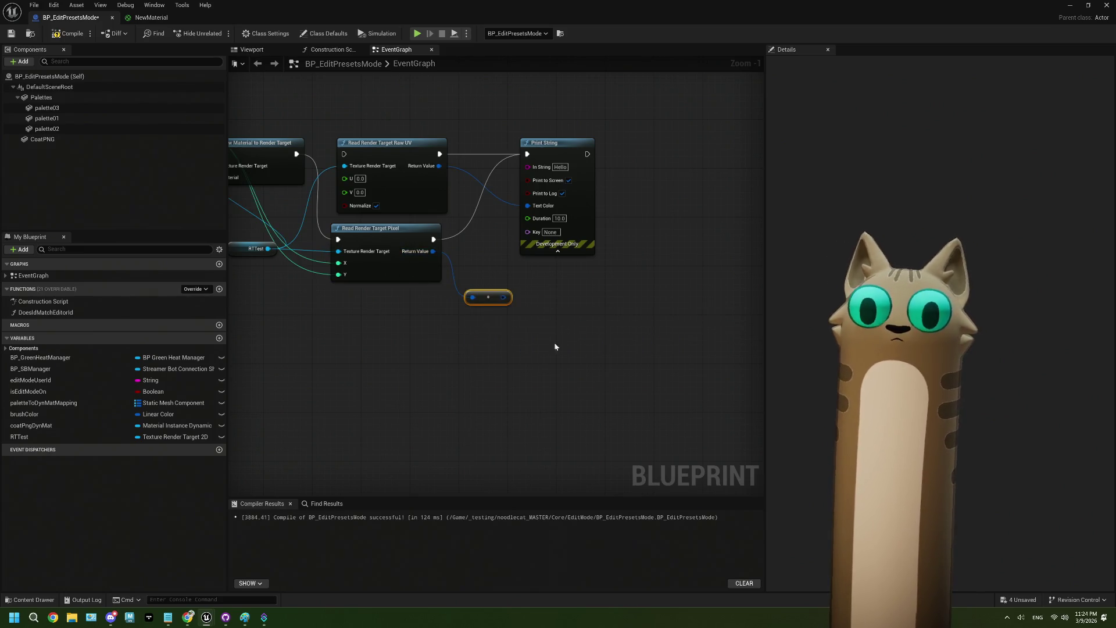
pyautogui.moveTo(505, 298)
pyautogui.mouseDown()
pyautogui.moveTo(511, 192)
pyautogui.moveTo(528, 167)
pyautogui.mouseUp()
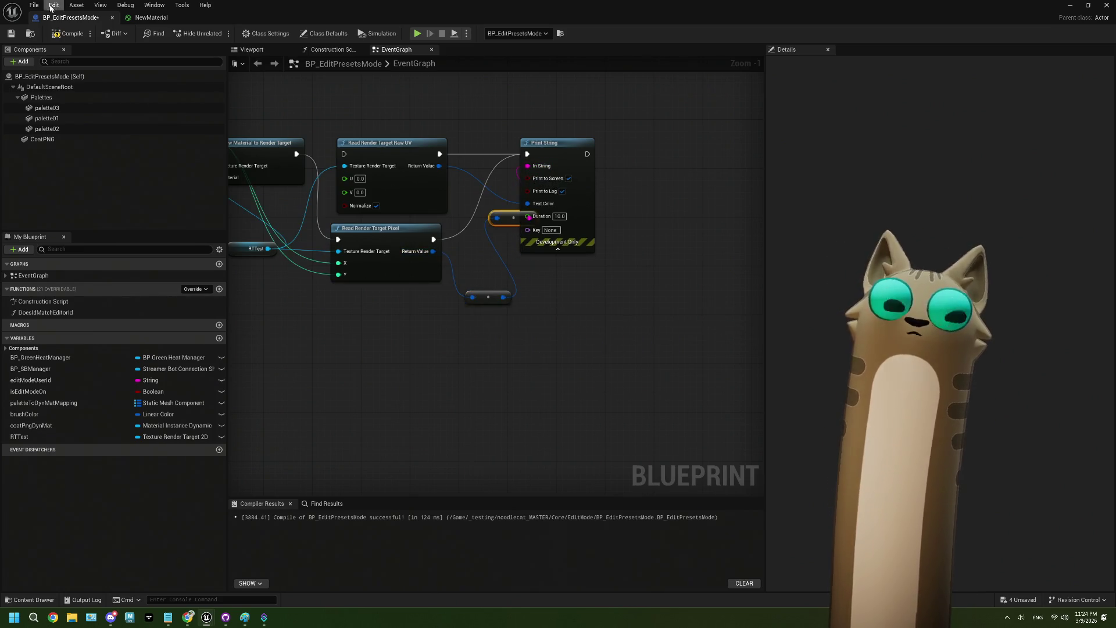
pyautogui.click(66, 34)
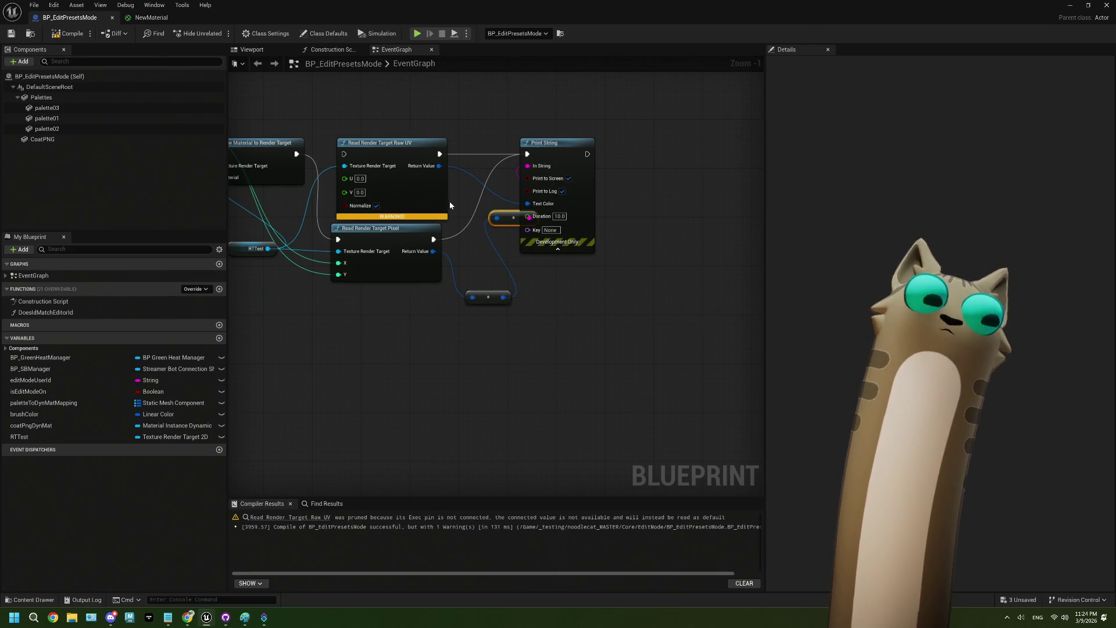
# Delete the unused Read Render Target Raw UV node, recompile, and save the Blueprint.
pyautogui.click(419, 186)
pyautogui.press('Delete')
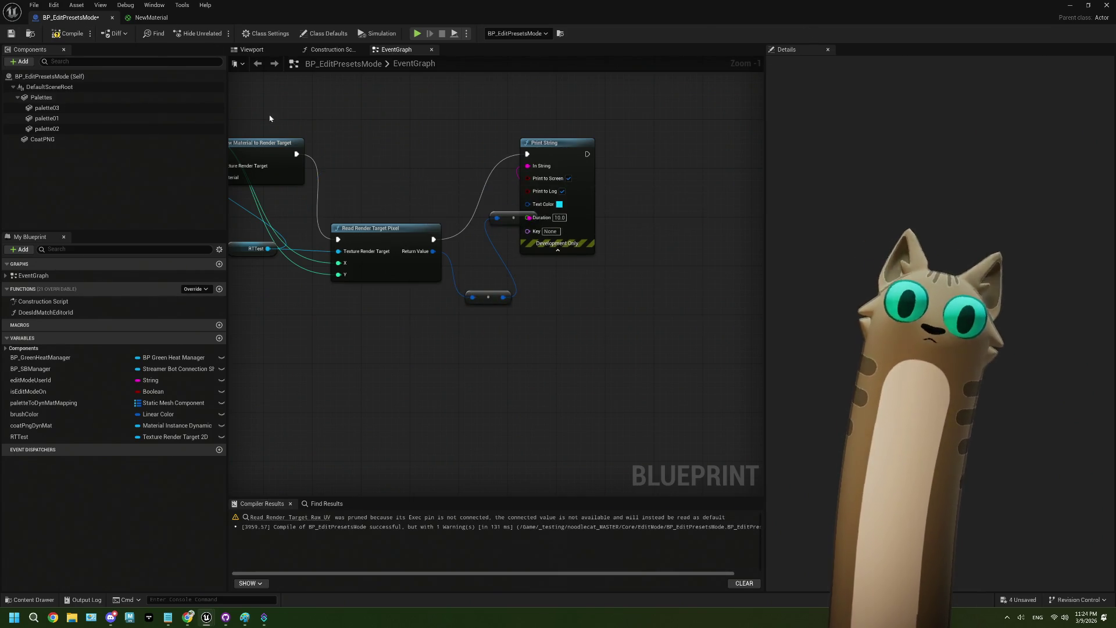
pyautogui.click(66, 34)
pyautogui.hotkey('ctrl', 's')
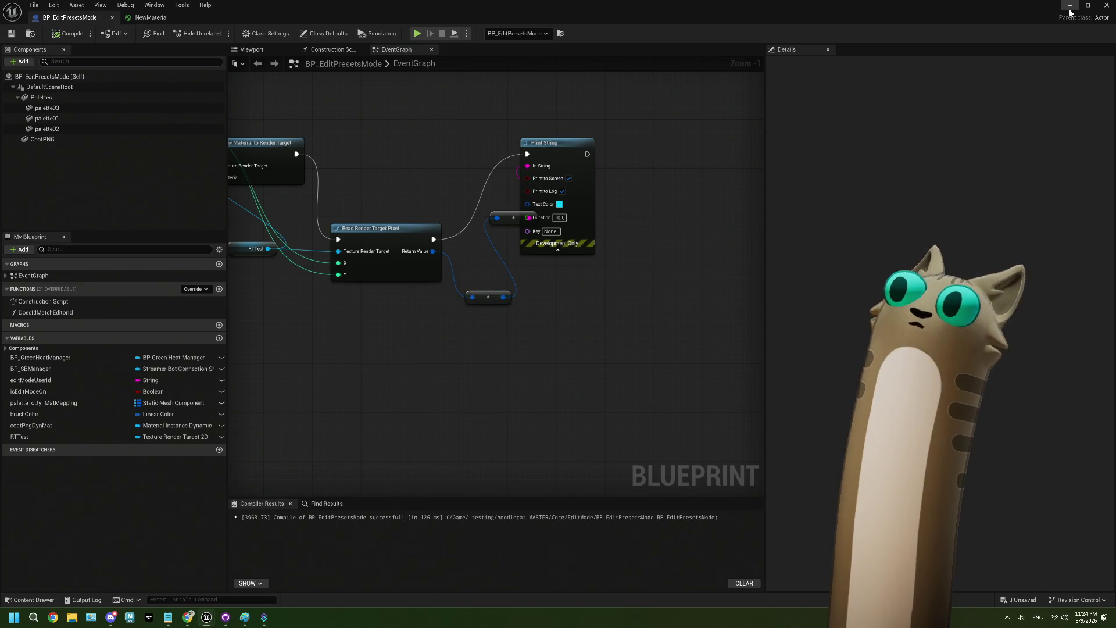
pyautogui.click(1069, 6)
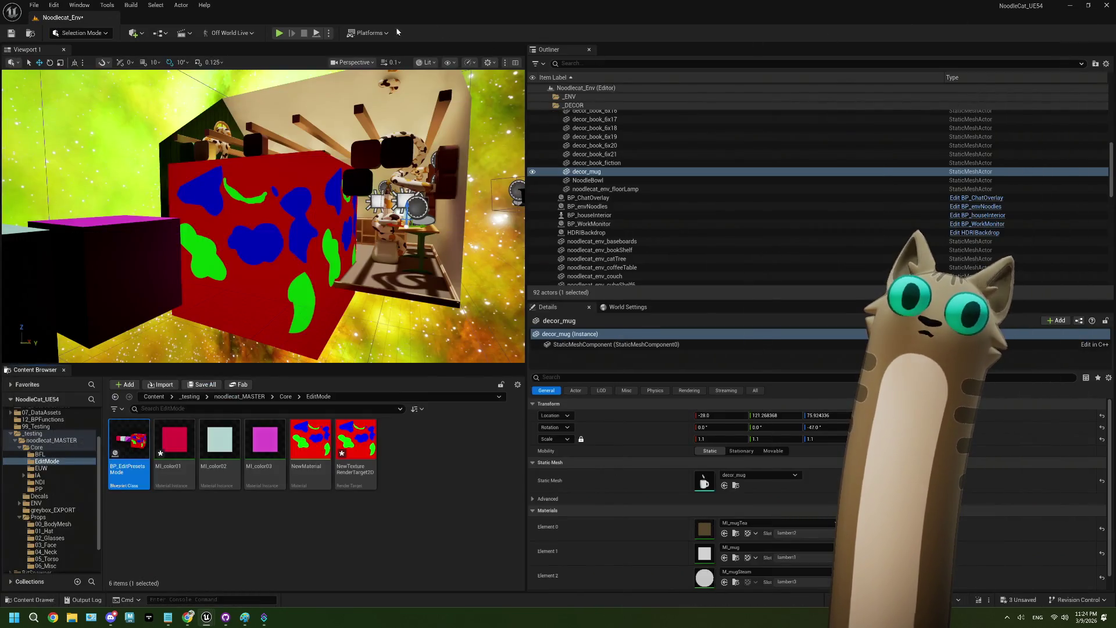
# Start play and sample colours on the blue blob, green stroke and top-left spots.
pyautogui.hotkey('alt', 'p')
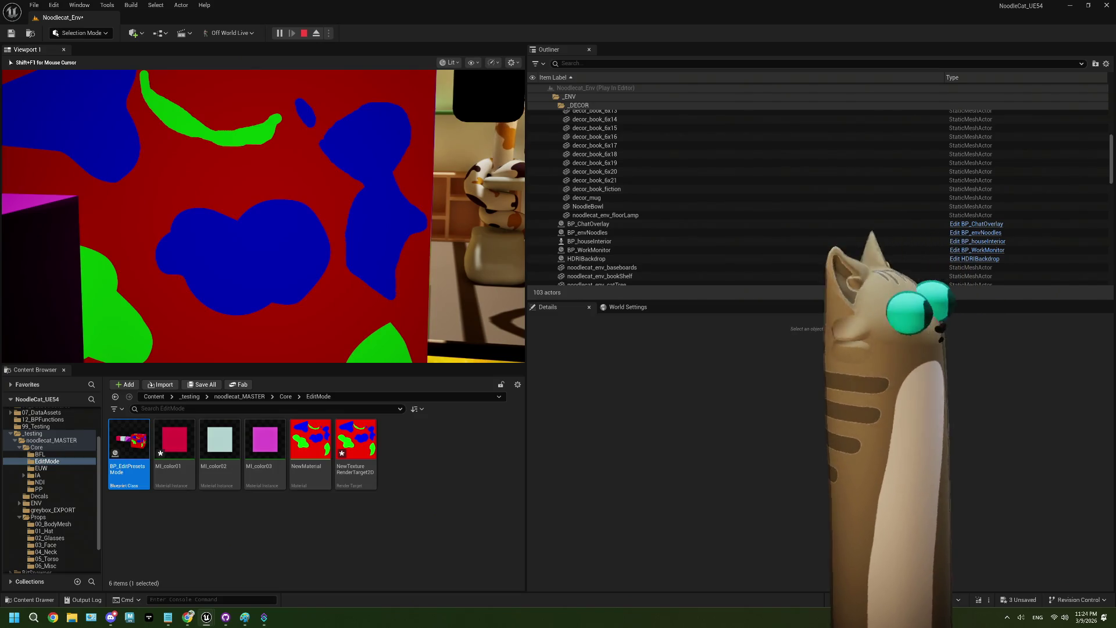
pyautogui.click(195, 198)
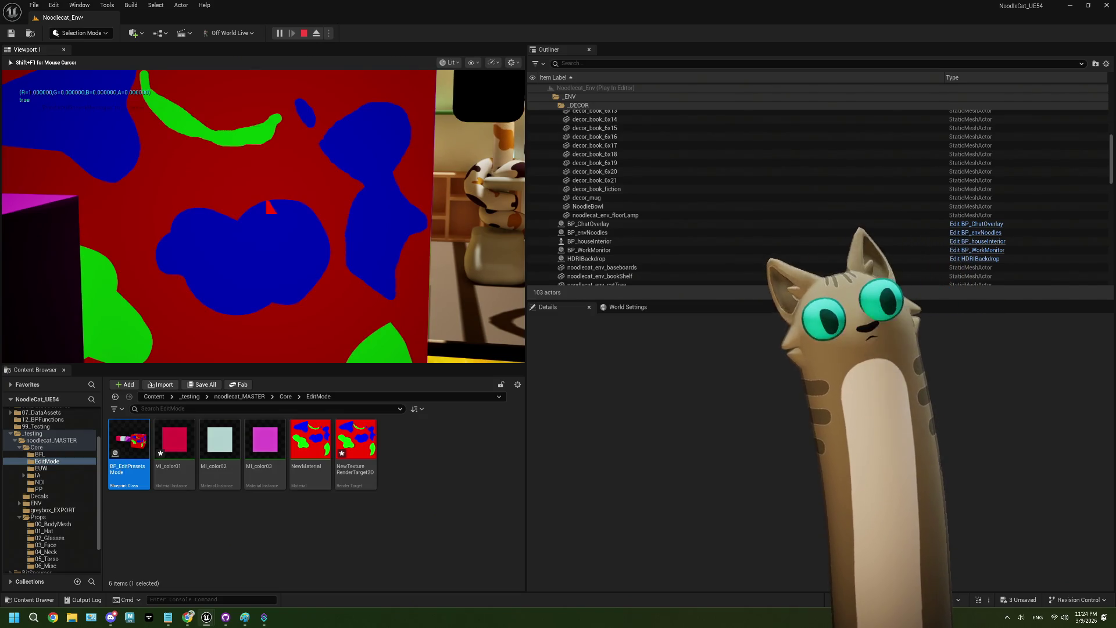
pyautogui.click(271, 206)
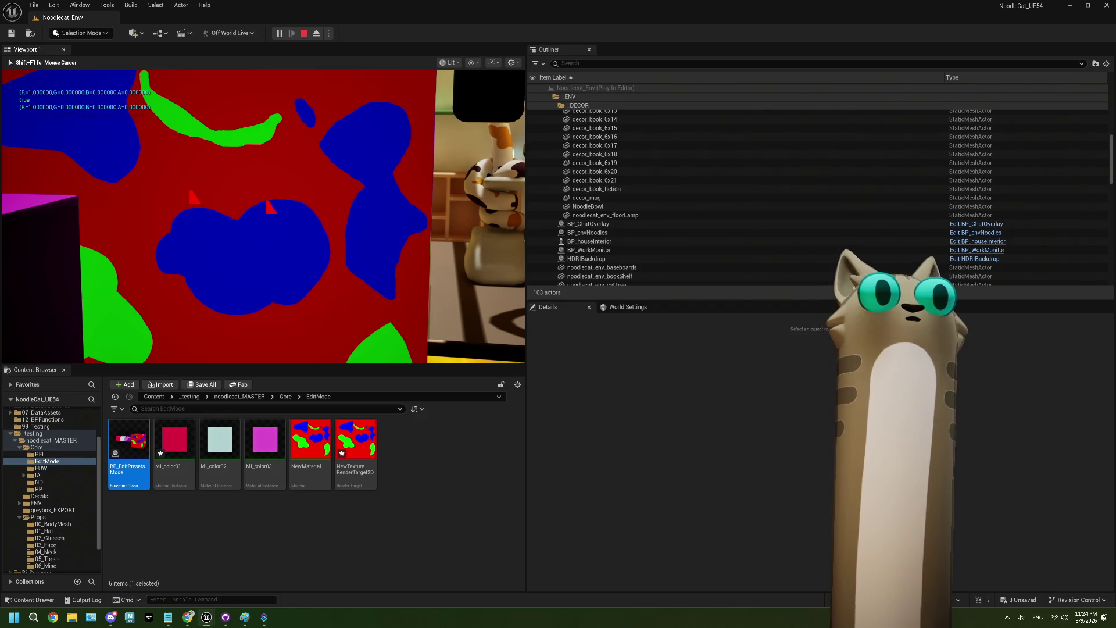
pyautogui.click(242, 261)
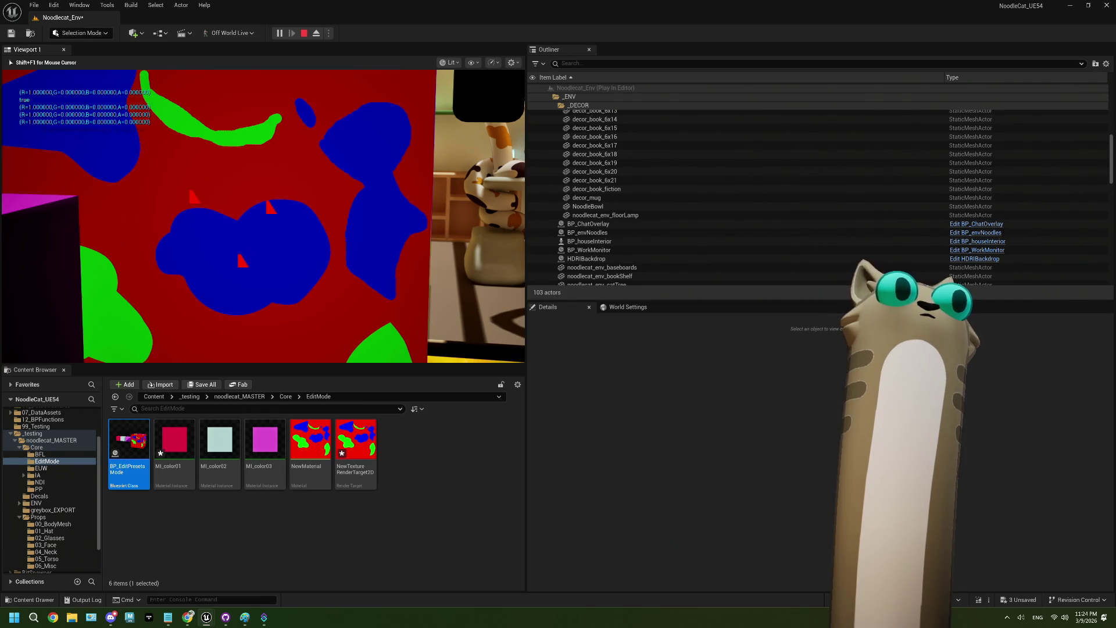
pyautogui.click(411, 189)
pyautogui.click(403, 185)
pyautogui.click(249, 133)
pyautogui.click(98, 122)
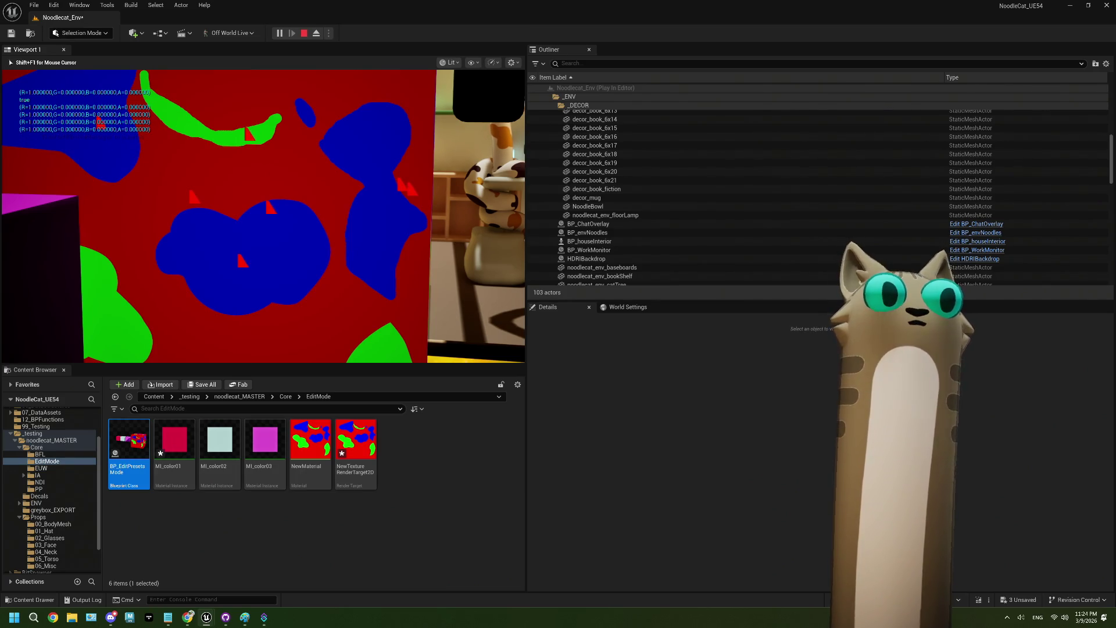
# Sample points along the lower surface and right side, each printing R=1,G=0,B=0,A=0, then stop.
pyautogui.click(146, 280)
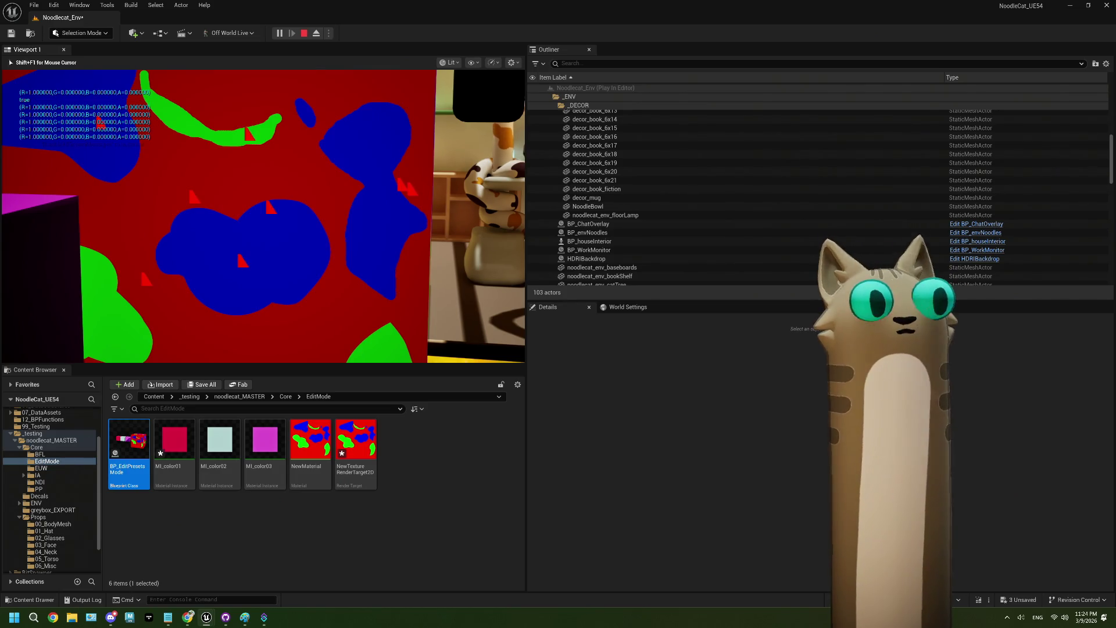
pyautogui.click(242, 284)
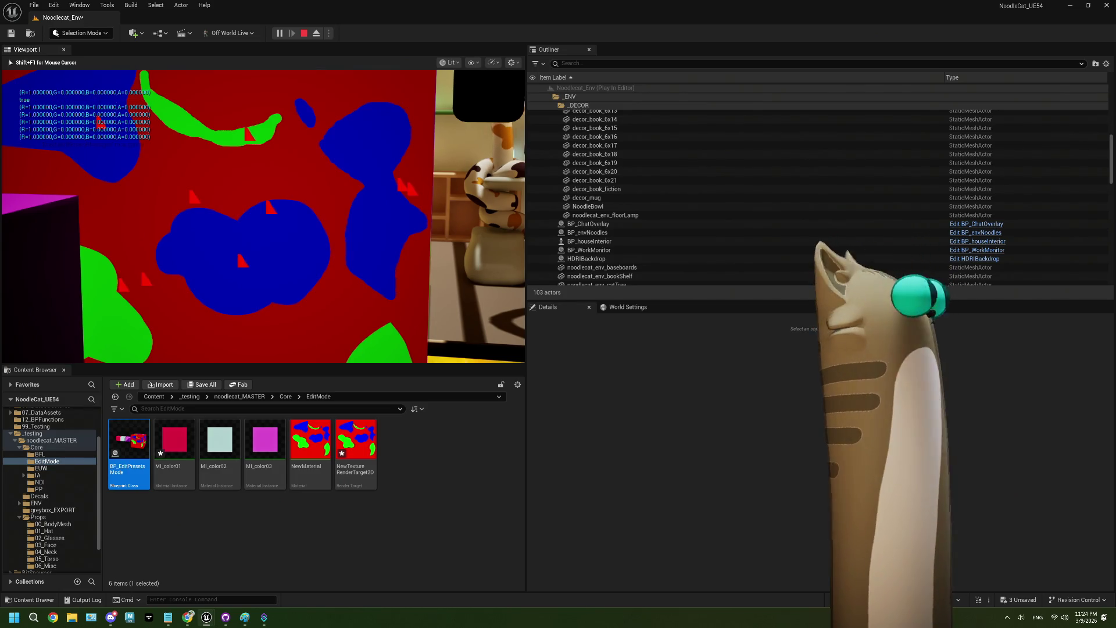
pyautogui.click(122, 285)
pyautogui.click(380, 291)
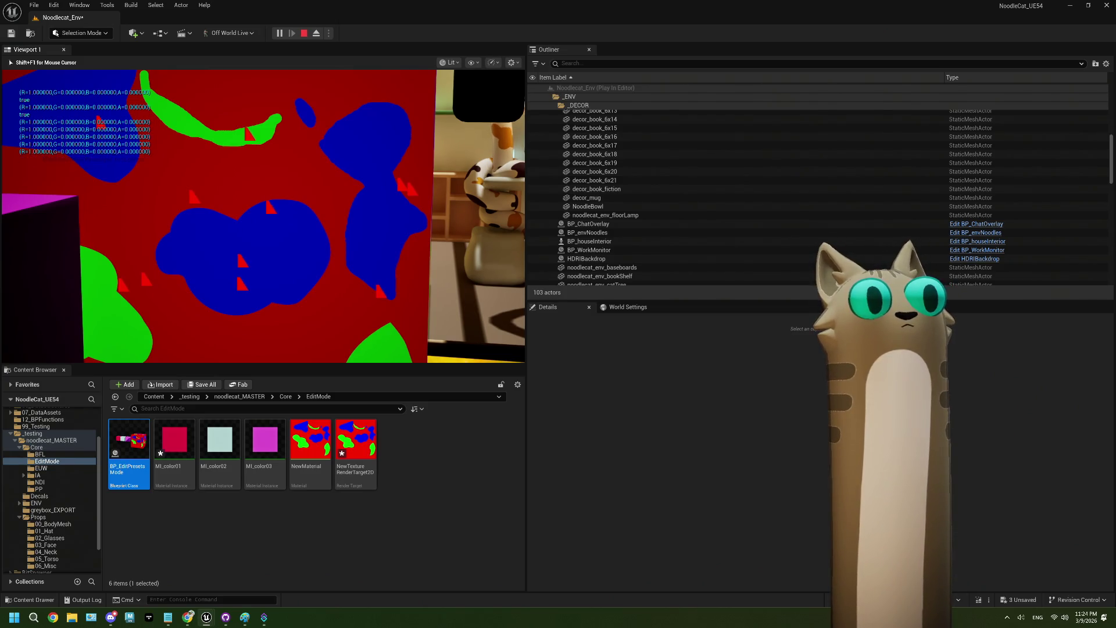
pyautogui.click(416, 285)
pyautogui.click(439, 216)
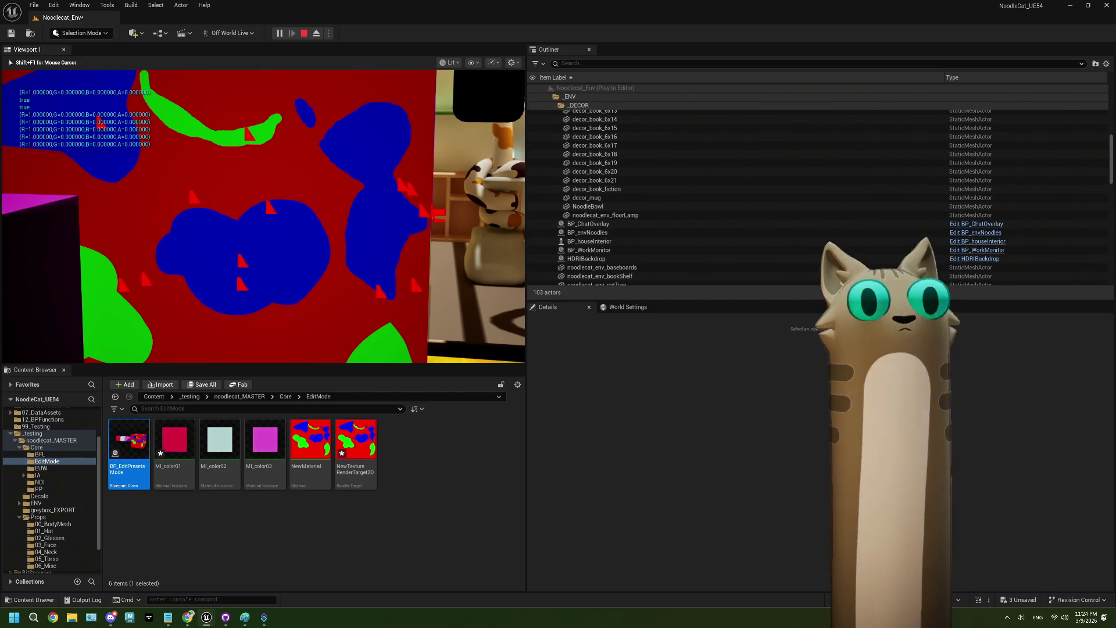
pyautogui.click(395, 251)
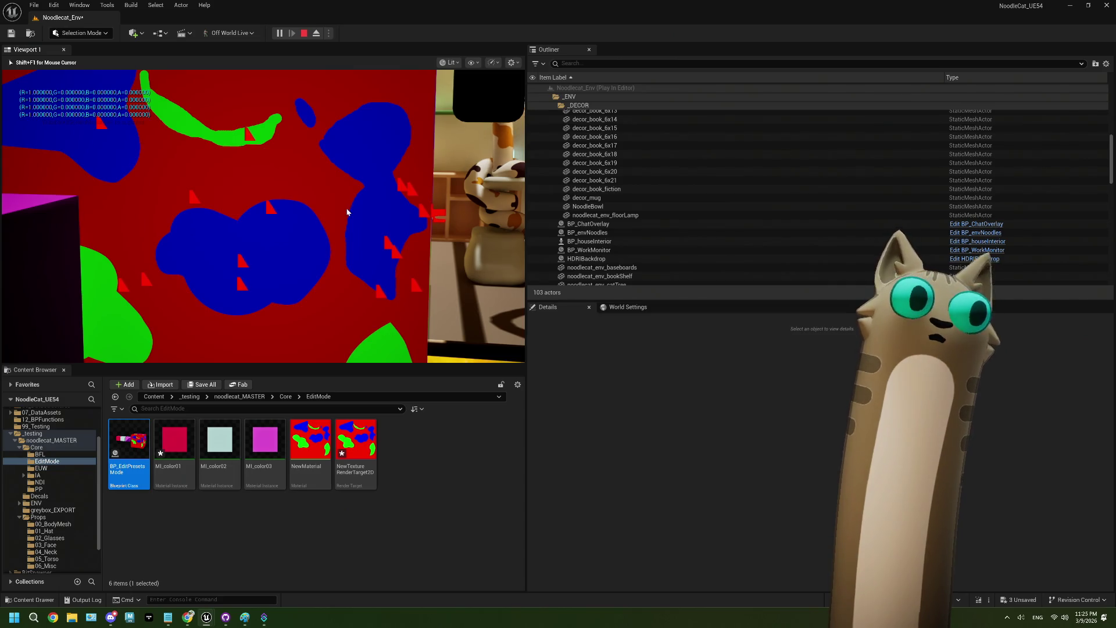
pyautogui.press('Escape')
# Open BP_EditPresetsMode, select the Read Render Target Pixel node beside RTTest, and delete it.
pyautogui.doubleClick(129, 442)
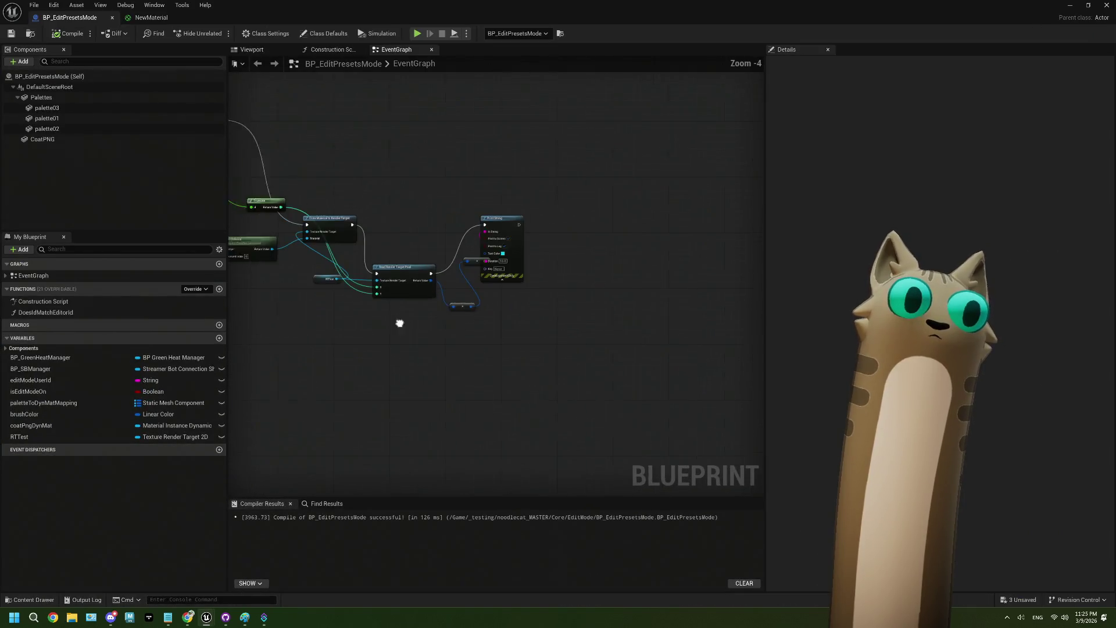
pyautogui.scroll(1, 495, 336)
pyautogui.moveTo(495, 336)
pyautogui.mouseDown()
pyautogui.moveTo(557, 339)
pyautogui.moveTo(470, 326)
pyautogui.mouseUp()
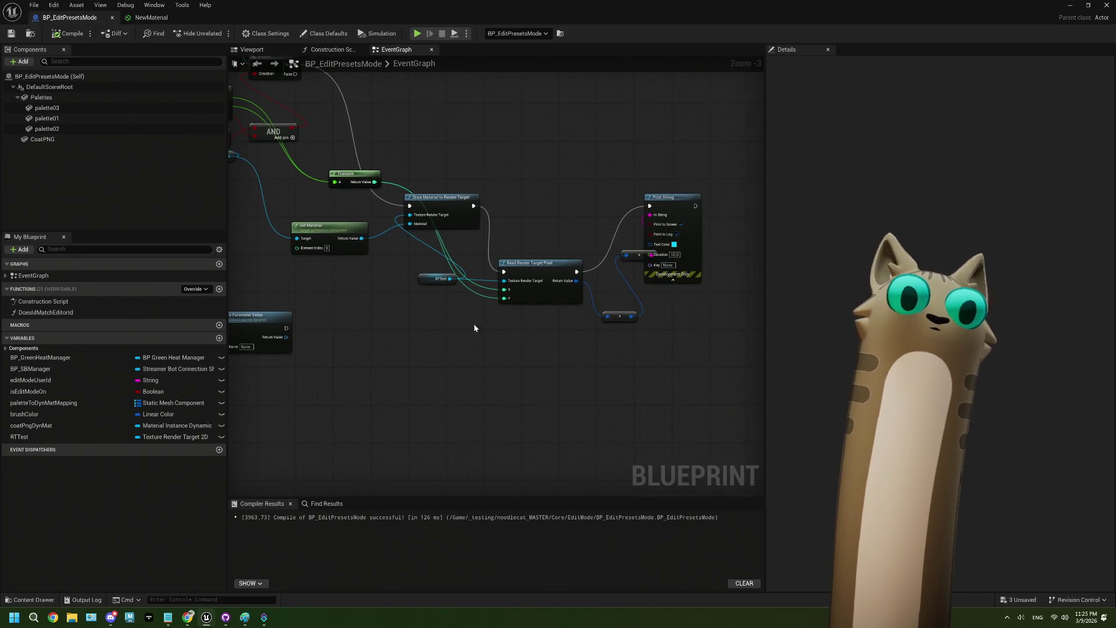
pyautogui.click(545, 292)
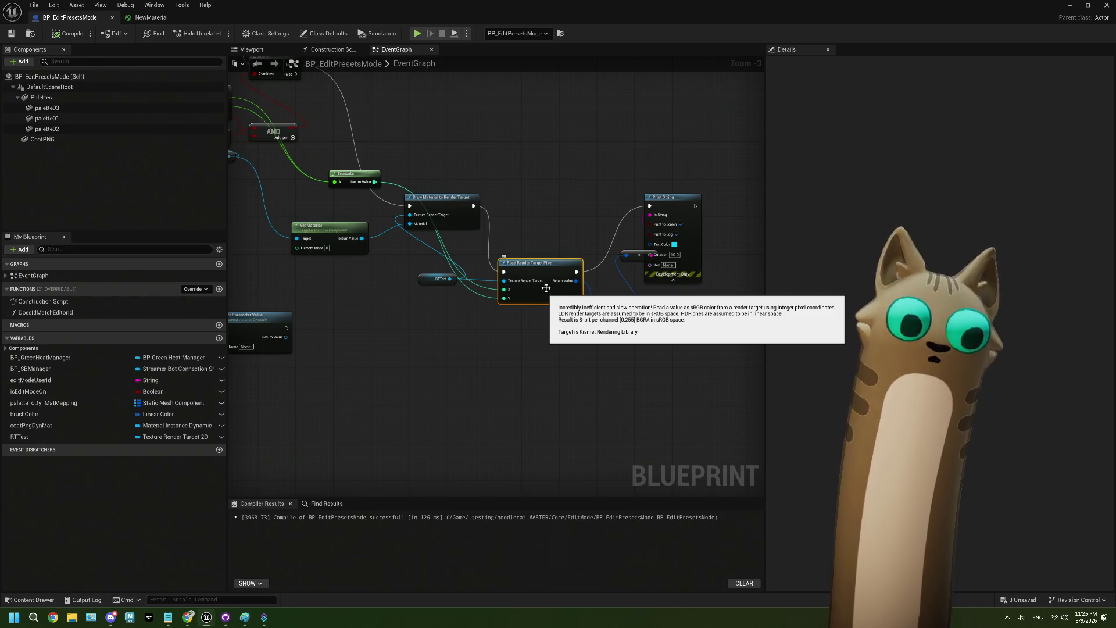
pyautogui.scroll(1, 546, 289)
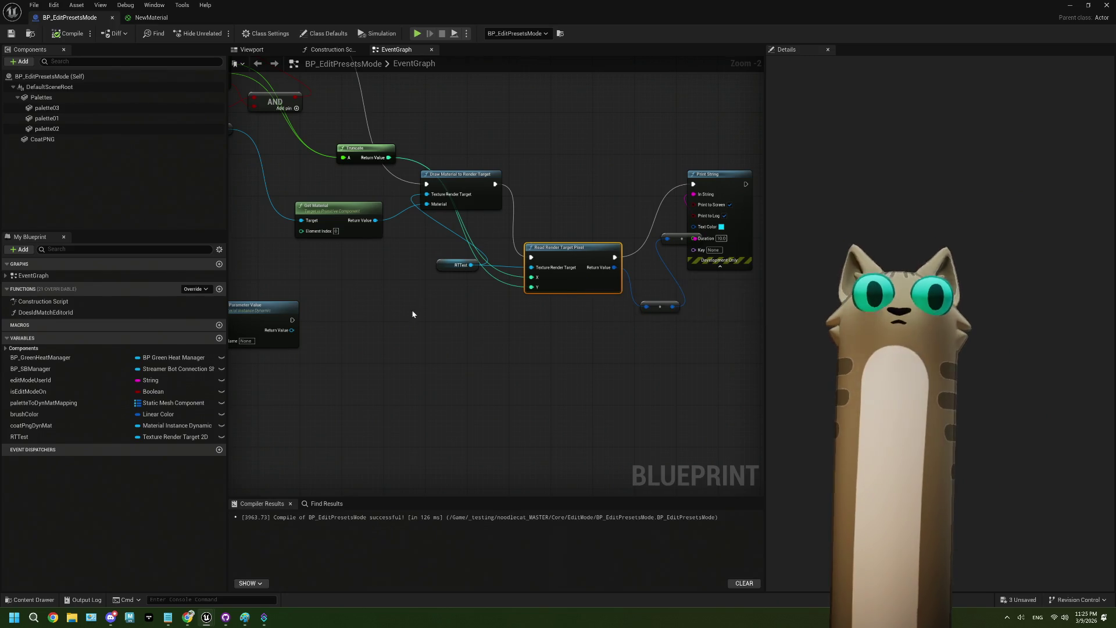
pyautogui.moveTo(413, 314); pyautogui.dragTo(459, 317)
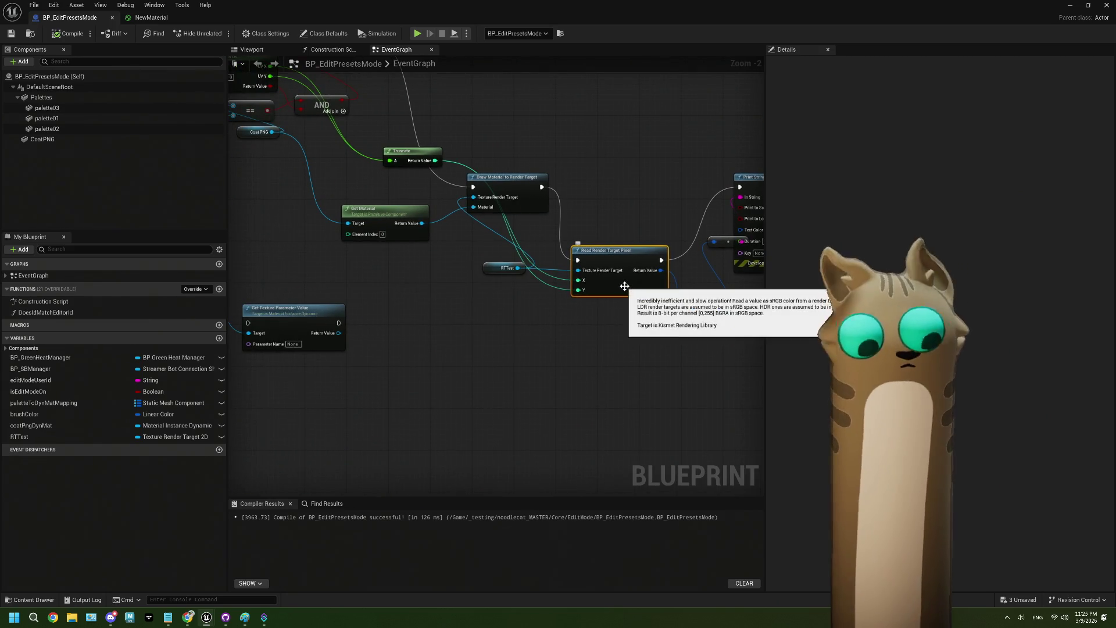
pyautogui.press('Delete')
pyautogui.moveTo(516, 269); pyautogui.dragTo(534, 282)
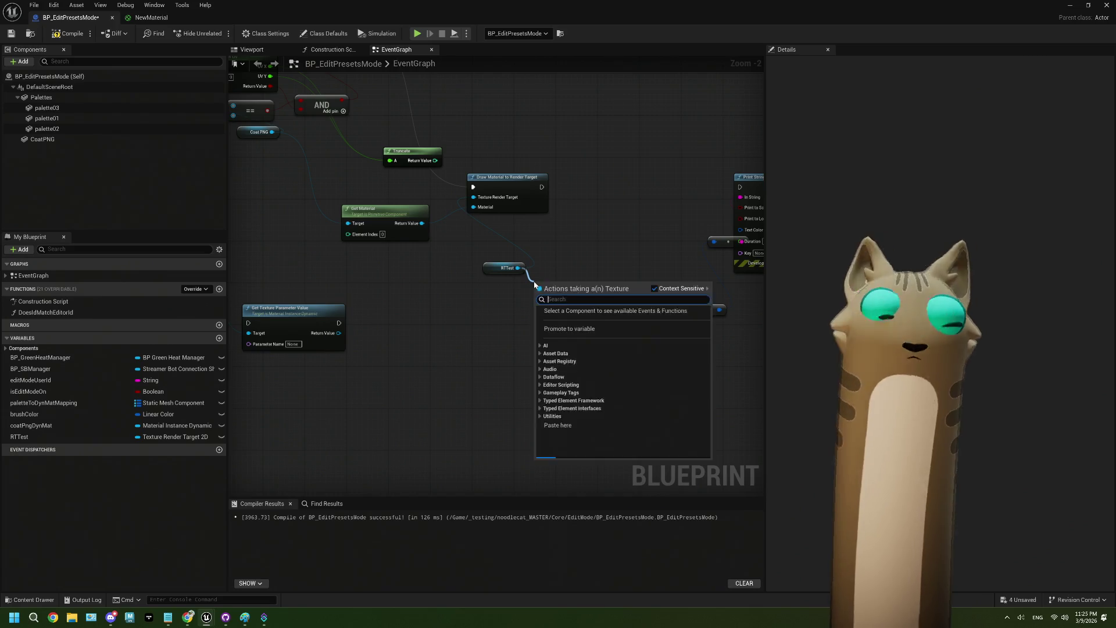
# Search 'uv' actions, add Sample Texture Render Target 2DAt UVPositions, then delete it.
pyautogui.write('uv')
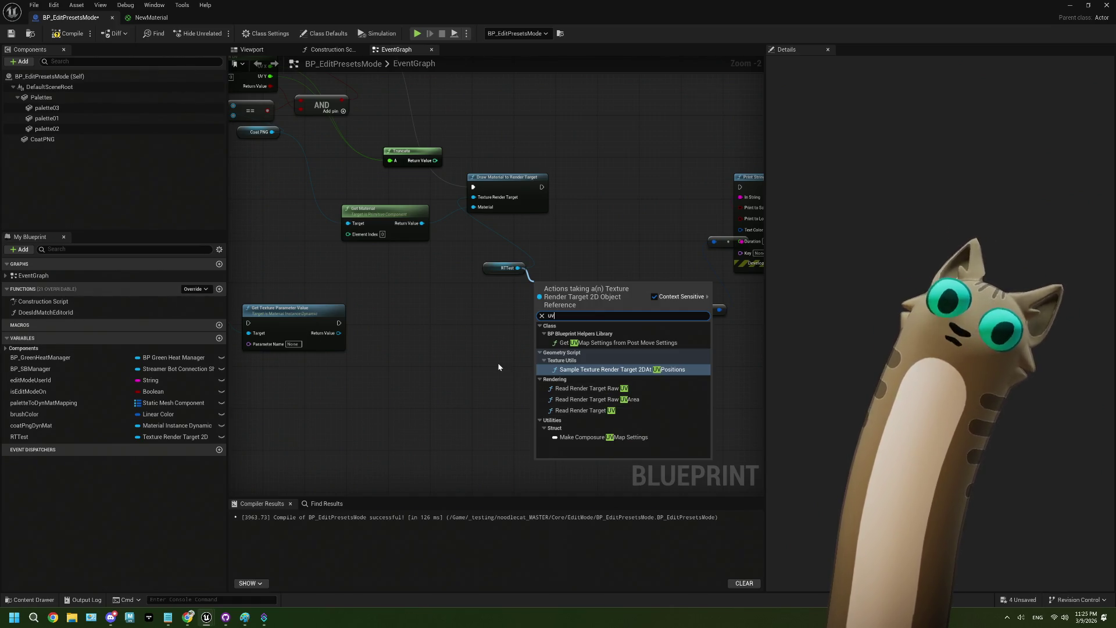
pyautogui.click(608, 370)
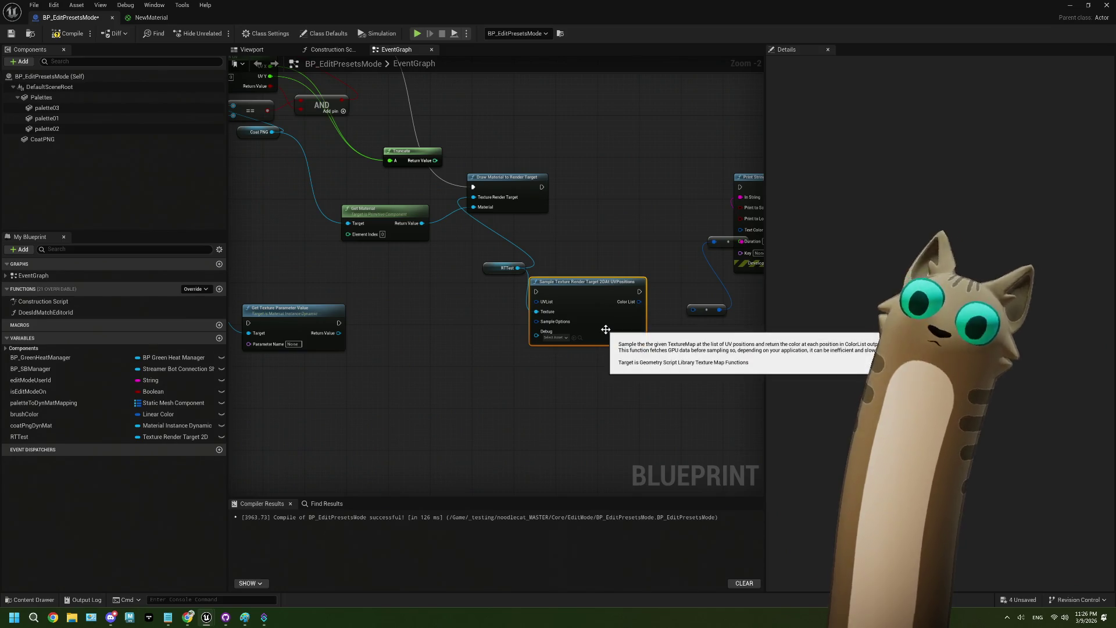
pyautogui.press('Delete')
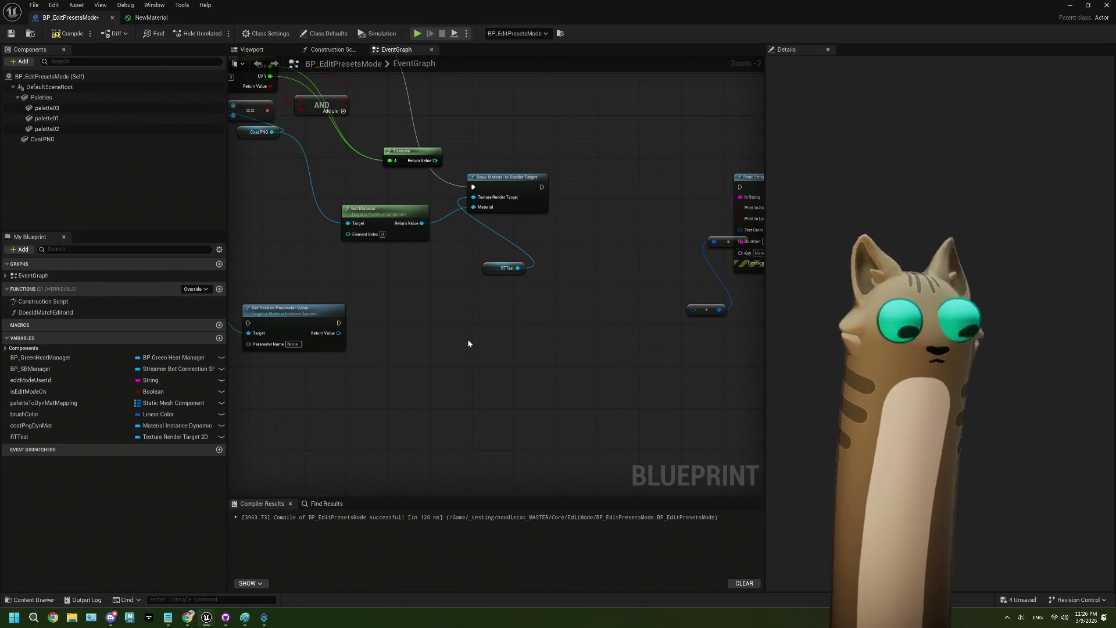
# Pull a new wire from RTTest and search 'uv' actions again.
pyautogui.scroll(1, 468, 343)
pyautogui.moveTo(439, 339); pyautogui.dragTo(440, 327)
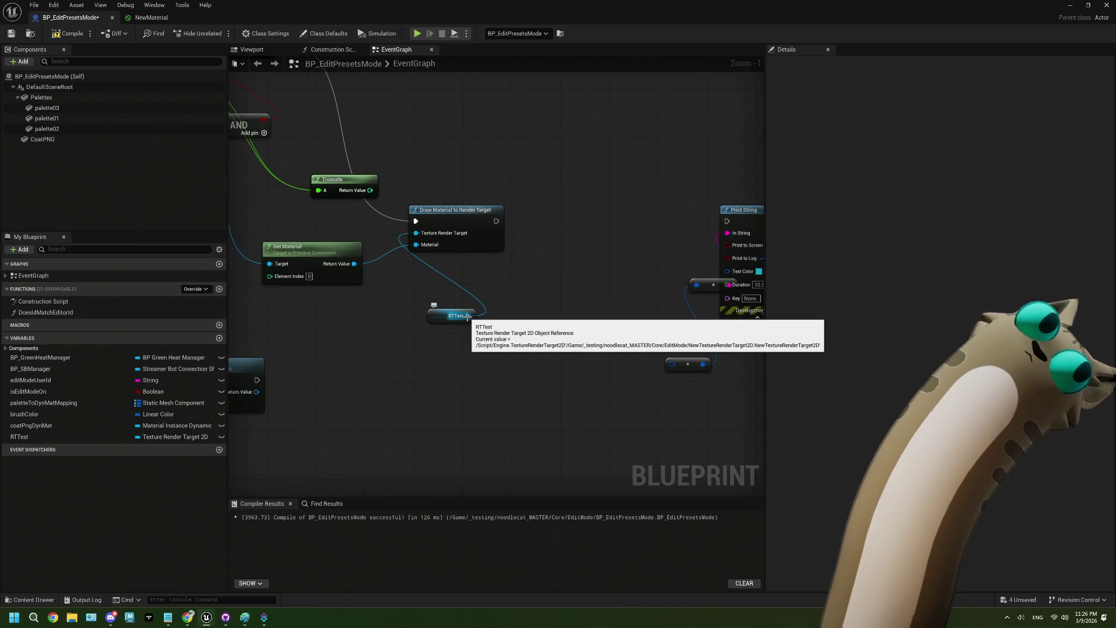
pyautogui.moveTo(467, 317)
pyautogui.mouseDown()
pyautogui.moveTo(492, 328)
pyautogui.moveTo(481, 324)
pyautogui.mouseUp()
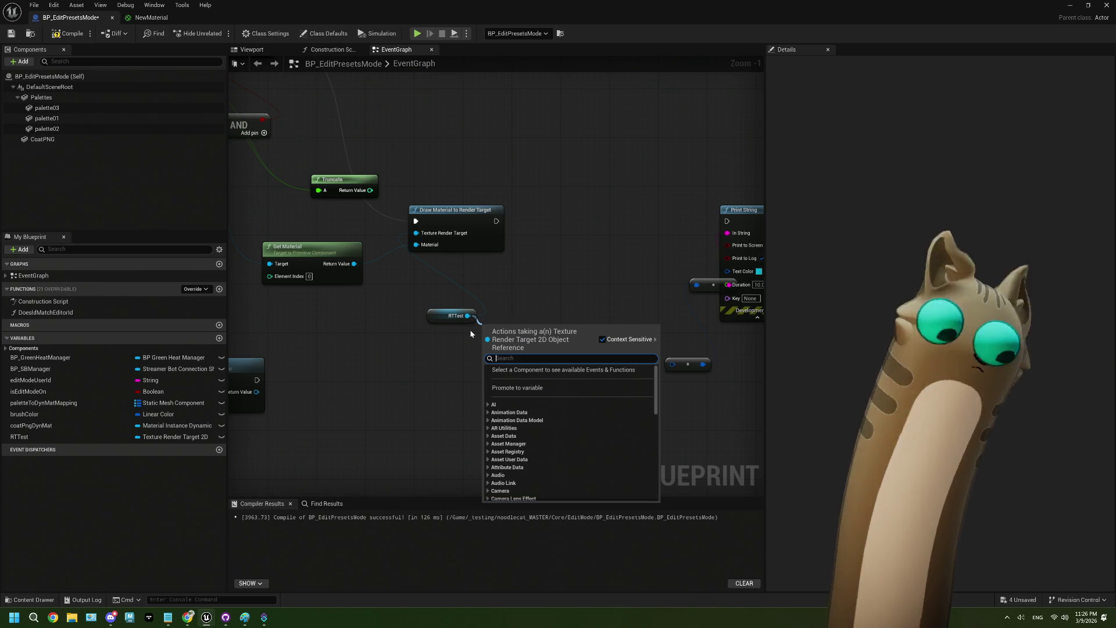
pyautogui.write('uv')
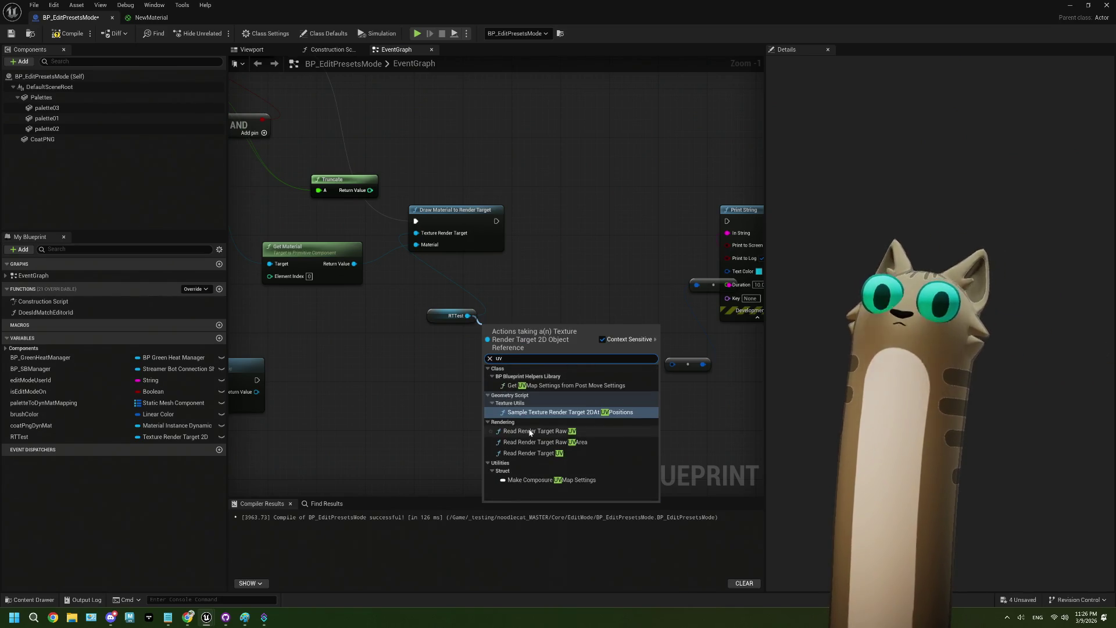